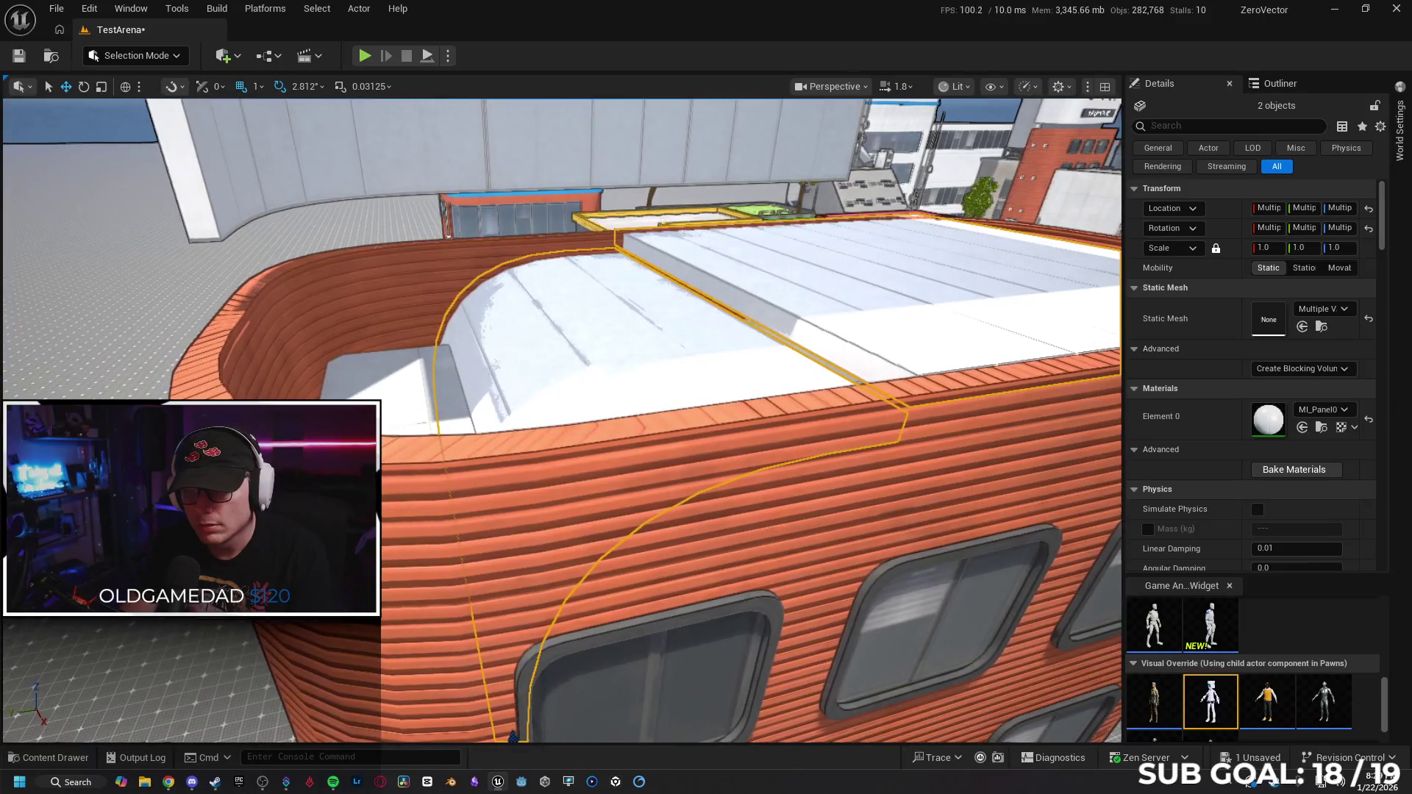
# Select roof wall SM_Wall_500x1317 and lower it slightly along Z.
pyautogui.click(784, 381)
pyautogui.hotkey('ctrl', 'z')
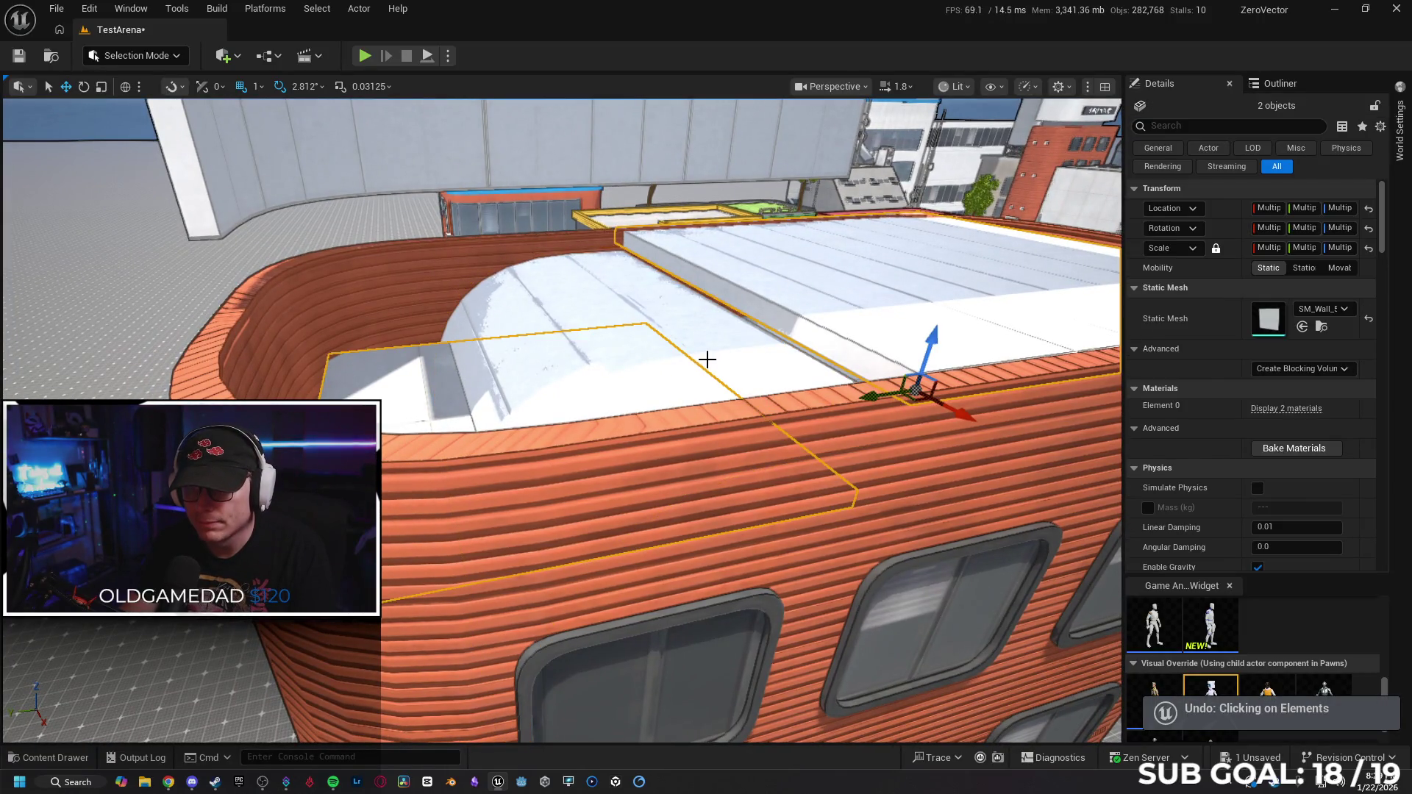
pyautogui.click(838, 328)
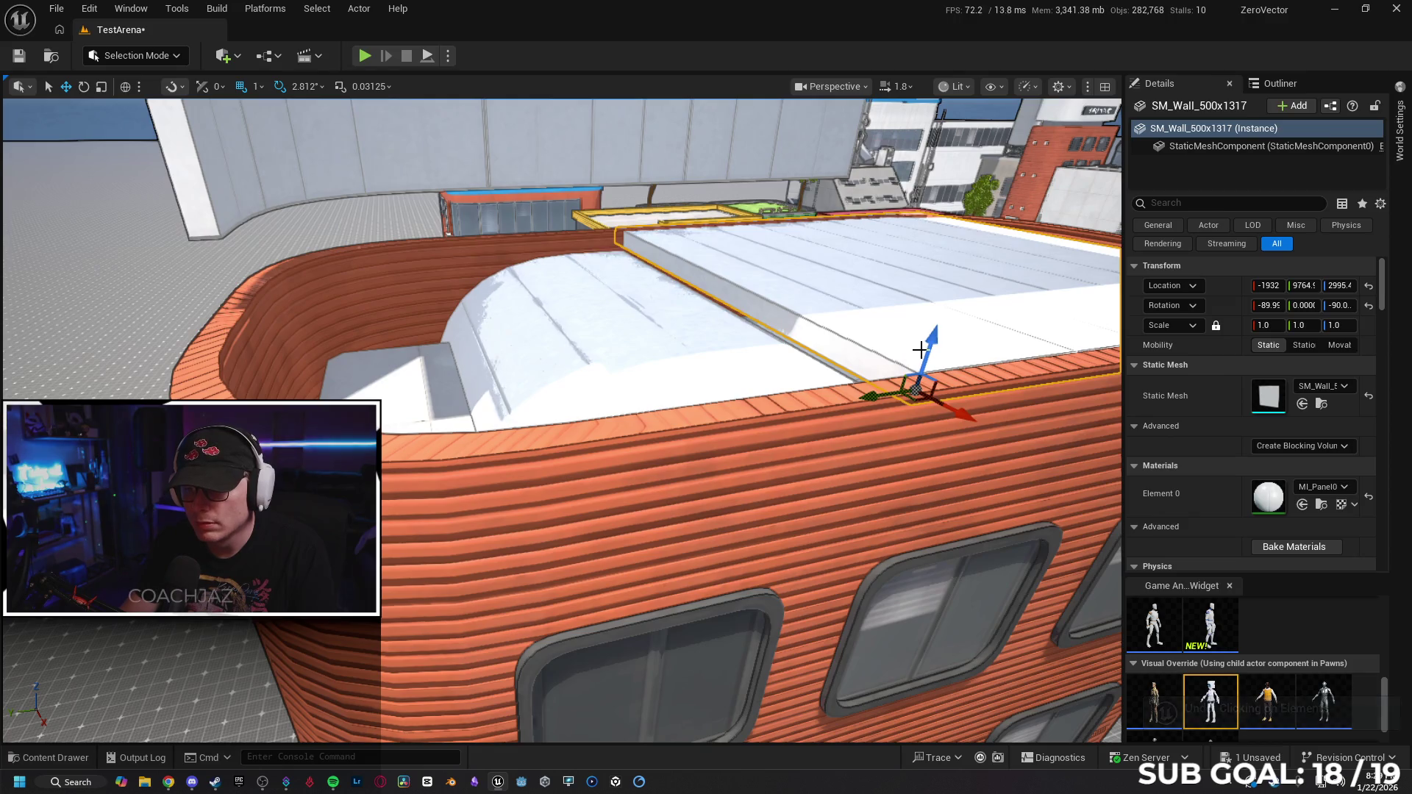
pyautogui.moveTo(929, 352); pyautogui.dragTo(923, 385)
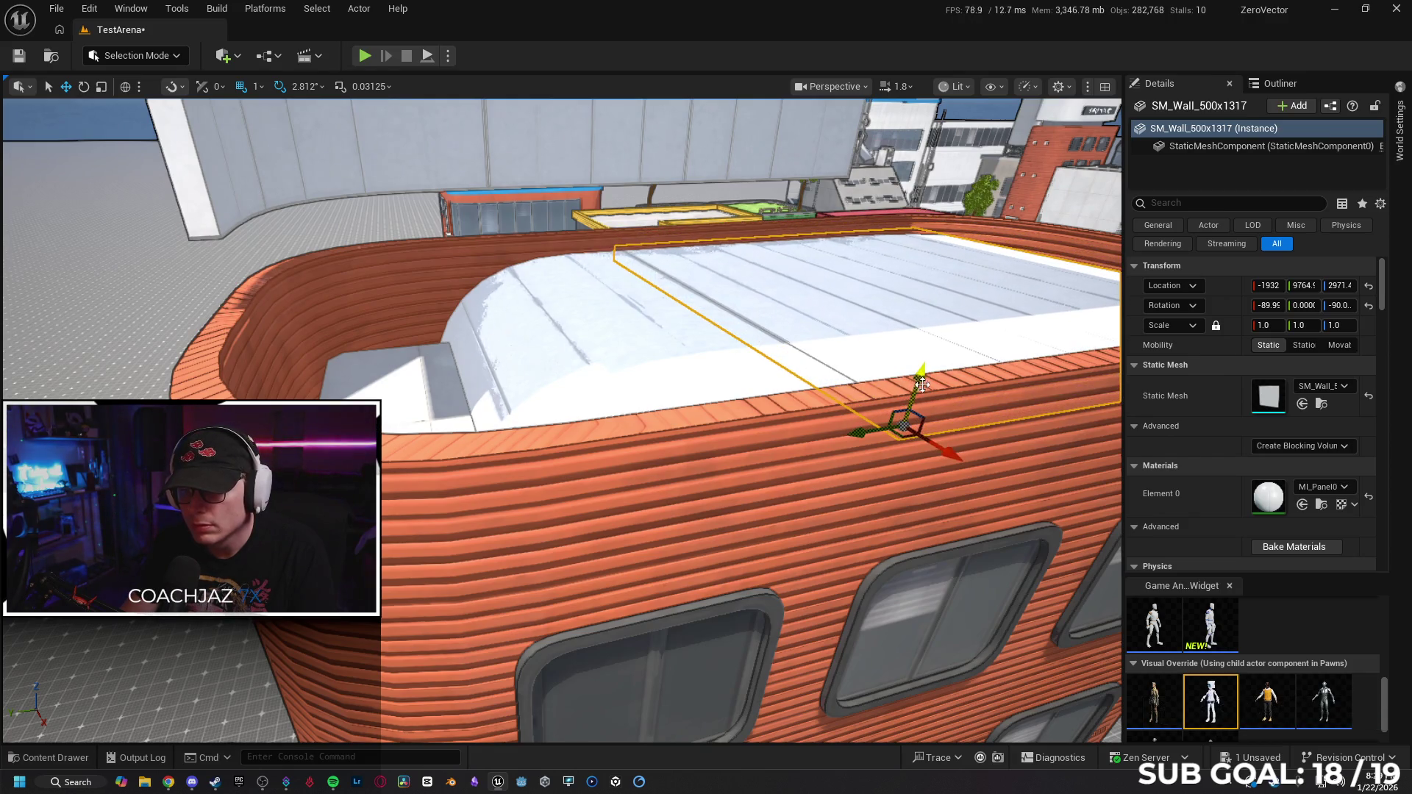
# Frame the slab and wall, then move the roof slab back onto the tower top.
pyautogui.keyDown('ctrl'); pyautogui.click(626, 368); pyautogui.keyUp('ctrl')
pyautogui.press('f')
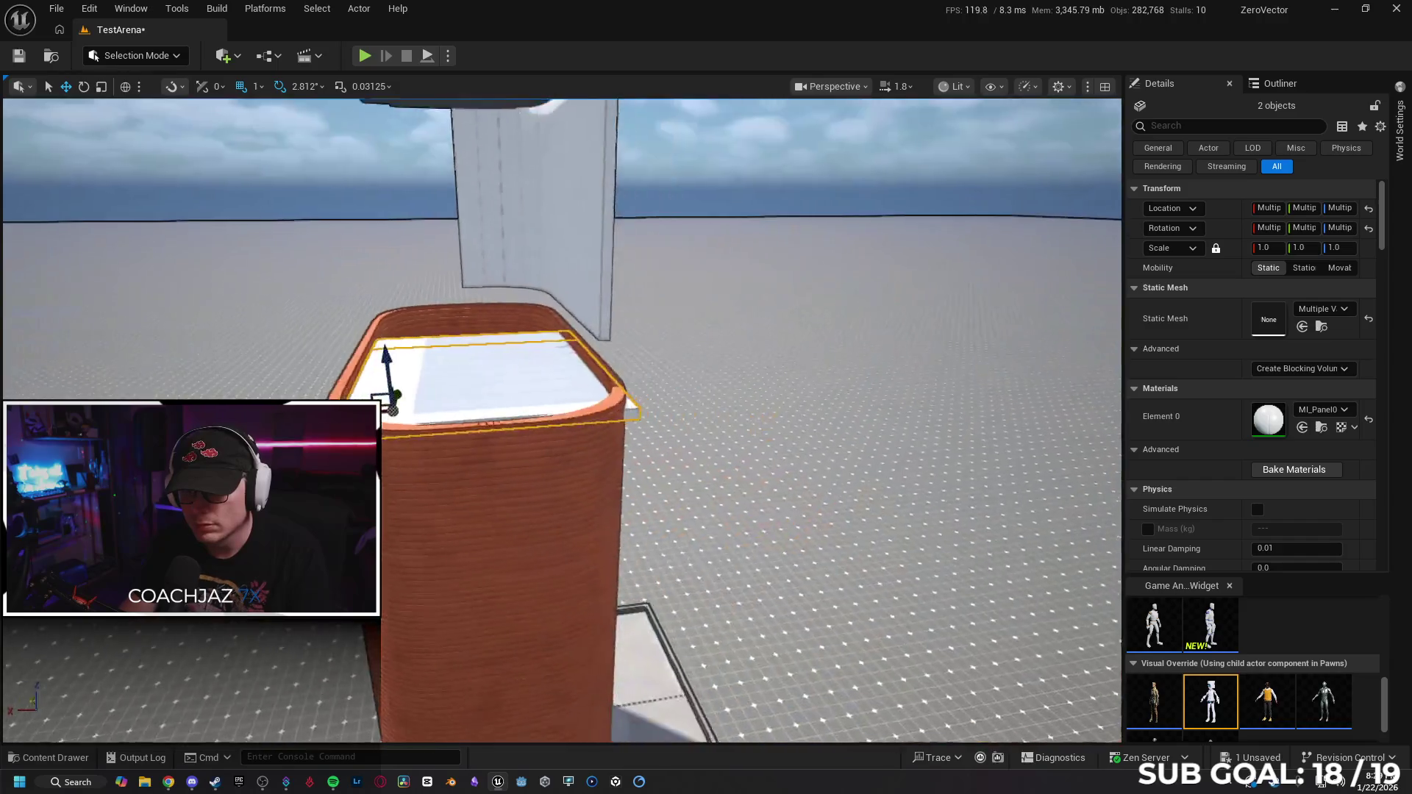
pyautogui.moveTo(400, 406)
pyautogui.mouseDown()
pyautogui.moveTo(74, 407)
pyautogui.moveTo(125, 407)
pyautogui.mouseUp()
pyautogui.moveTo(165, 344)
pyautogui.mouseDown()
pyautogui.moveTo(390, 466)
pyautogui.moveTo(338, 430)
pyautogui.mouseUp()
pyautogui.moveTo(261, 401)
pyautogui.mouseDown()
pyautogui.moveTo(472, 408)
pyautogui.moveTo(553, 227)
pyautogui.mouseUp()
pyautogui.keyDown('ctrl'); pyautogui.click(685, 244); pyautogui.keyUp('ctrl')
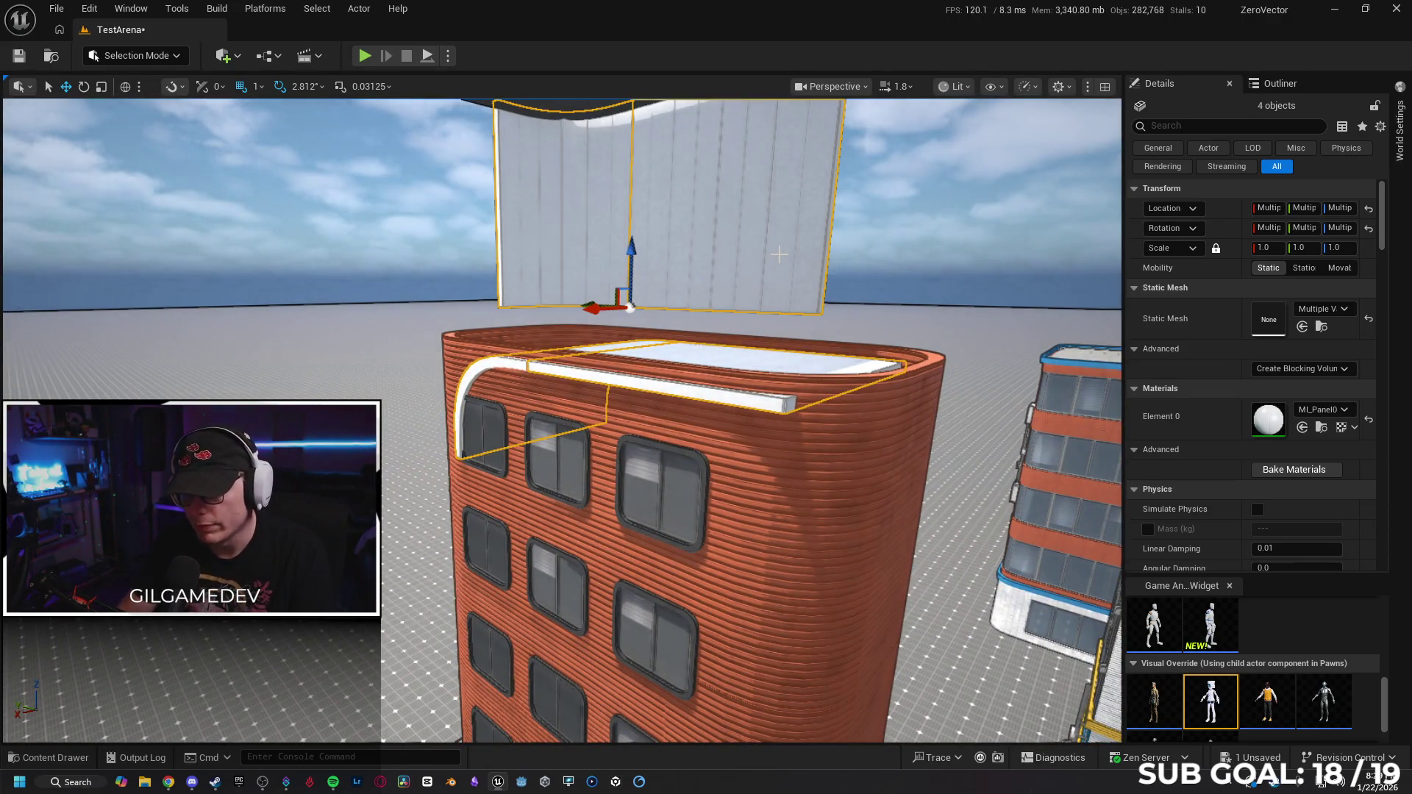
# Delete only the two floating wall panels above the roof, restoring the slab after an over-deletion.
pyautogui.press('Delete')
pyautogui.moveTo(773, 253); pyautogui.dragTo(736, 271)
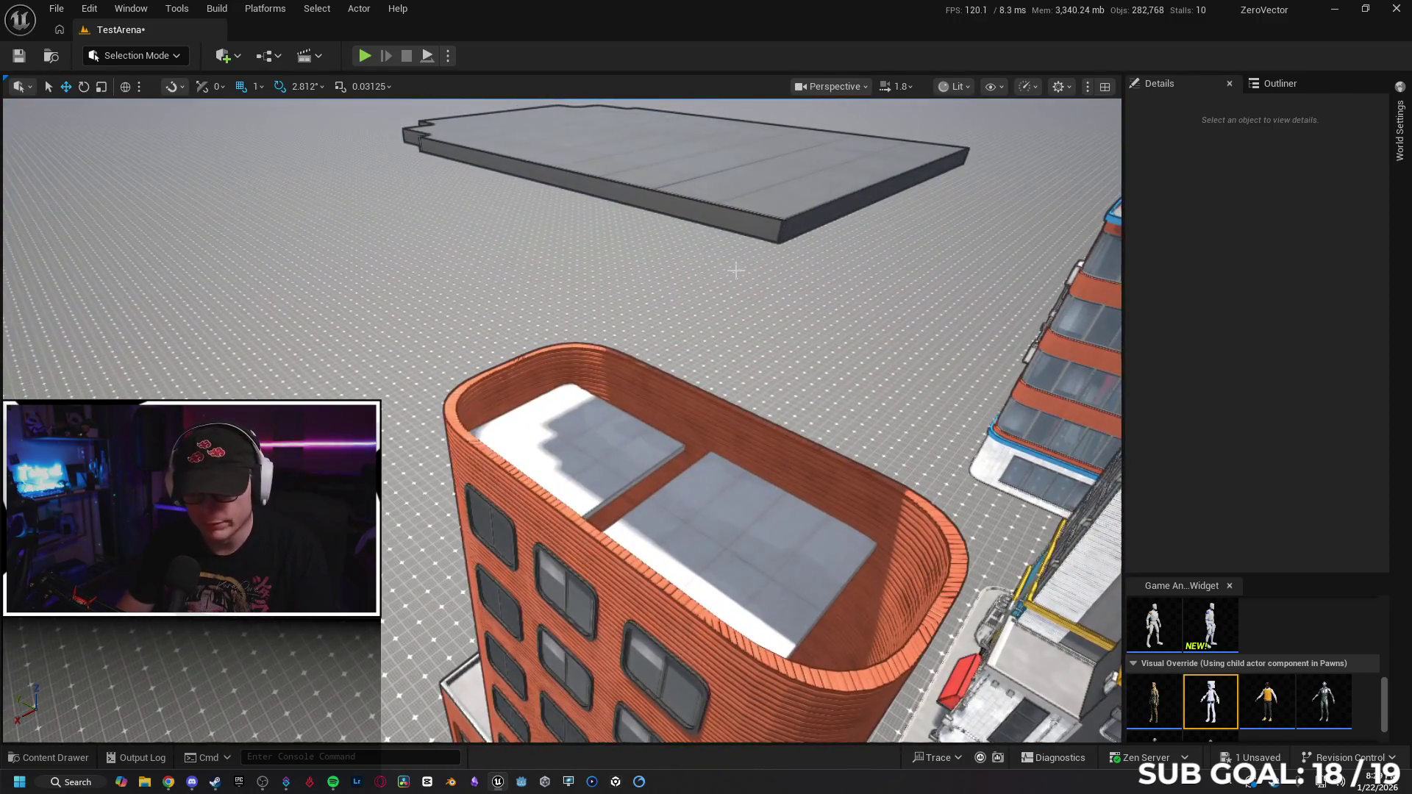
pyautogui.hotkey('ctrl', 'z')
pyautogui.click(724, 298)
pyautogui.keyDown('ctrl'); pyautogui.click(692, 288); pyautogui.keyUp('ctrl')
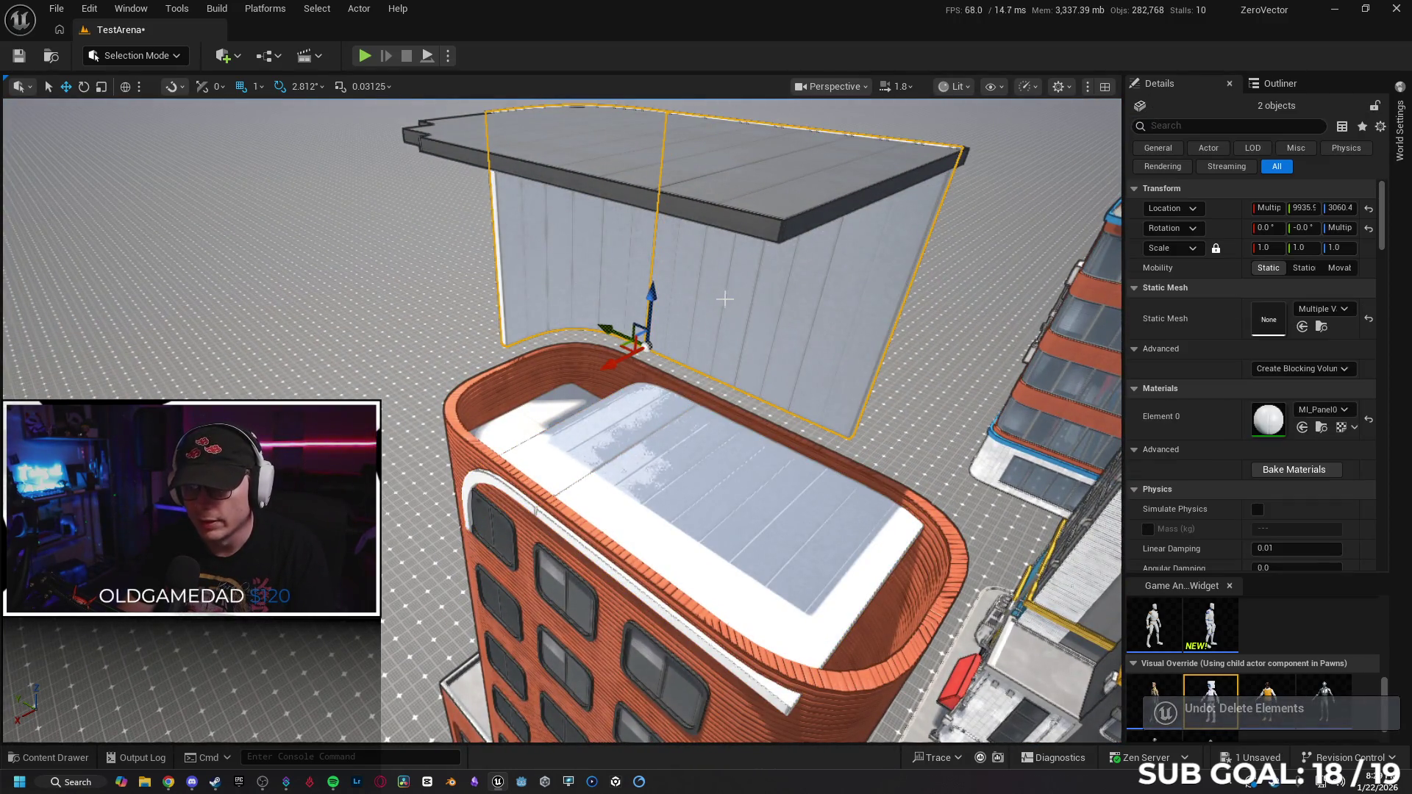
pyautogui.press('Delete')
pyautogui.moveTo(692, 288)
pyautogui.mouseDown()
pyautogui.moveTo(680, 250)
pyautogui.moveTo(691, 287)
pyautogui.mouseUp()
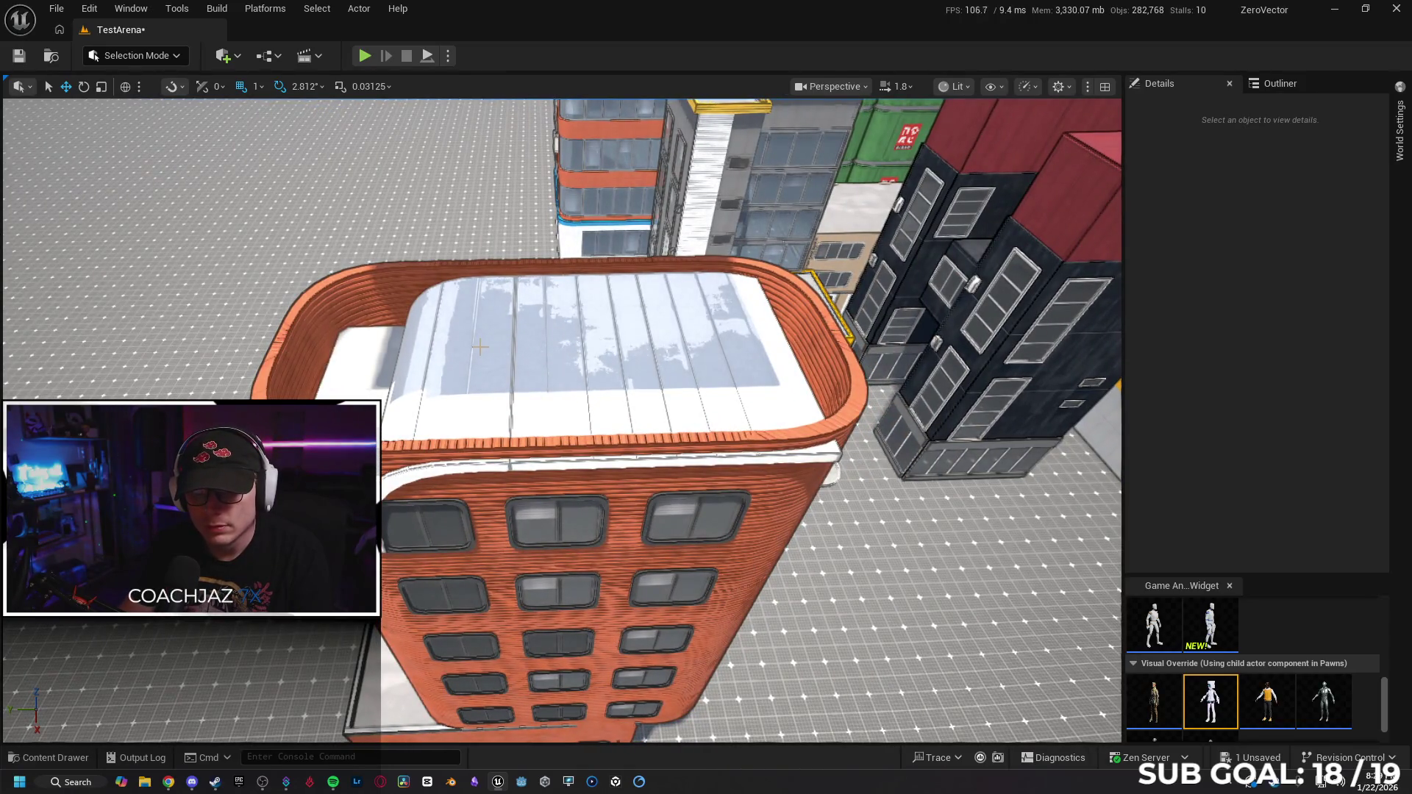
pyautogui.click(539, 405)
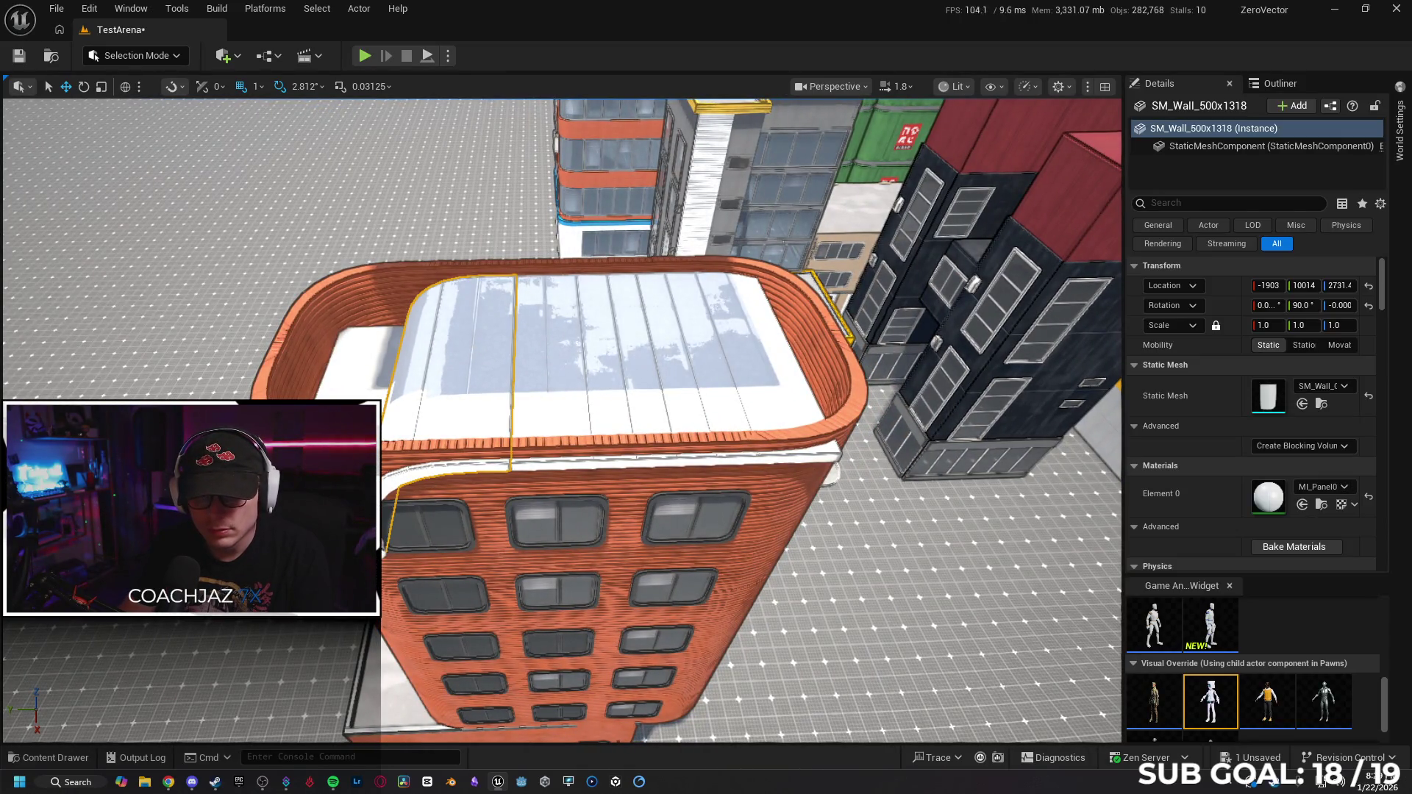
# Shift roof panel SM_Wall_500x1318 sideways to X -1936 and raise it slightly.
pyautogui.moveTo(507, 456); pyautogui.dragTo(434, 456)
pyautogui.press('f')
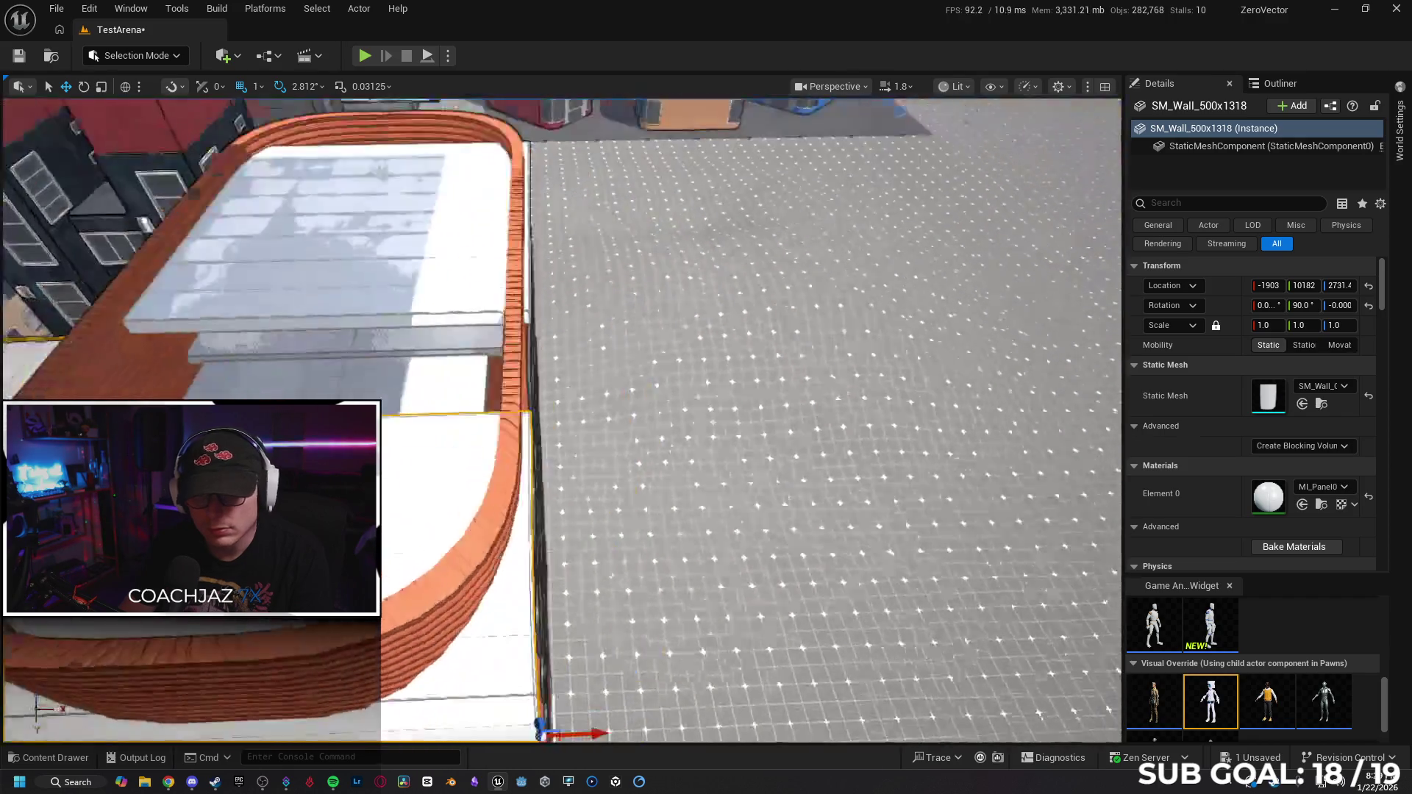
pyautogui.scroll(-3, 463, 544)
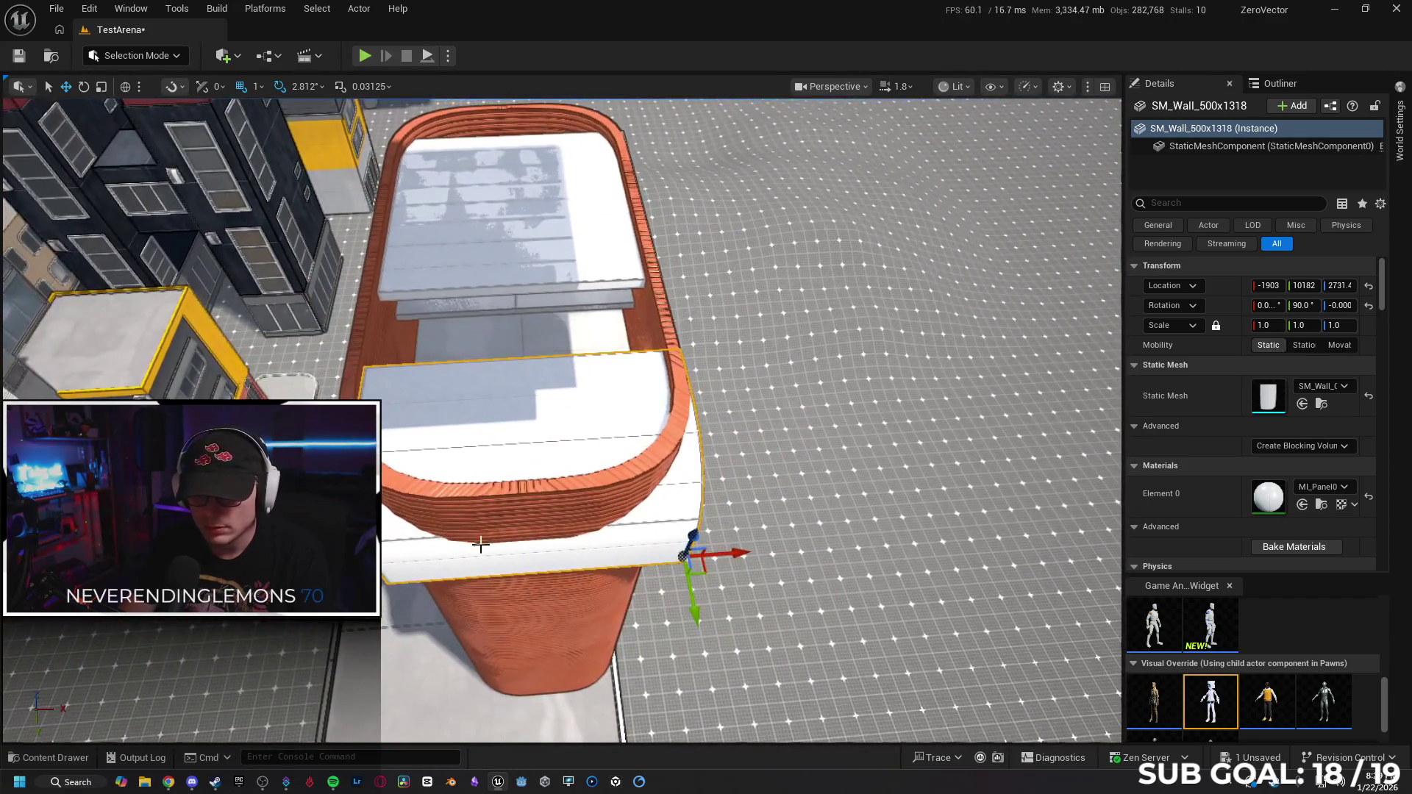
pyautogui.moveTo(733, 553)
pyautogui.mouseDown()
pyautogui.moveTo(489, 608)
pyautogui.moveTo(507, 566)
pyautogui.mouseUp()
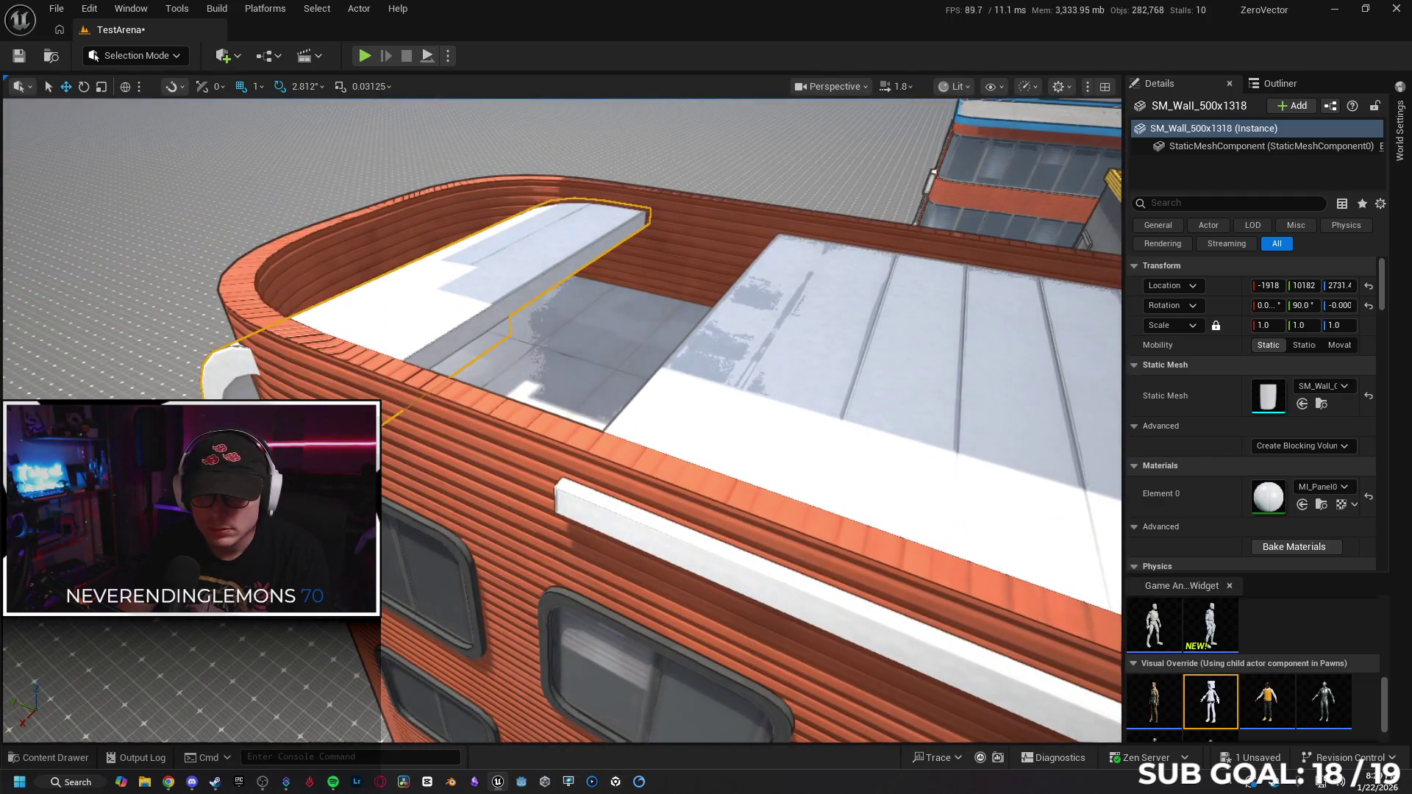
pyautogui.moveTo(1340, 285); pyautogui.dragTo(1287, 286)
pyautogui.moveTo(403, 463)
pyautogui.mouseDown()
pyautogui.moveTo(420, 434)
pyautogui.moveTo(404, 471)
pyautogui.moveTo(419, 441)
pyautogui.moveTo(393, 463)
pyautogui.mouseUp()
# Scale the roof panel's height down to a Z scale of 0.9375.
pyautogui.press('r')
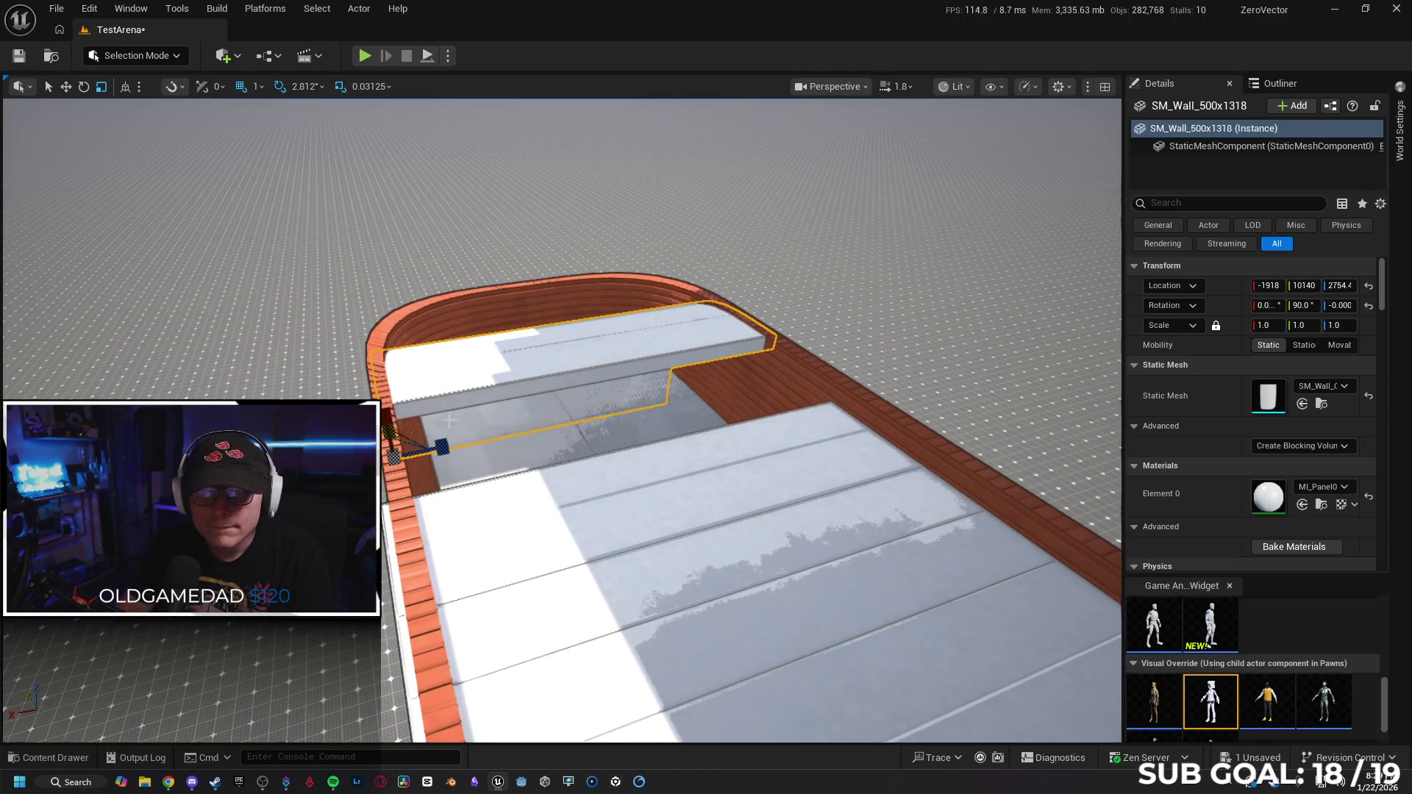
pyautogui.moveTo(445, 447); pyautogui.dragTo(412, 433)
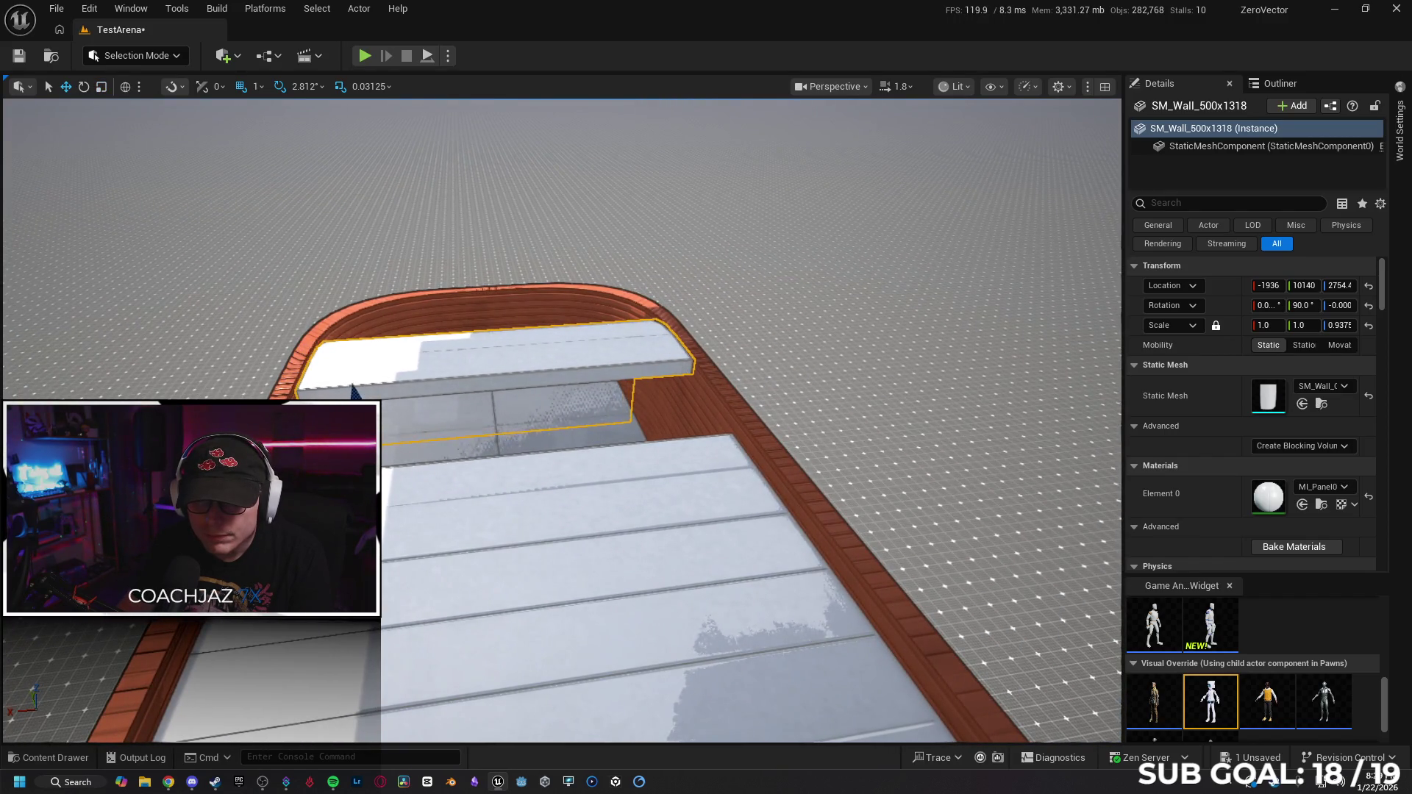
pyautogui.moveTo(355, 392); pyautogui.dragTo(320, 383)
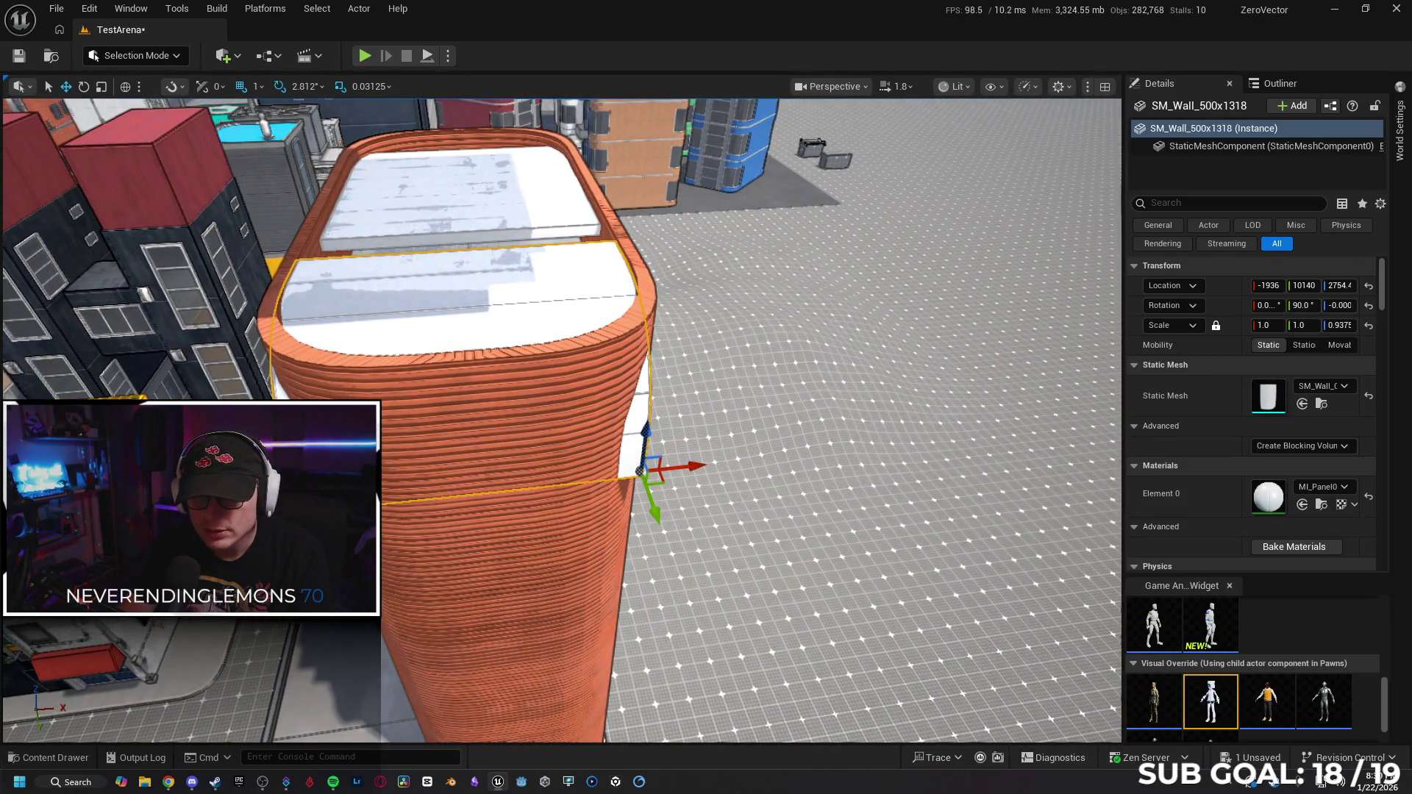
# Nudge SM_Wall_500x1318 to X -1942 and flatten its Z scale to 0.9062.
pyautogui.moveTo(654, 507)
pyautogui.mouseDown()
pyautogui.moveTo(642, 482)
pyautogui.moveTo(562, 481)
pyautogui.moveTo(538, 505)
pyautogui.mouseUp()
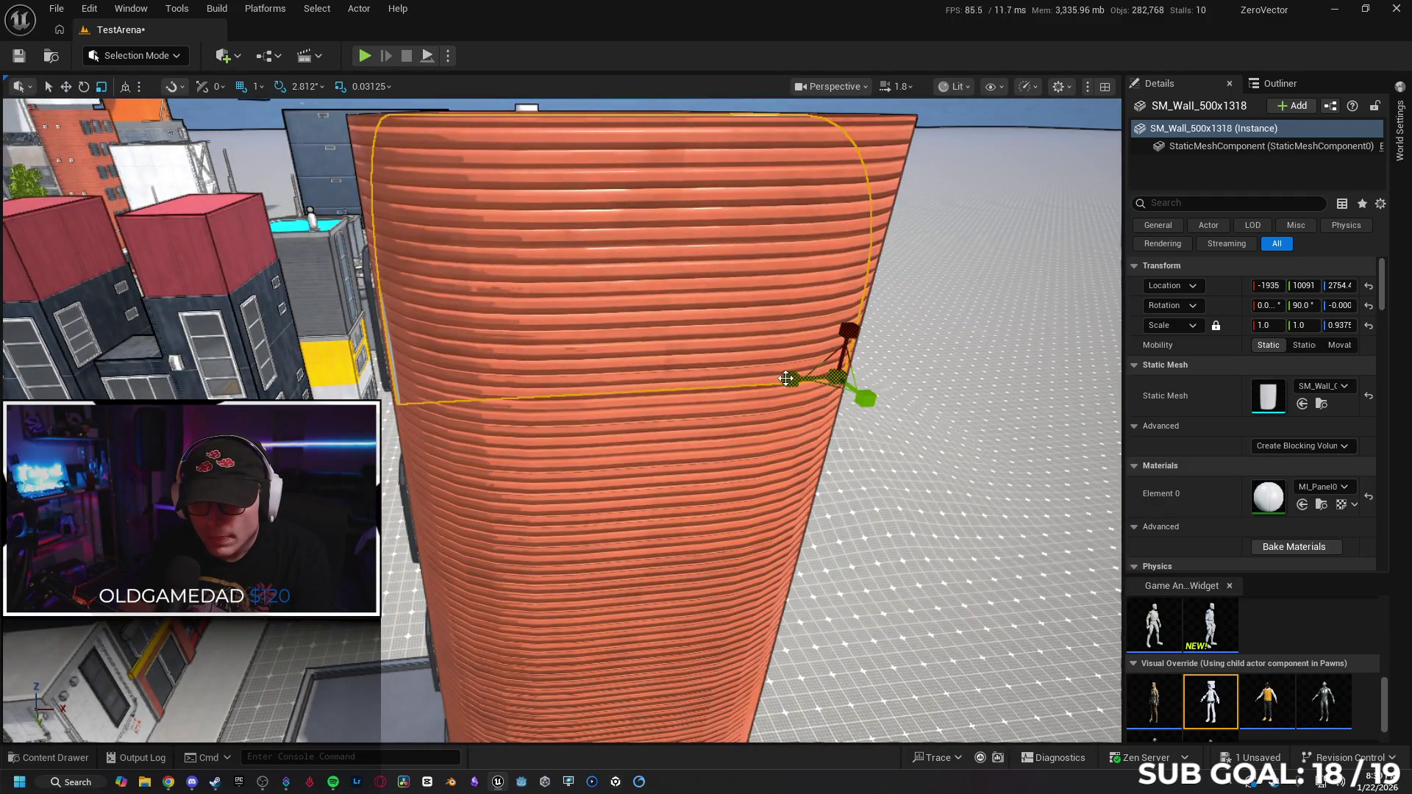
pyautogui.moveTo(791, 379); pyautogui.dragTo(791, 379)
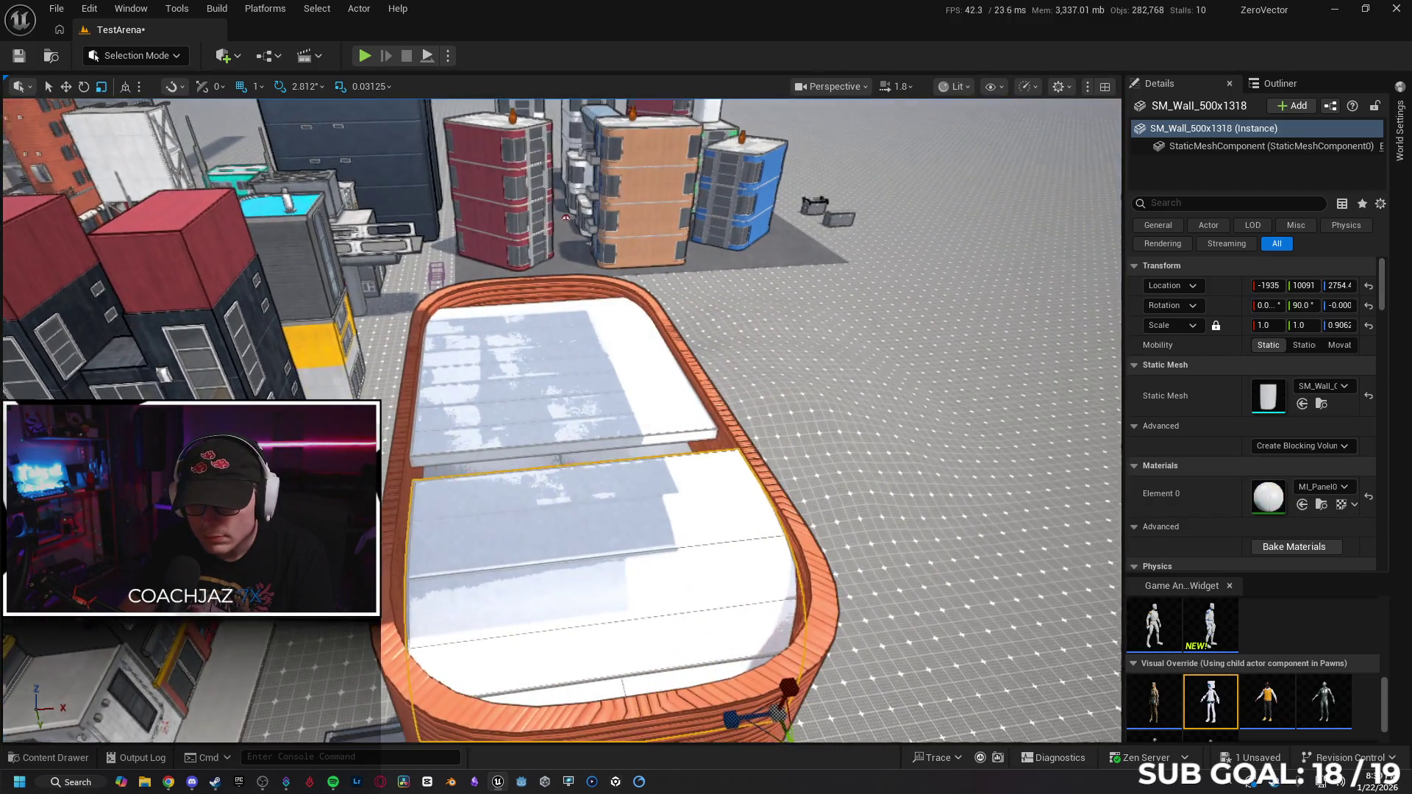
pyautogui.click(734, 559)
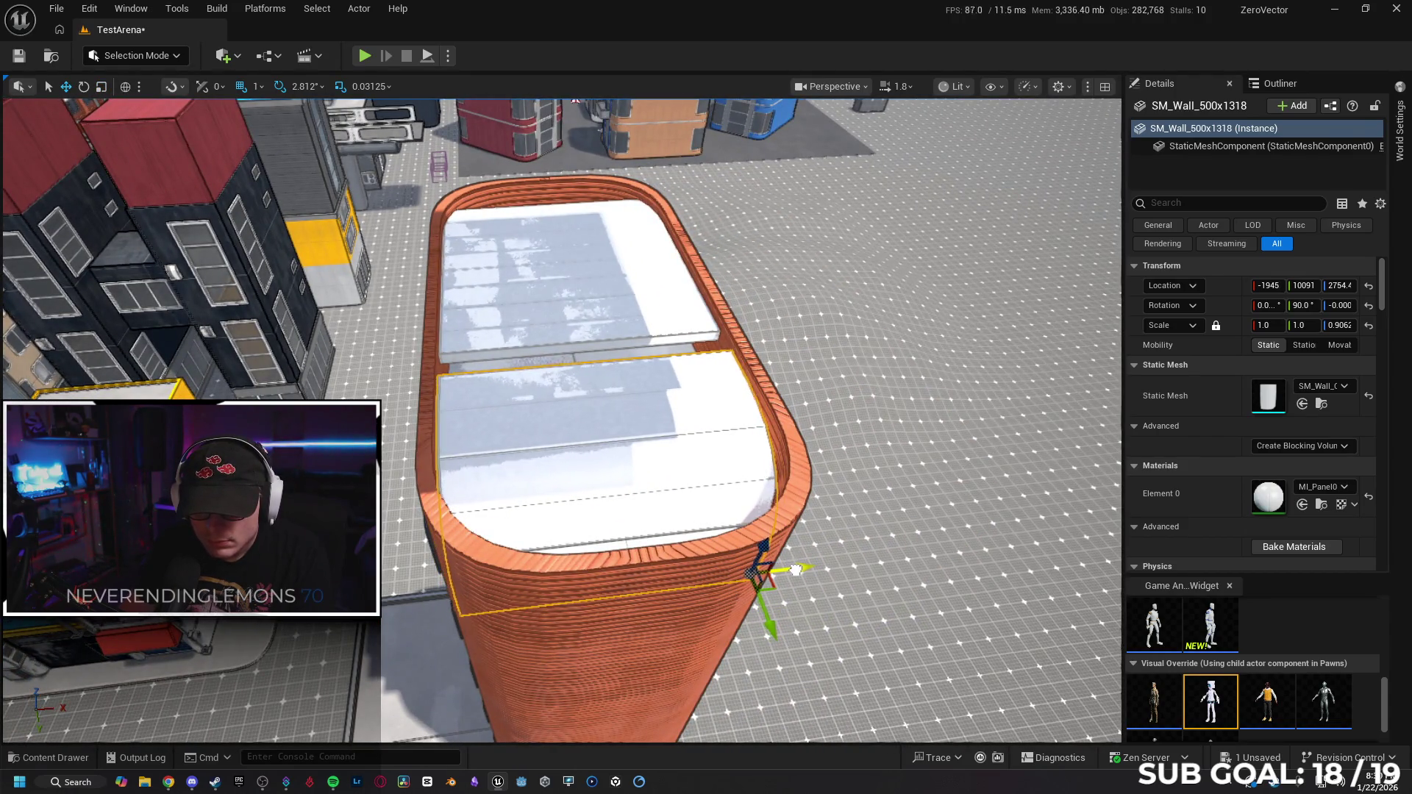
pyautogui.scroll(-2, 806, 567)
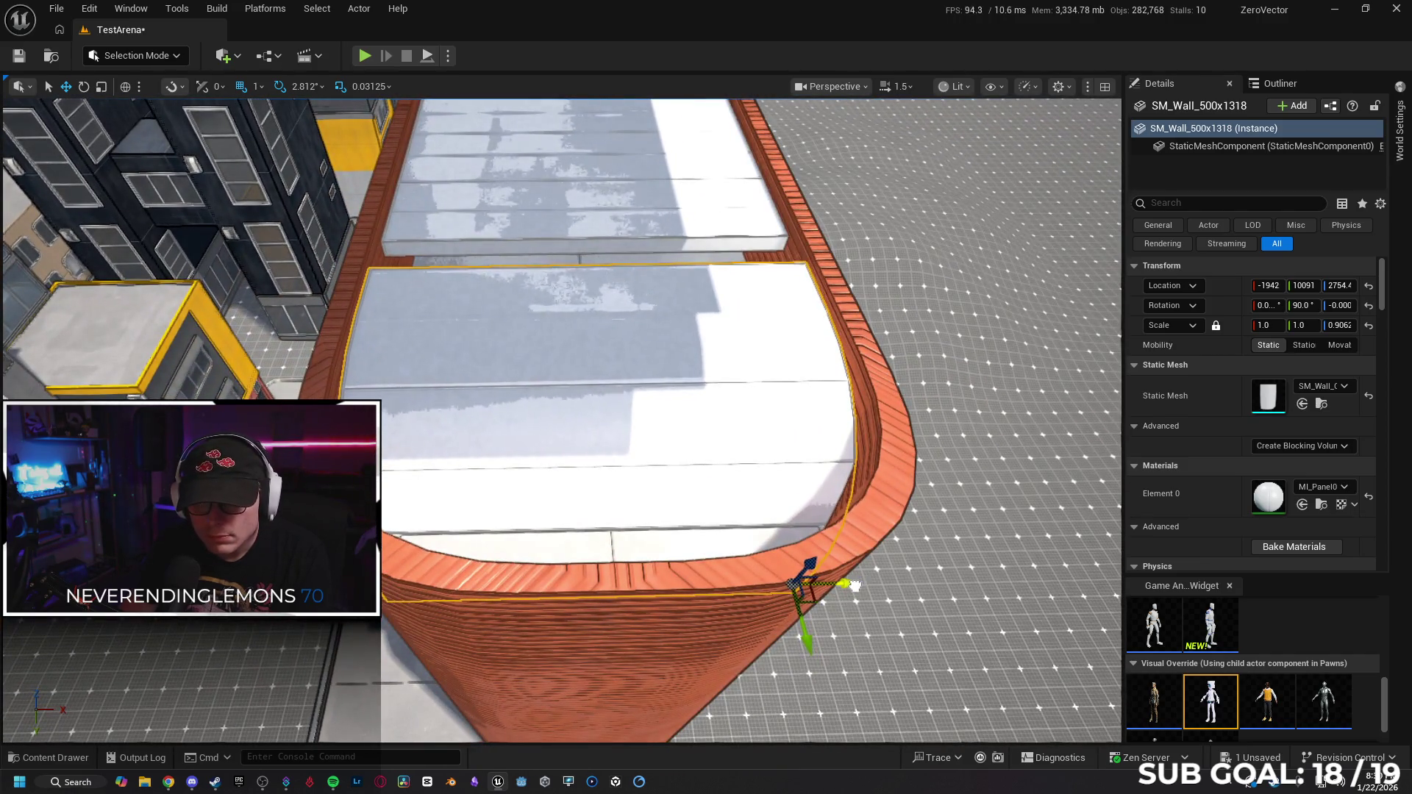
pyautogui.moveTo(957, 574); pyautogui.dragTo(957, 397)
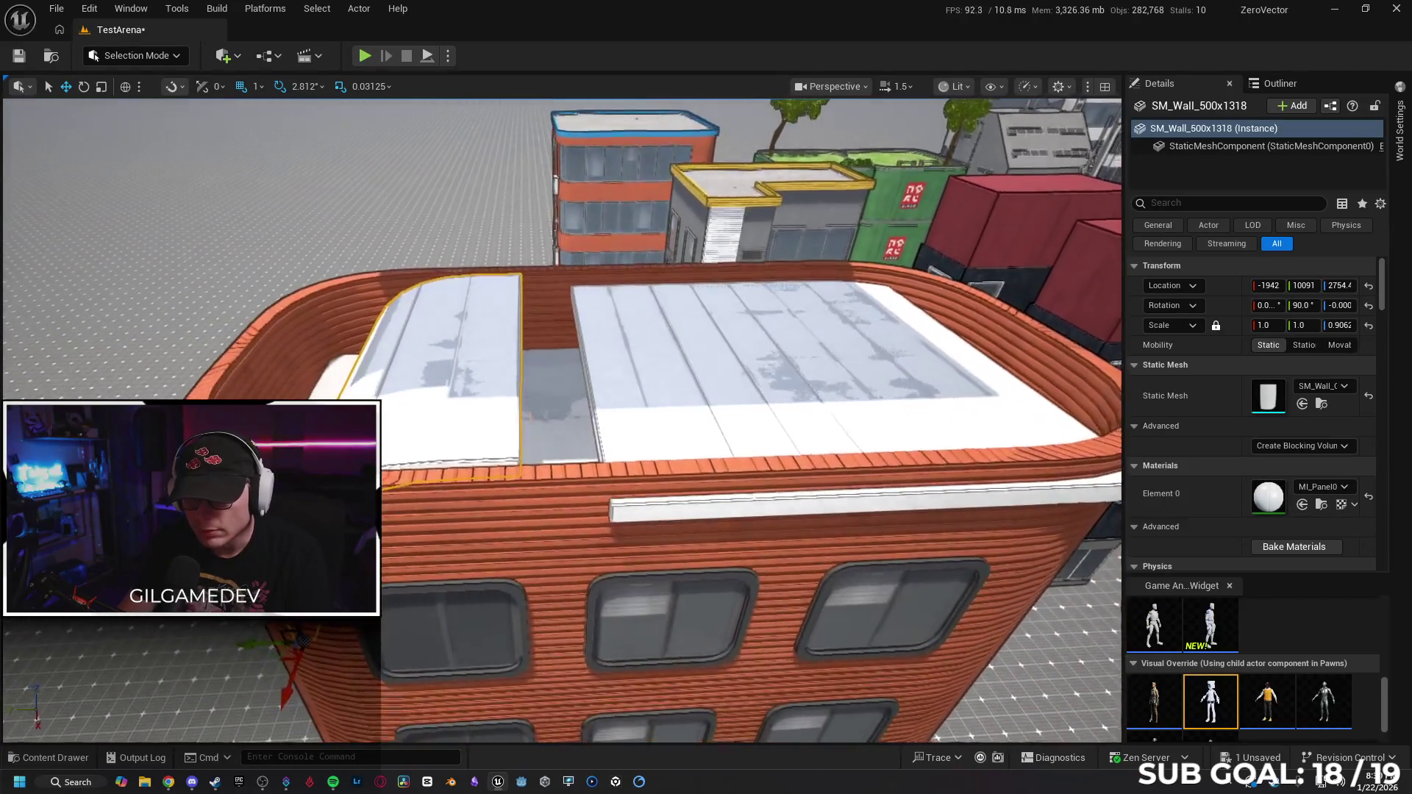
pyautogui.moveTo(957, 397)
pyautogui.mouseDown()
pyautogui.moveTo(912, 382)
pyautogui.moveTo(912, 243)
pyautogui.mouseUp()
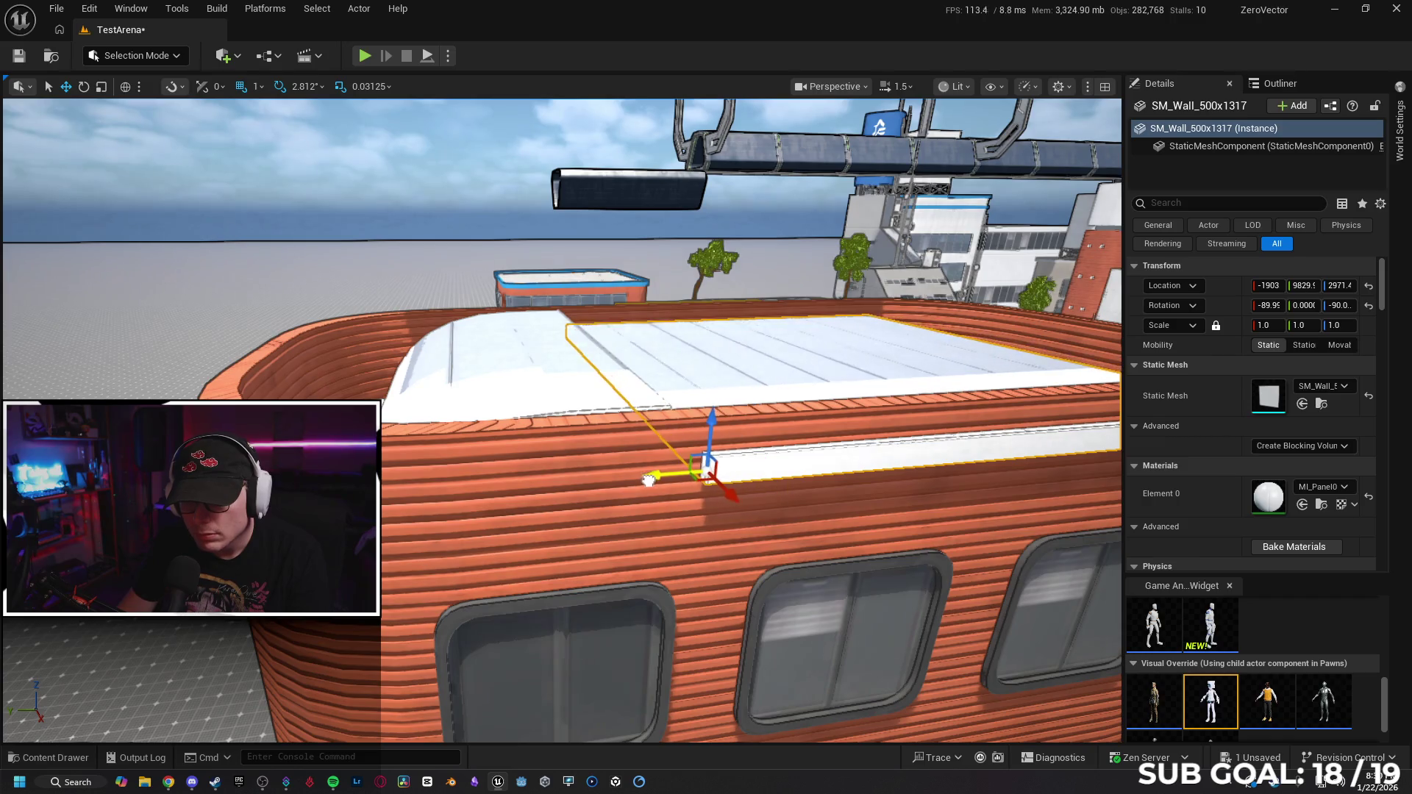
# Orbit around the roof to check SM_Wall_500x1317 at X scale 1.0625 and Z scale 0.9688.
pyautogui.scroll(5, 676, 489)
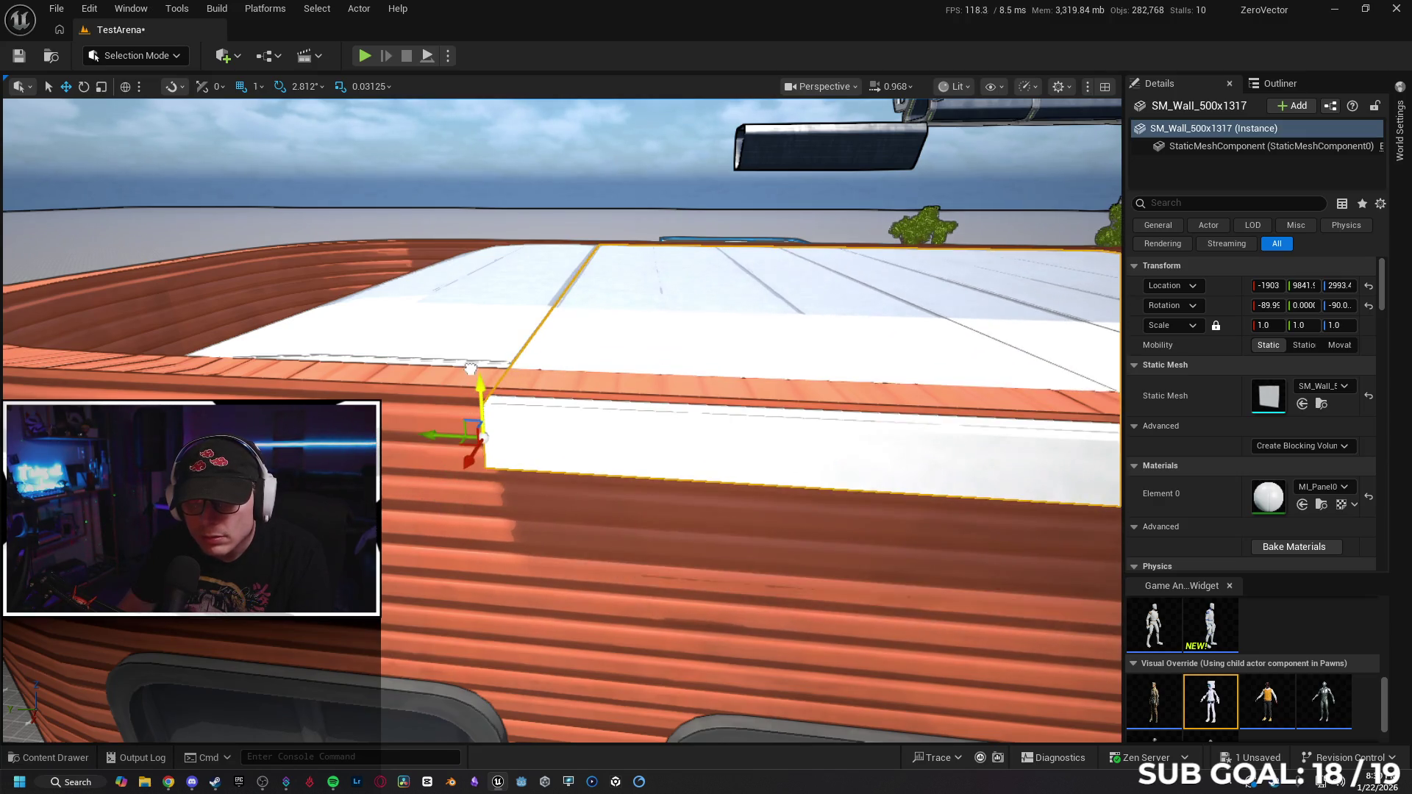
pyautogui.moveTo(468, 364)
pyautogui.mouseDown()
pyautogui.moveTo(412, 338)
pyautogui.moveTo(397, 368)
pyautogui.mouseUp()
pyautogui.scroll(-5, 1047, 349)
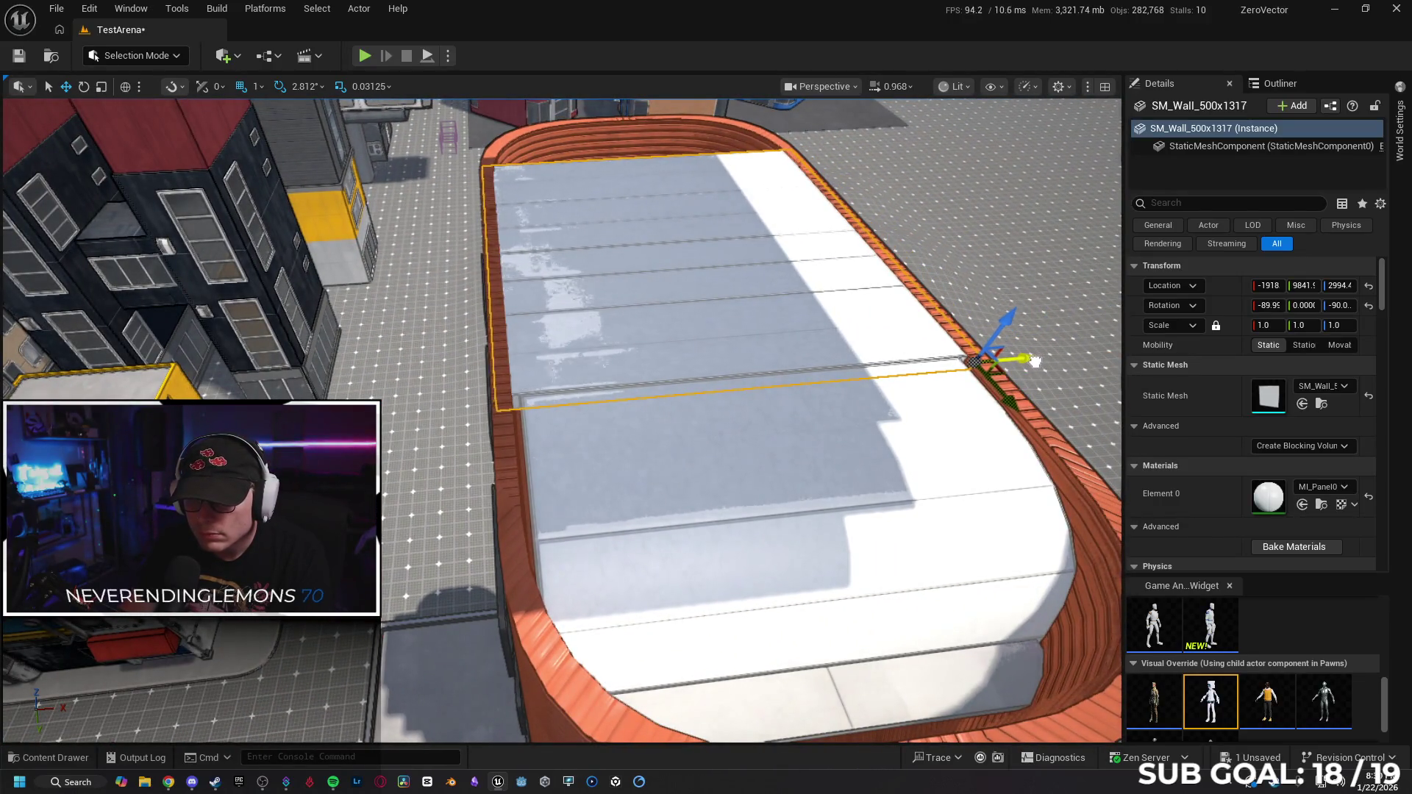
pyautogui.moveTo(1036, 361)
pyautogui.mouseDown()
pyautogui.moveTo(435, 655)
pyautogui.moveTo(379, 710)
pyautogui.moveTo(364, 644)
pyautogui.mouseUp()
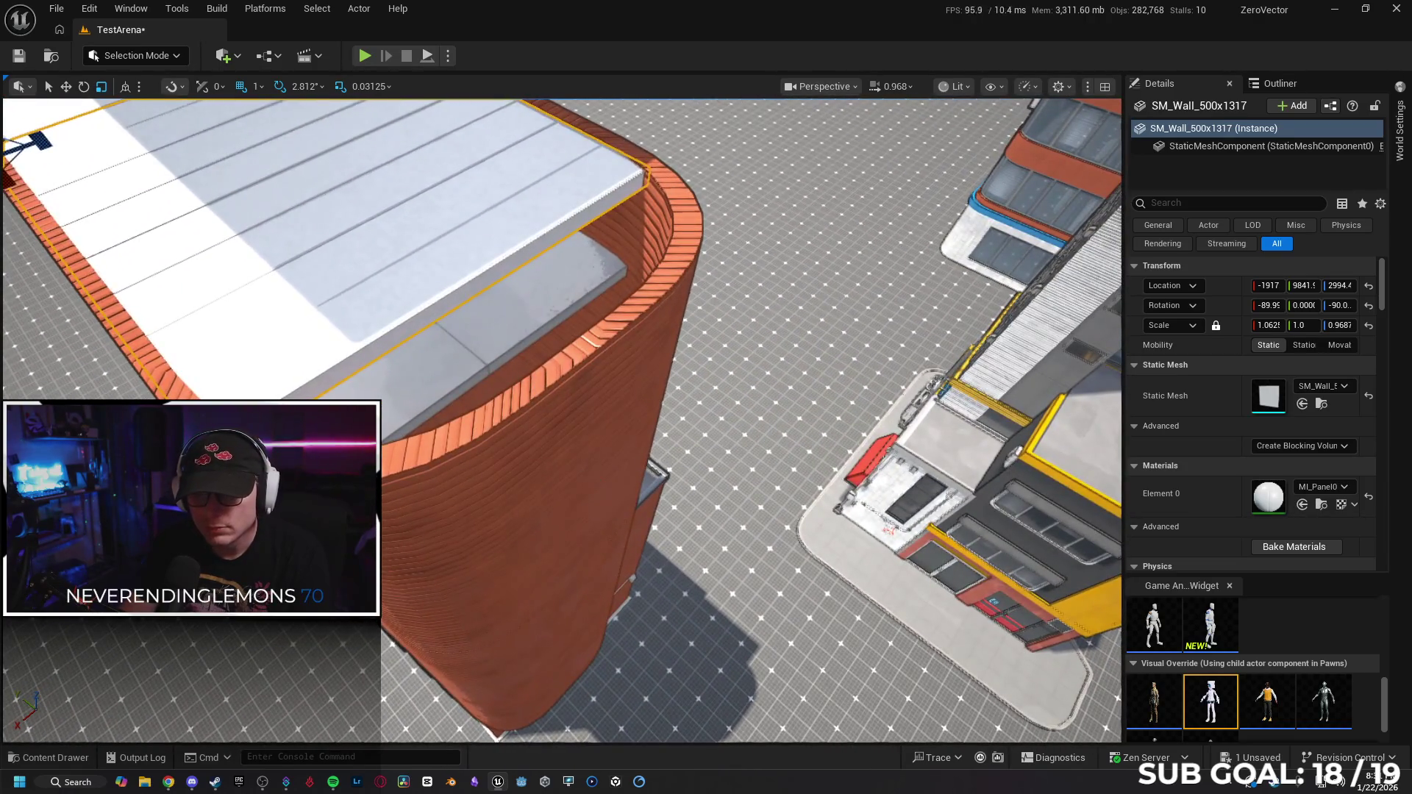
# Select the two roof panels, nudge them sideways, then delete the leftmost roof strip.
pyautogui.click(459, 351)
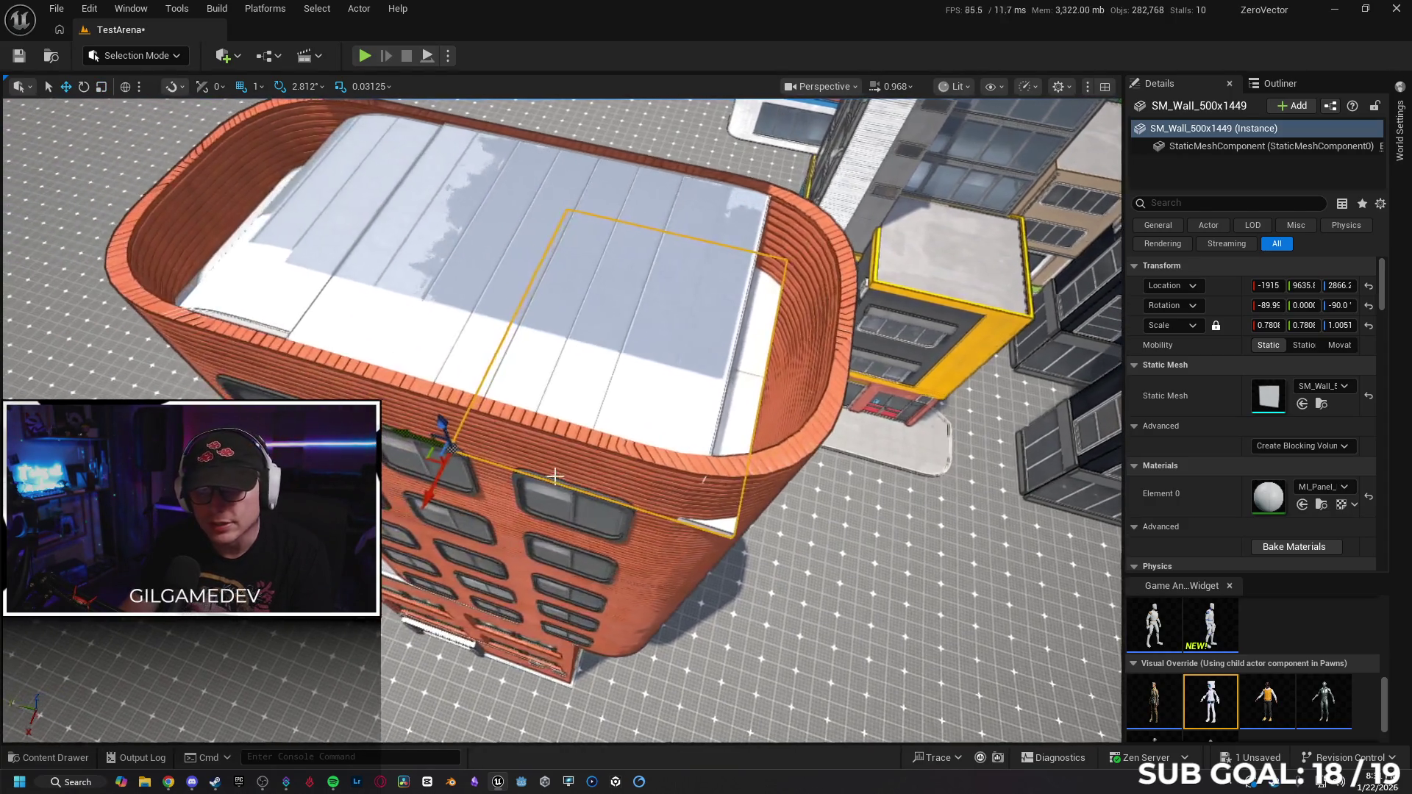
pyautogui.press('Escape')
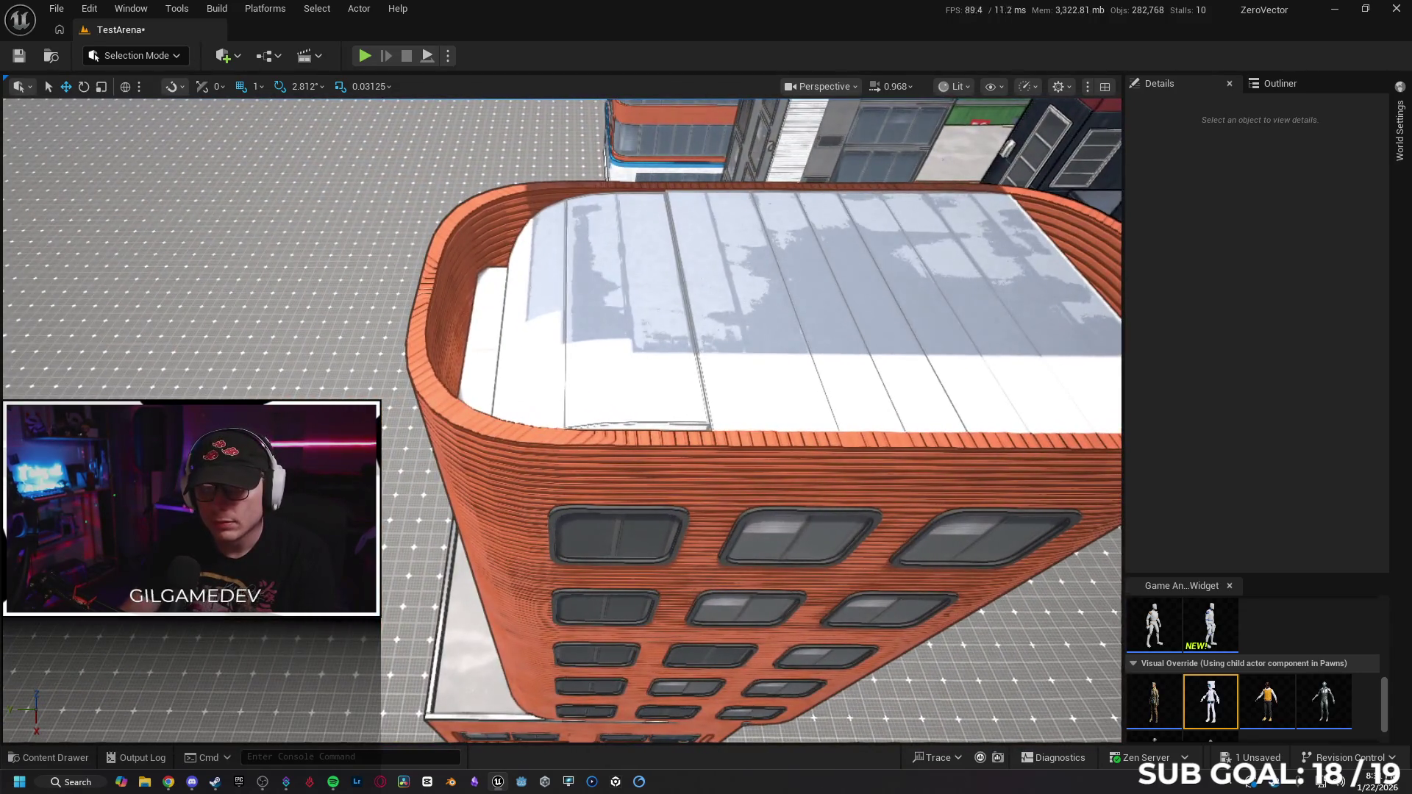
pyautogui.click(488, 353)
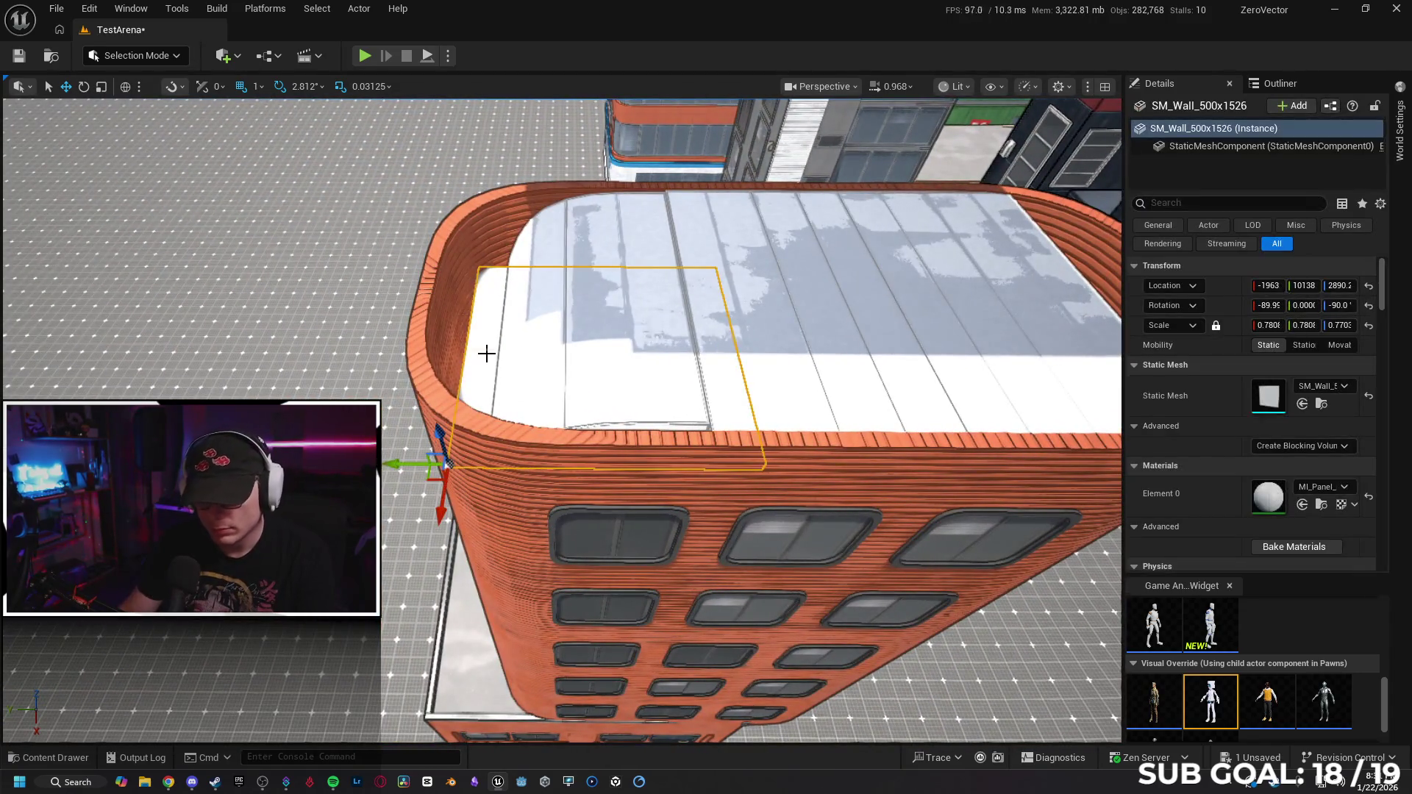
pyautogui.press('Escape')
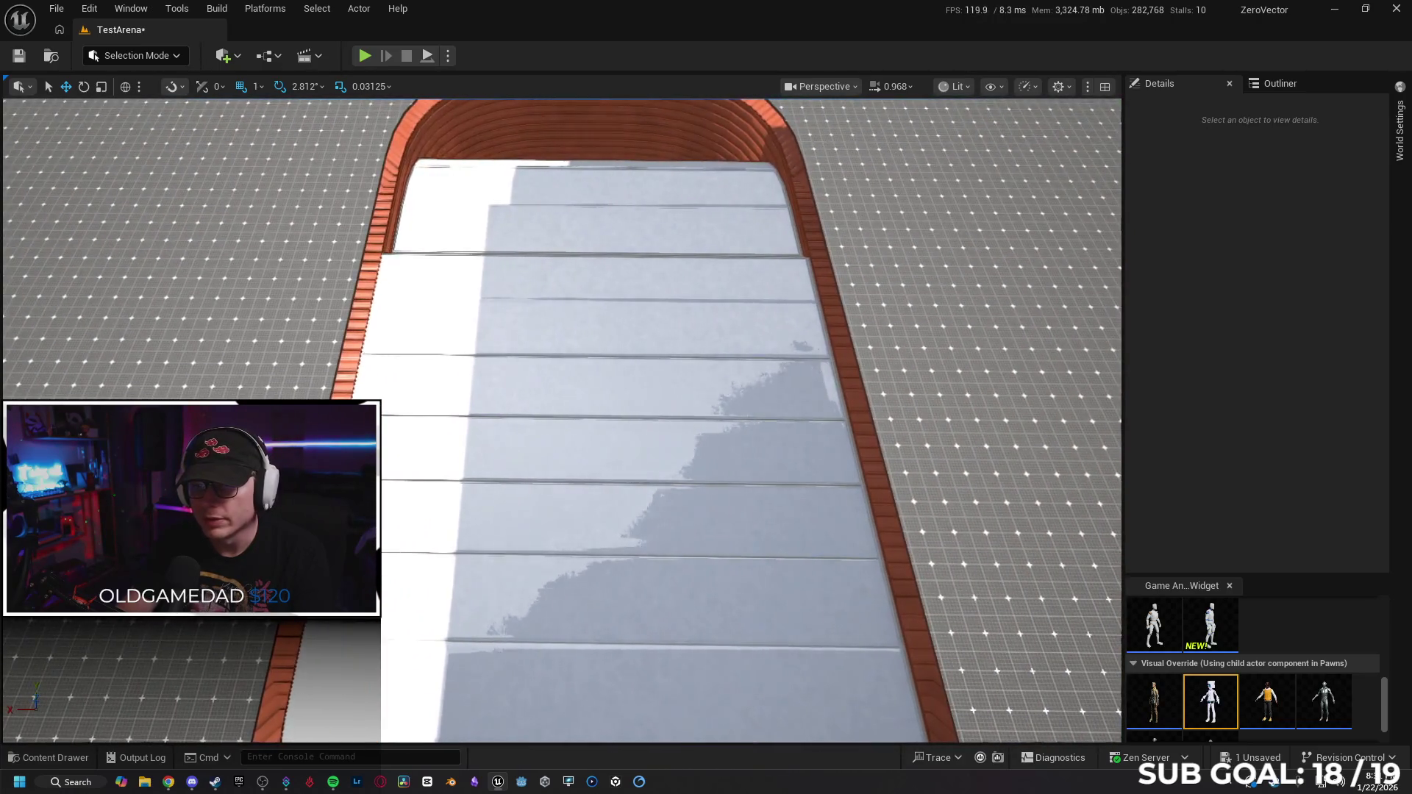
pyautogui.click(442, 276)
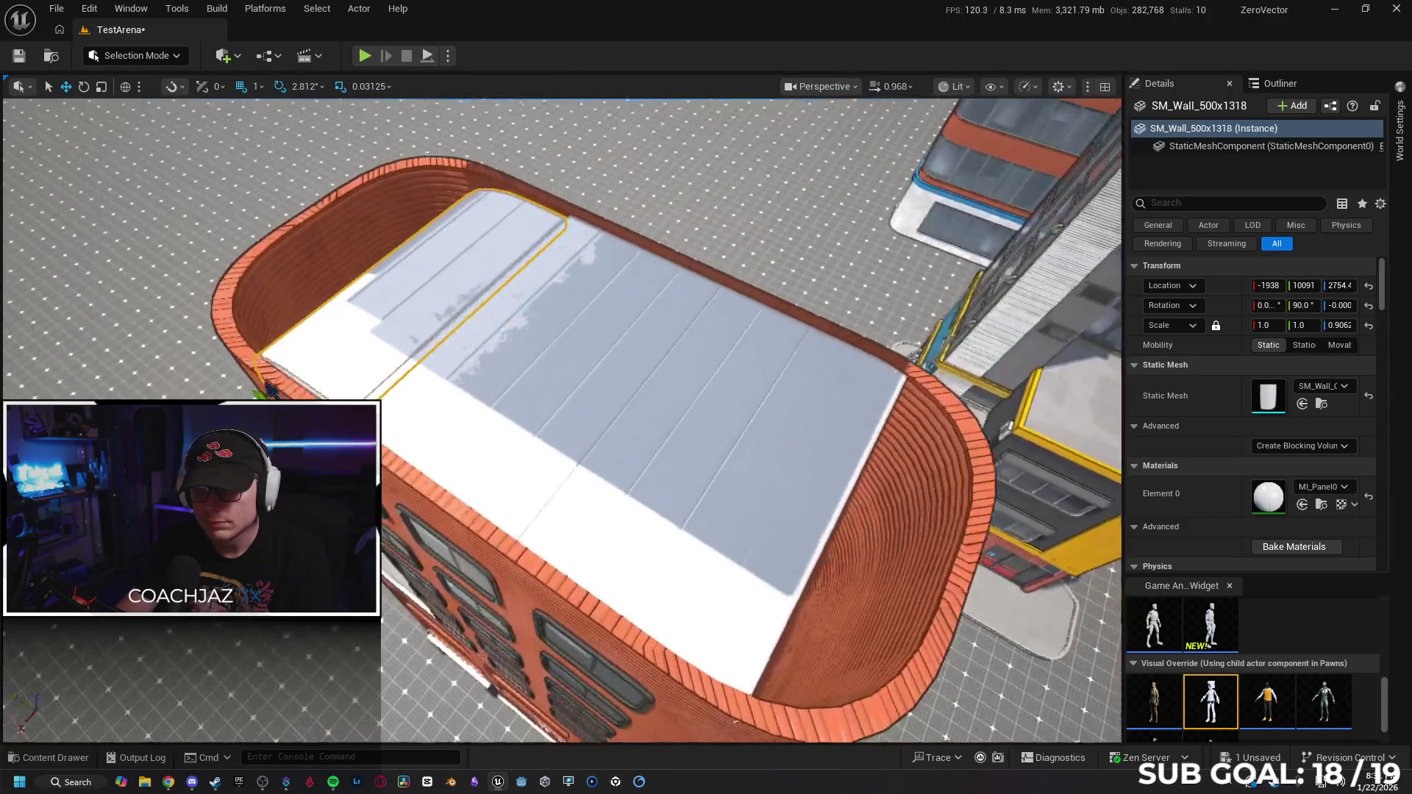
pyautogui.keyDown('ctrl'); pyautogui.click(736, 368); pyautogui.keyUp('ctrl')
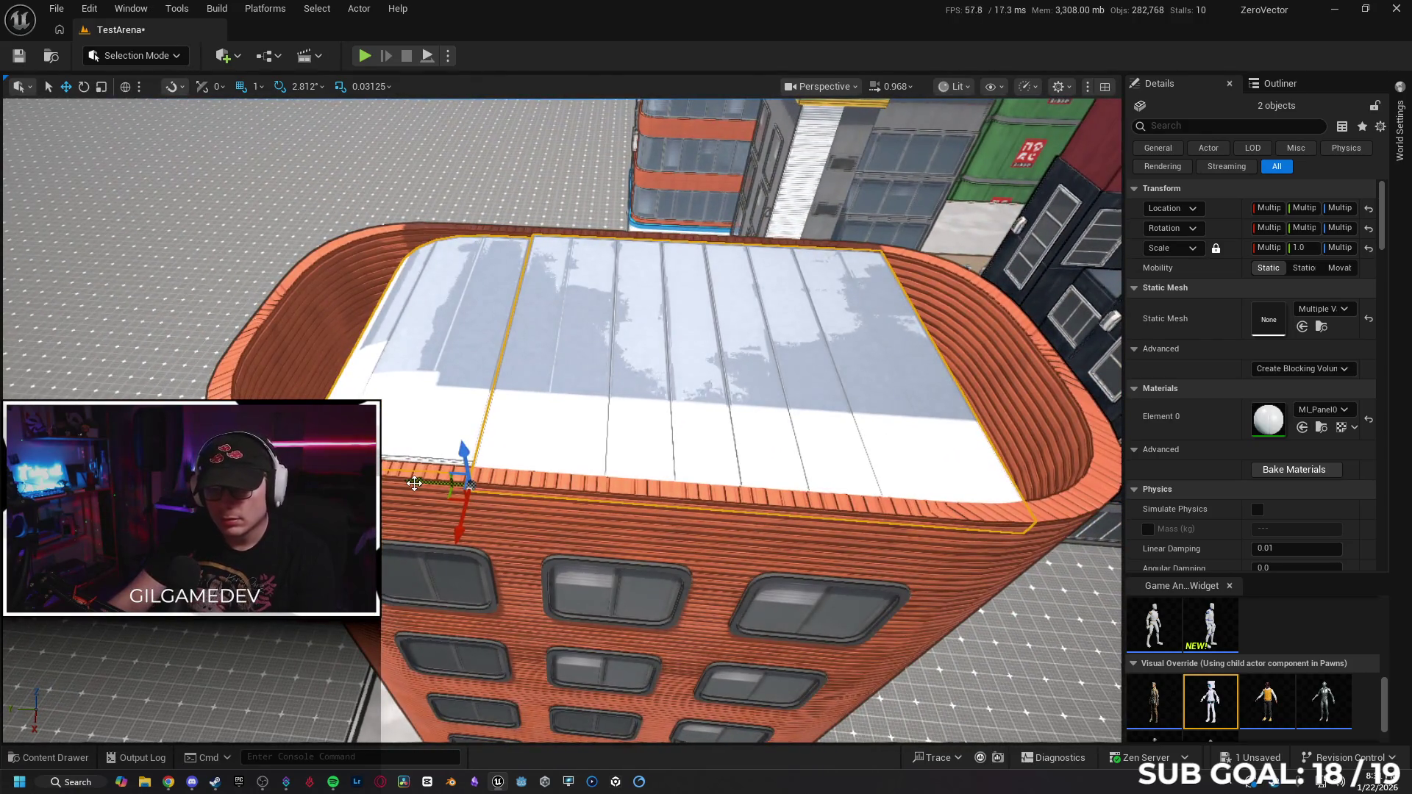
pyautogui.moveTo(415, 483); pyautogui.dragTo(406, 488)
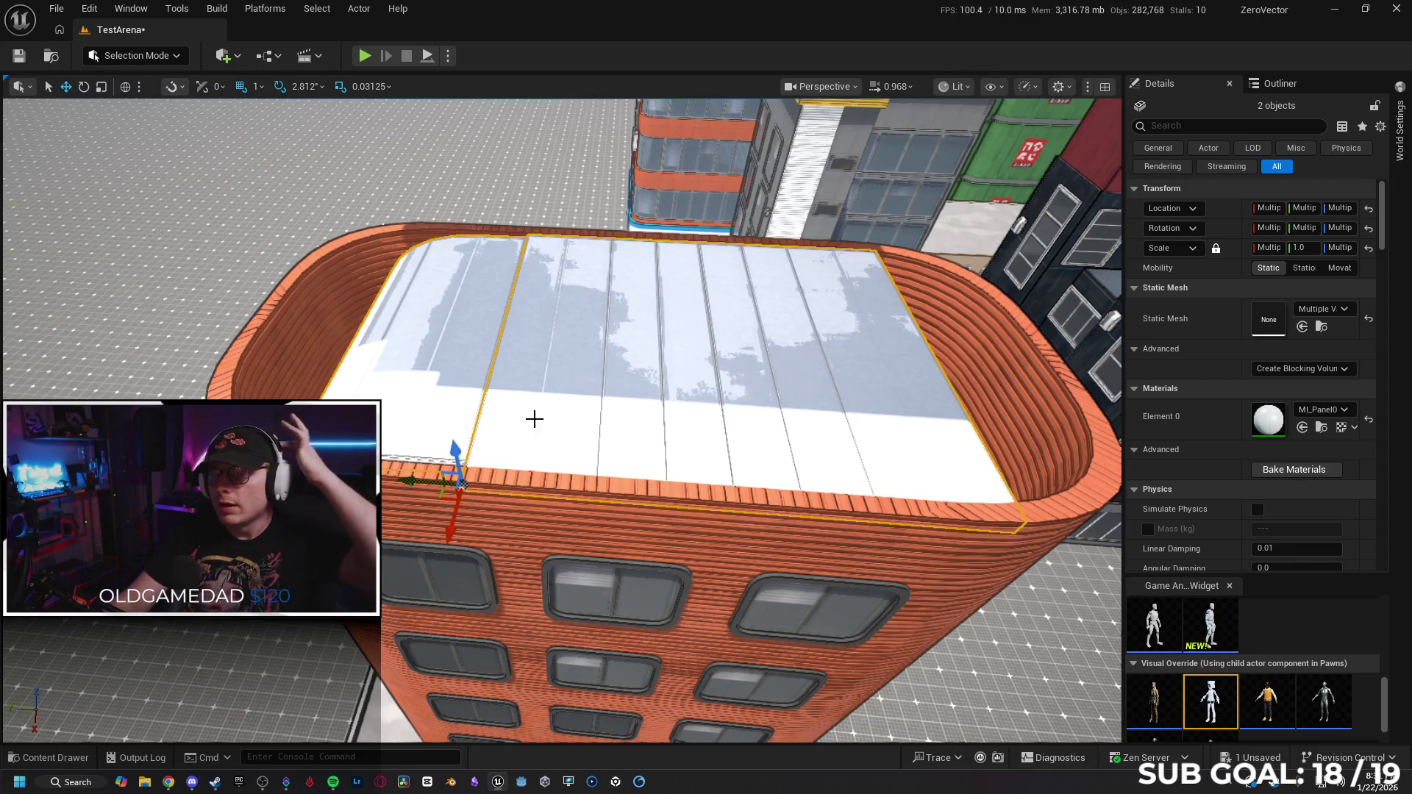
pyautogui.click(416, 378)
pyautogui.press('Delete')
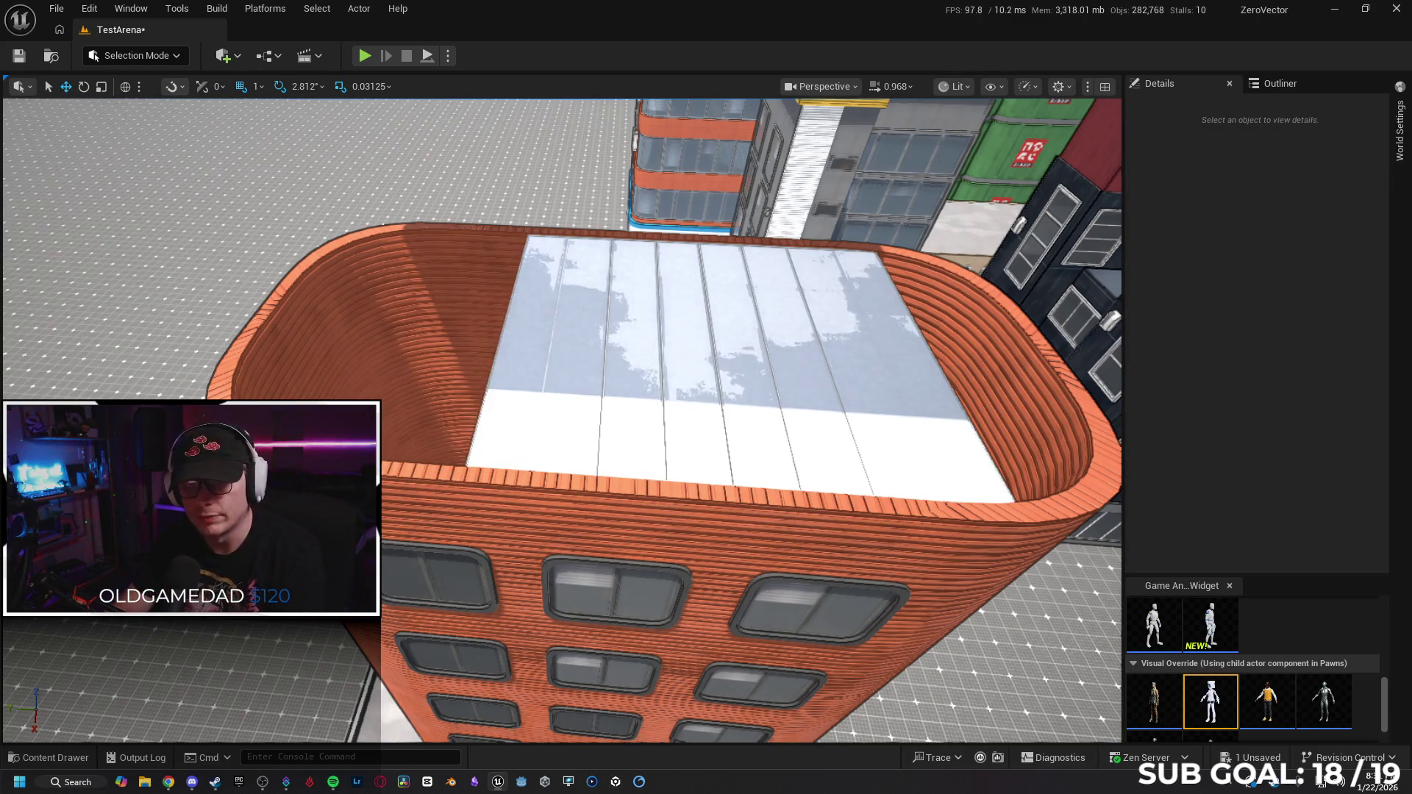
# Delete the remaining roof panels and browse to TokyoStylizedEnvironment > Meshes > Modular_BuildingBlocks.
pyautogui.click(515, 416)
pyautogui.press('Delete')
pyautogui.click(58, 758)
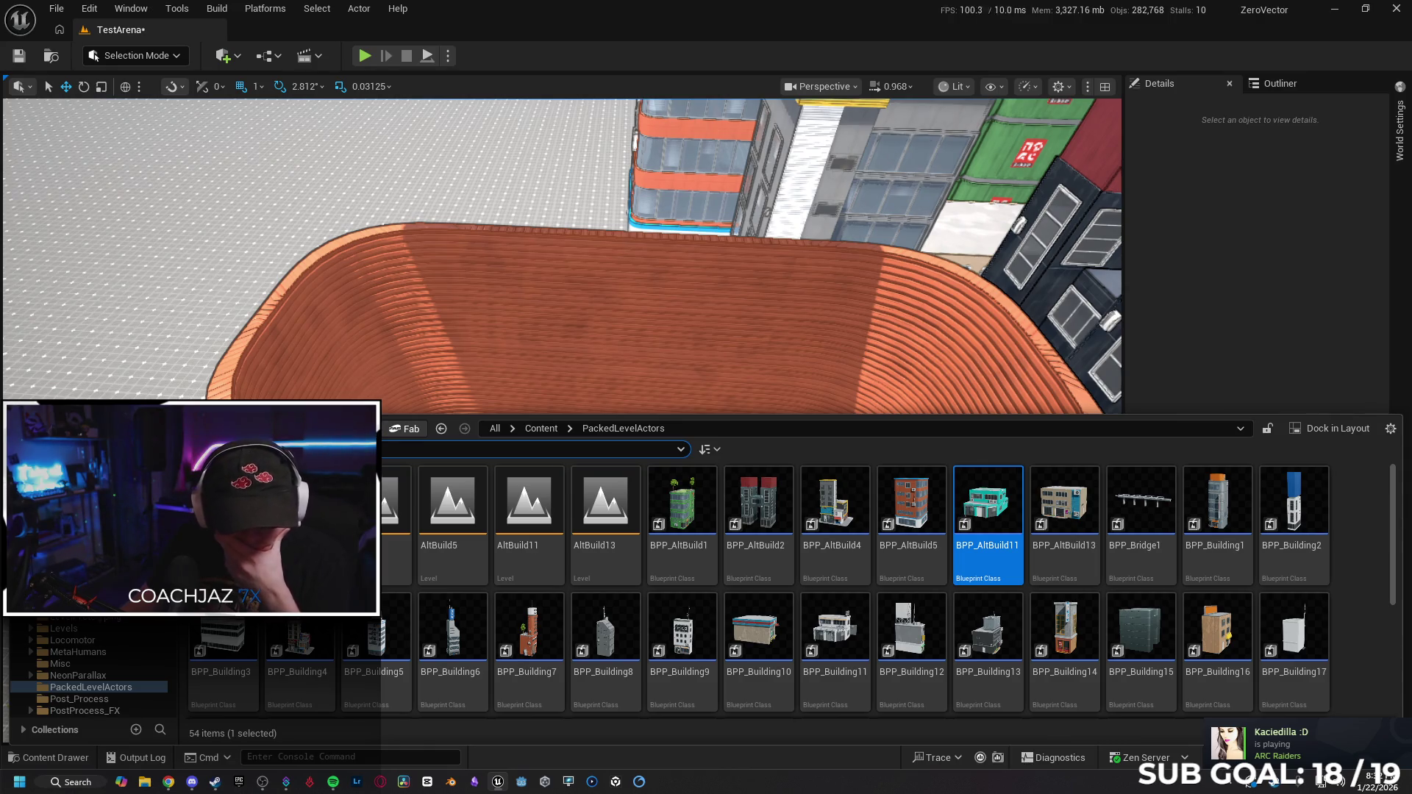
pyautogui.scroll(-5, 93, 623)
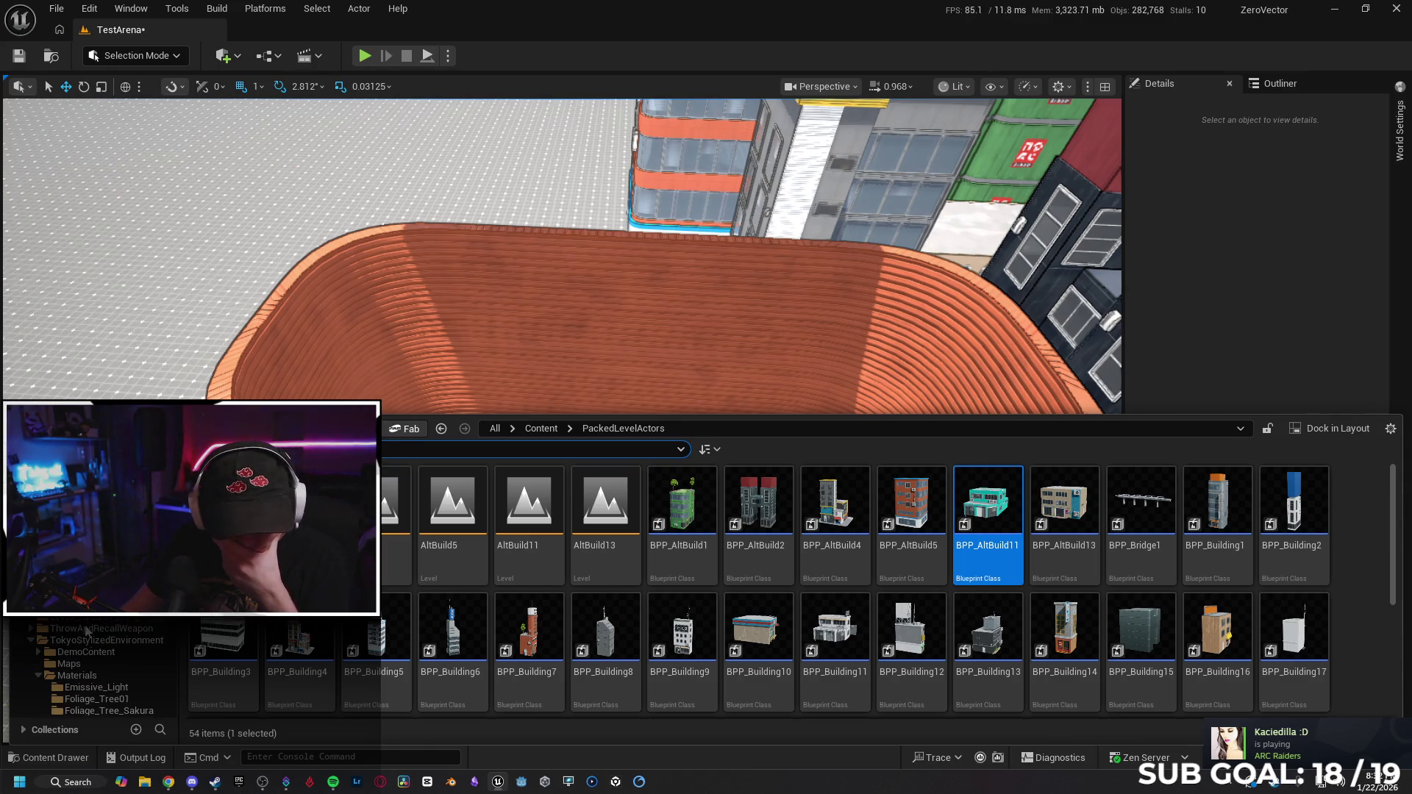
pyautogui.click(98, 643)
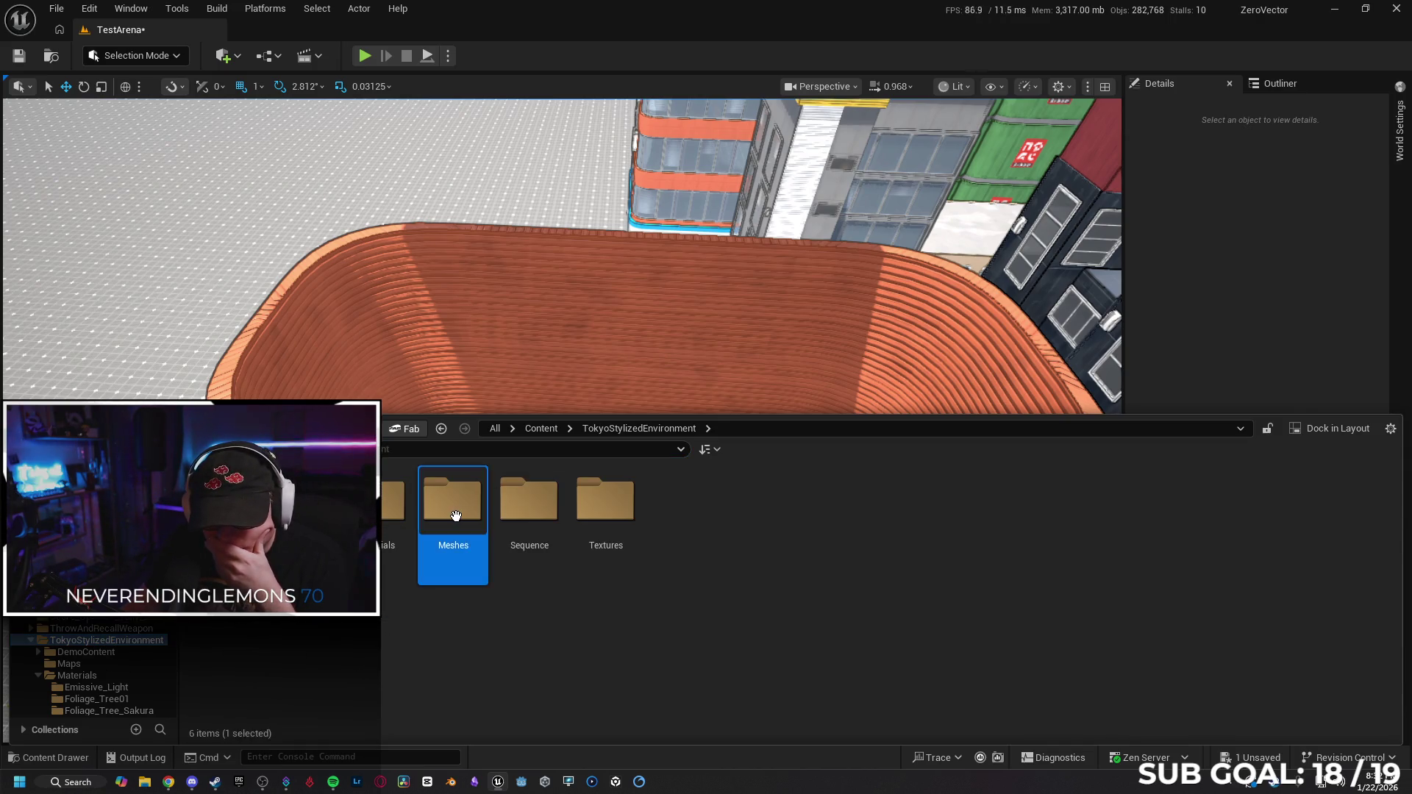
pyautogui.doubleClick(453, 506)
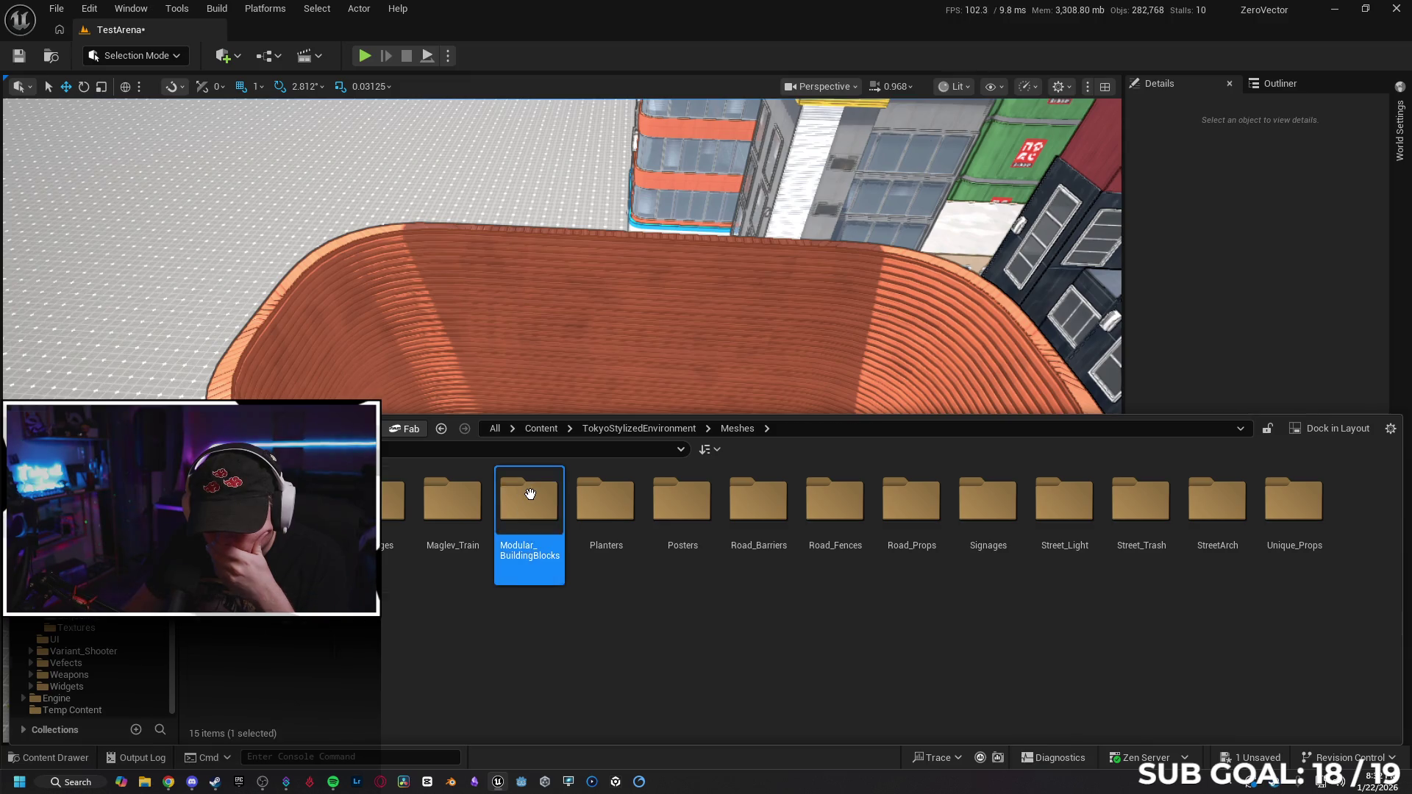
pyautogui.doubleClick(522, 498)
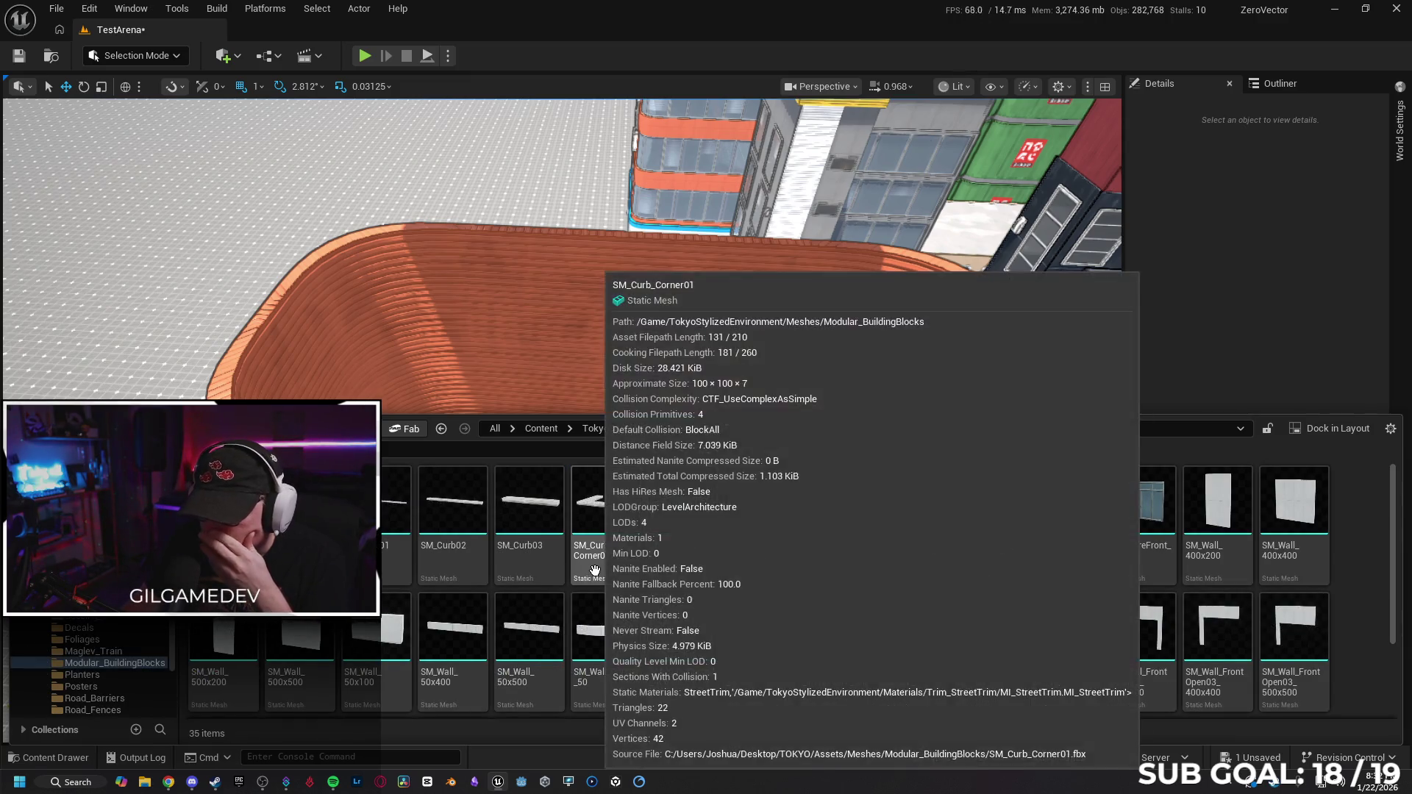
# Place SM_Sidewalk_Curved on the tower's open rooftop at X -2393, Y 10161.
pyautogui.moveTo(1056, 524)
pyautogui.mouseDown()
pyautogui.moveTo(410, 338)
pyautogui.moveTo(338, 284)
pyautogui.moveTo(364, 229)
pyautogui.mouseUp()
pyautogui.scroll(3, 364, 229)
pyautogui.moveTo(545, 442); pyautogui.dragTo(469, 545)
# Scale the curved sidewalk to 0.5 and slide it into the rooftop's end corner.
pyautogui.press('r')
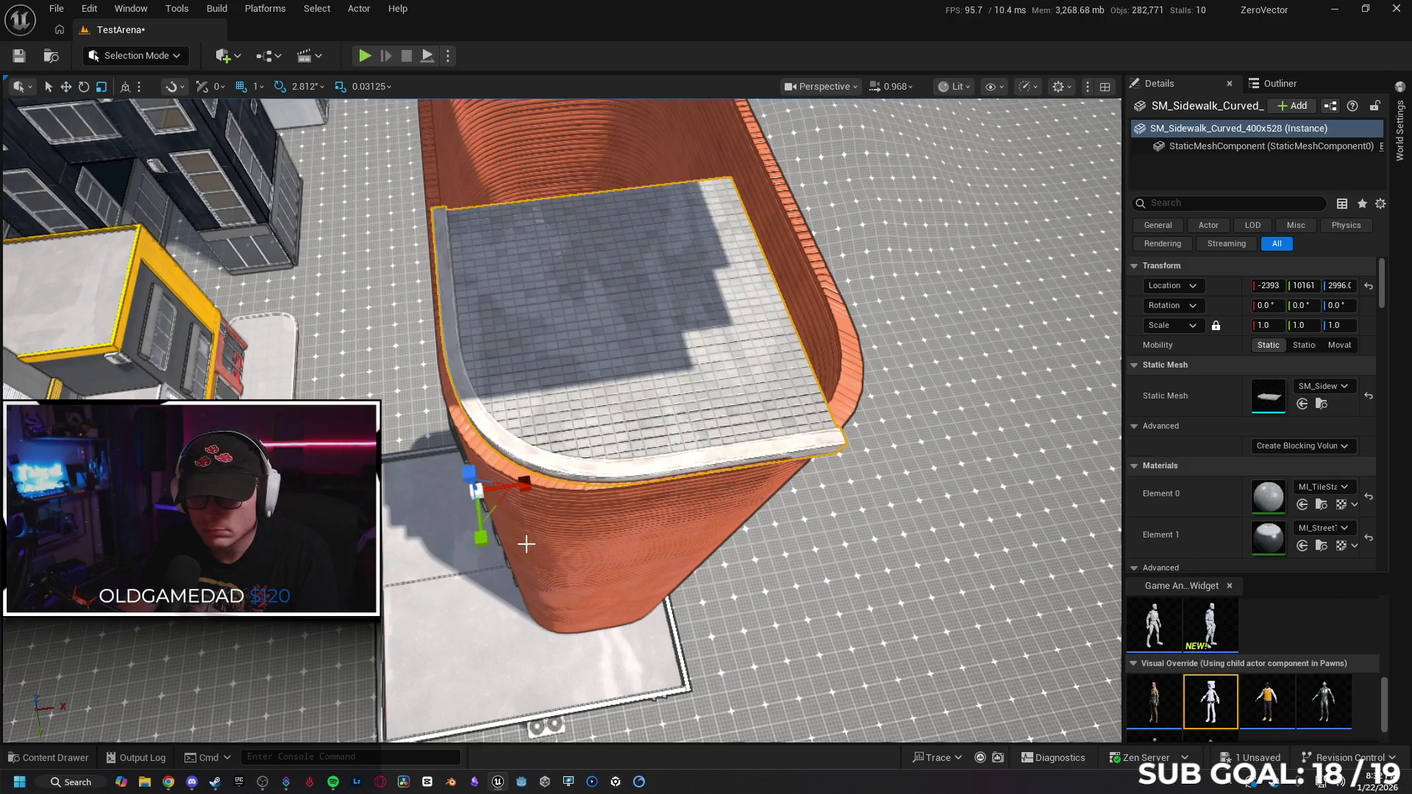
pyautogui.moveTo(480, 494); pyautogui.dragTo(477, 492)
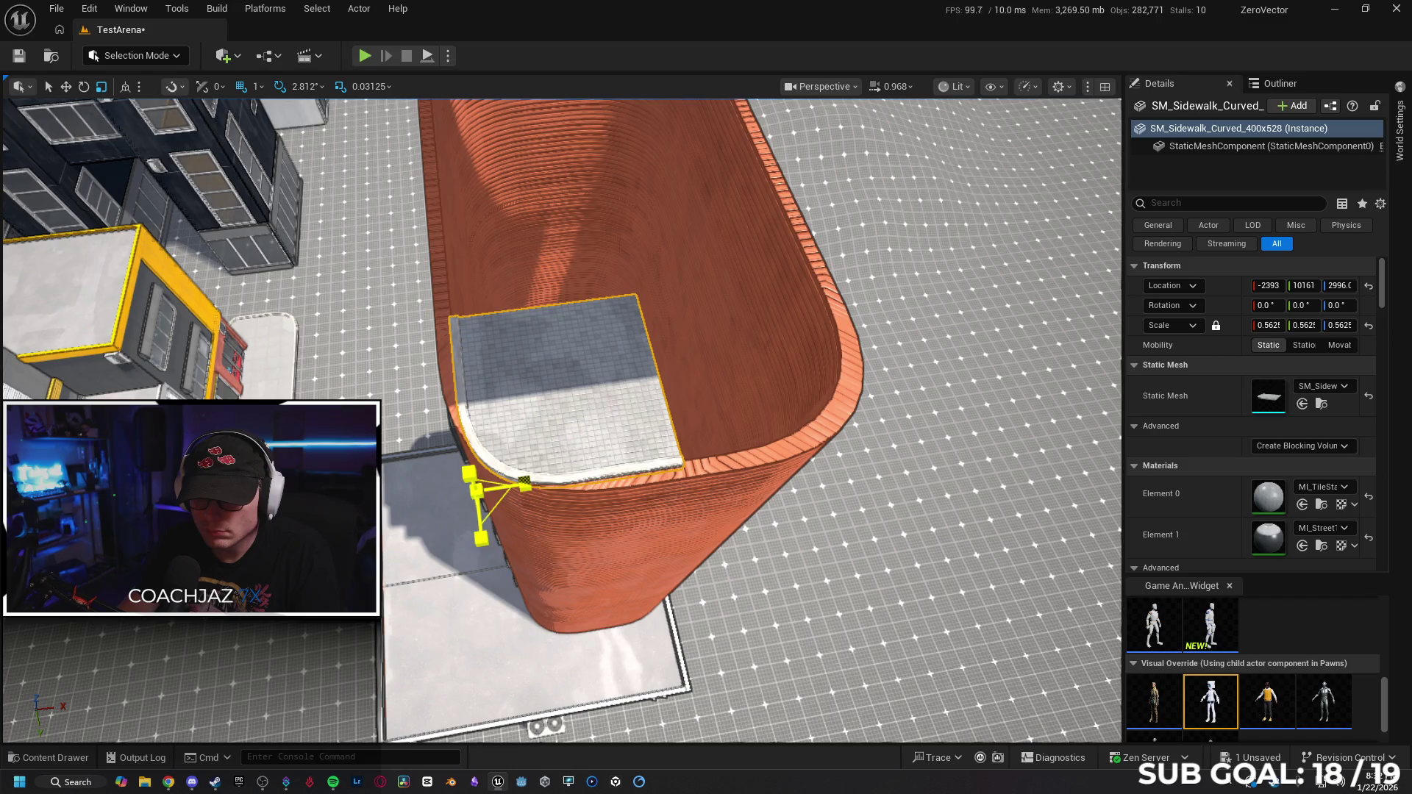
pyautogui.press('f')
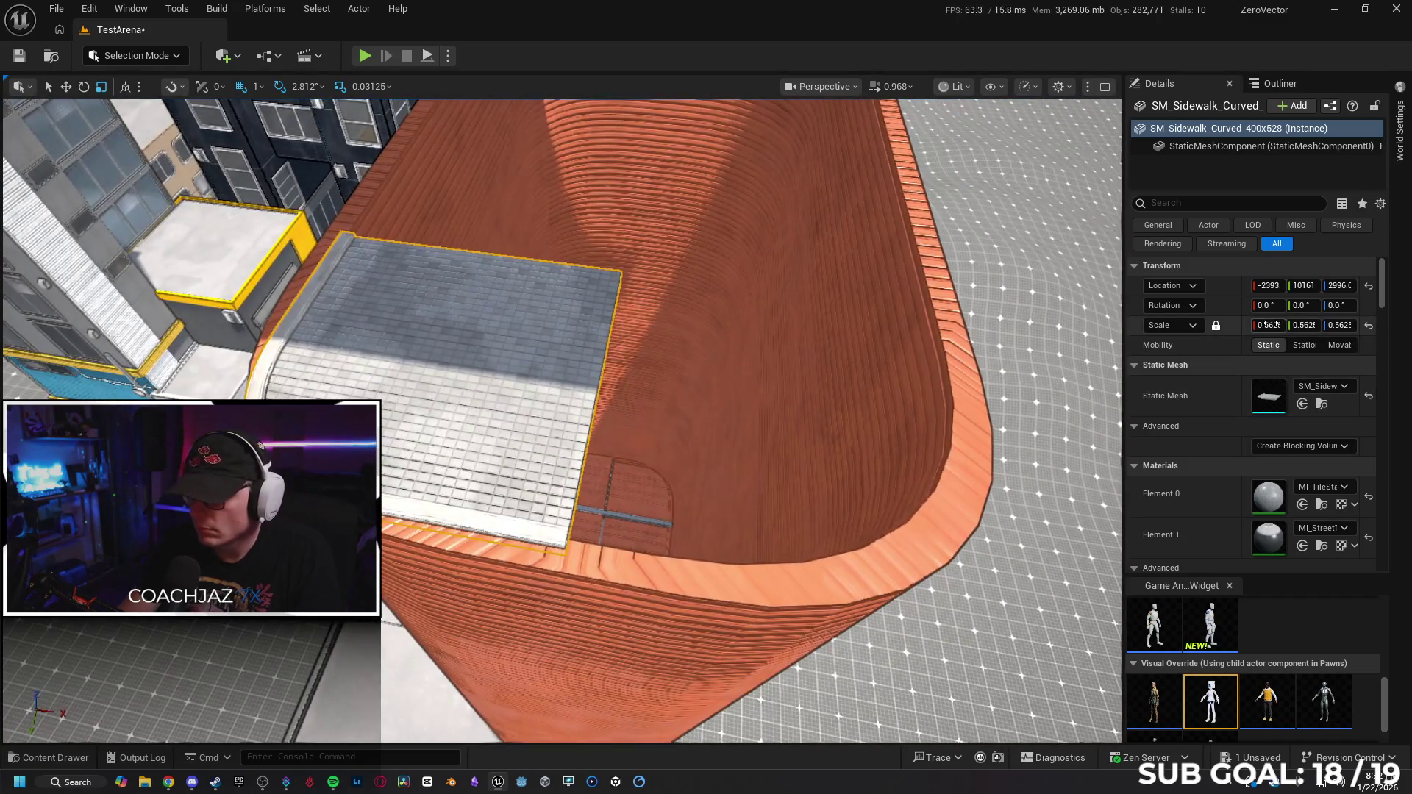
pyautogui.write('0.5')
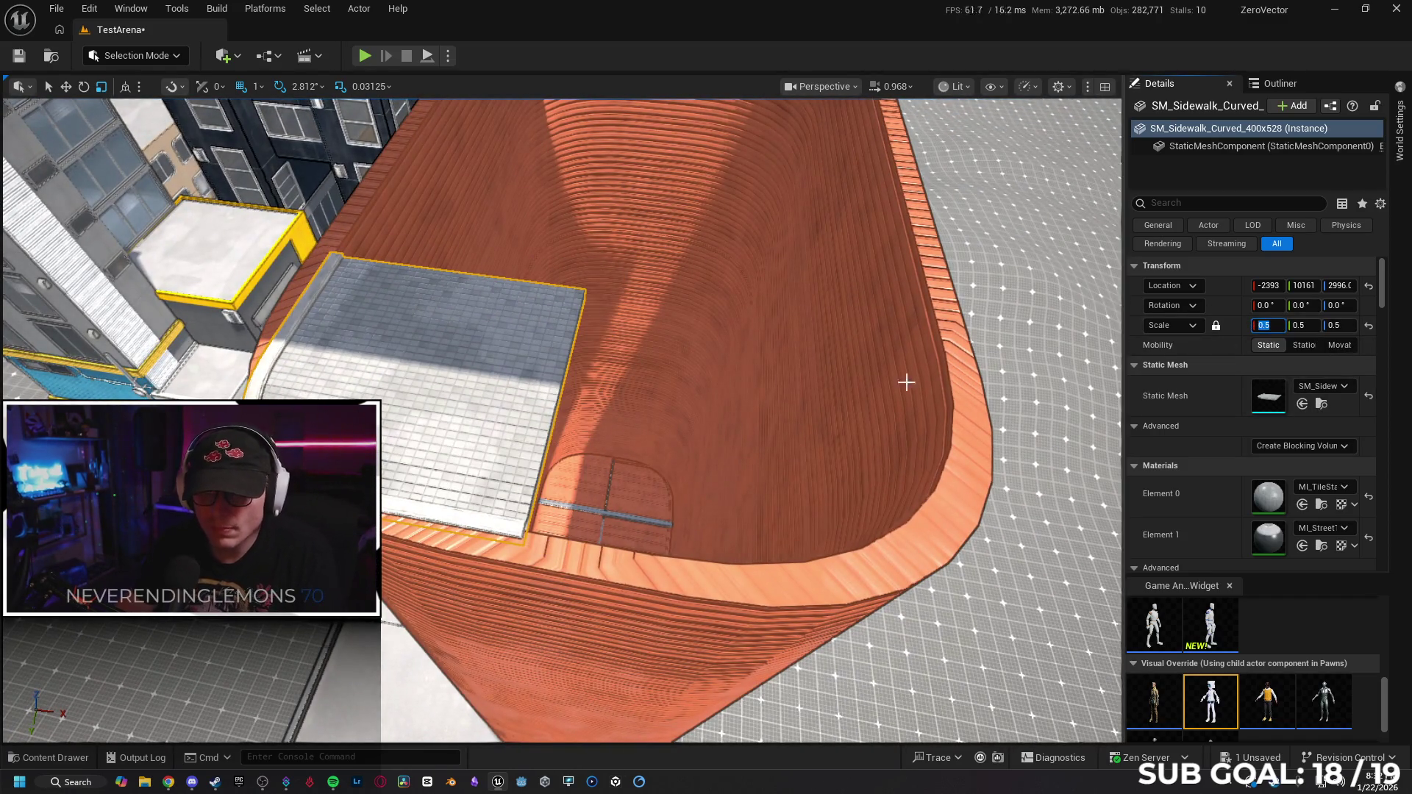
pyautogui.press('Return')
pyautogui.press('f')
pyautogui.moveTo(467, 586)
pyautogui.mouseDown()
pyautogui.moveTo(459, 562)
pyautogui.moveTo(461, 575)
pyautogui.mouseUp()
pyautogui.press('f')
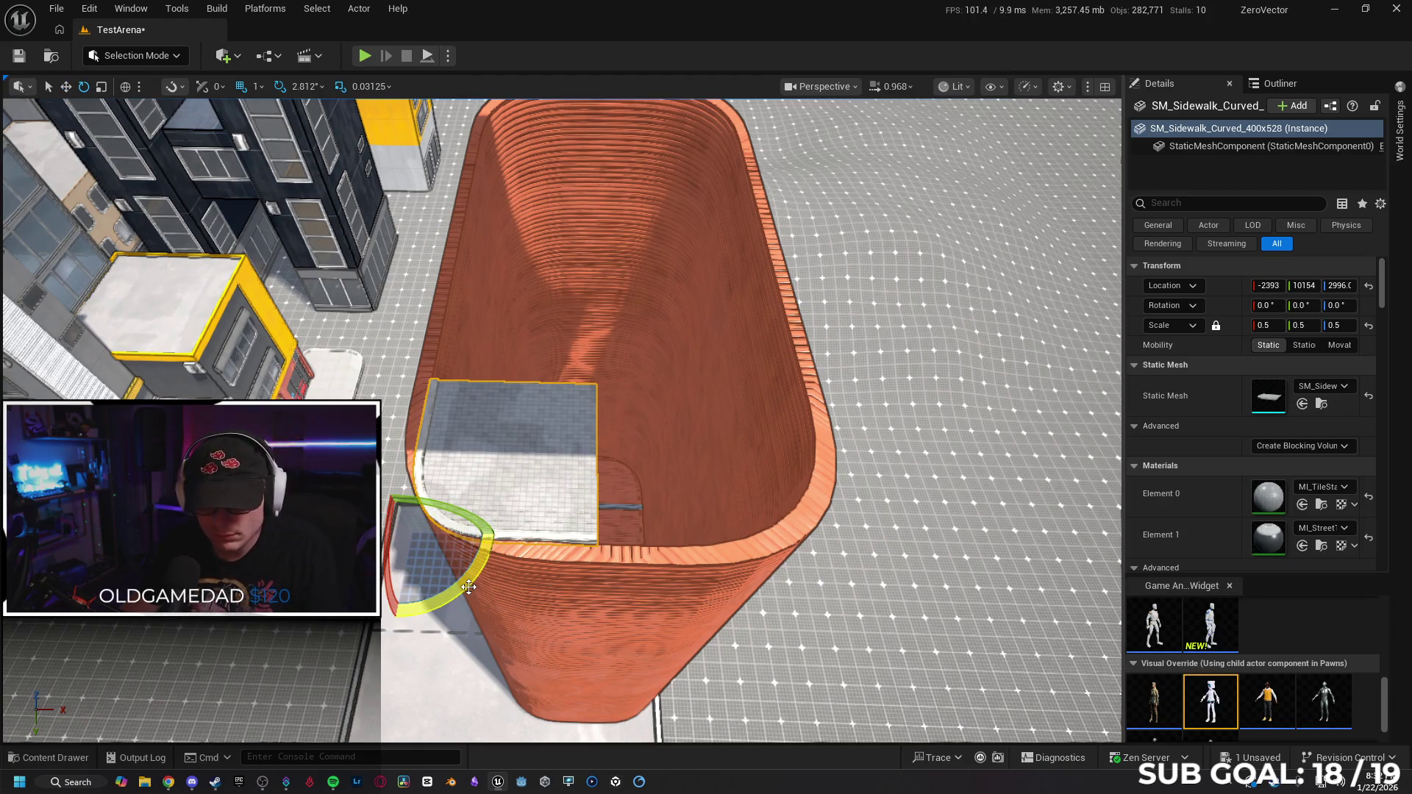
# Duplicate the sidewalk, turn the copy 180° and place it in the opposite corner.
pyautogui.moveTo(468, 587)
pyautogui.mouseDown()
pyautogui.moveTo(371, 612)
pyautogui.moveTo(433, 426)
pyautogui.moveTo(581, 397)
pyautogui.moveTo(666, 401)
pyautogui.mouseUp()
pyautogui.press('e')
pyautogui.moveTo(750, 460)
pyautogui.mouseDown()
pyautogui.moveTo(818, 457)
pyautogui.moveTo(790, 535)
pyautogui.moveTo(818, 600)
pyautogui.mouseUp()
pyautogui.press('w')
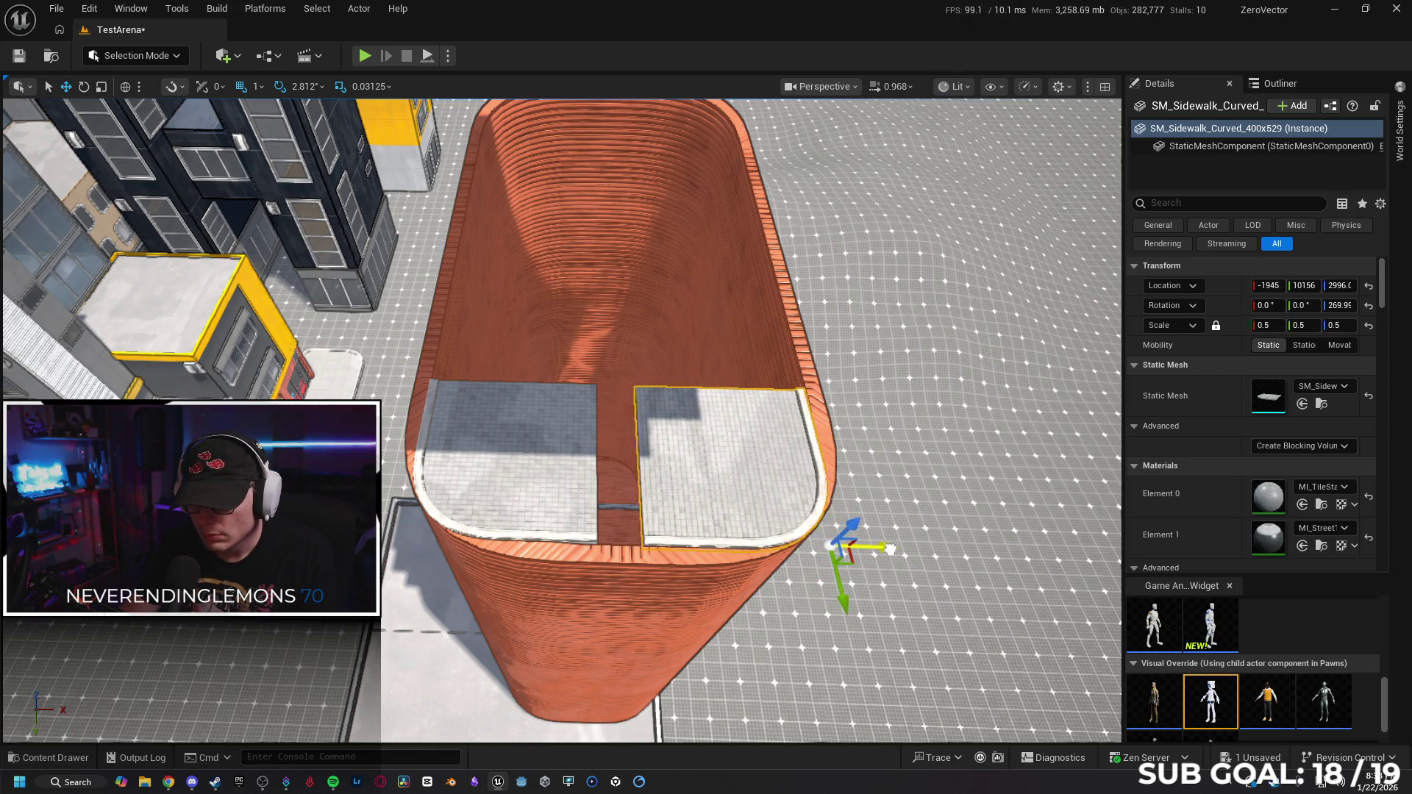
pyautogui.press('f')
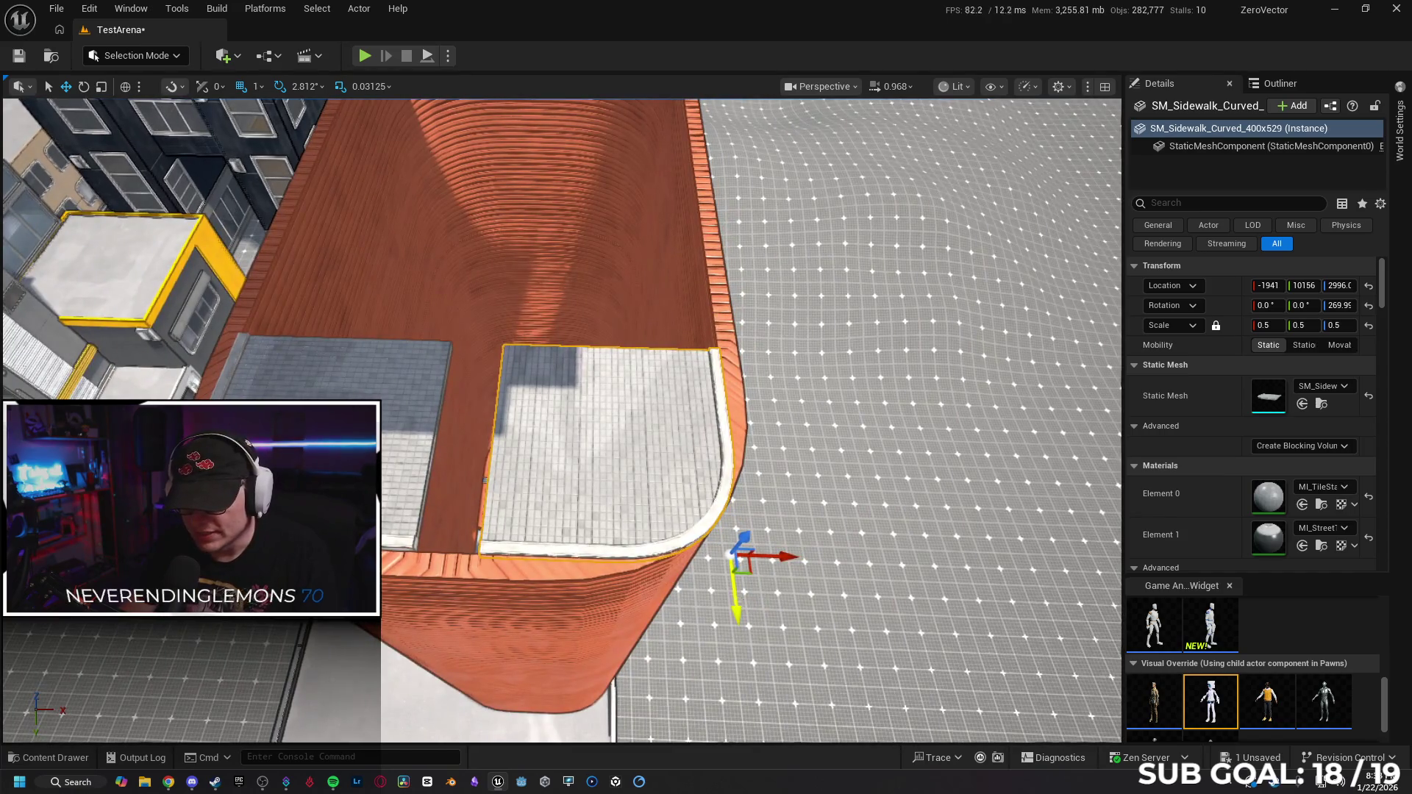
pyautogui.moveTo(780, 553)
pyautogui.mouseDown()
pyautogui.moveTo(735, 559)
pyautogui.moveTo(699, 515)
pyautogui.moveTo(721, 581)
pyautogui.moveTo(773, 552)
pyautogui.moveTo(655, 525)
pyautogui.moveTo(631, 602)
pyautogui.mouseUp()
pyautogui.scroll(5, 559, 420)
# Lower both sidewalk pieces onto the rooftop floor and raise them slightly to sit correctly.
pyautogui.keyDown('ctrl'); pyautogui.click(444, 524); pyautogui.keyUp('ctrl')
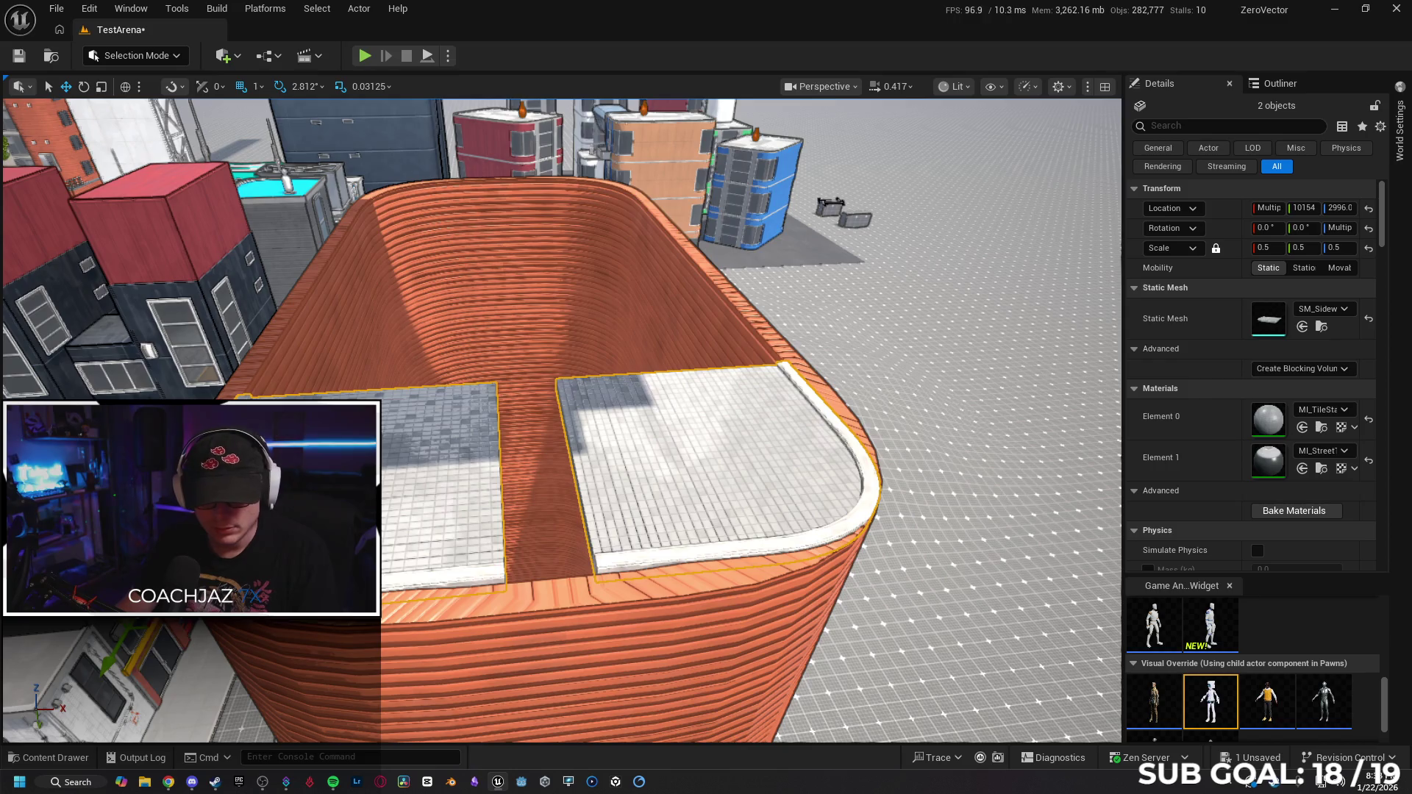
pyautogui.press('End')
pyautogui.press('End')
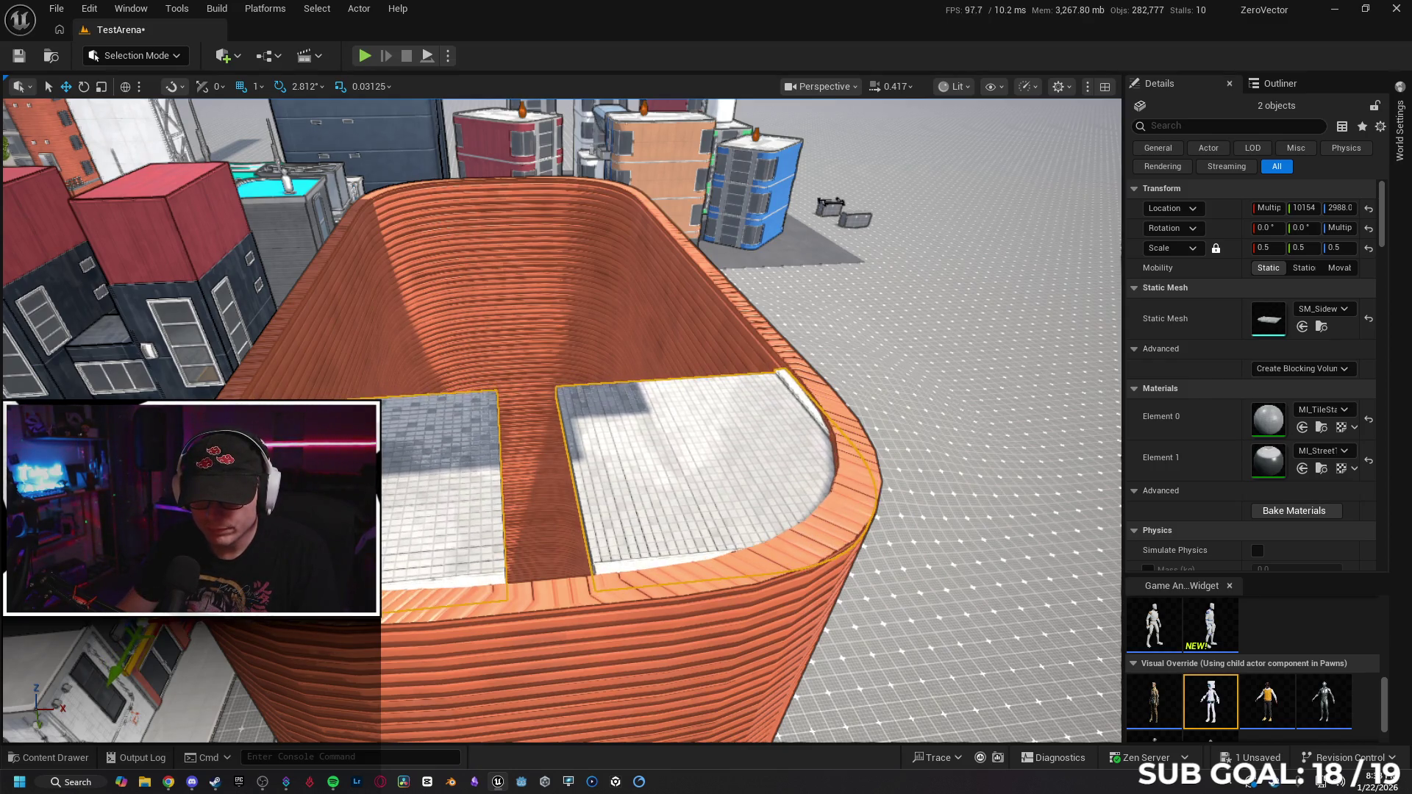
pyautogui.press('f')
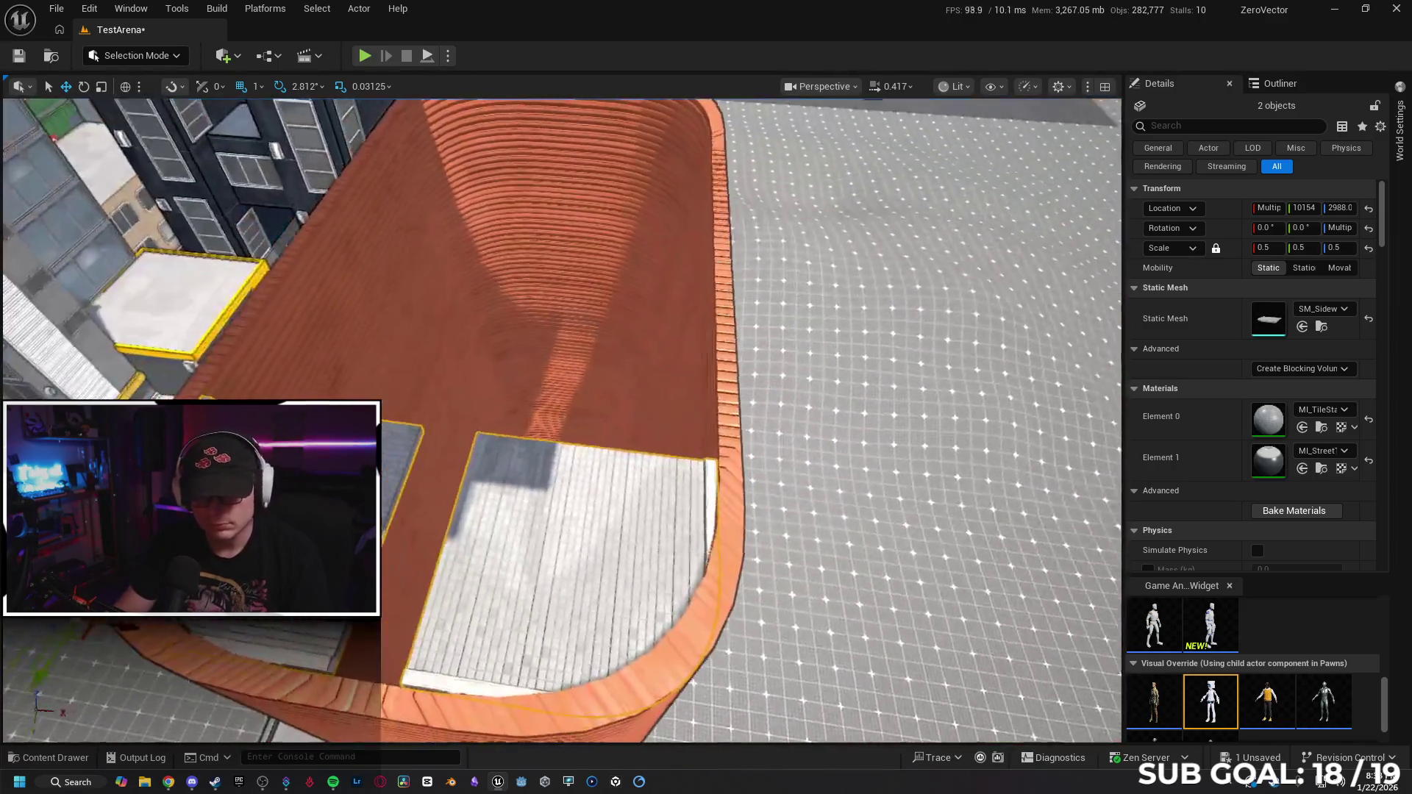
# Stretch the right curved sidewalk piece along its length to fit the corner.
pyautogui.keyDown('ctrl'); pyautogui.click(647, 515); pyautogui.keyUp('ctrl')
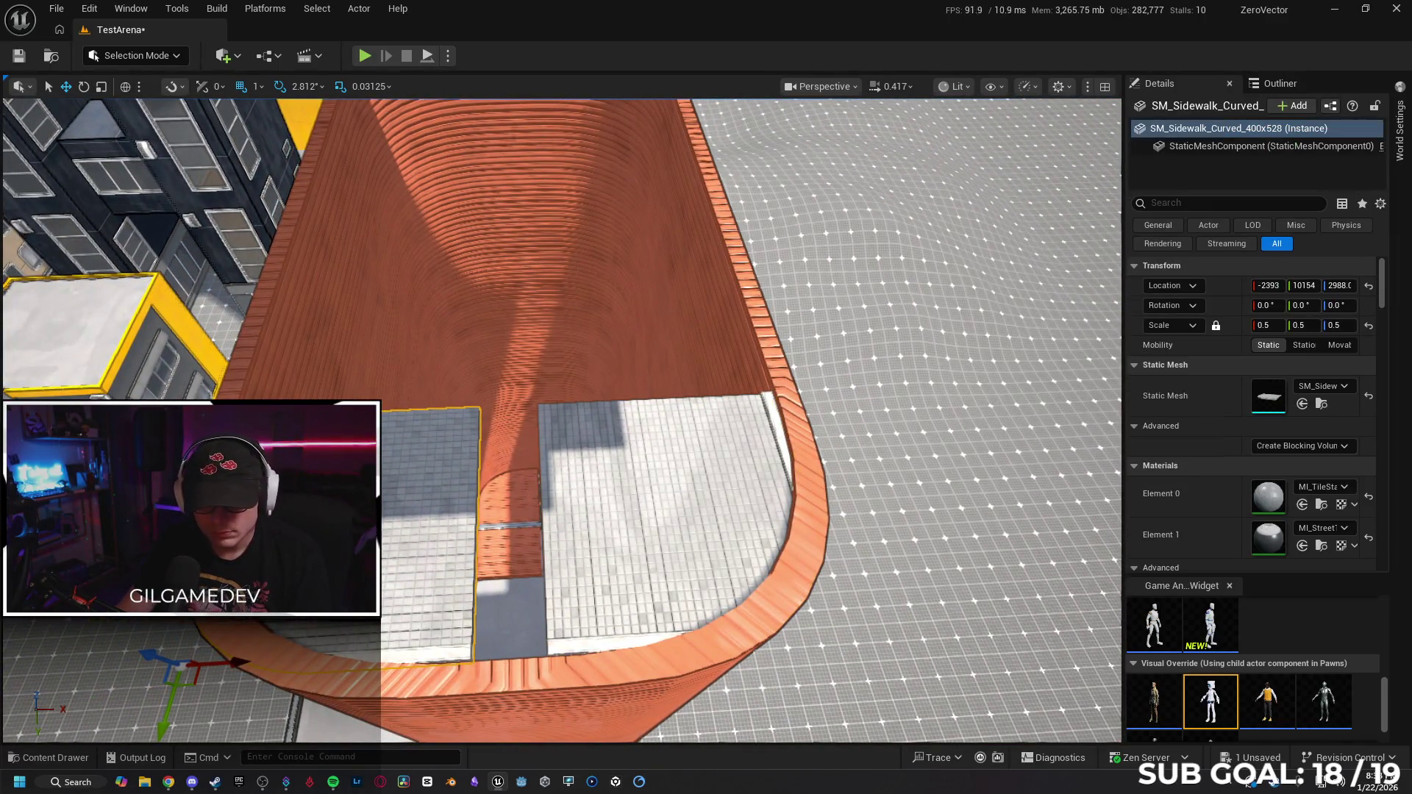
pyautogui.press('r')
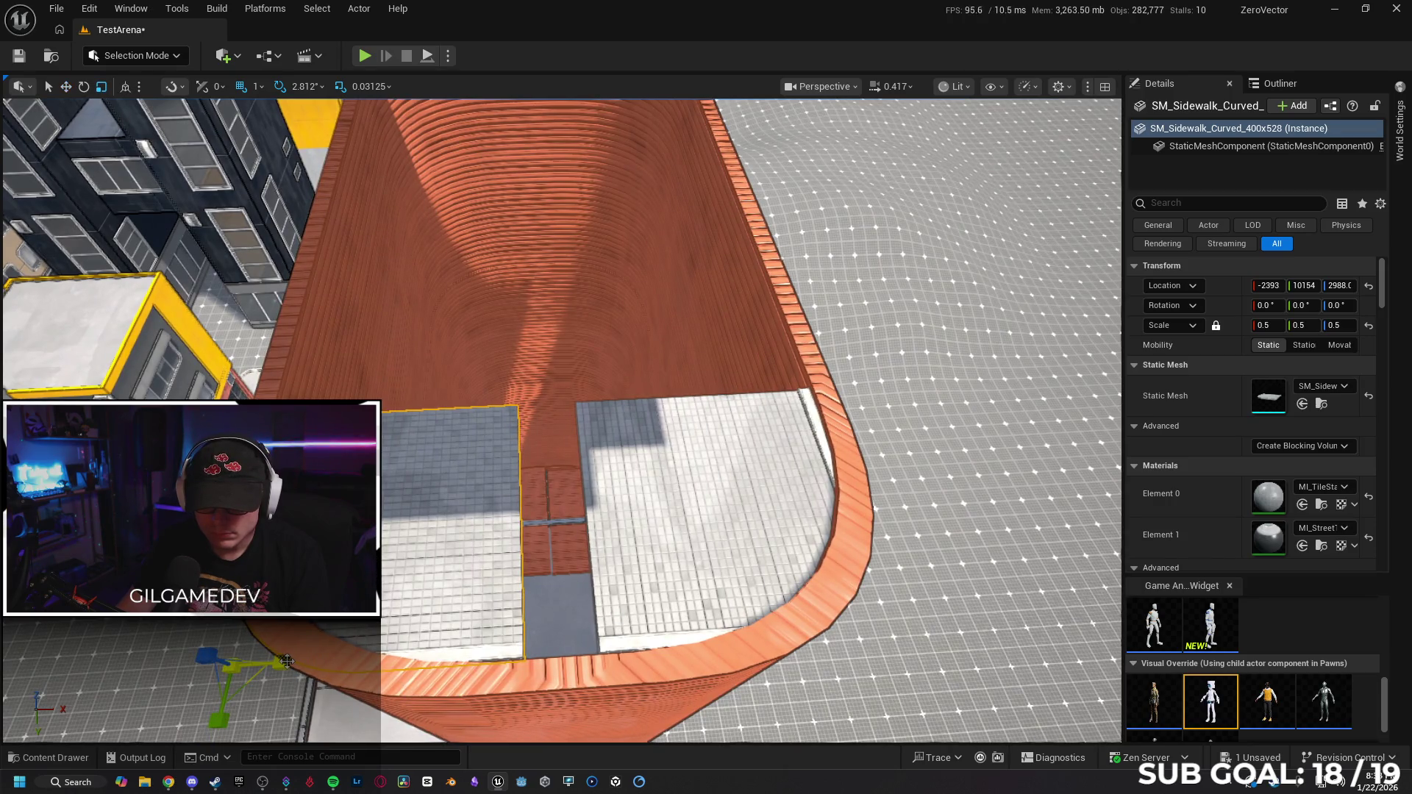
pyautogui.click(418, 631)
pyautogui.click(799, 604)
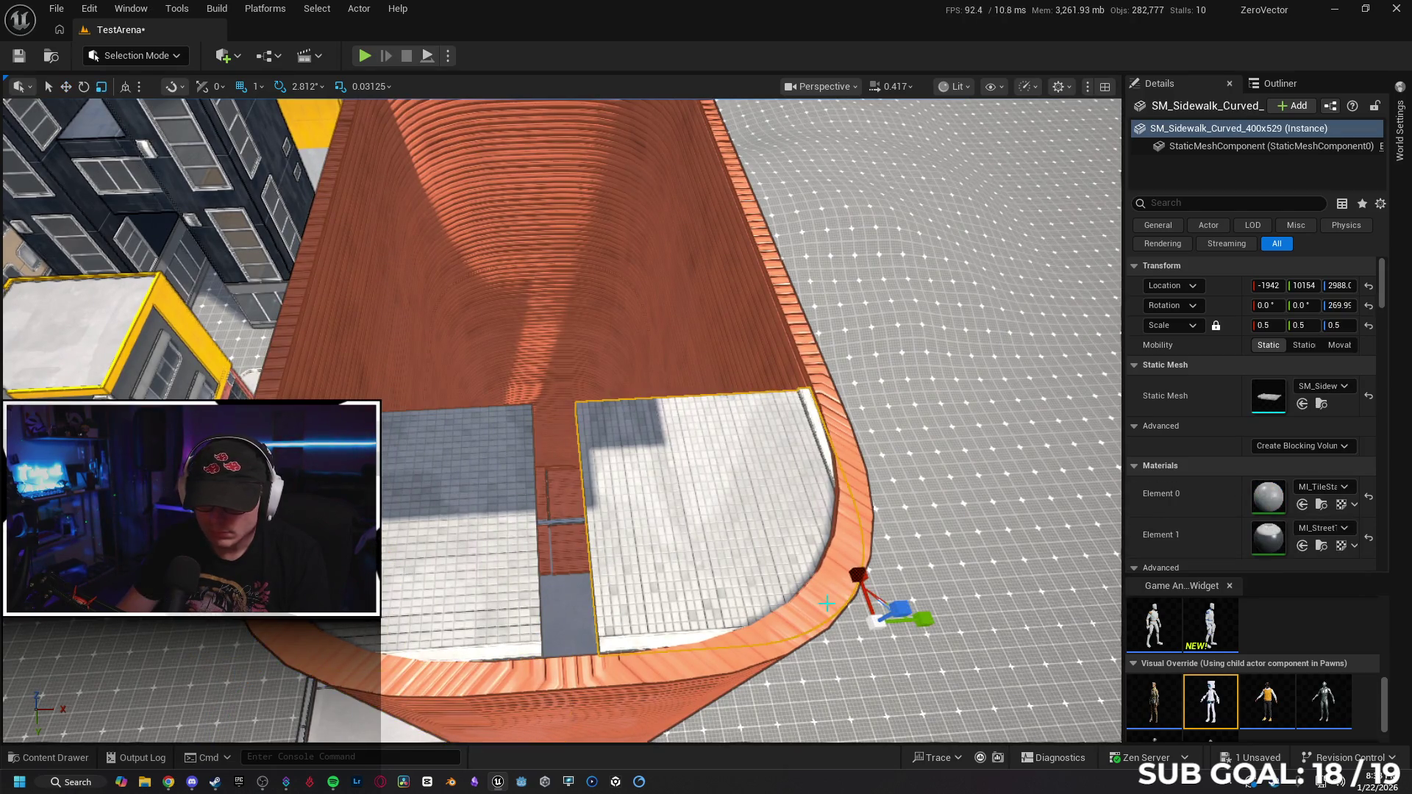
pyautogui.moveTo(930, 623); pyautogui.dragTo(939, 621)
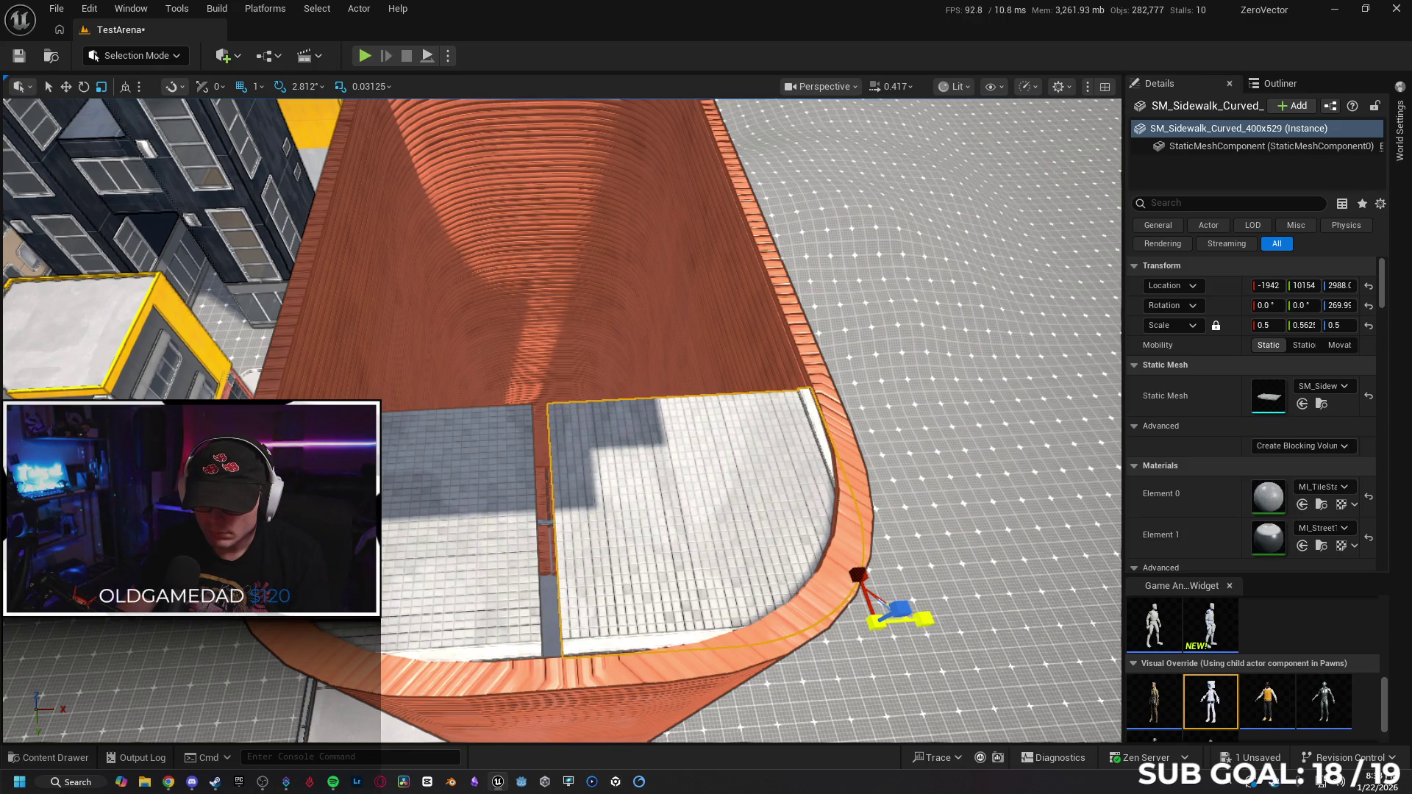
pyautogui.click(429, 576)
pyautogui.click(407, 620)
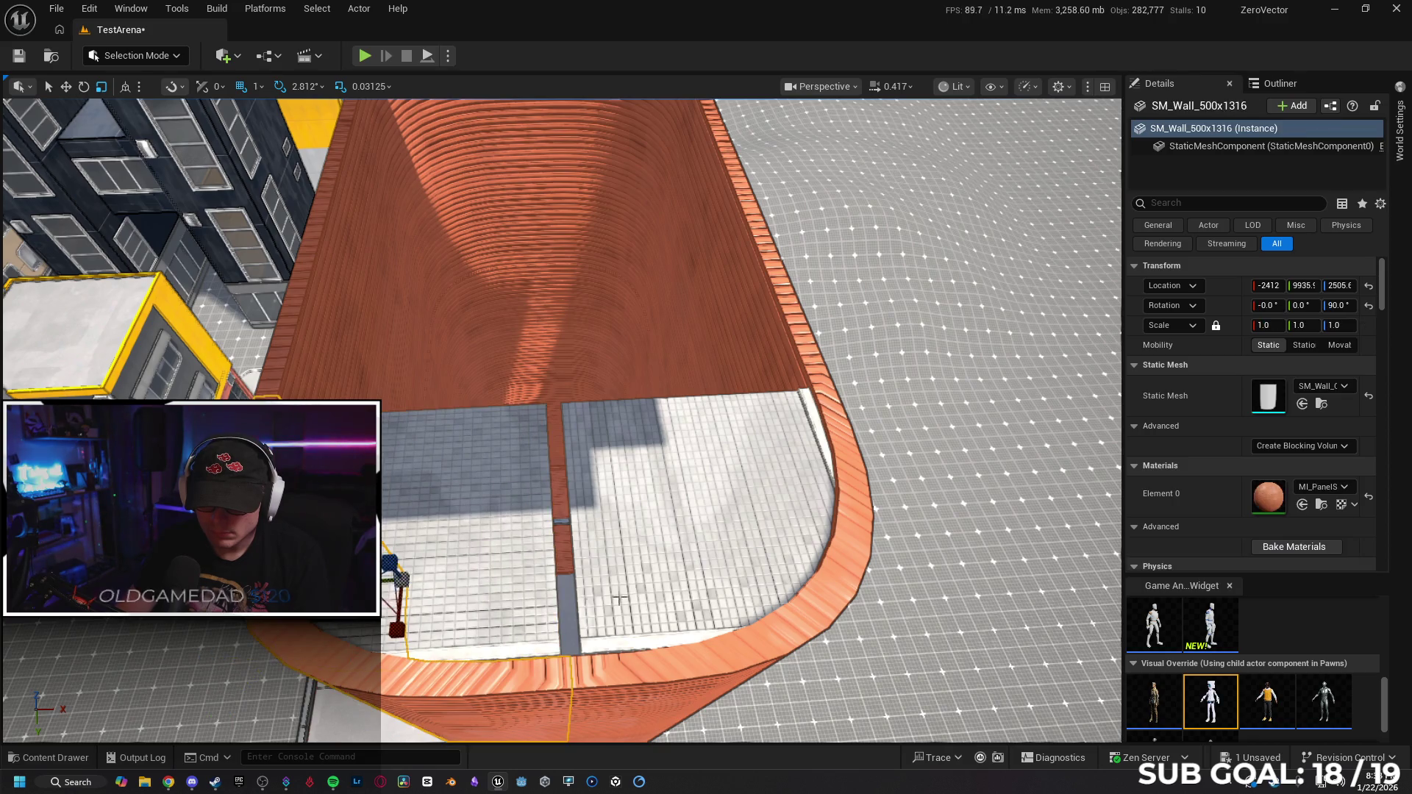
pyautogui.click(650, 587)
pyautogui.click(933, 621)
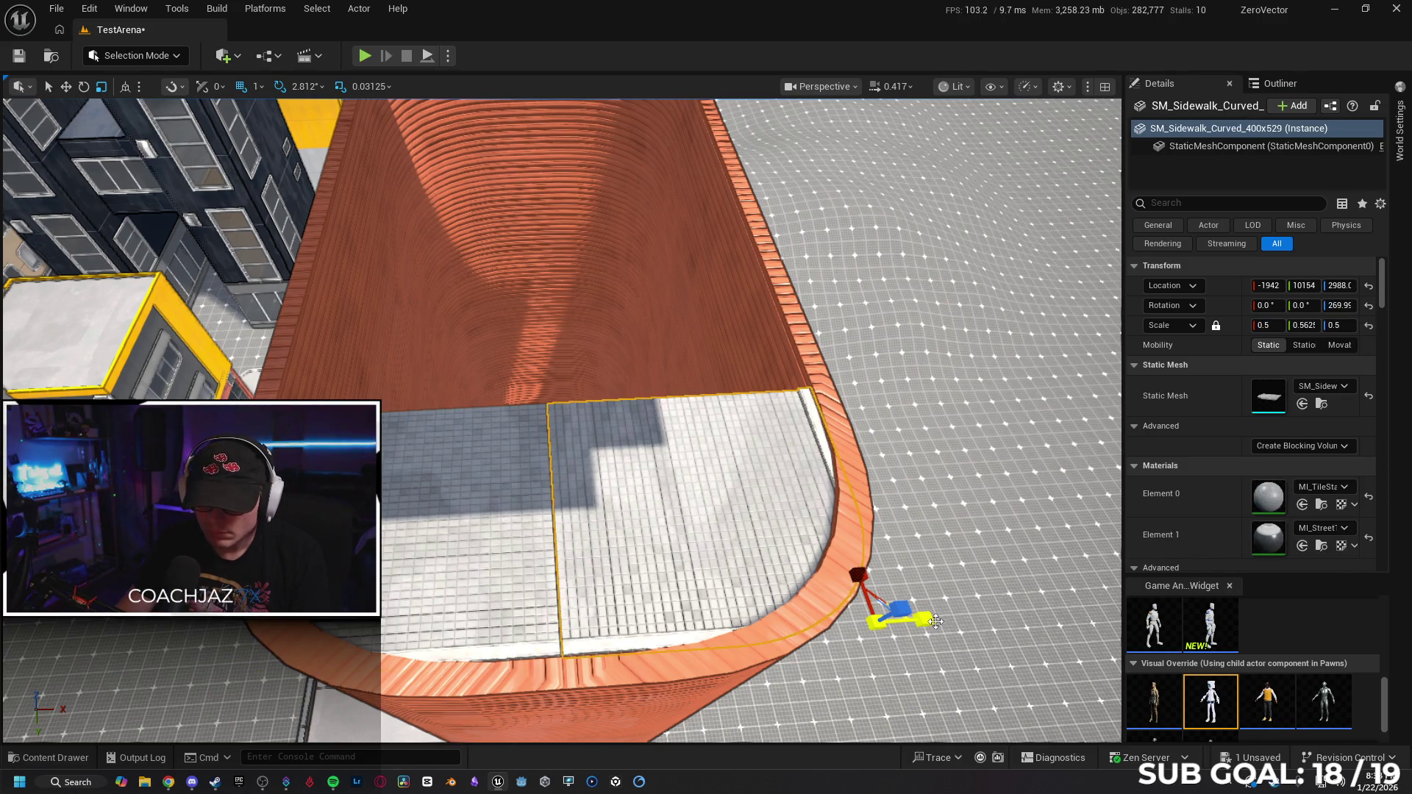
pyautogui.scroll(5, 933, 622)
pyautogui.moveTo(933, 621)
pyautogui.mouseDown()
pyautogui.moveTo(846, 611)
pyautogui.moveTo(898, 603)
pyautogui.moveTo(932, 622)
pyautogui.moveTo(720, 593)
pyautogui.mouseUp()
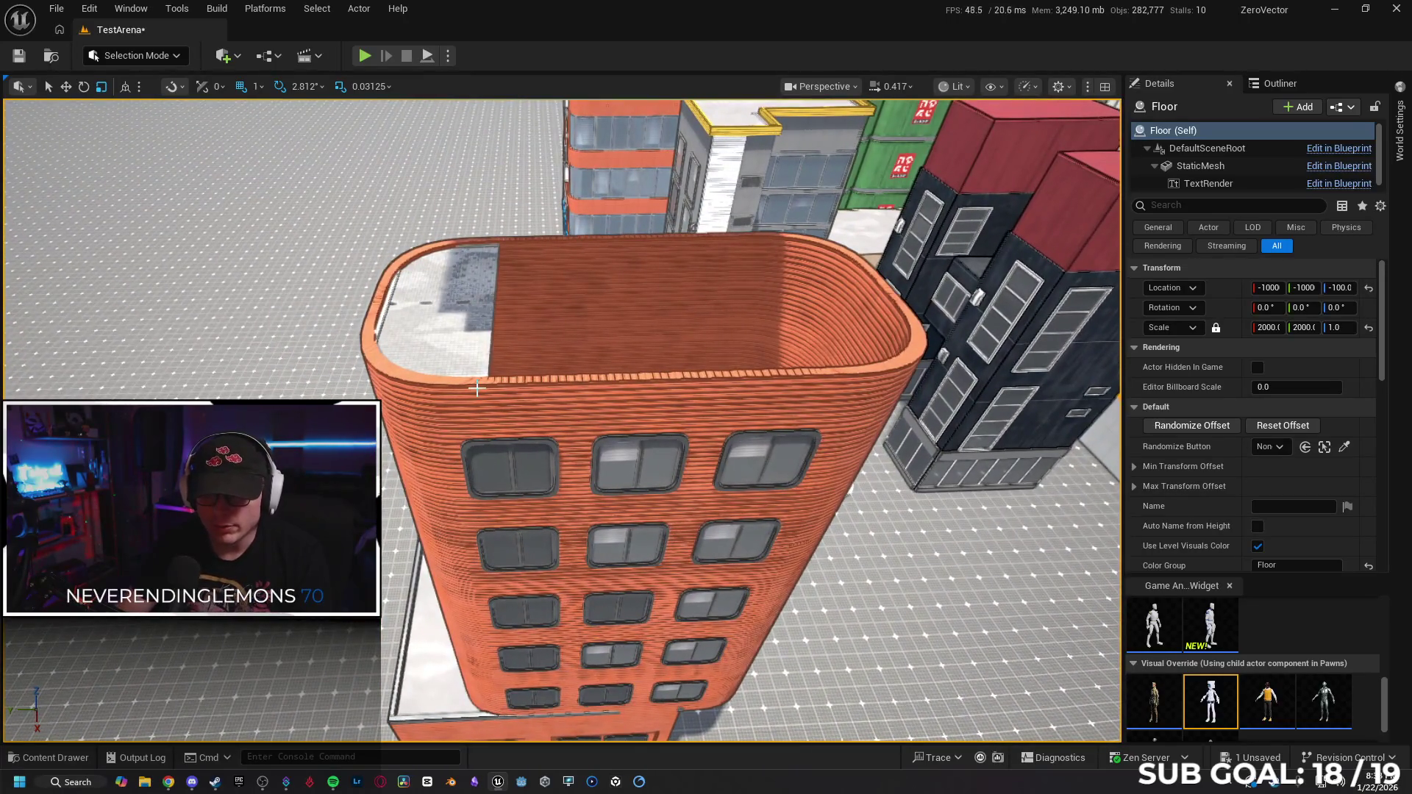
pyautogui.click(476, 281)
# Slide both sidewalk pieces to the rooftop's far rounded end near X 2988, undoing an accidental rotation.
pyautogui.keyDown('ctrl'); pyautogui.click(457, 342); pyautogui.keyUp('ctrl')
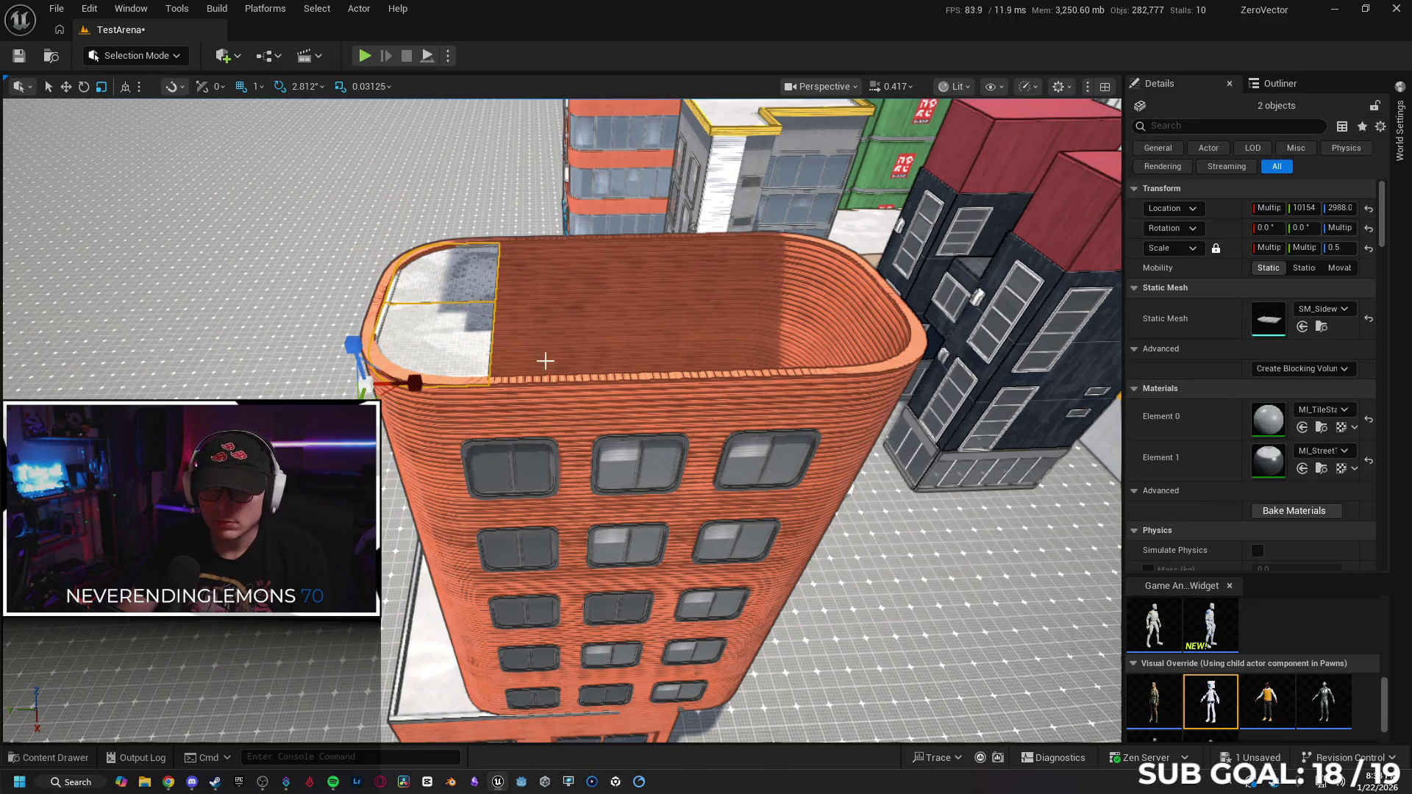
pyautogui.moveTo(304, 389); pyautogui.dragTo(682, 395)
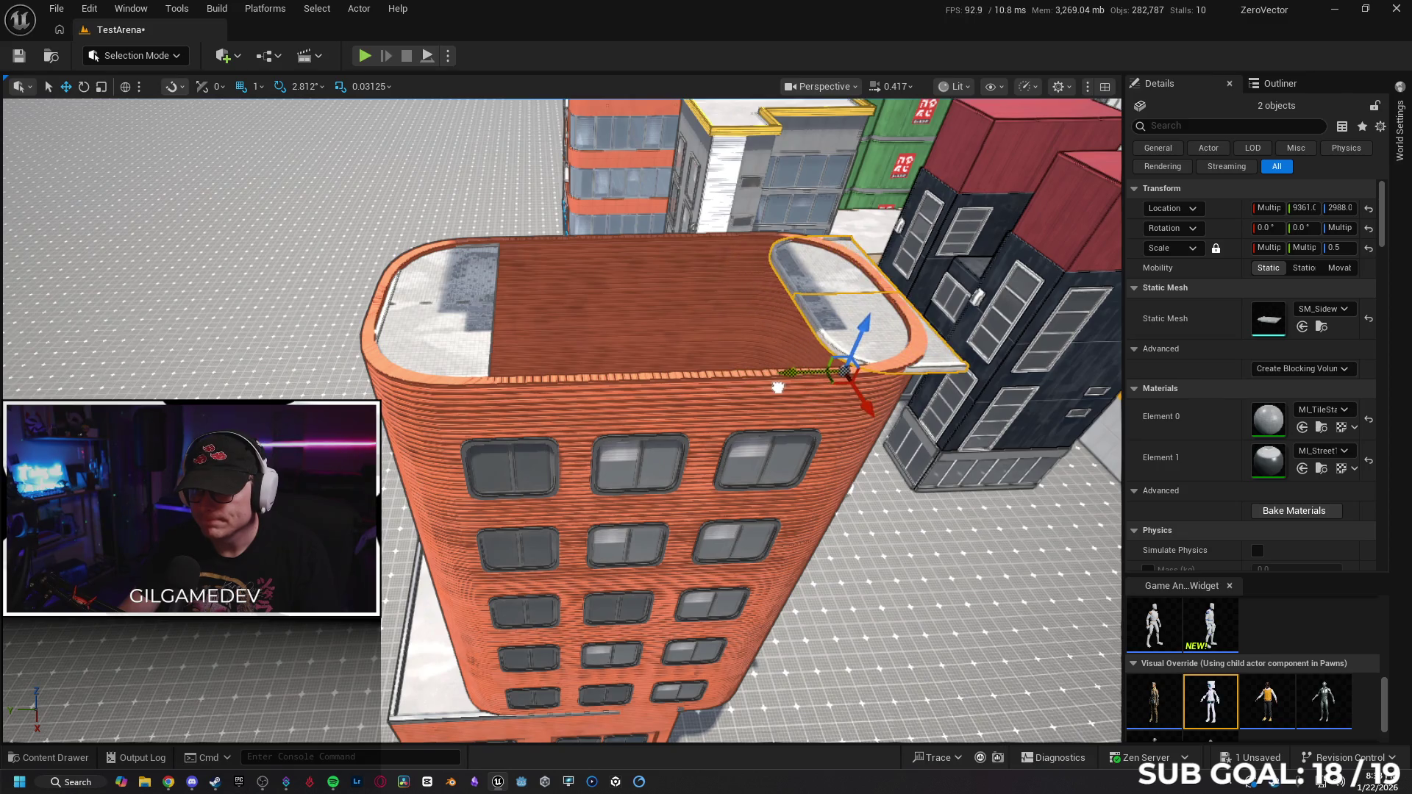
pyautogui.moveTo(831, 419); pyautogui.dragTo(883, 433)
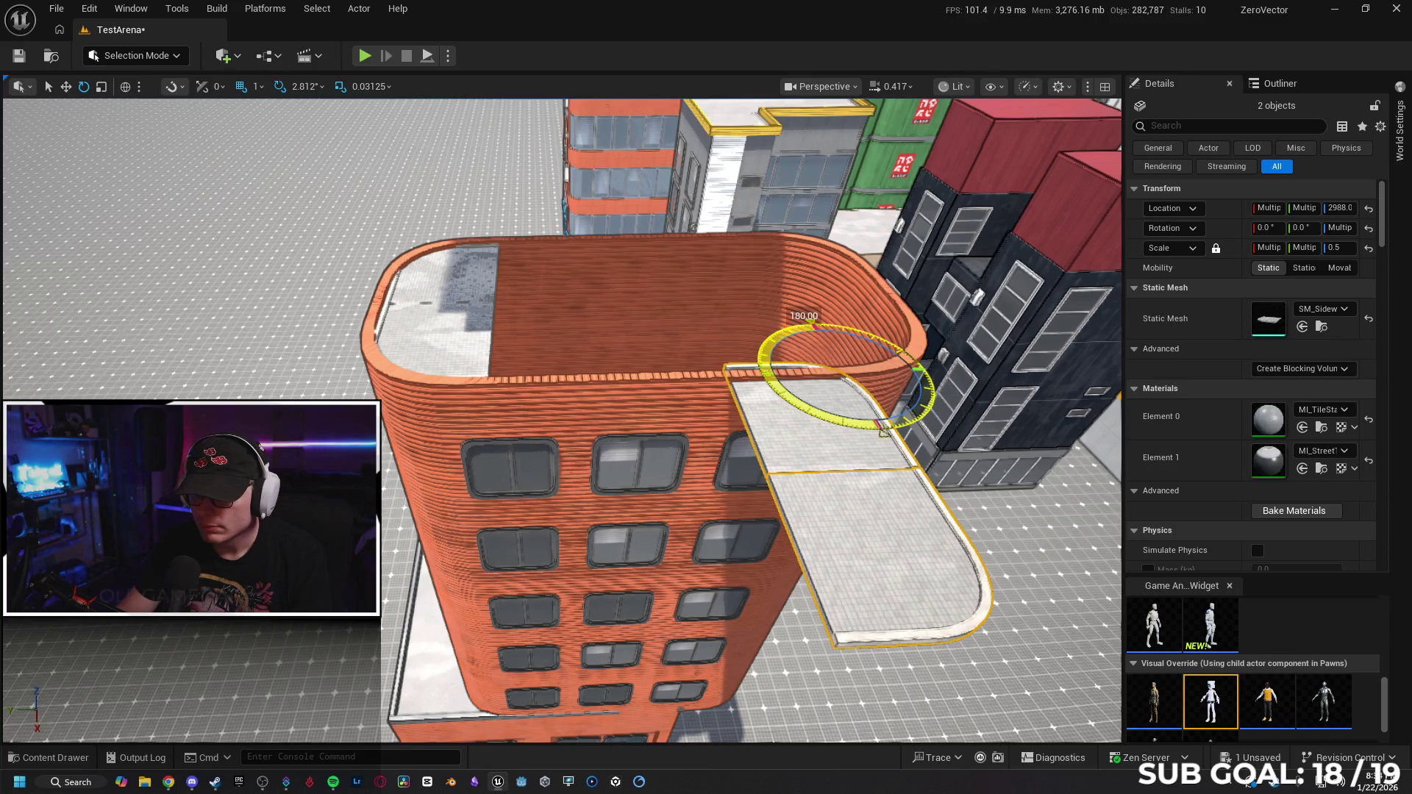
pyautogui.hotkey('ctrl', 'z')
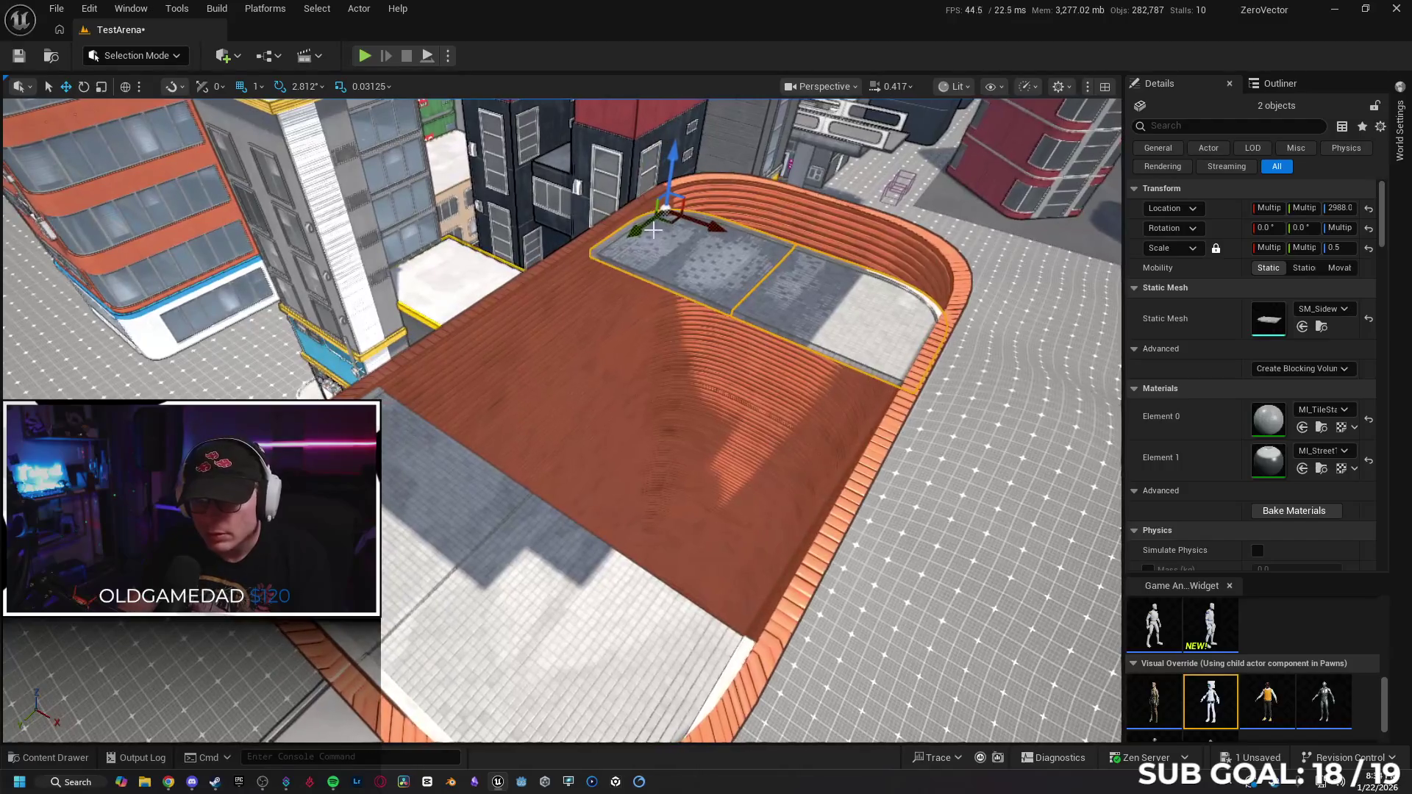
pyautogui.press('f')
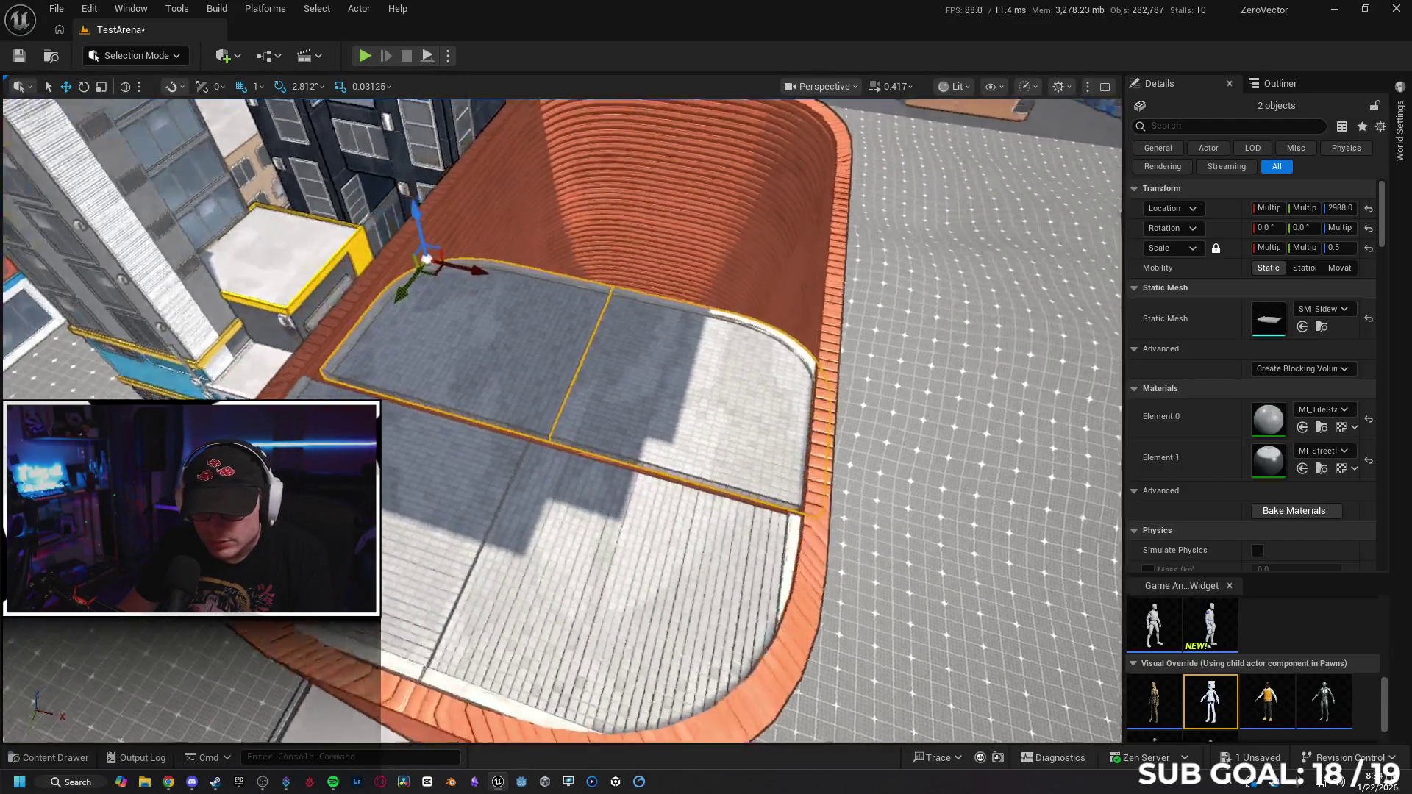
pyautogui.scroll(-5, 422, 226)
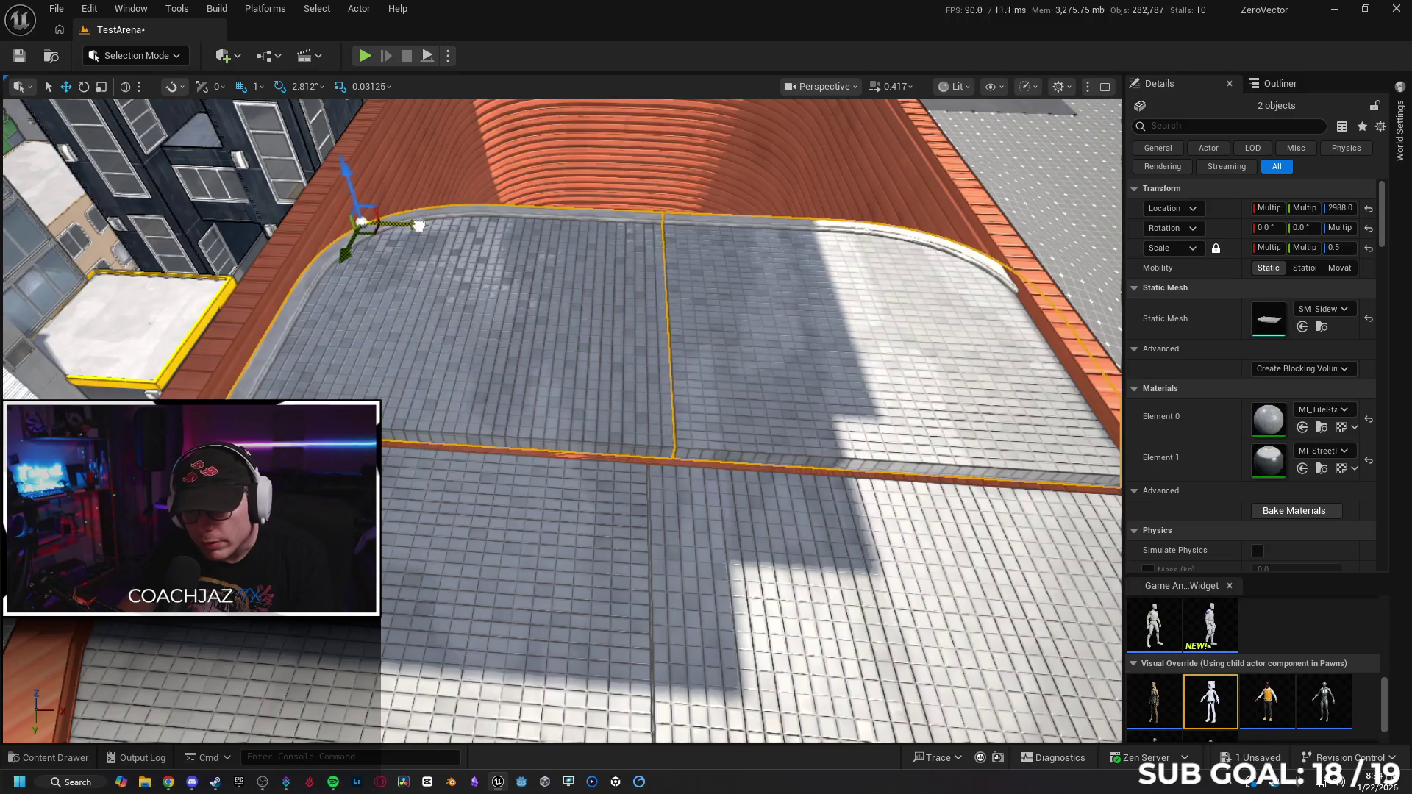
pyautogui.scroll(-2, 420, 226)
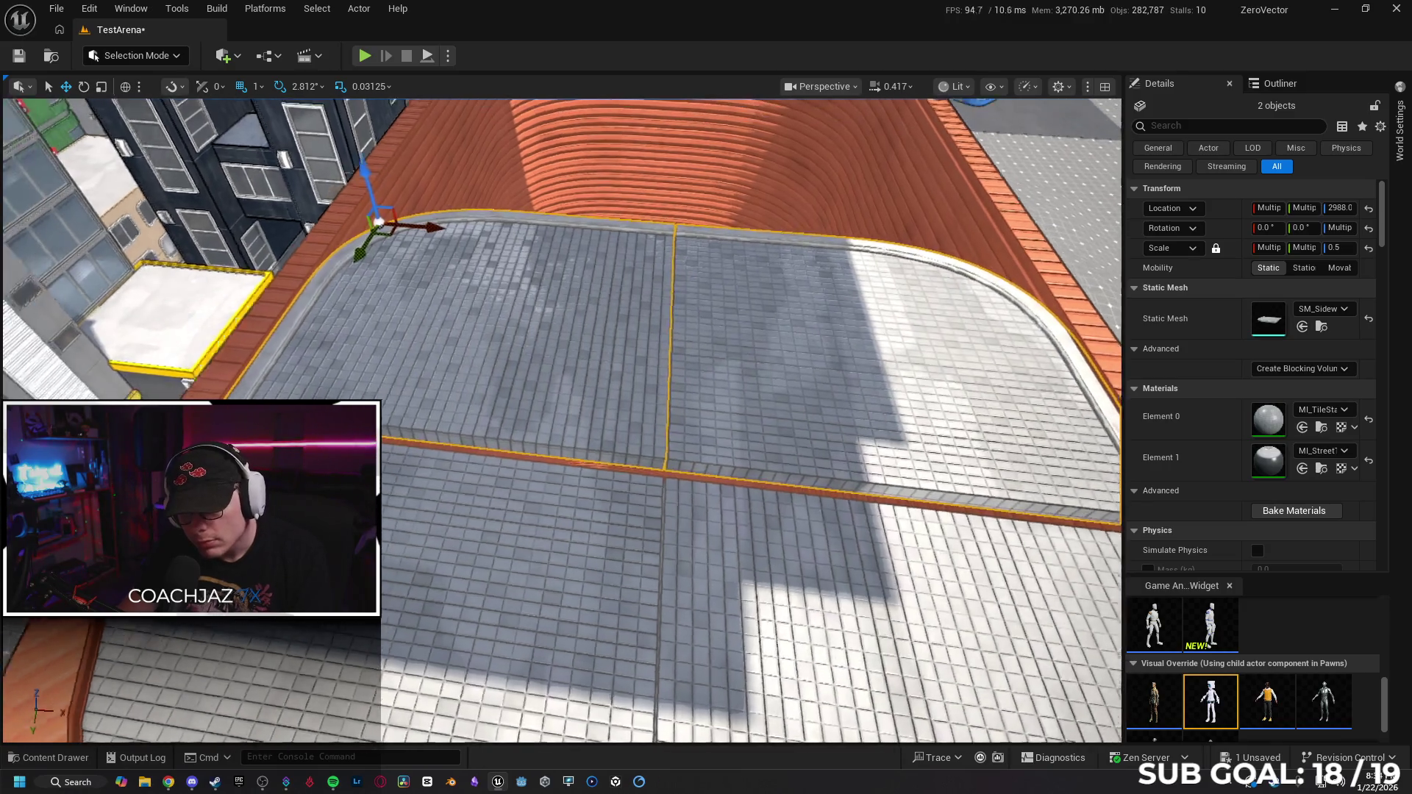
pyautogui.scroll(5, 482, 295)
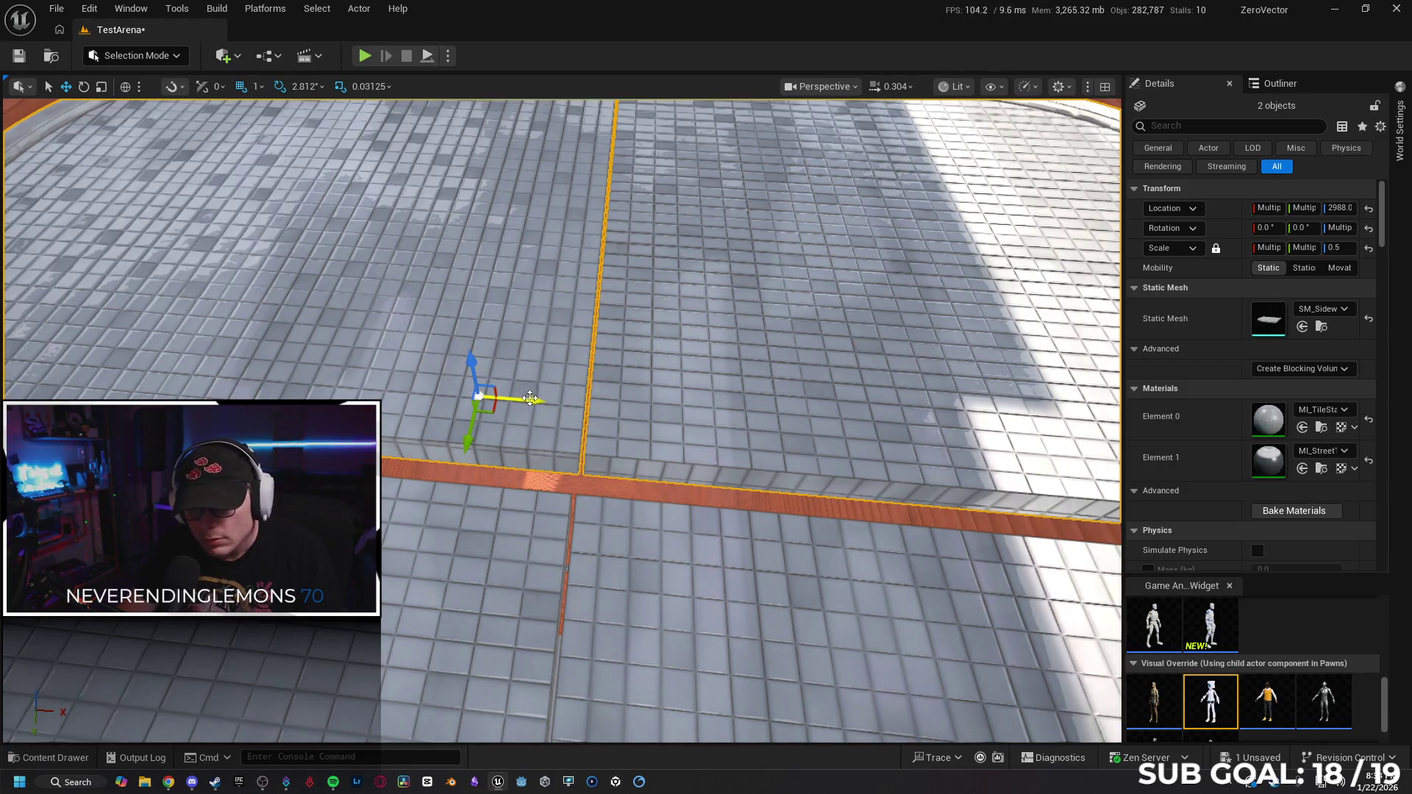
pyautogui.moveTo(531, 398); pyautogui.dragTo(526, 398)
pyautogui.scroll(-5, 696, 440)
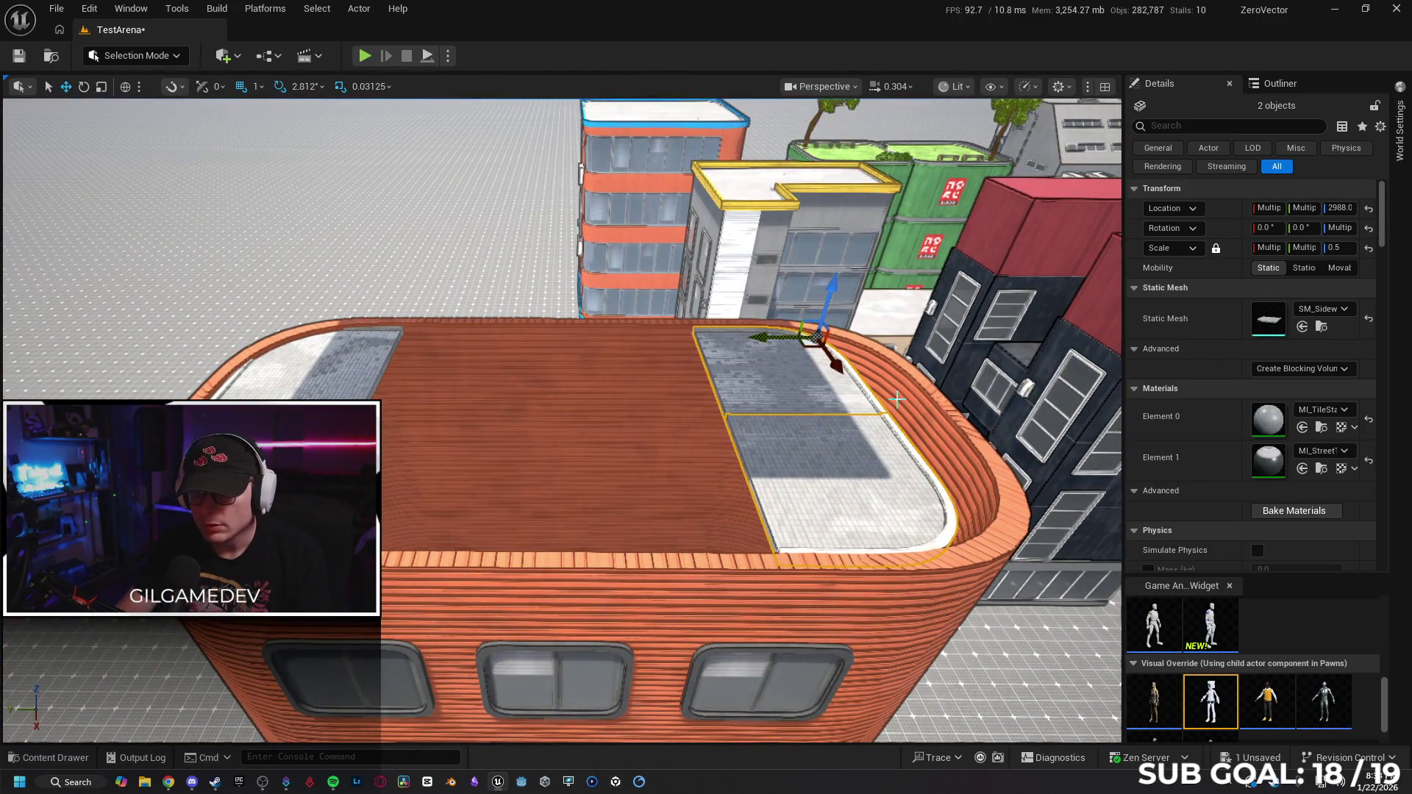
# Slide the sidewalk pieces further along Y, then select the first two top-row front windows.
pyautogui.press('f')
pyautogui.moveTo(621, 318); pyautogui.dragTo(646, 323)
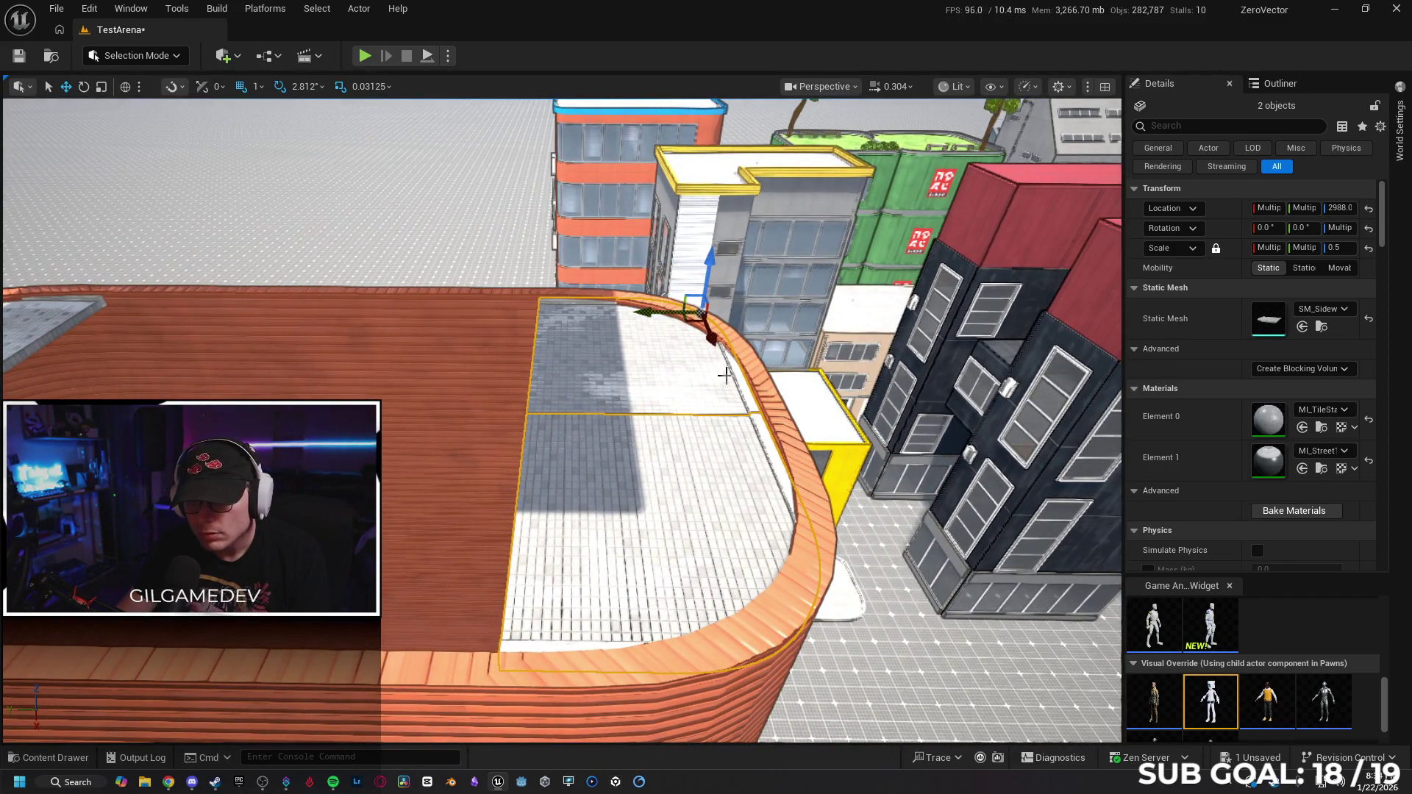
pyautogui.scroll(-3, 707, 362)
pyautogui.scroll(-5, 708, 363)
pyautogui.scroll(-5, 708, 363)
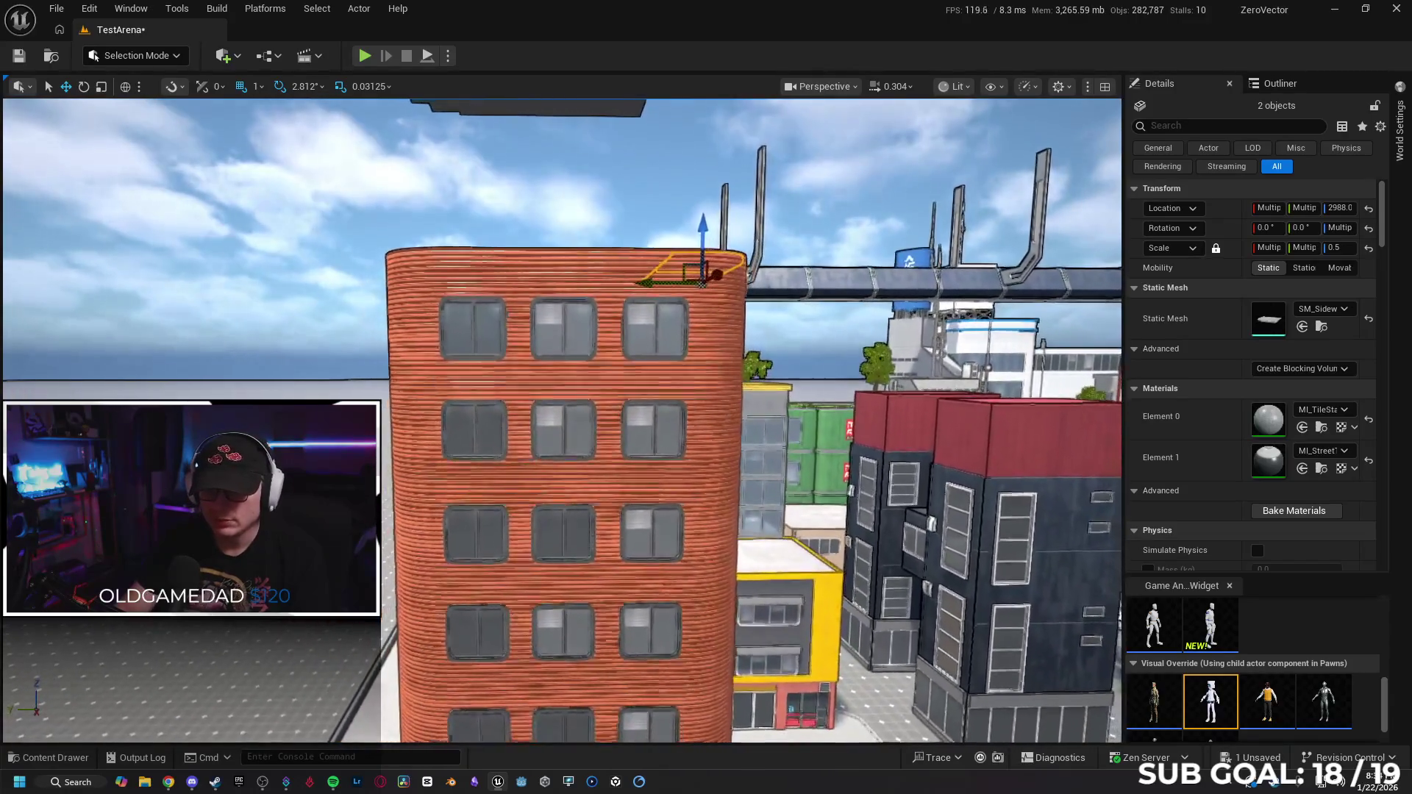
pyautogui.scroll(-3, 708, 362)
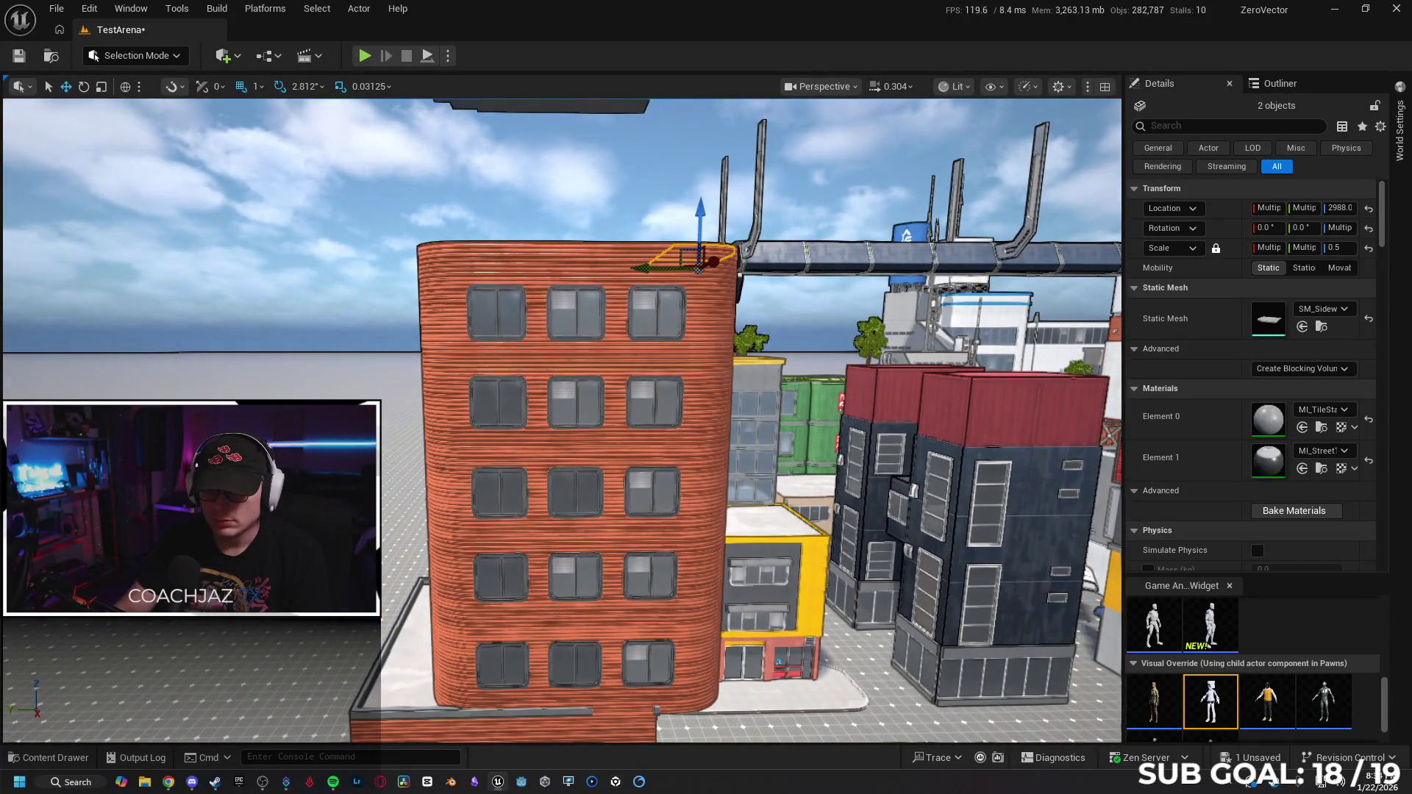
pyautogui.scroll(3, 852, 425)
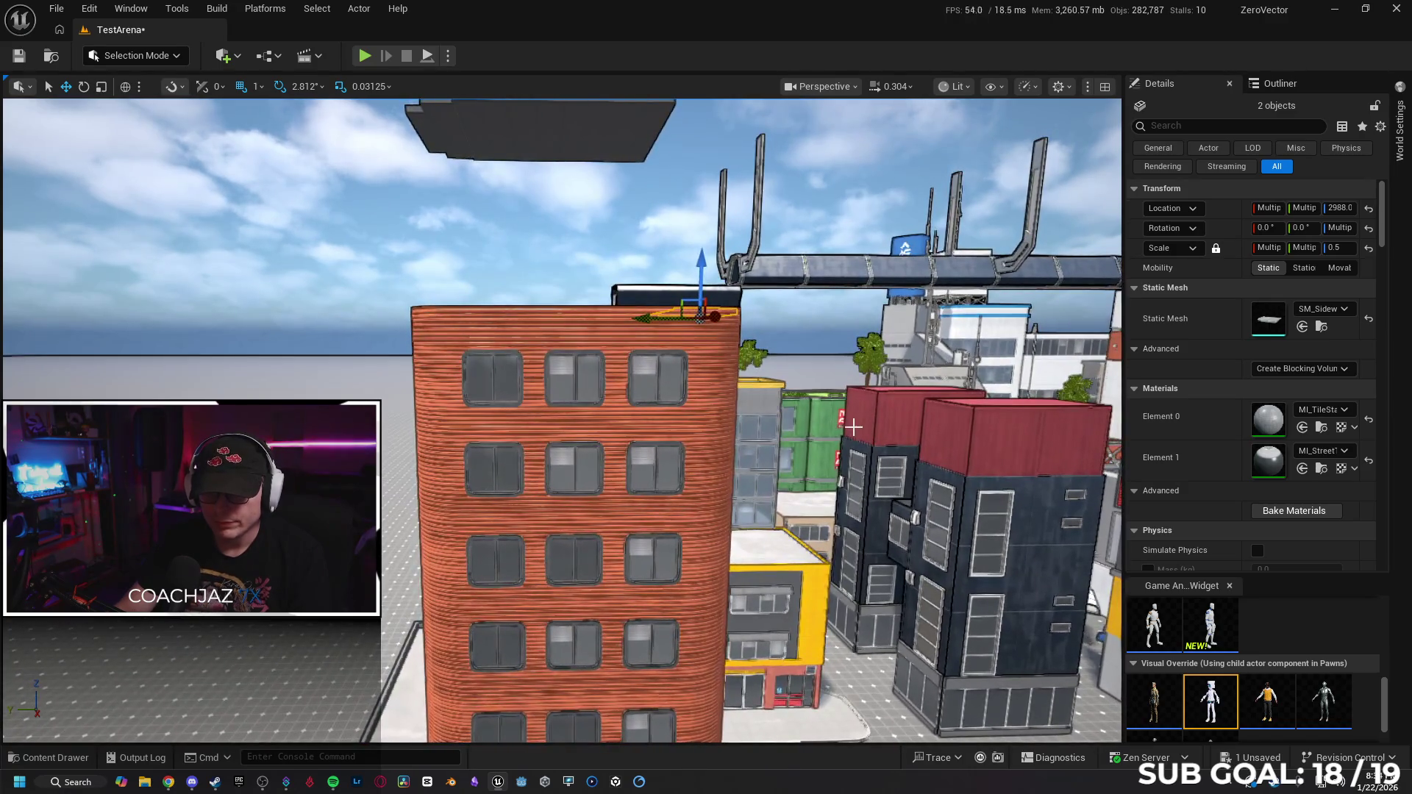
pyautogui.scroll(3, 851, 426)
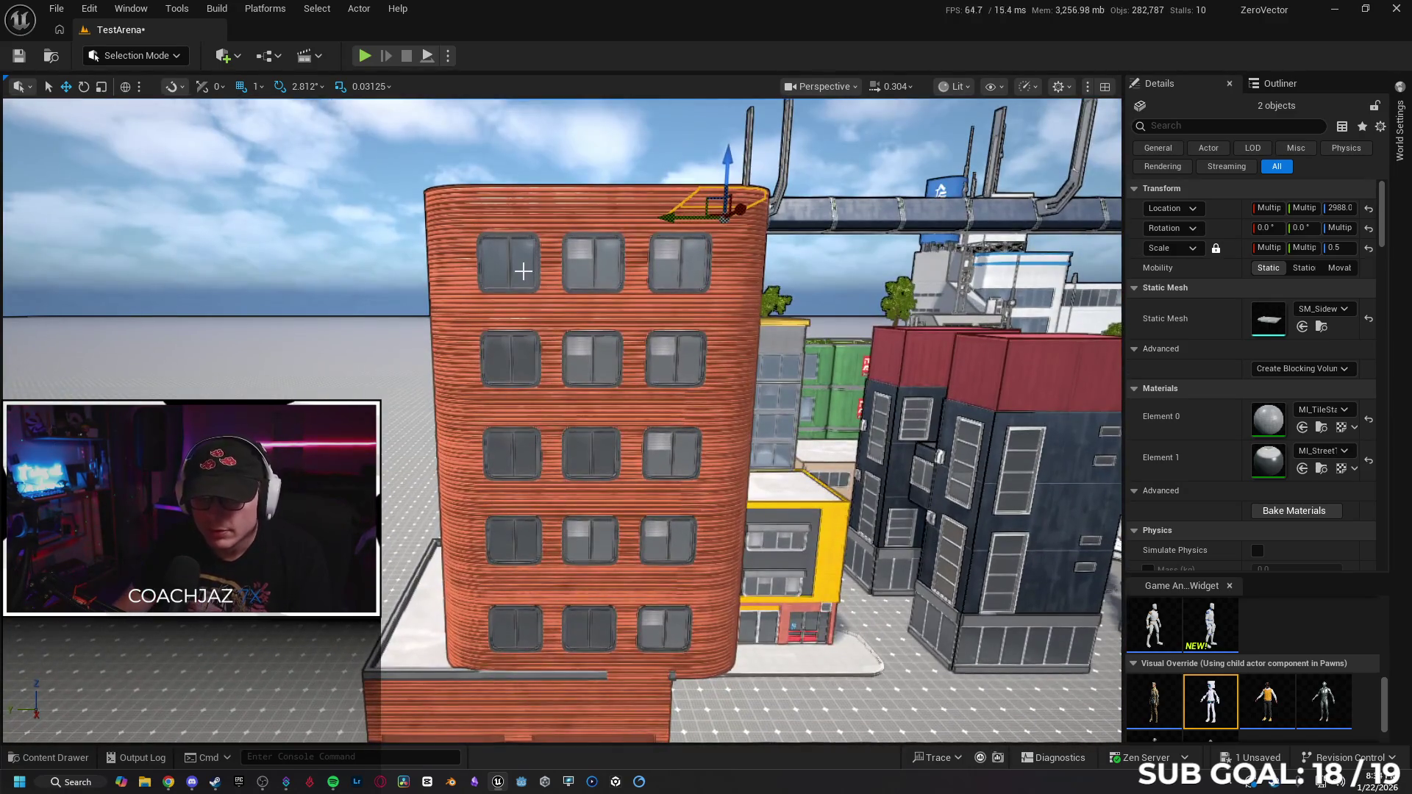
pyautogui.click(509, 265)
pyautogui.keyDown('ctrl'); pyautogui.click(601, 274); pyautogui.keyUp('ctrl')
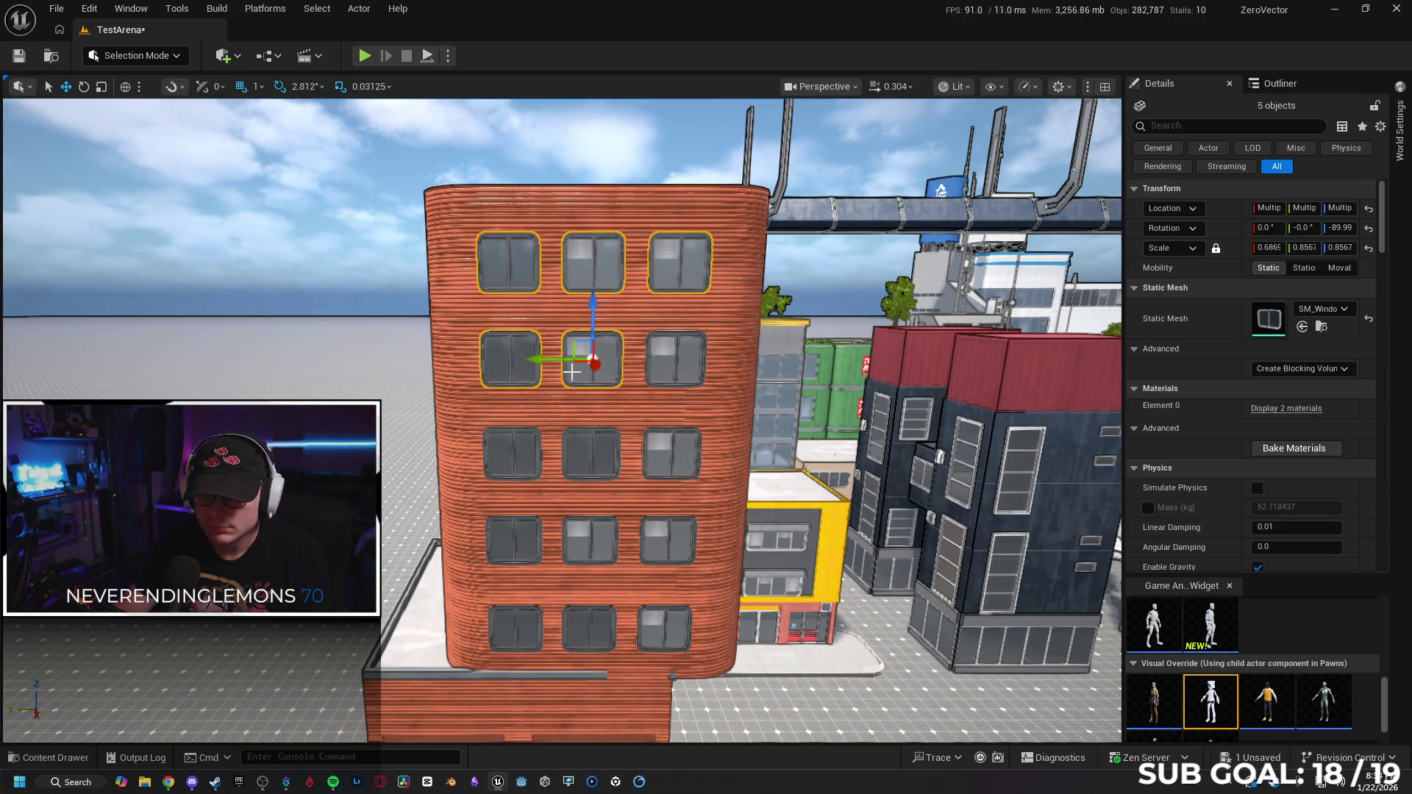
# Add the remaining front windows until 15 are selected, then nudge them slightly along Y.
pyautogui.keyDown('ctrl'); pyautogui.click(657, 374); pyautogui.keyUp('ctrl')
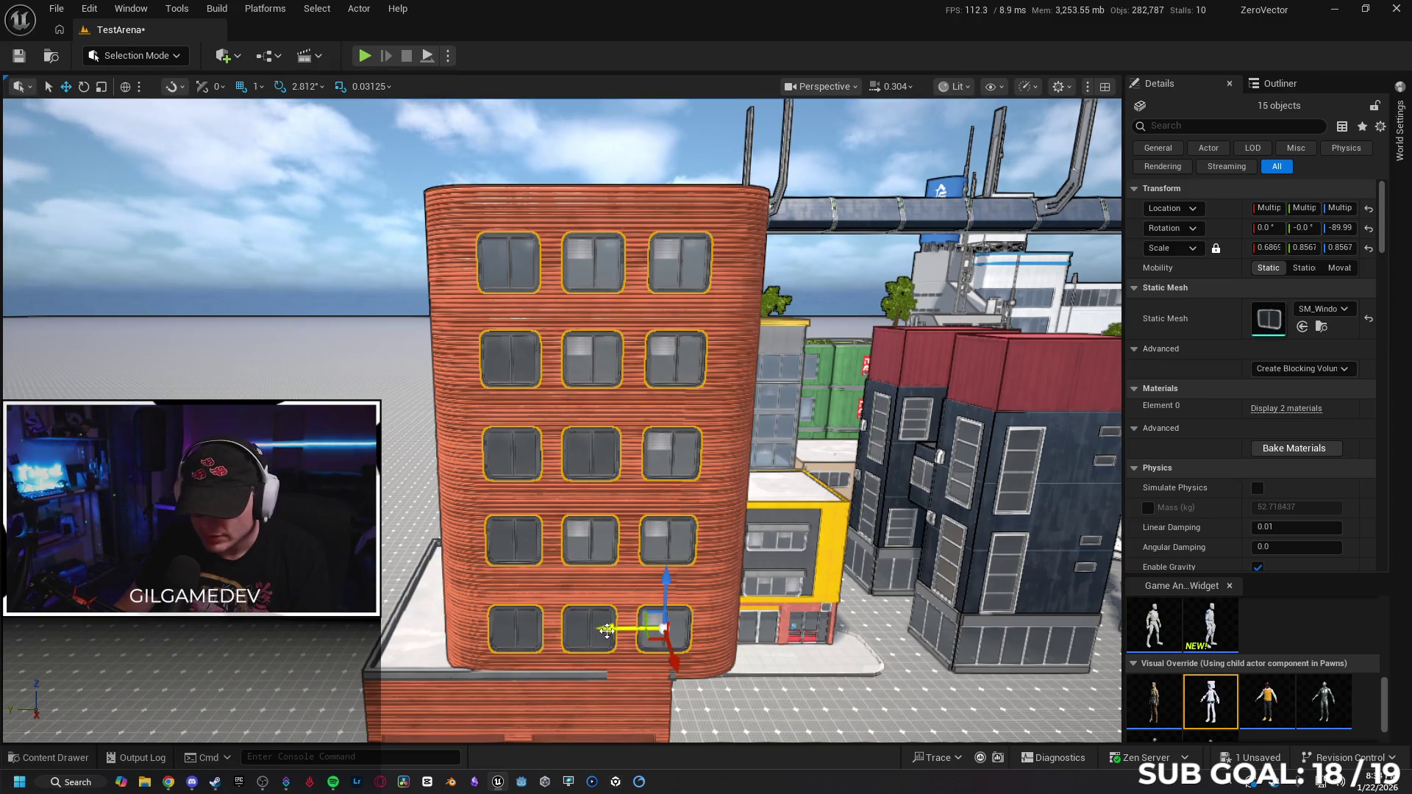
pyautogui.moveTo(607, 630); pyautogui.dragTo(611, 621)
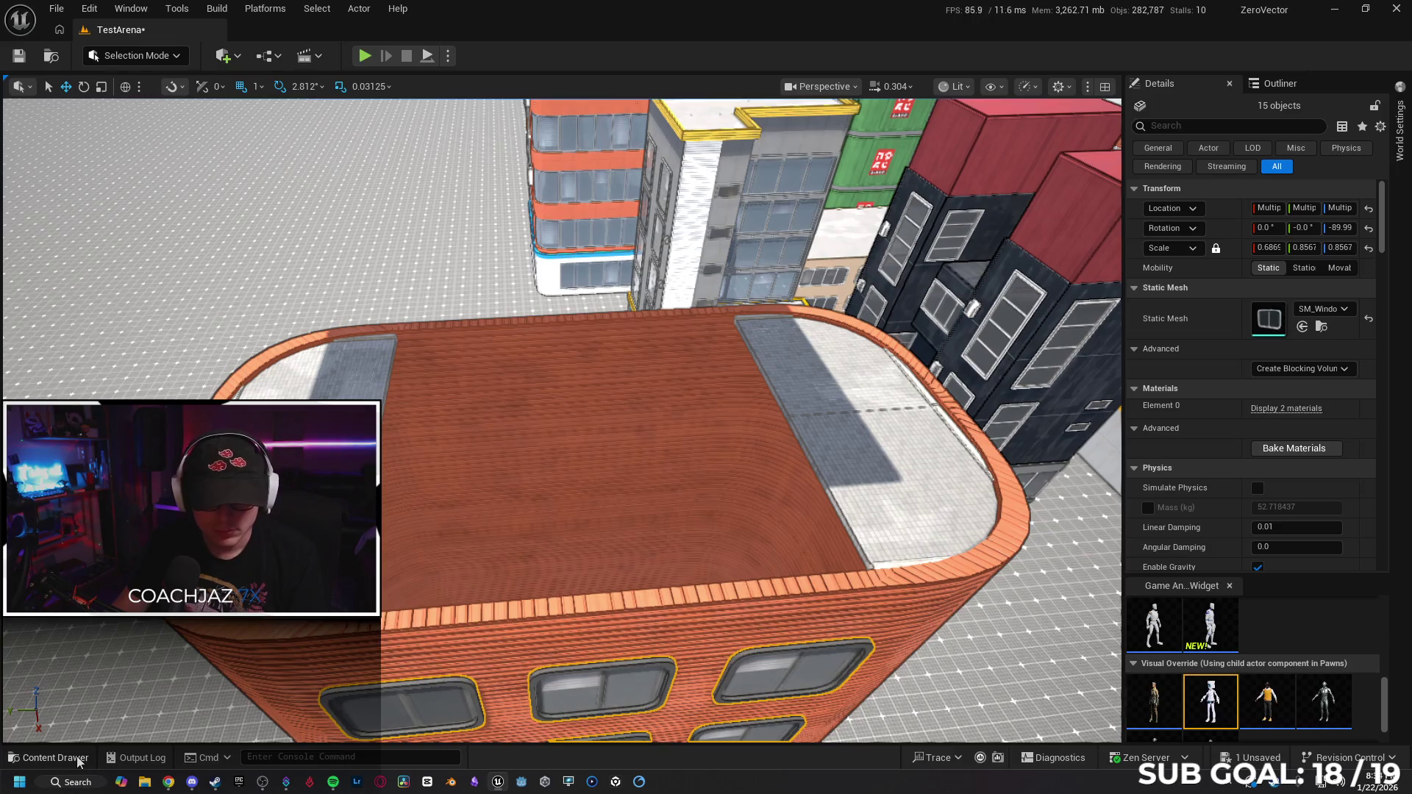
# Place an SM_Floor_500x500 tile from the Content Drawer onto the tower's roof.
pyautogui.click(78, 758)
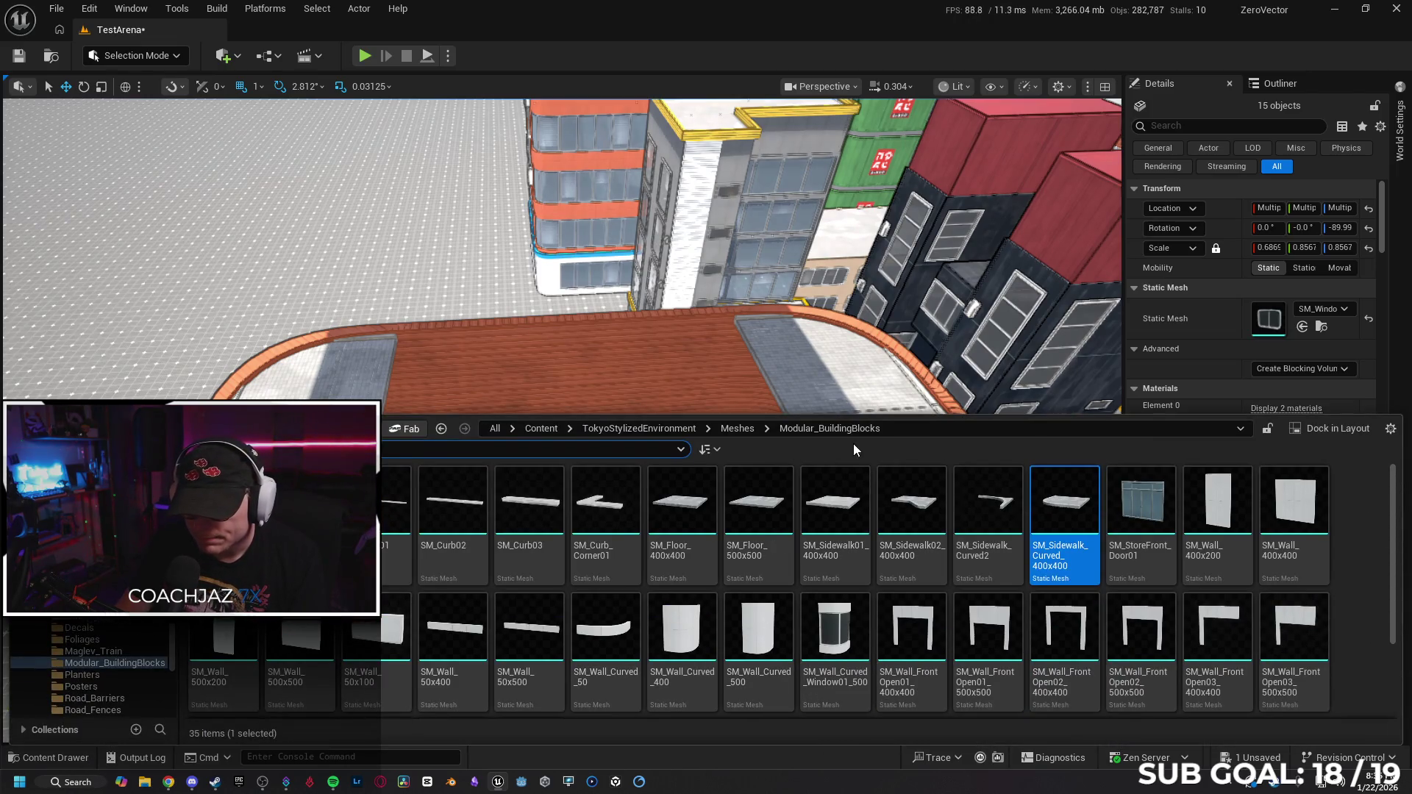
pyautogui.moveTo(752, 512)
pyautogui.mouseDown()
pyautogui.moveTo(621, 369)
pyautogui.moveTo(409, 315)
pyautogui.moveTo(430, 588)
pyautogui.mouseUp()
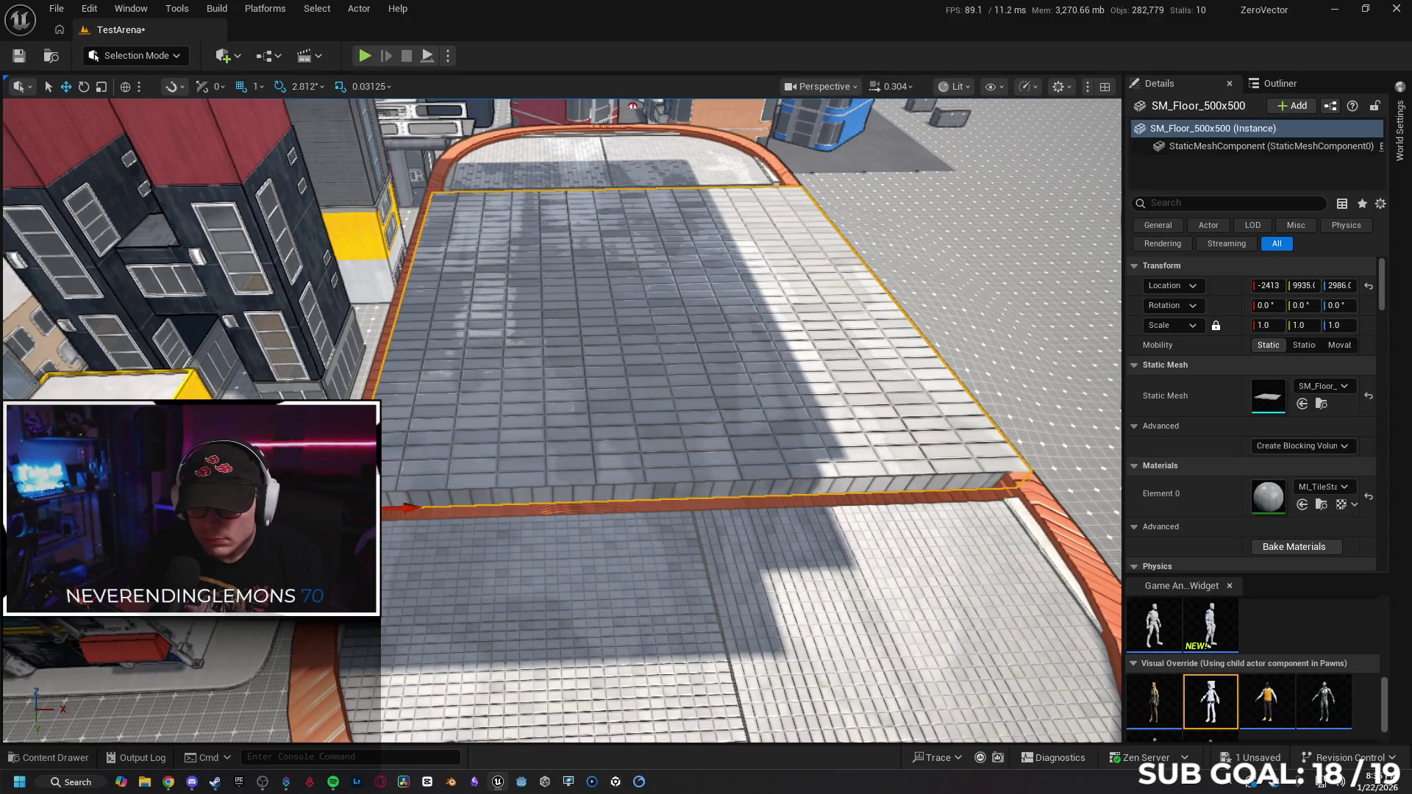
pyautogui.moveTo(506, 460)
pyautogui.mouseDown()
pyautogui.moveTo(471, 412)
pyautogui.moveTo(506, 460)
pyautogui.moveTo(457, 456)
pyautogui.moveTo(456, 434)
pyautogui.mouseUp()
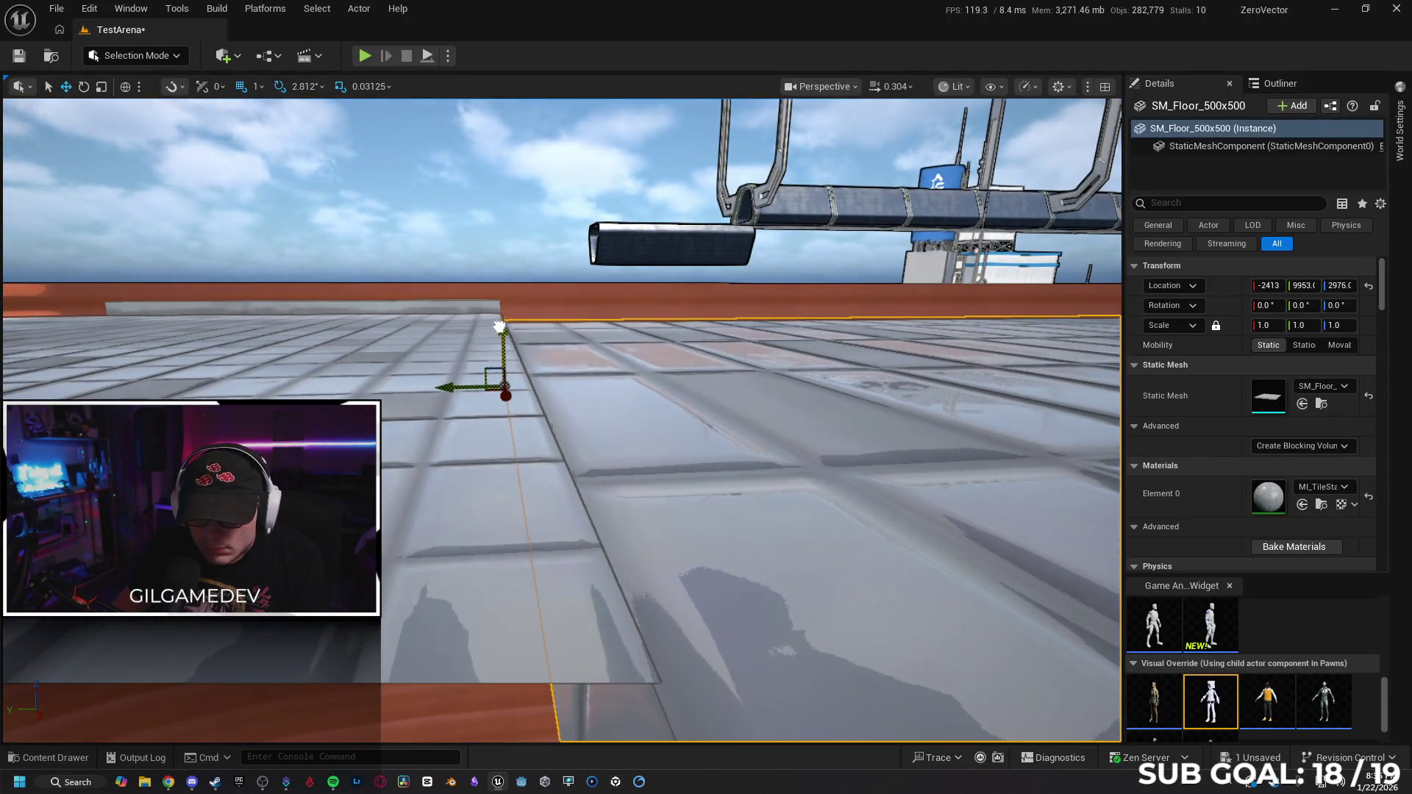
pyautogui.moveTo(499, 325)
pyautogui.mouseDown()
pyautogui.moveTo(498, 346)
pyautogui.moveTo(515, 317)
pyautogui.moveTo(508, 353)
pyautogui.mouseUp()
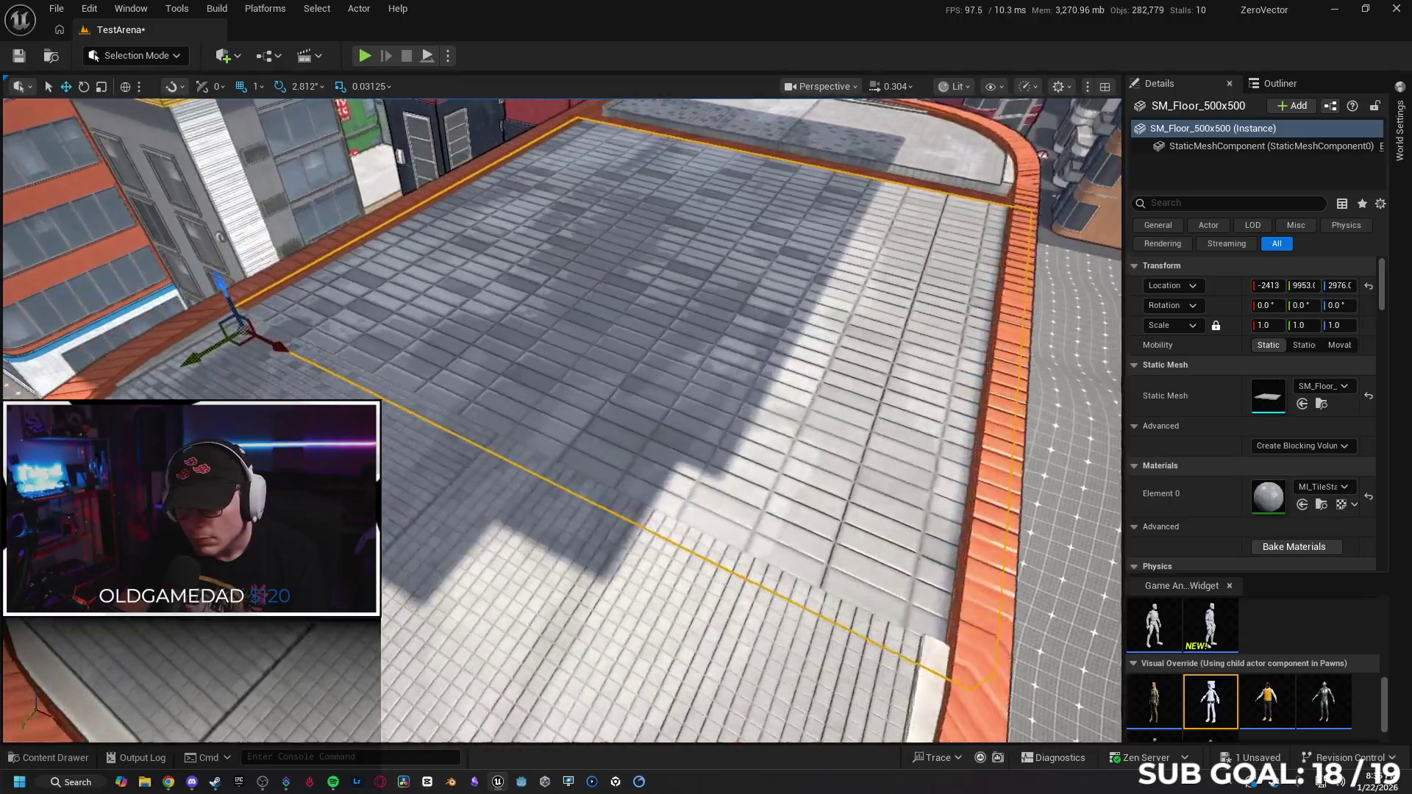
pyautogui.moveTo(559, 412); pyautogui.dragTo(515, 530)
# Scale the floor tile to about 1.093 in Y and raise it slightly in Z.
pyautogui.press('r')
pyautogui.moveTo(693, 471)
pyautogui.mouseDown()
pyautogui.moveTo(693, 515)
pyautogui.moveTo(706, 507)
pyautogui.moveTo(693, 494)
pyautogui.mouseUp()
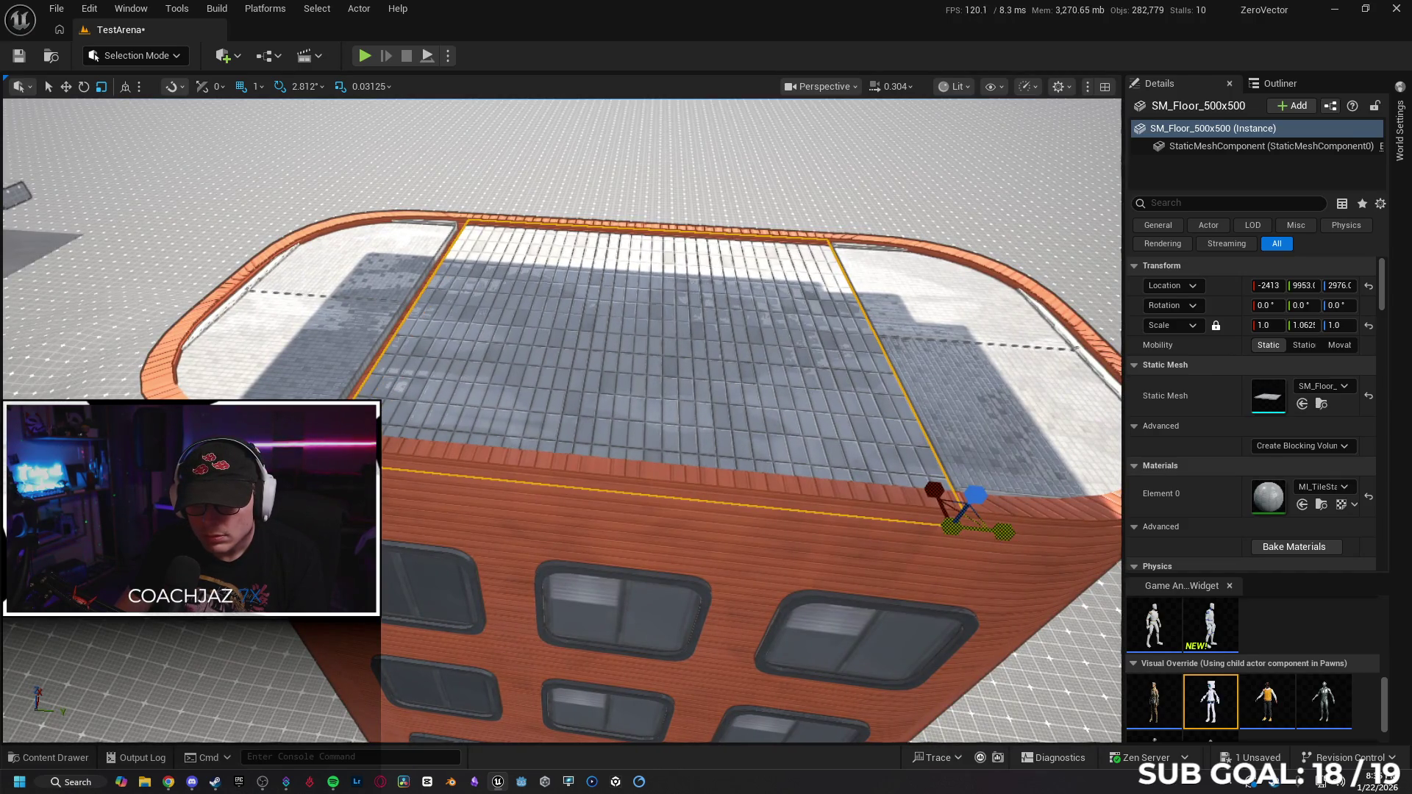
pyautogui.moveTo(990, 532)
pyautogui.mouseDown()
pyautogui.moveTo(963, 464)
pyautogui.moveTo(949, 478)
pyautogui.moveTo(964, 489)
pyautogui.moveTo(629, 467)
pyautogui.mouseUp()
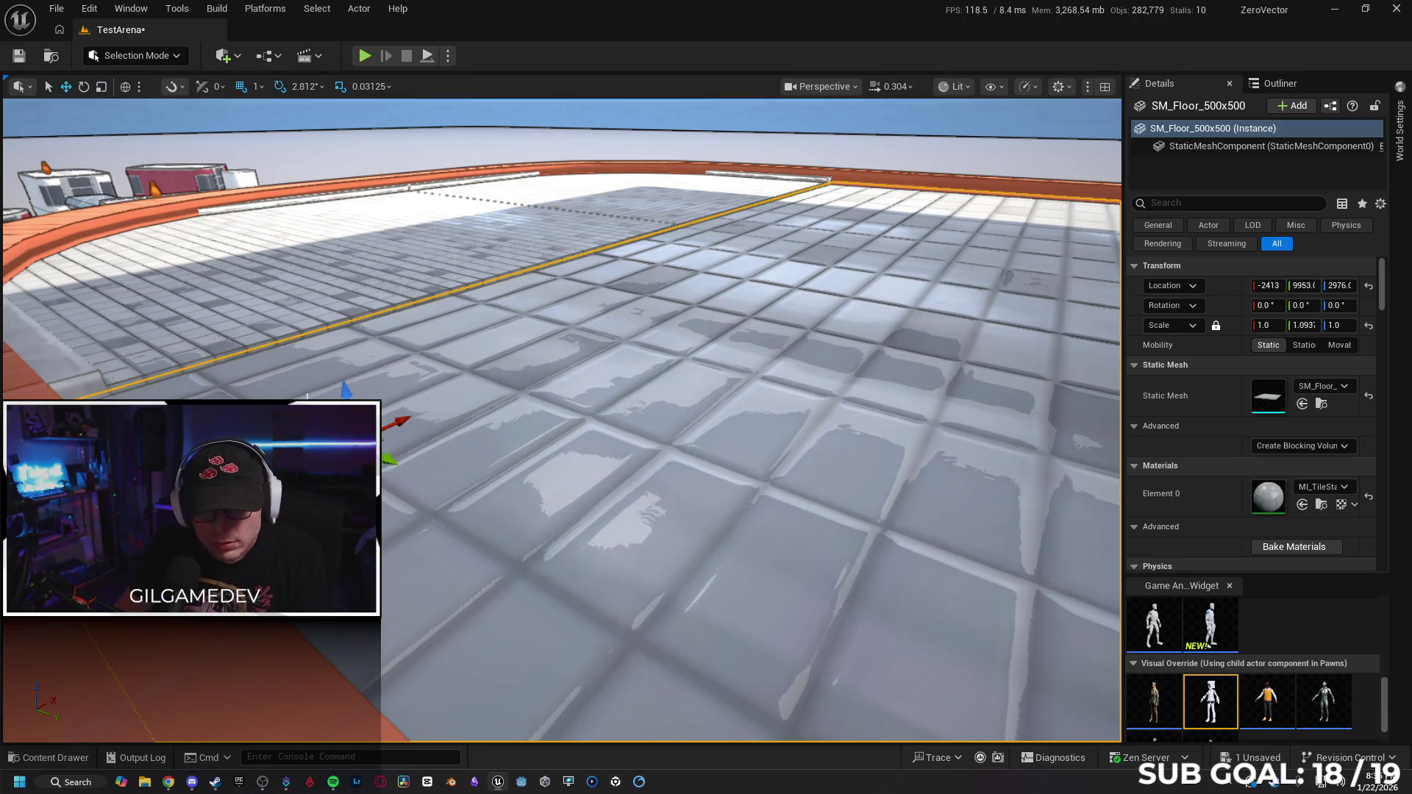
pyautogui.moveTo(340, 387); pyautogui.dragTo(340, 383)
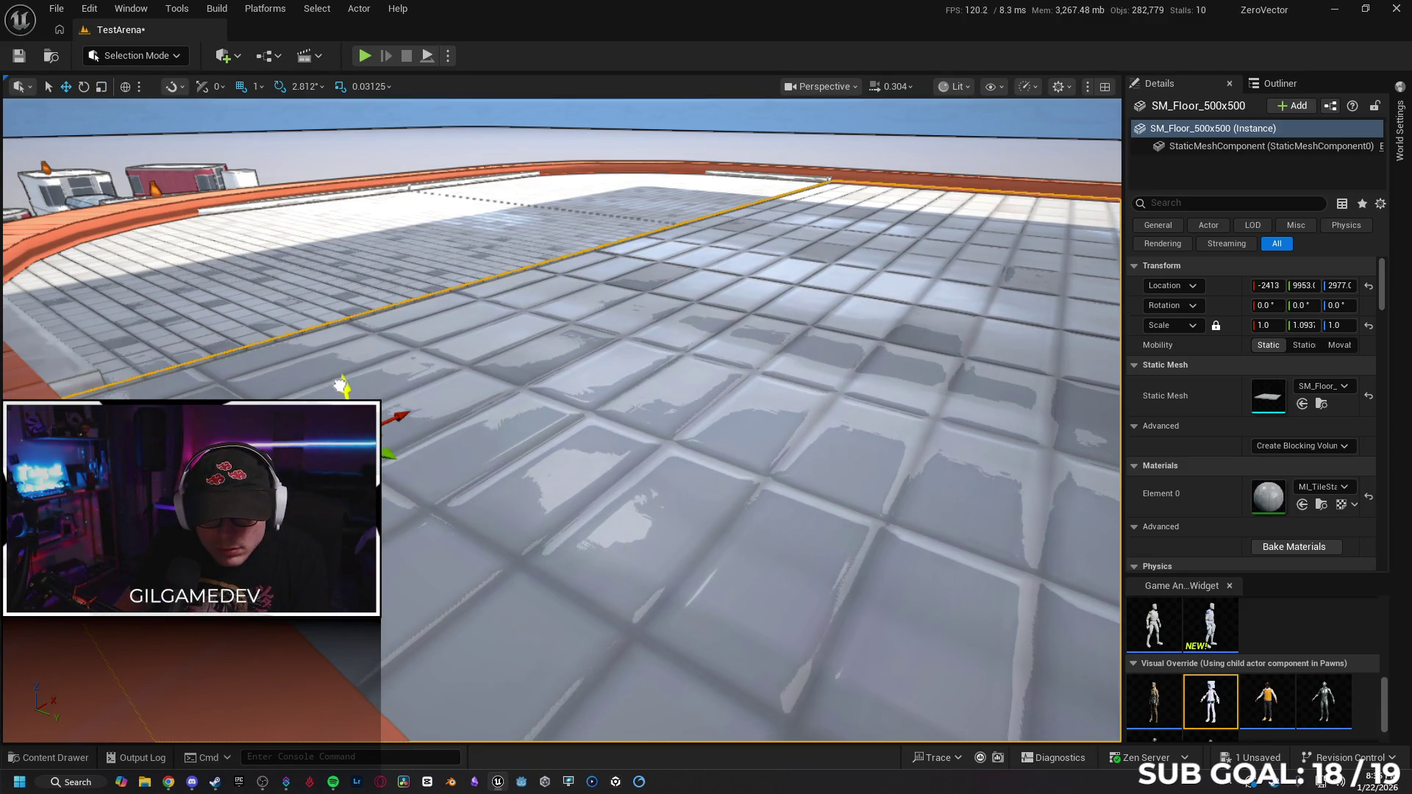
pyautogui.moveTo(476, 437); pyautogui.dragTo(476, 453)
pyautogui.scroll(-5, 562, 419)
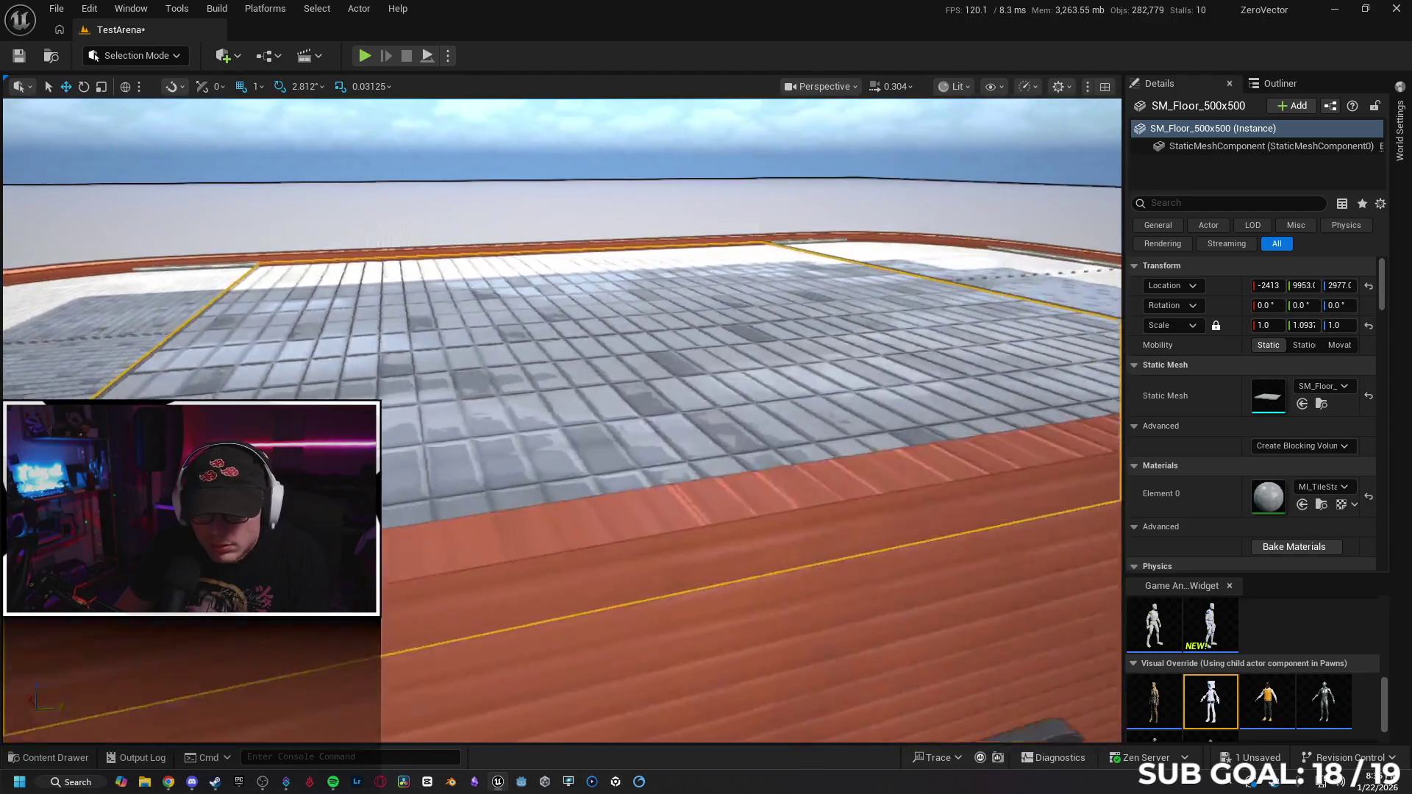
pyautogui.scroll(-4, 471, 436)
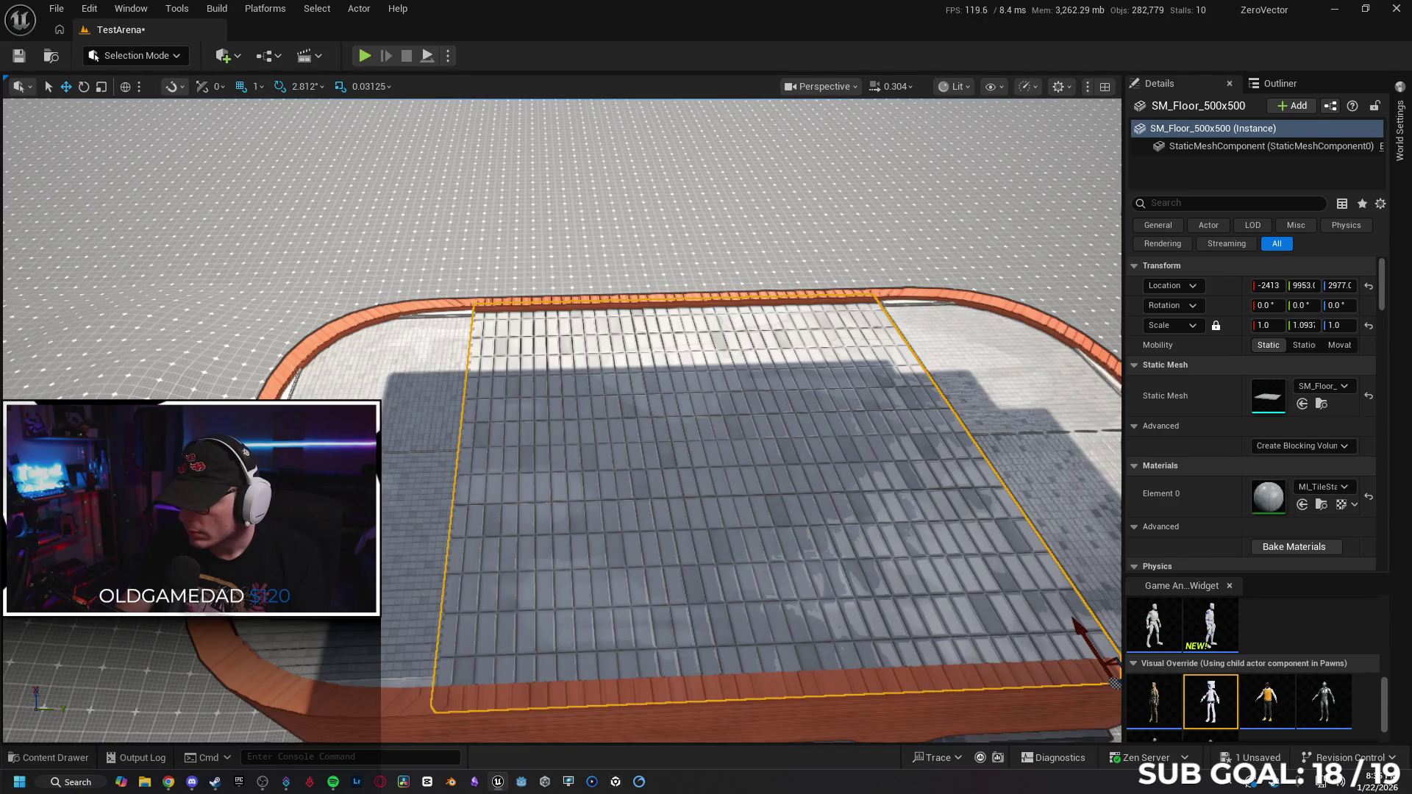
# Select the curved sidewalk piece and the rooftop floor tile on the roof.
pyautogui.click(317, 673)
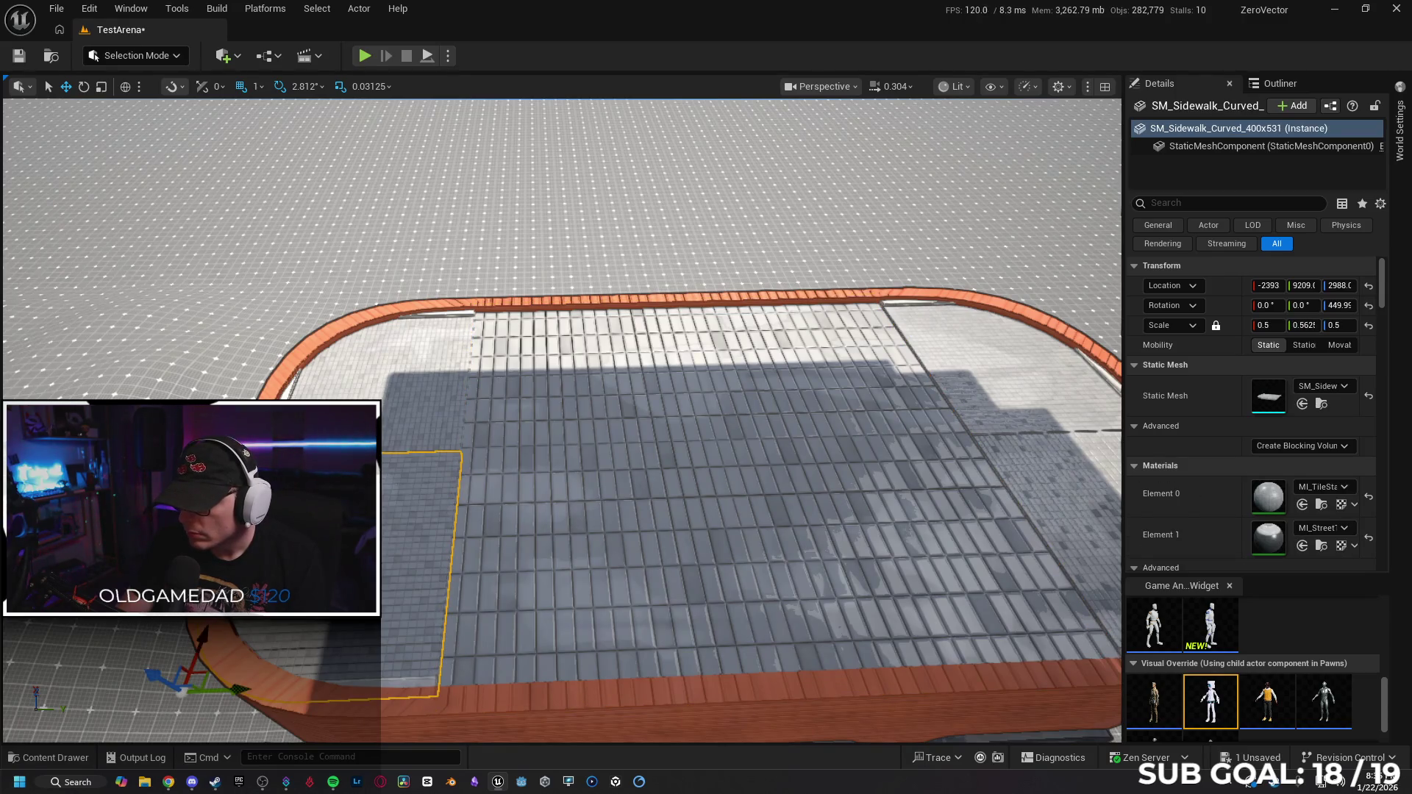
pyautogui.click(571, 514)
pyautogui.scroll(-5, 563, 419)
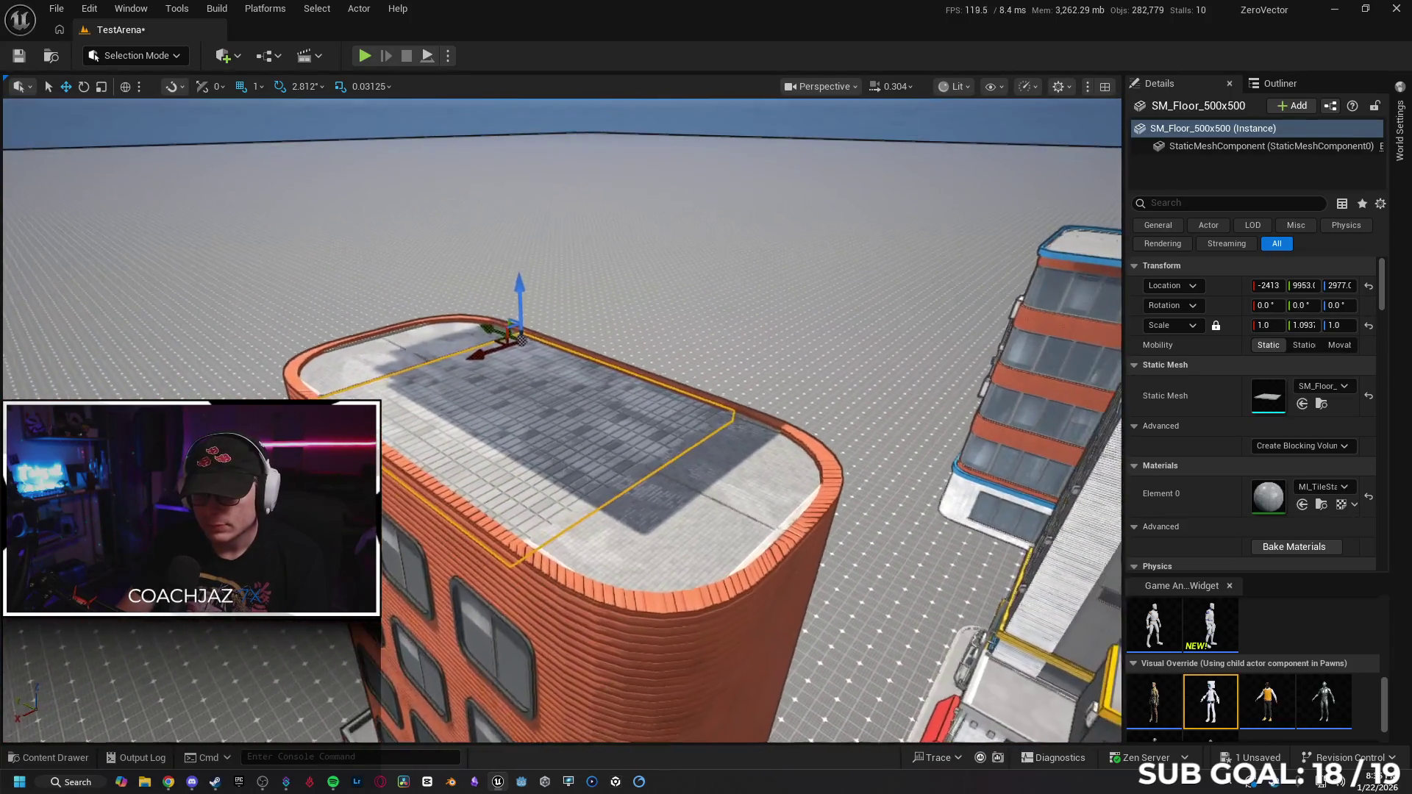
pyautogui.scroll(3, 423, 507)
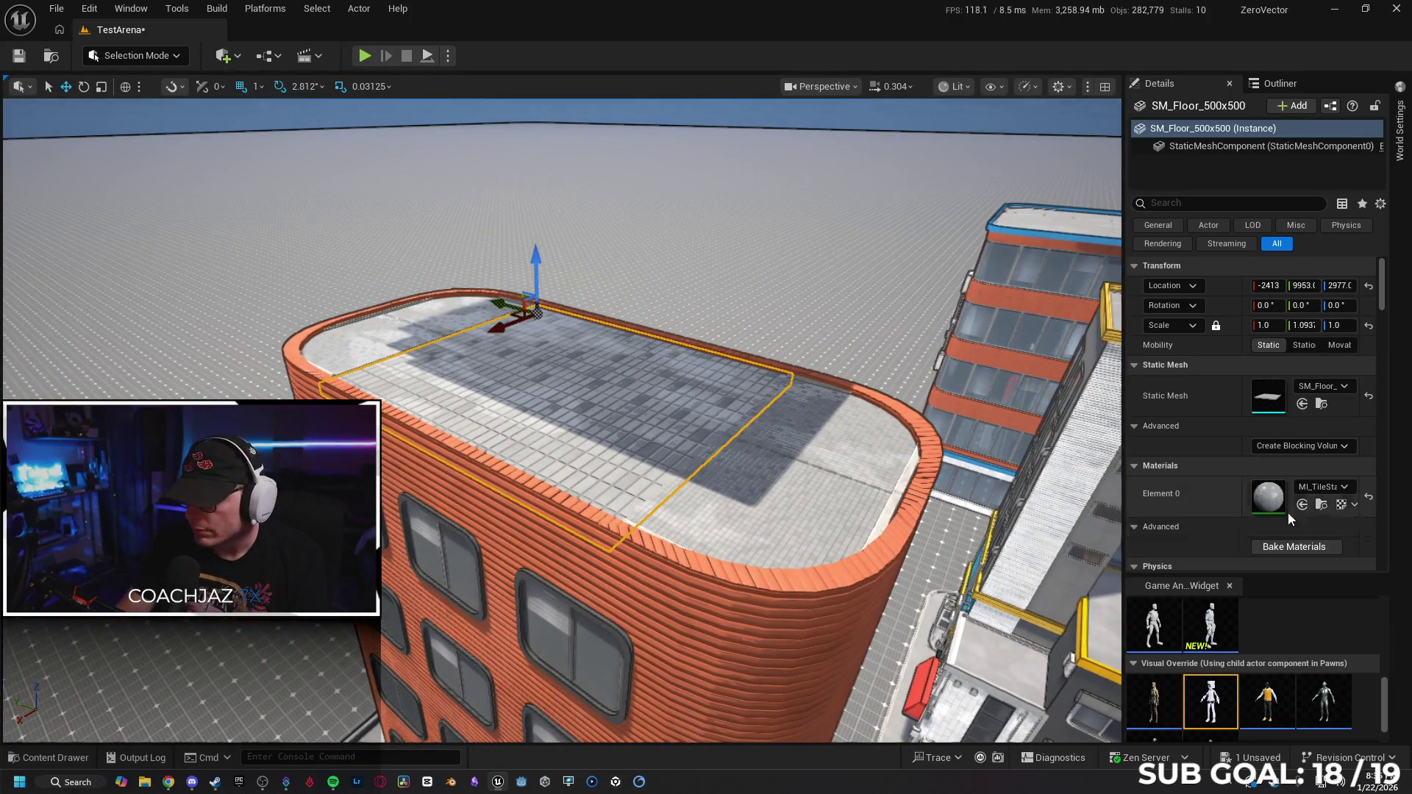
pyautogui.scroll(3, 423, 597)
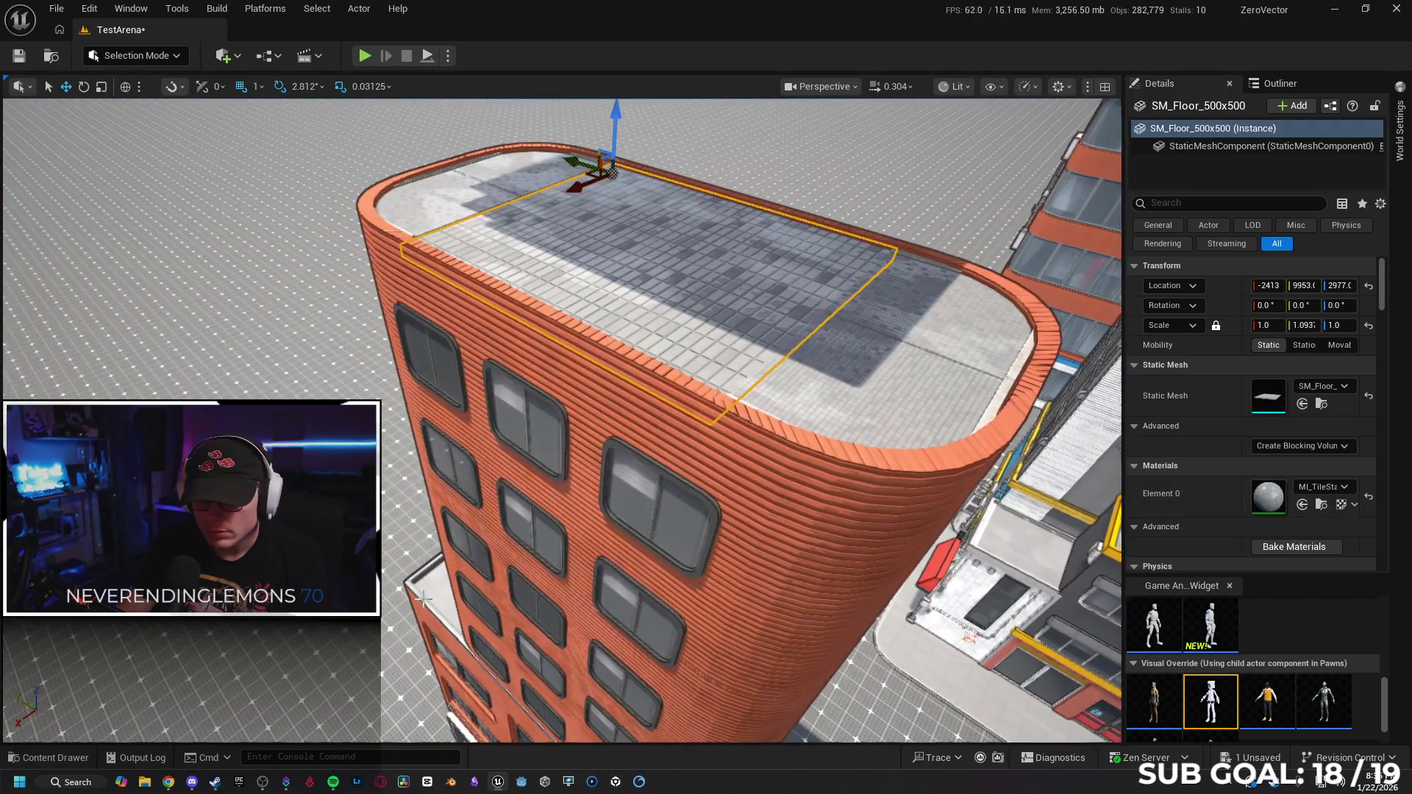
pyautogui.click(471, 684)
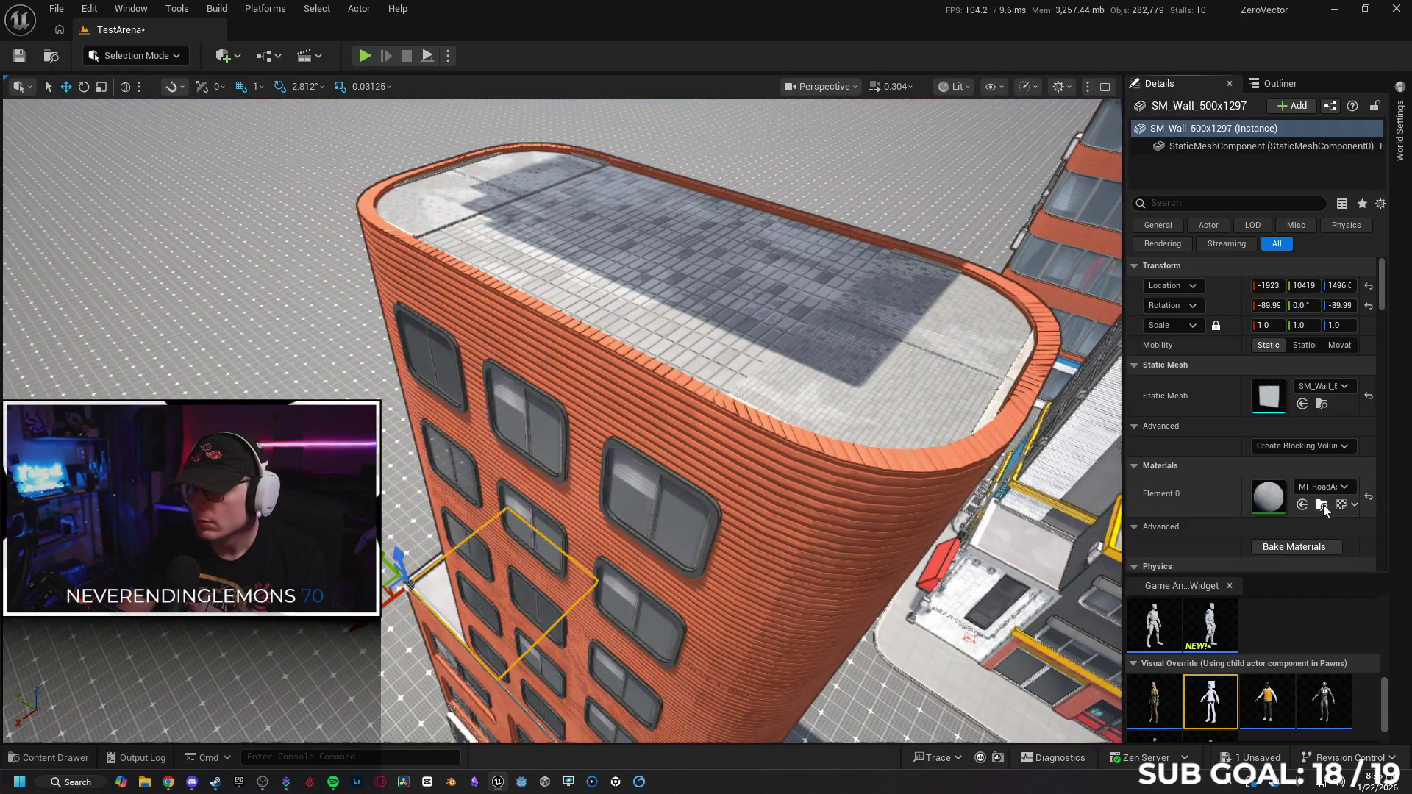
pyautogui.hotkey('ctrl', 'space')
pyautogui.click(844, 360)
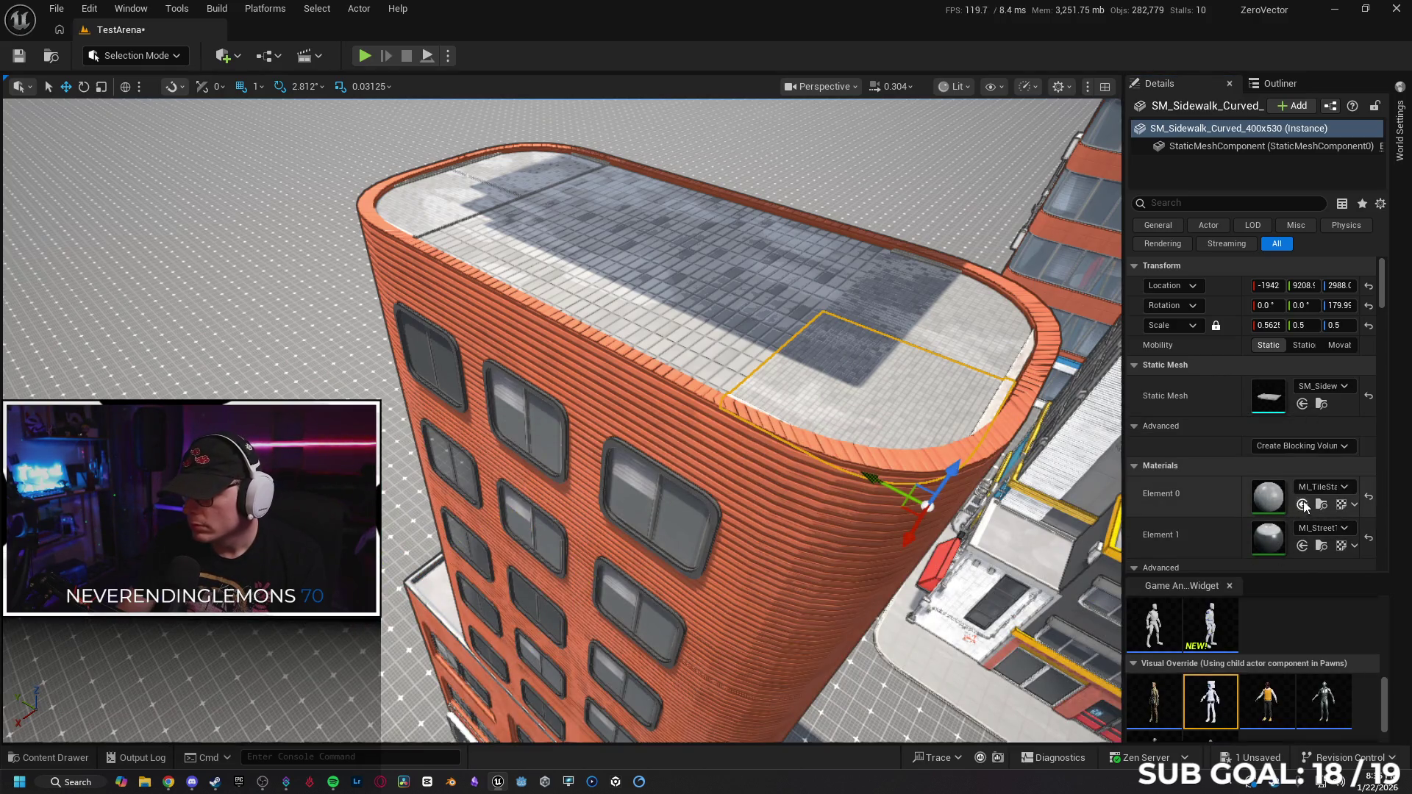
pyautogui.hotkey('ctrl', 'v')
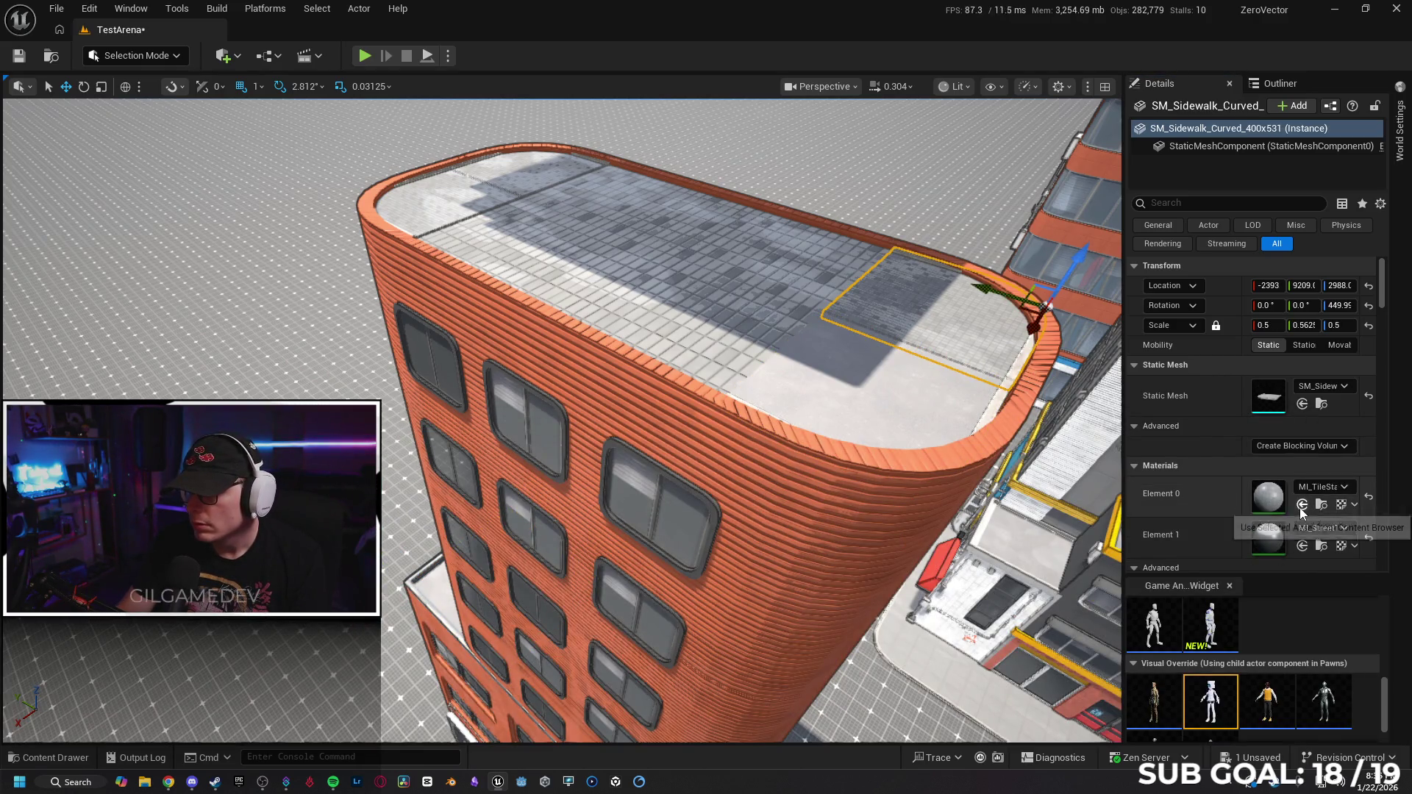
pyautogui.click(740, 314)
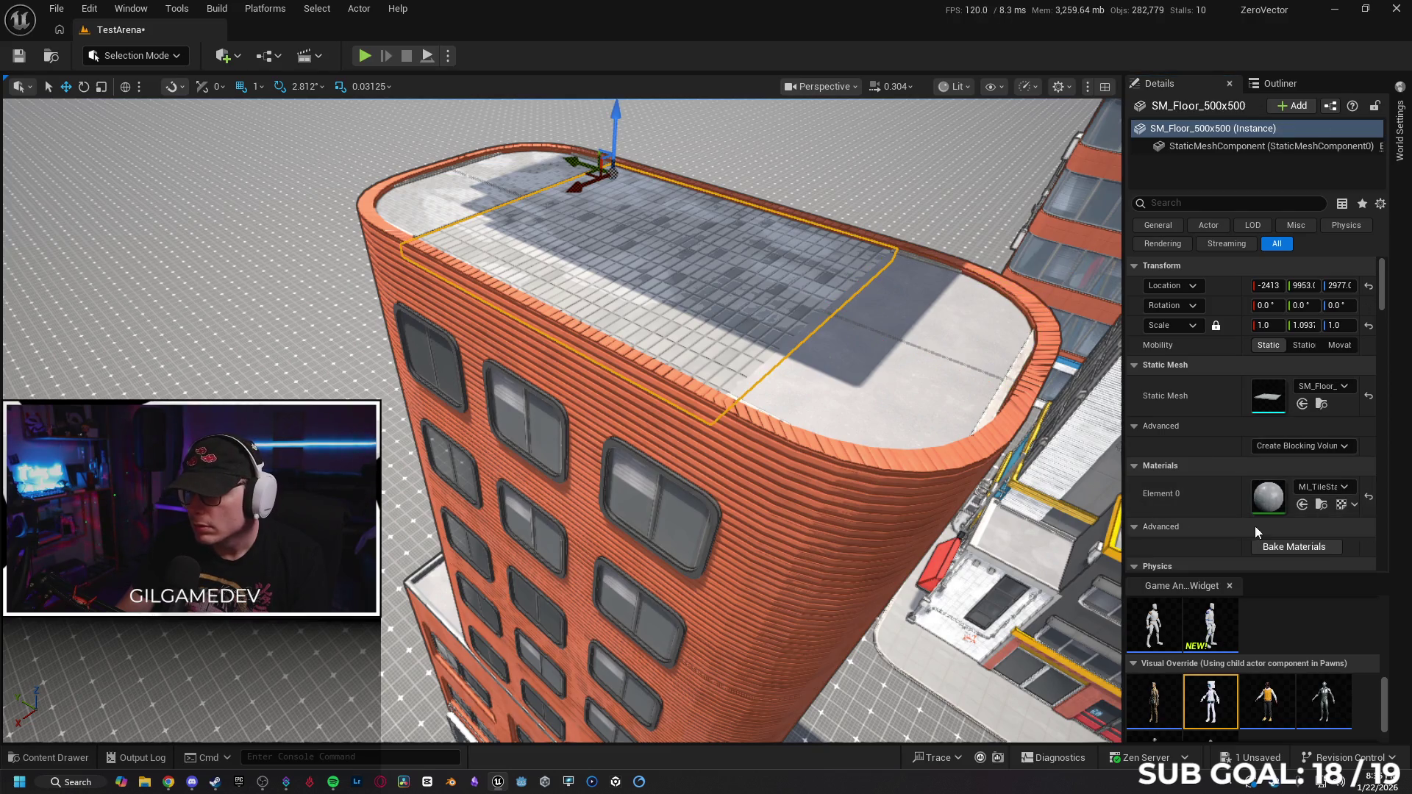
# Assign MI_RoadA to Element 0 of the curved sidewalk pieces, undoing stray selection changes.
pyautogui.click(1303, 506)
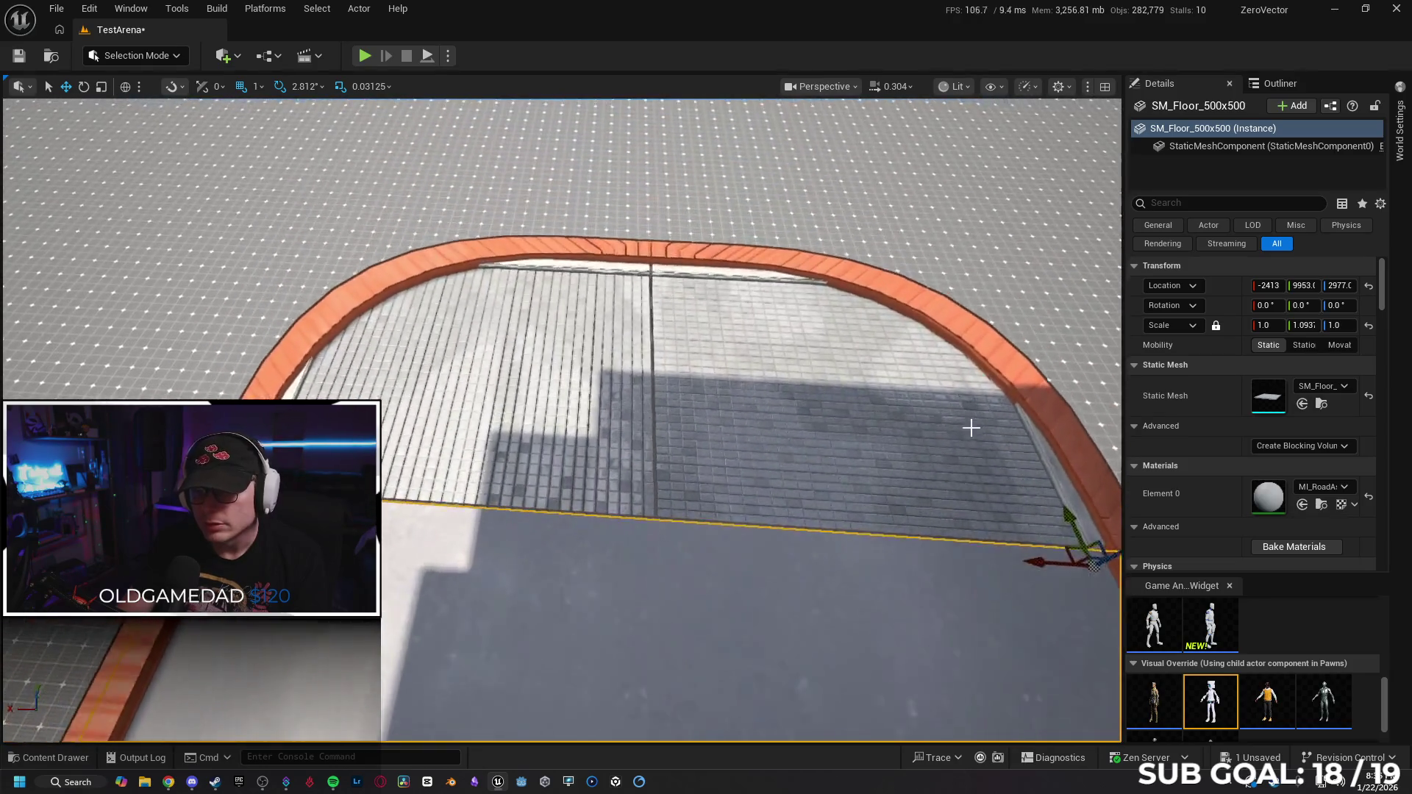
pyautogui.click(788, 433)
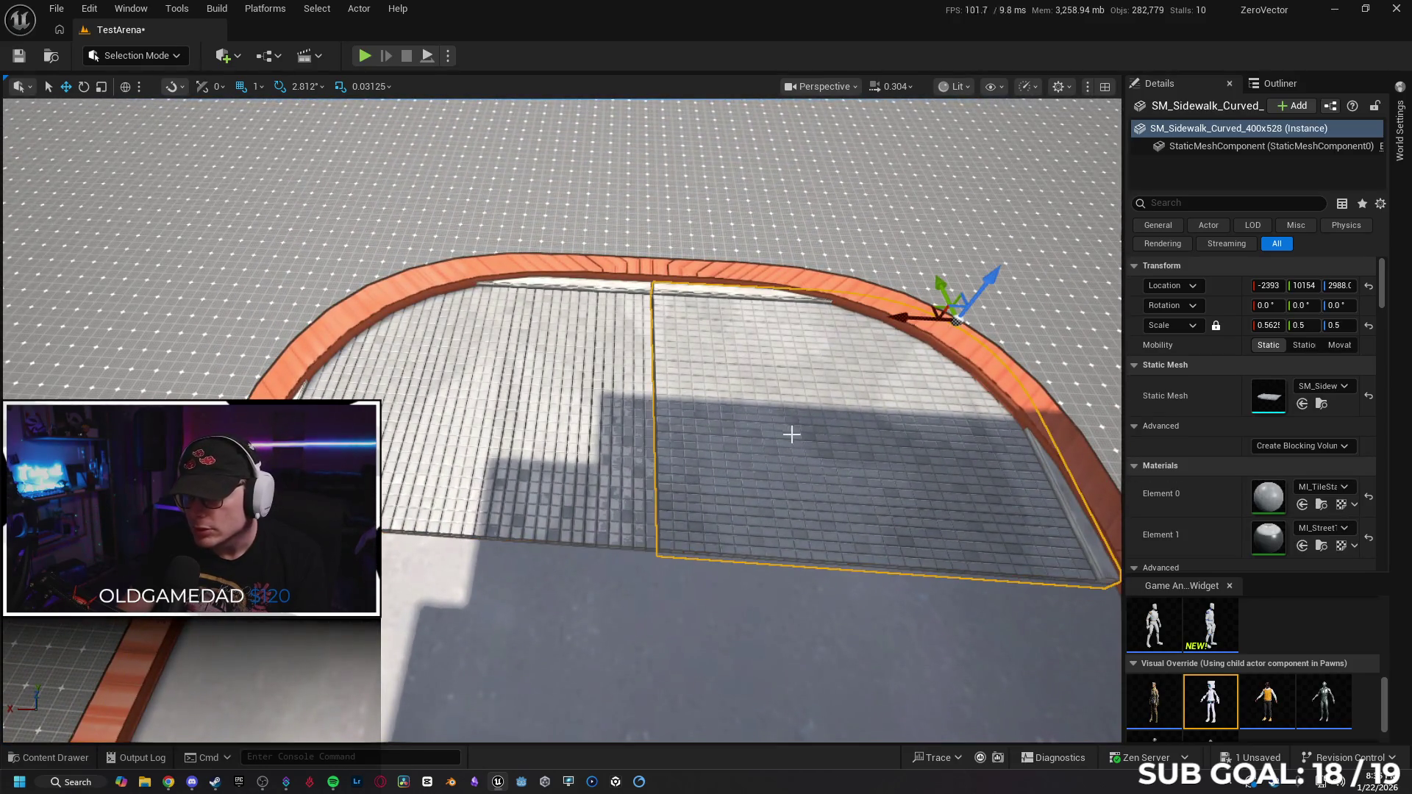
pyautogui.click(1303, 505)
pyautogui.click(554, 427)
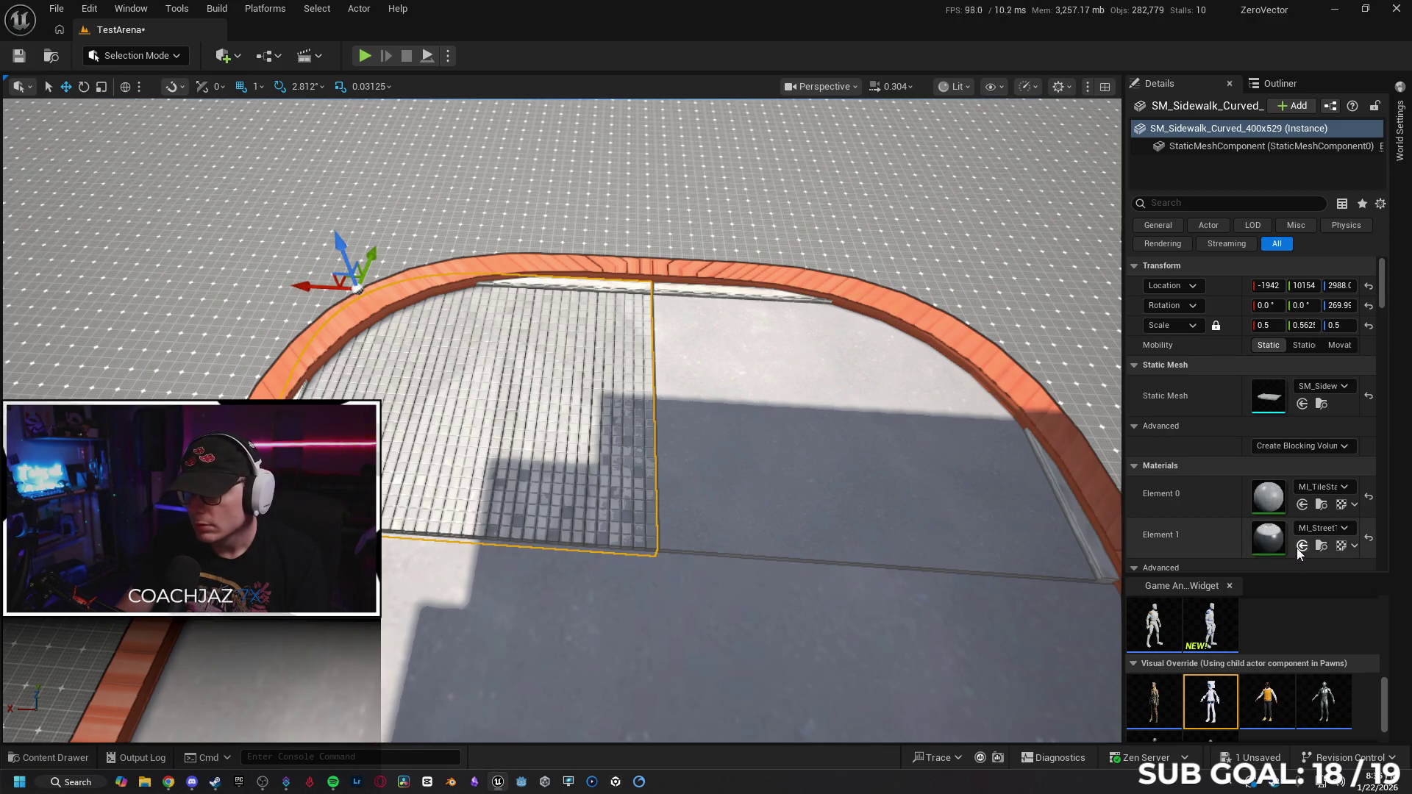
pyautogui.click(804, 457)
pyautogui.rightClick(805, 457)
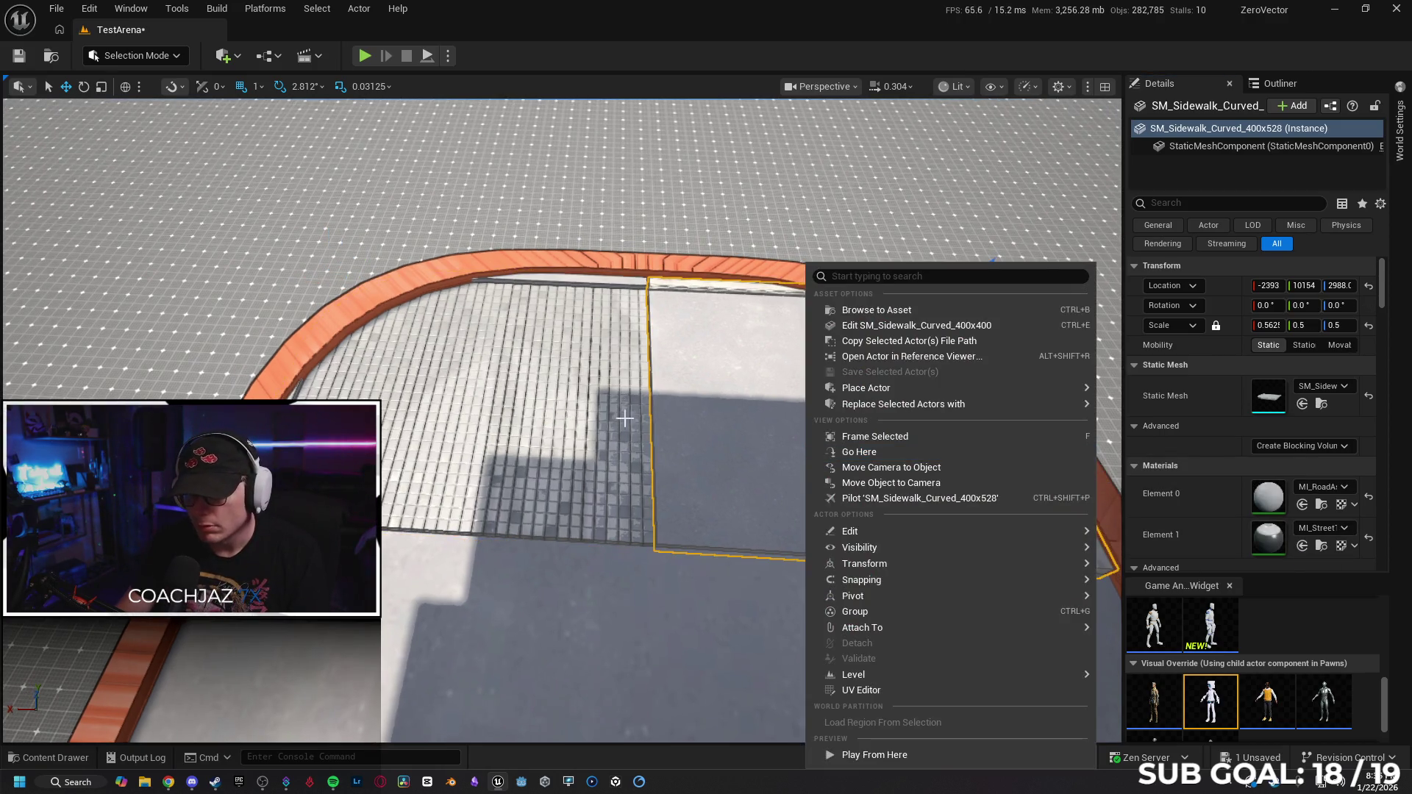
pyautogui.hotkey('ctrl', 'z')
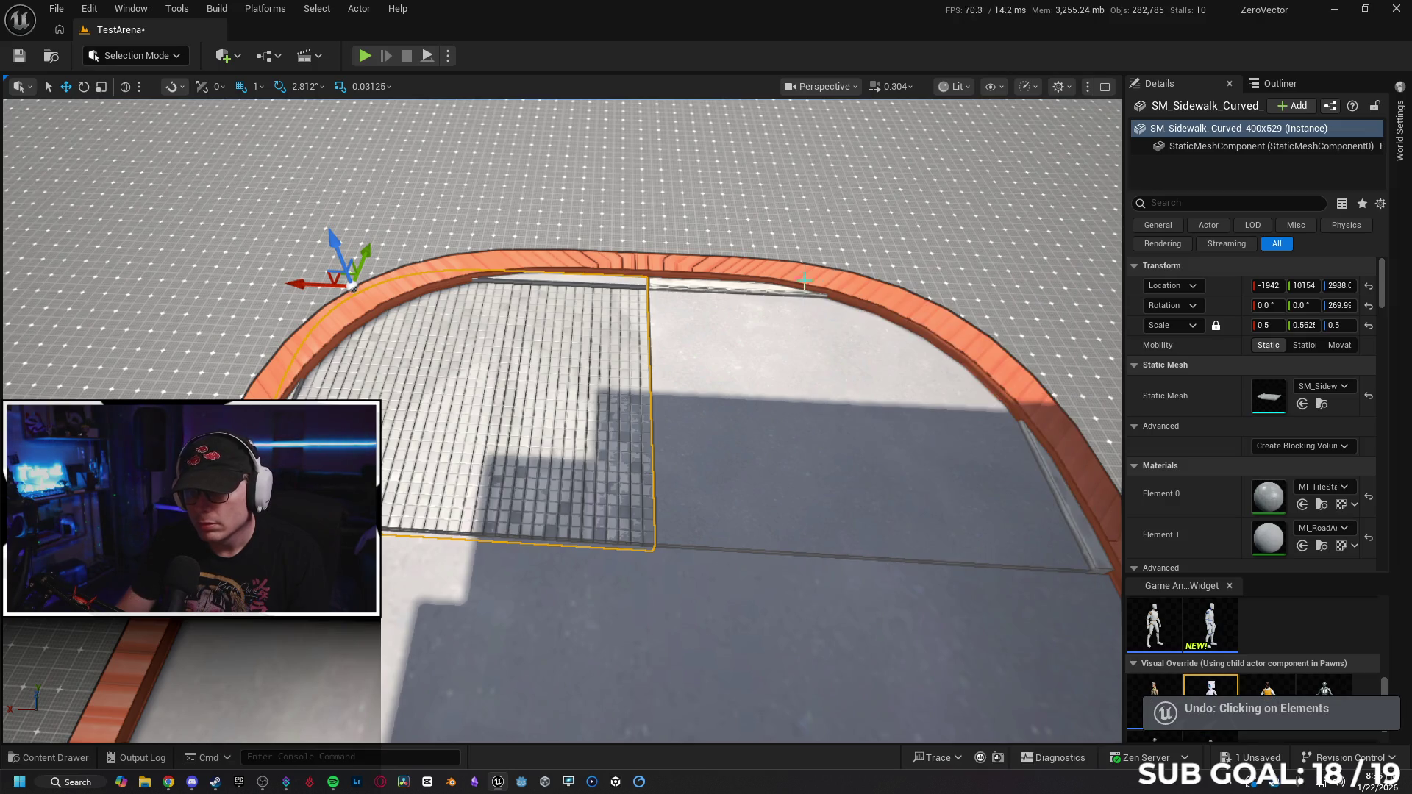
pyautogui.hotkey('ctrl', 'z')
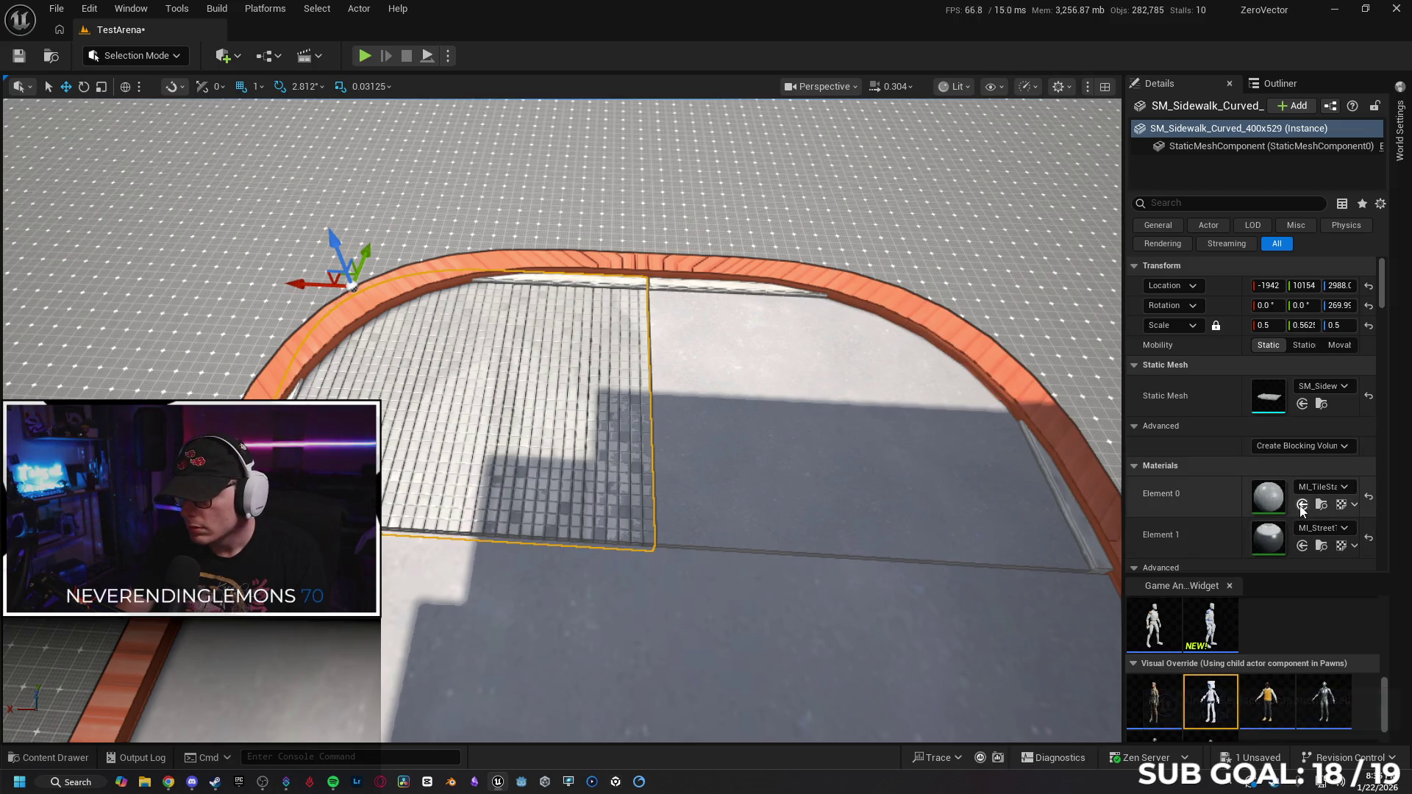
pyautogui.moveTo(824, 429); pyautogui.dragTo(772, 250)
# Fly to the seam, select the adjacent curved sidewalk piece and shift it left along X.
pyautogui.scroll(10, 636, 561)
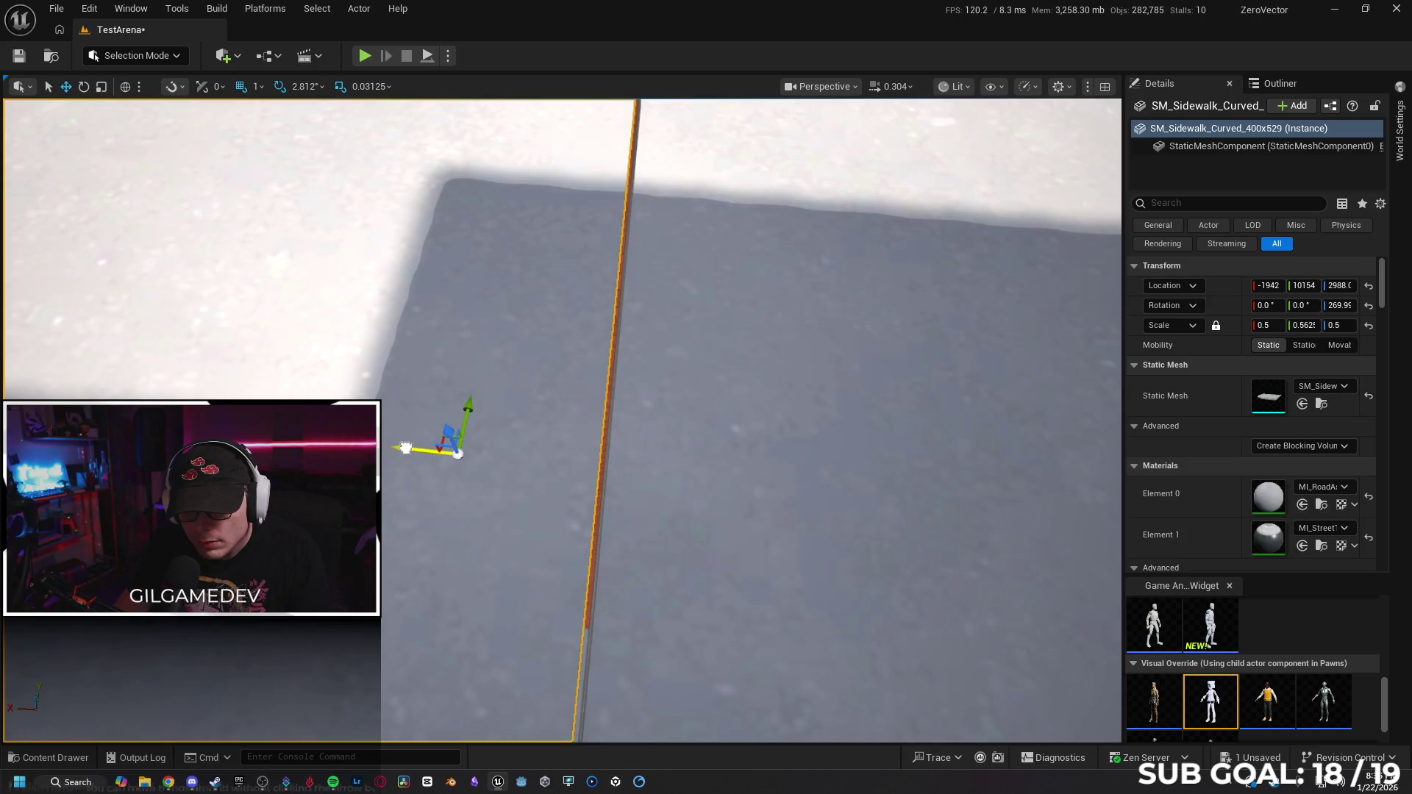
pyautogui.moveTo(405, 448); pyautogui.dragTo(410, 449)
pyautogui.moveTo(638, 487)
pyautogui.mouseDown()
pyautogui.moveTo(633, 529)
pyautogui.moveTo(621, 478)
pyautogui.moveTo(588, 508)
pyautogui.moveTo(676, 453)
pyautogui.mouseUp()
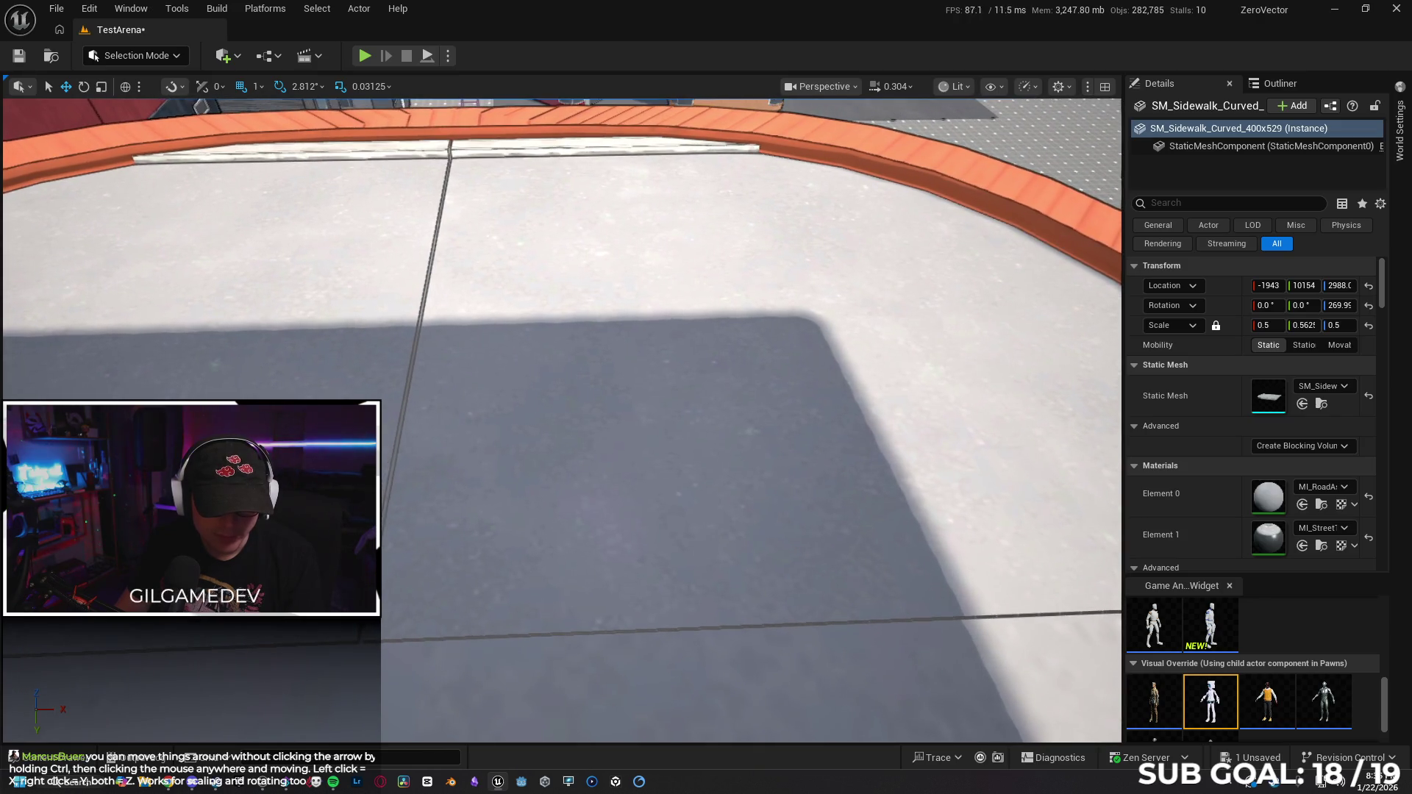
pyautogui.scroll(8, 443, 523)
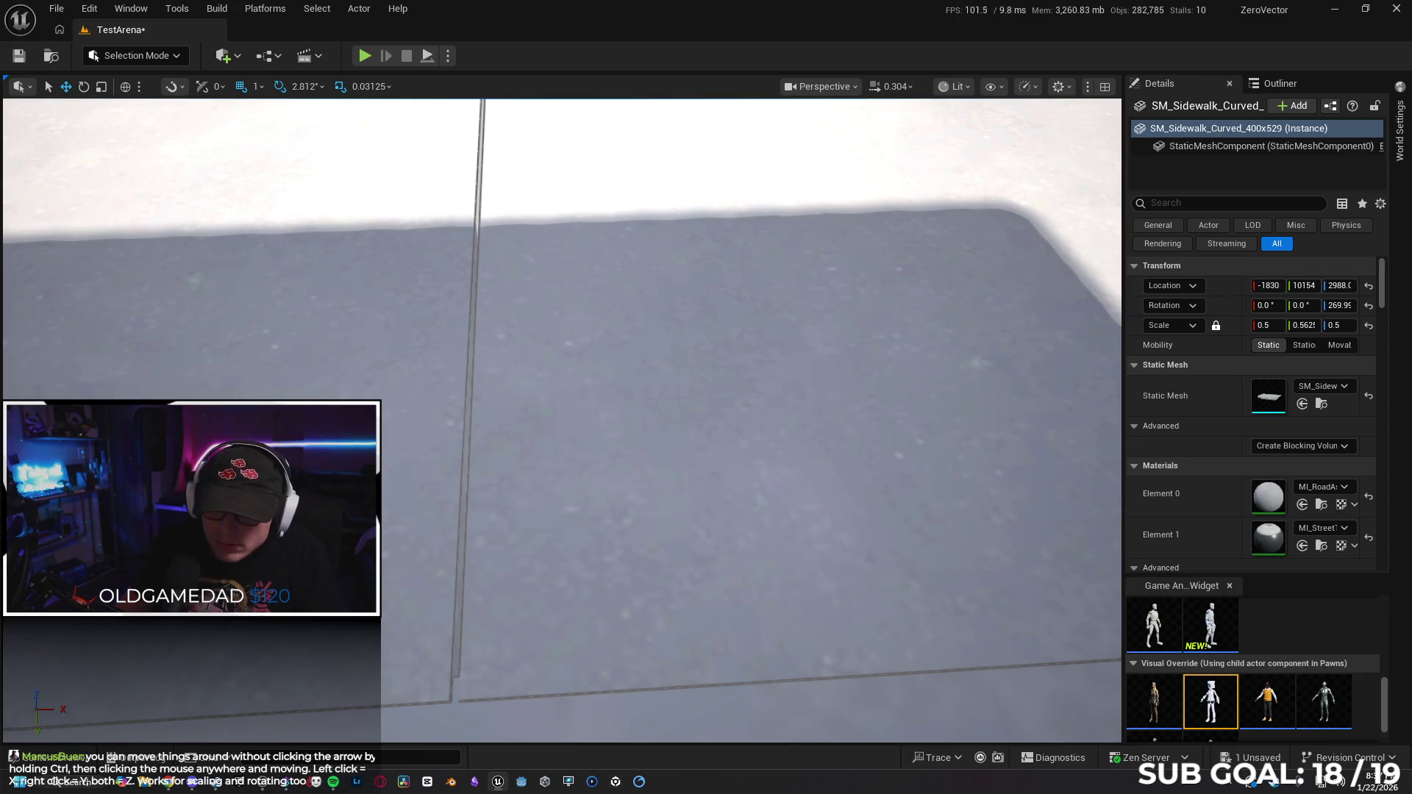
pyautogui.click(523, 481)
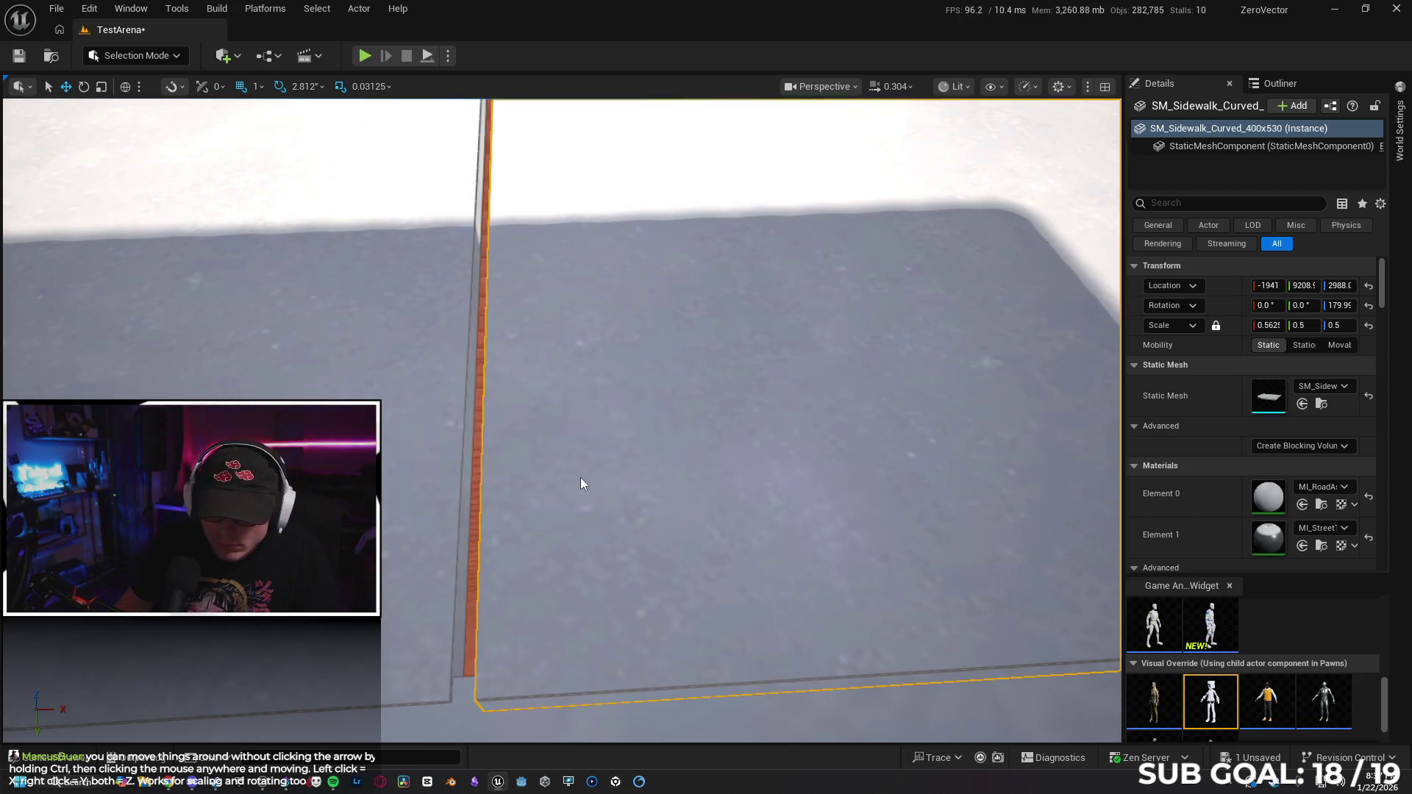
pyautogui.keyDown('ctrl'); pyautogui.moveTo(579, 484); pyautogui.dragTo(577, 478); pyautogui.keyUp('ctrl')
# Fine-tune the sidewalk's Location X to about -1943 so the seam closes without gaps.
pyautogui.scroll(-5, 578, 479)
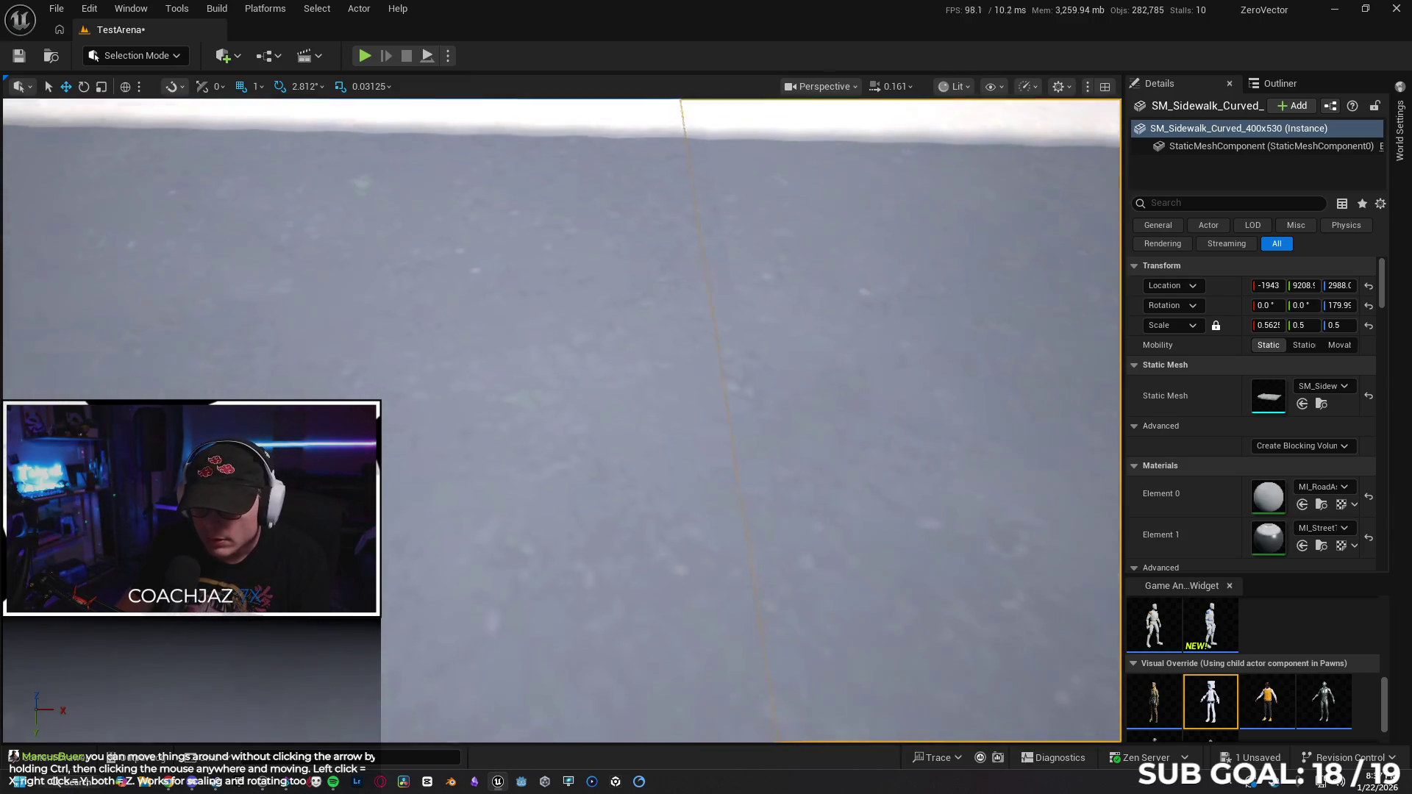
pyautogui.scroll(-5, 578, 478)
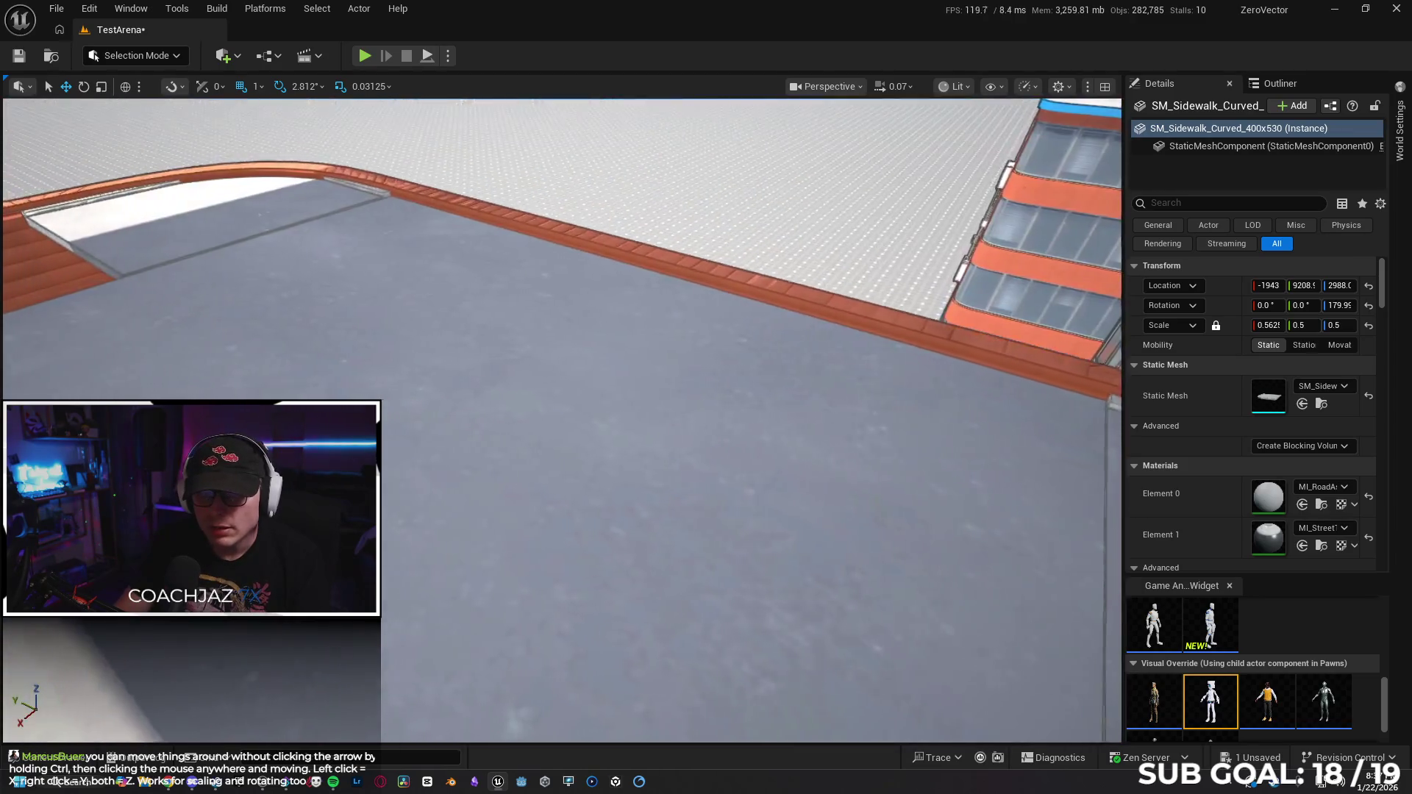
pyautogui.scroll(-3, 612, 514)
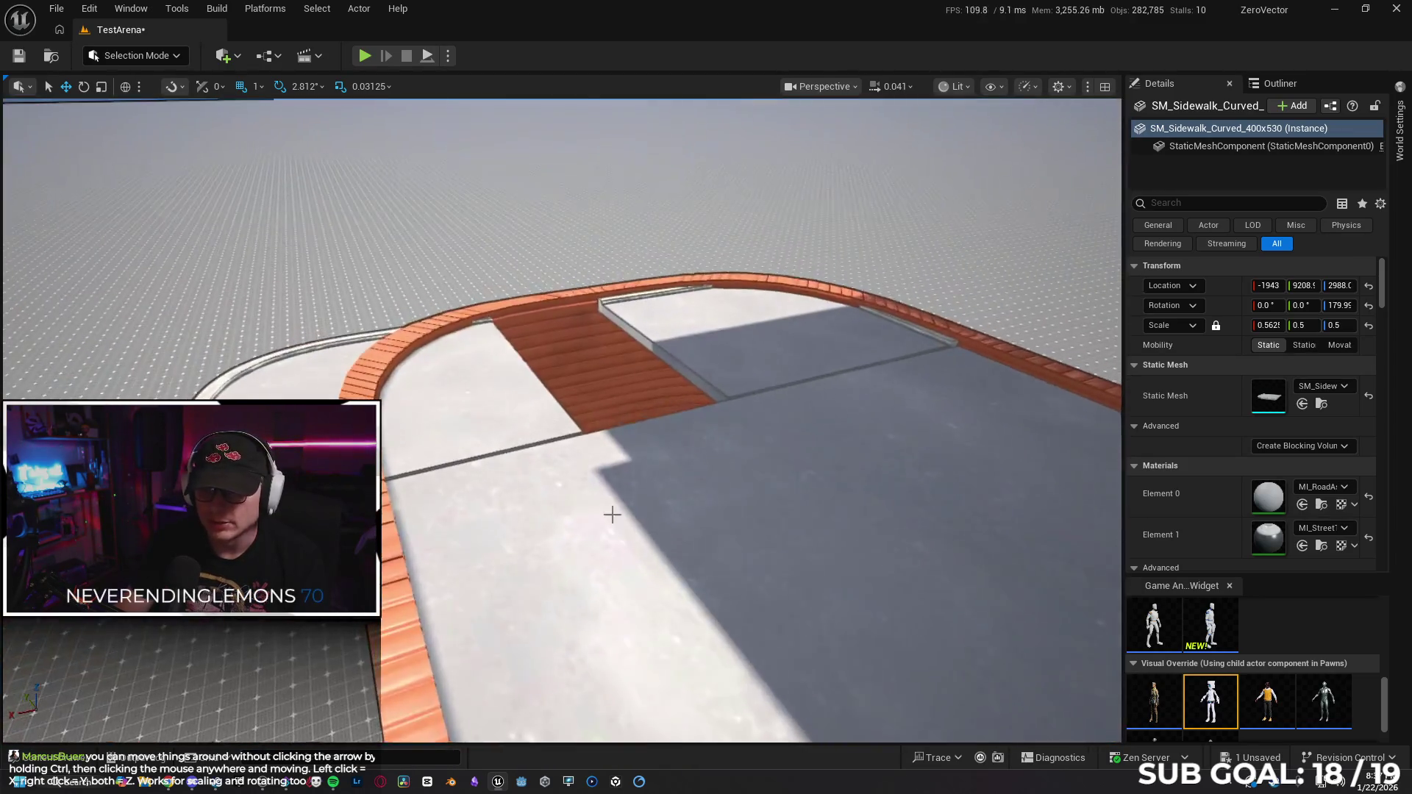
pyautogui.rightClick(612, 514)
pyautogui.scroll(3, 807, 498)
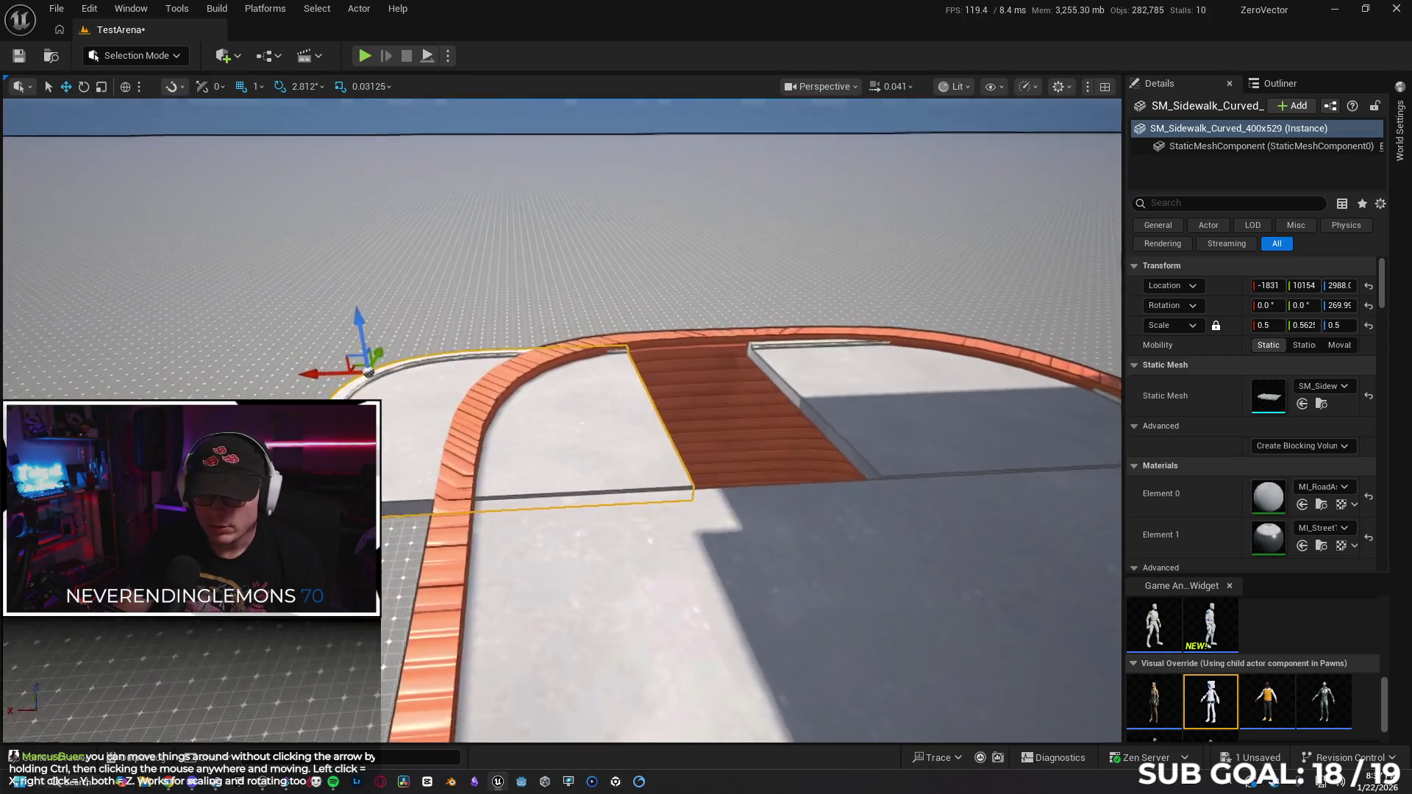
pyautogui.moveTo(436, 473); pyautogui.dragTo(593, 473)
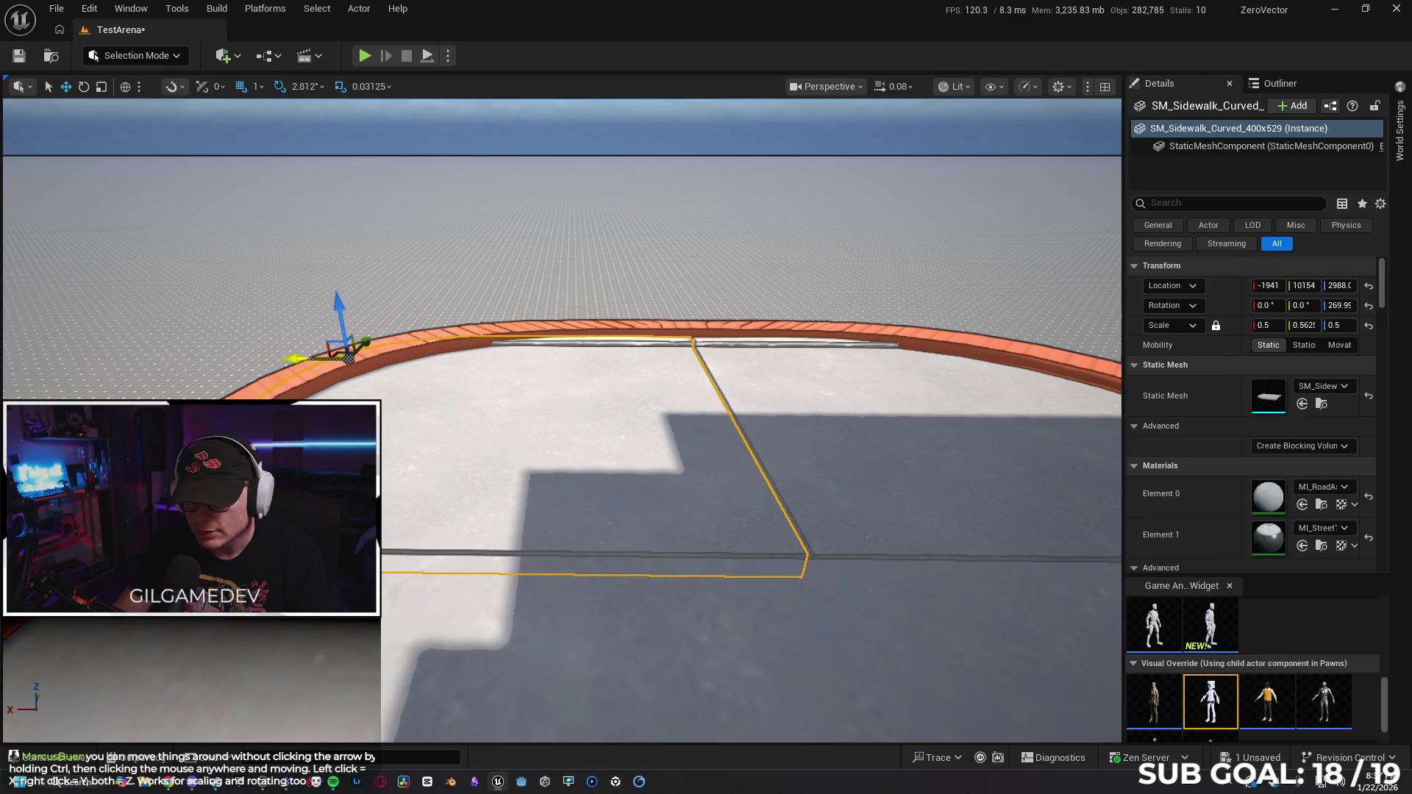
pyautogui.scroll(10, 602, 525)
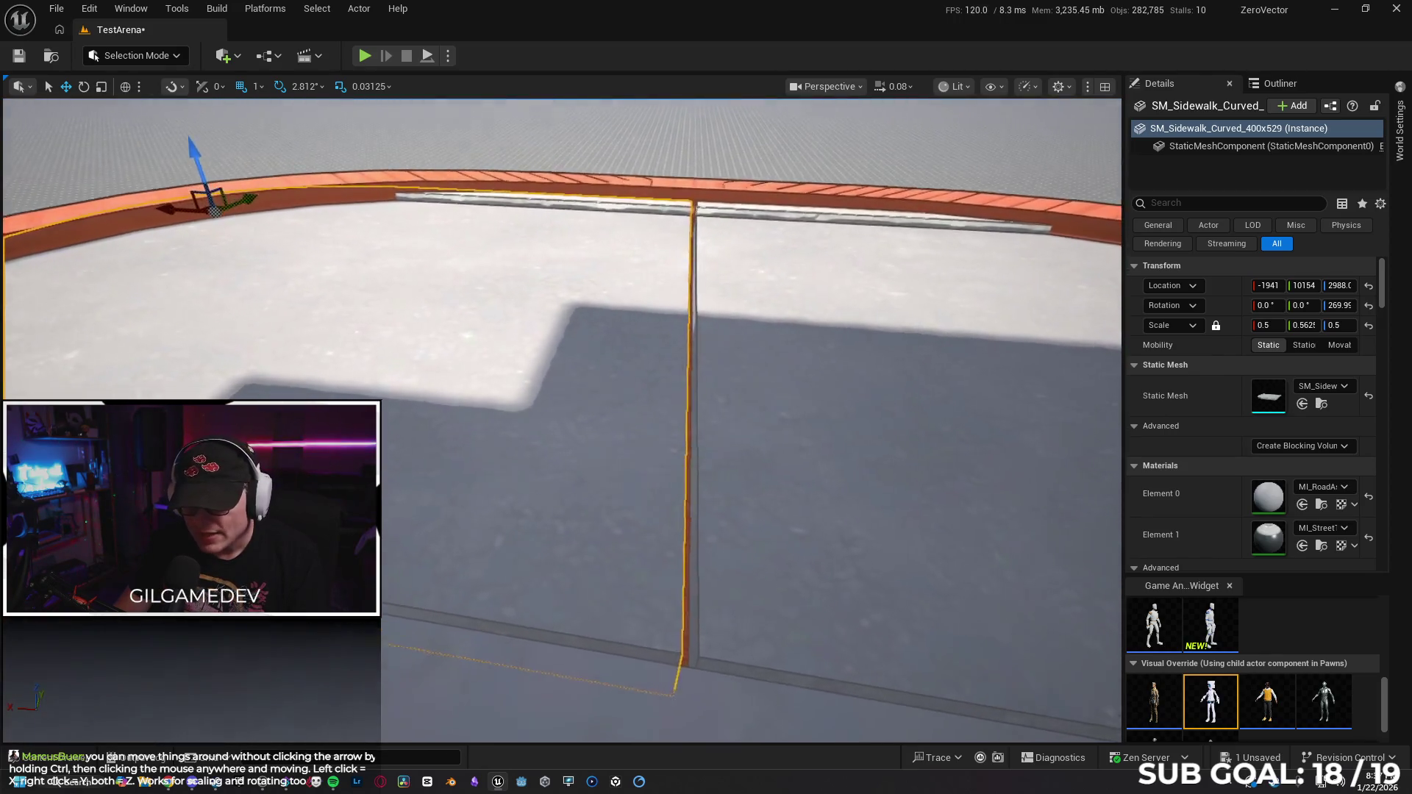
pyautogui.moveTo(612, 533); pyautogui.dragTo(508, 514)
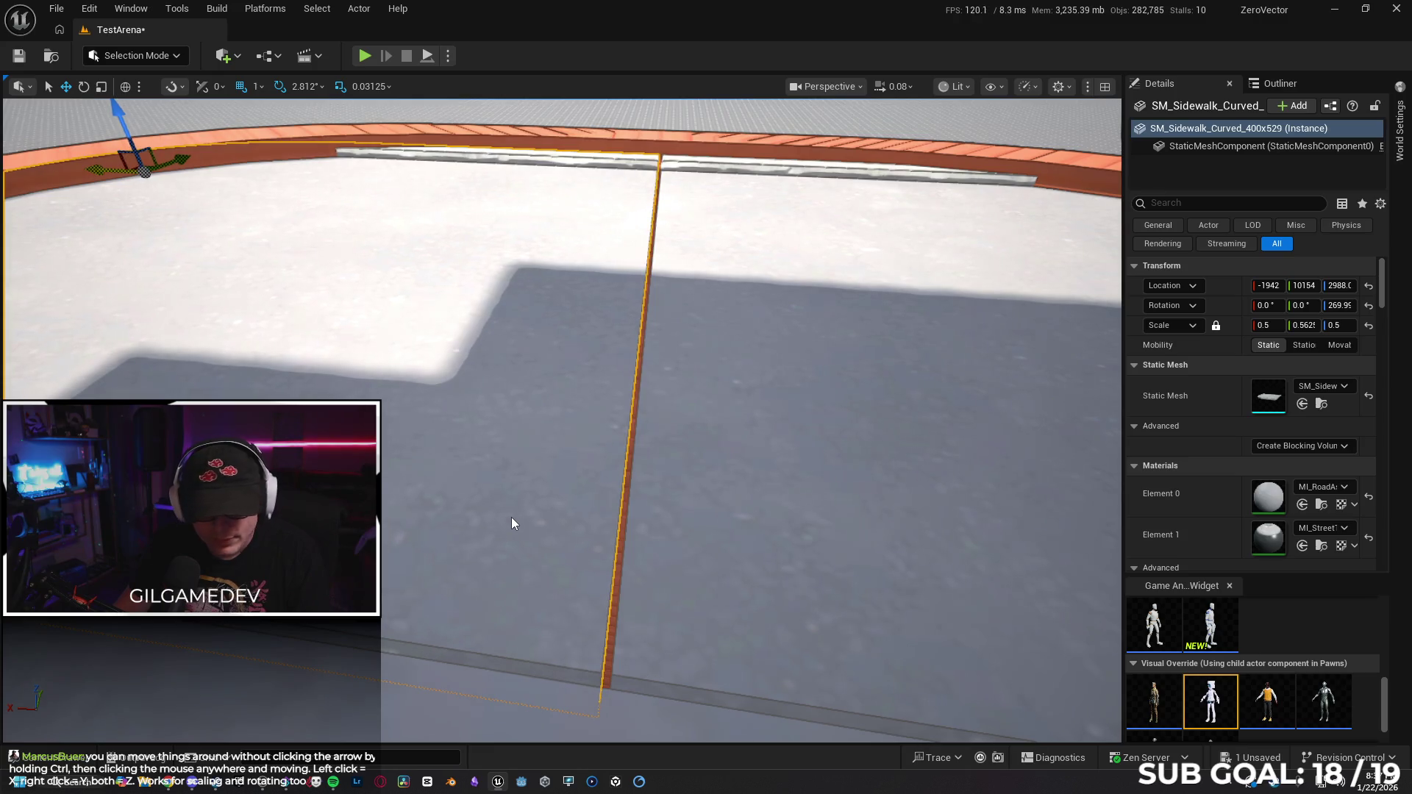
pyautogui.moveTo(527, 520)
pyautogui.mouseDown()
pyautogui.moveTo(527, 588)
pyautogui.moveTo(486, 515)
pyautogui.moveTo(420, 574)
pyautogui.moveTo(390, 522)
pyautogui.moveTo(571, 542)
pyautogui.mouseUp()
pyautogui.scroll(2, 560, 420)
pyautogui.scroll(2, 559, 419)
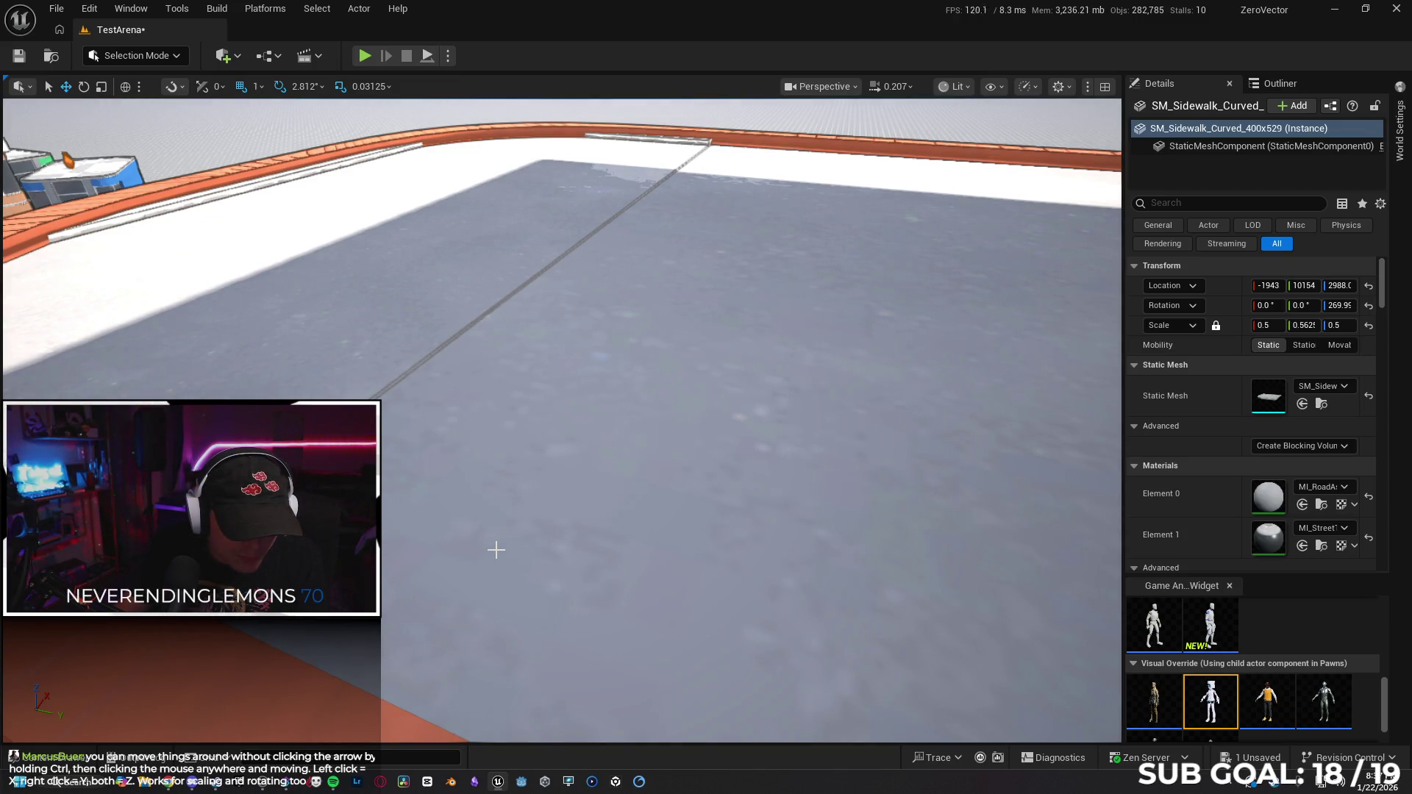
pyautogui.click(496, 549)
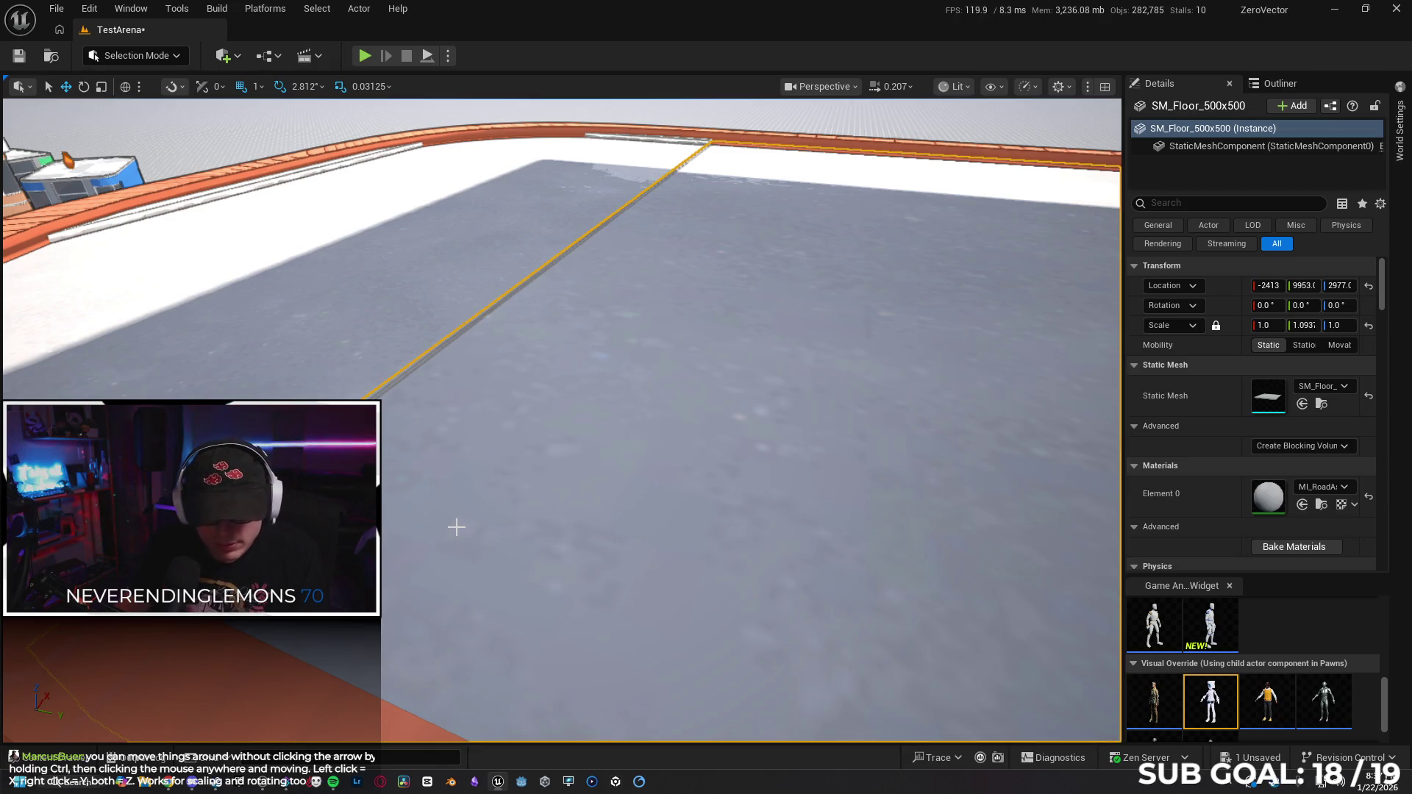
# Raise SM_Floor_500x500 to Z 2978 so it sits flush with the curb, undoing a stray Y nudge.
pyautogui.moveTo(458, 527); pyautogui.dragTo(463, 527)
pyautogui.hotkey('ctrl', 'z')
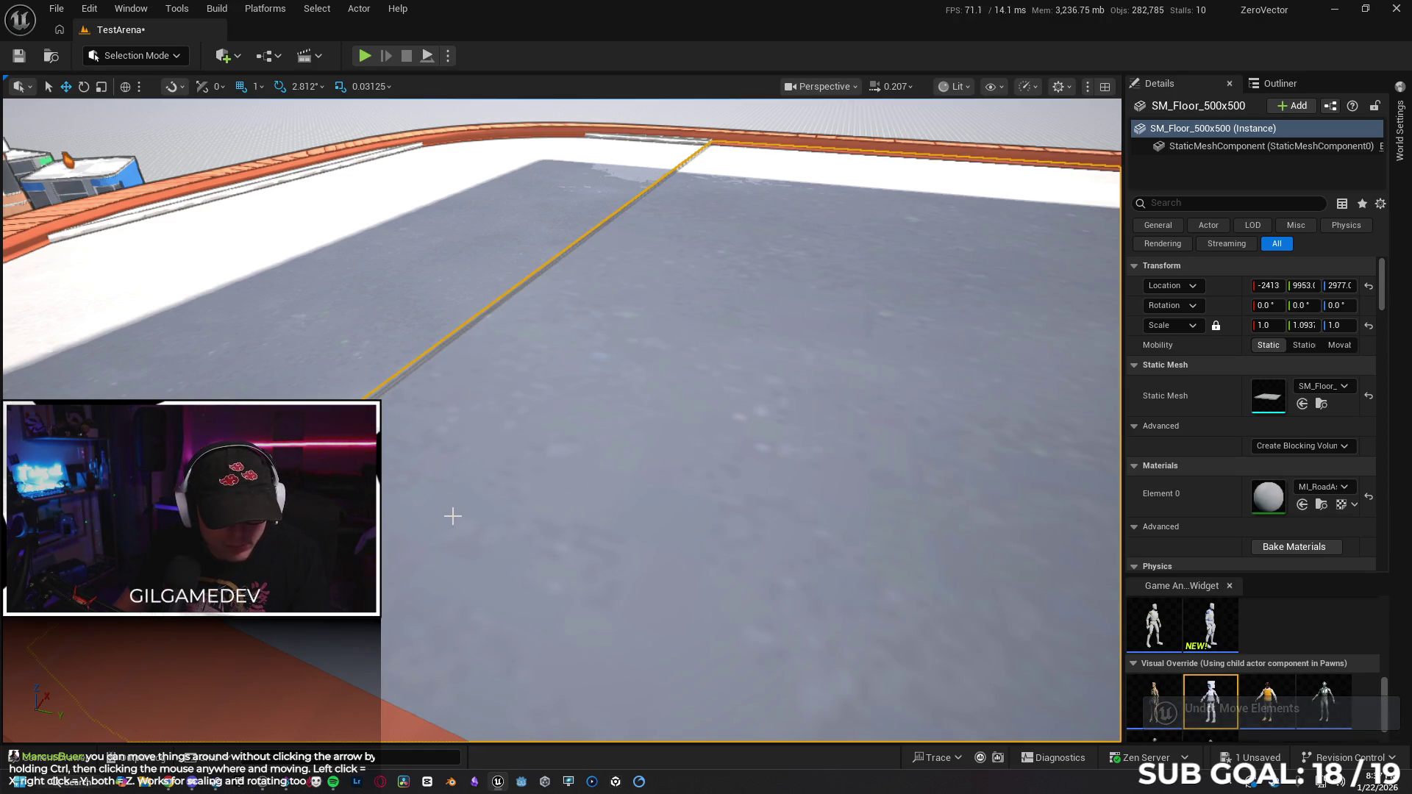
pyautogui.moveTo(453, 516)
pyautogui.mouseDown()
pyautogui.moveTo(559, 506)
pyautogui.moveTo(491, 485)
pyautogui.moveTo(491, 463)
pyautogui.moveTo(491, 506)
pyautogui.mouseUp()
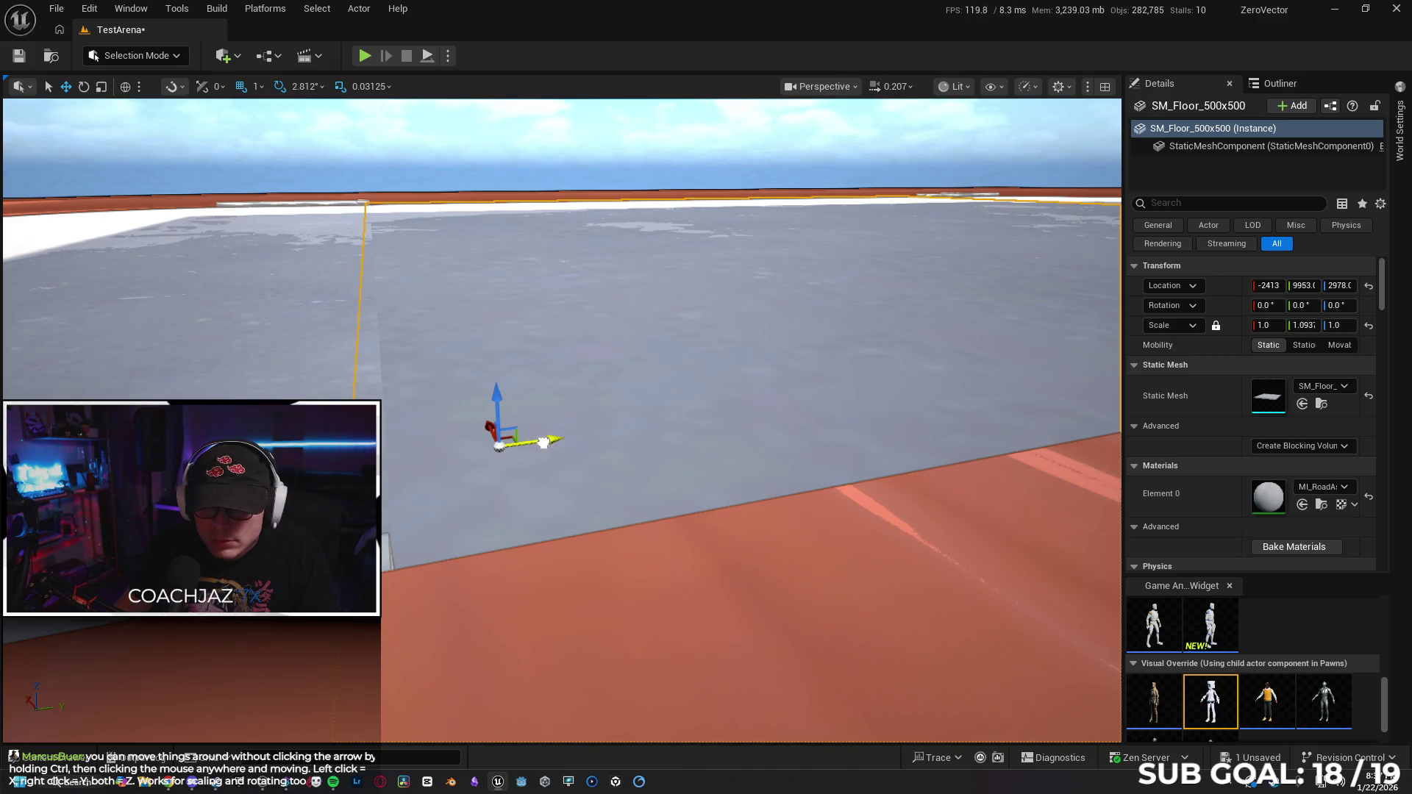
pyautogui.moveTo(544, 441)
pyautogui.mouseDown()
pyautogui.moveTo(544, 412)
pyautogui.moveTo(544, 442)
pyautogui.moveTo(515, 441)
pyautogui.mouseUp()
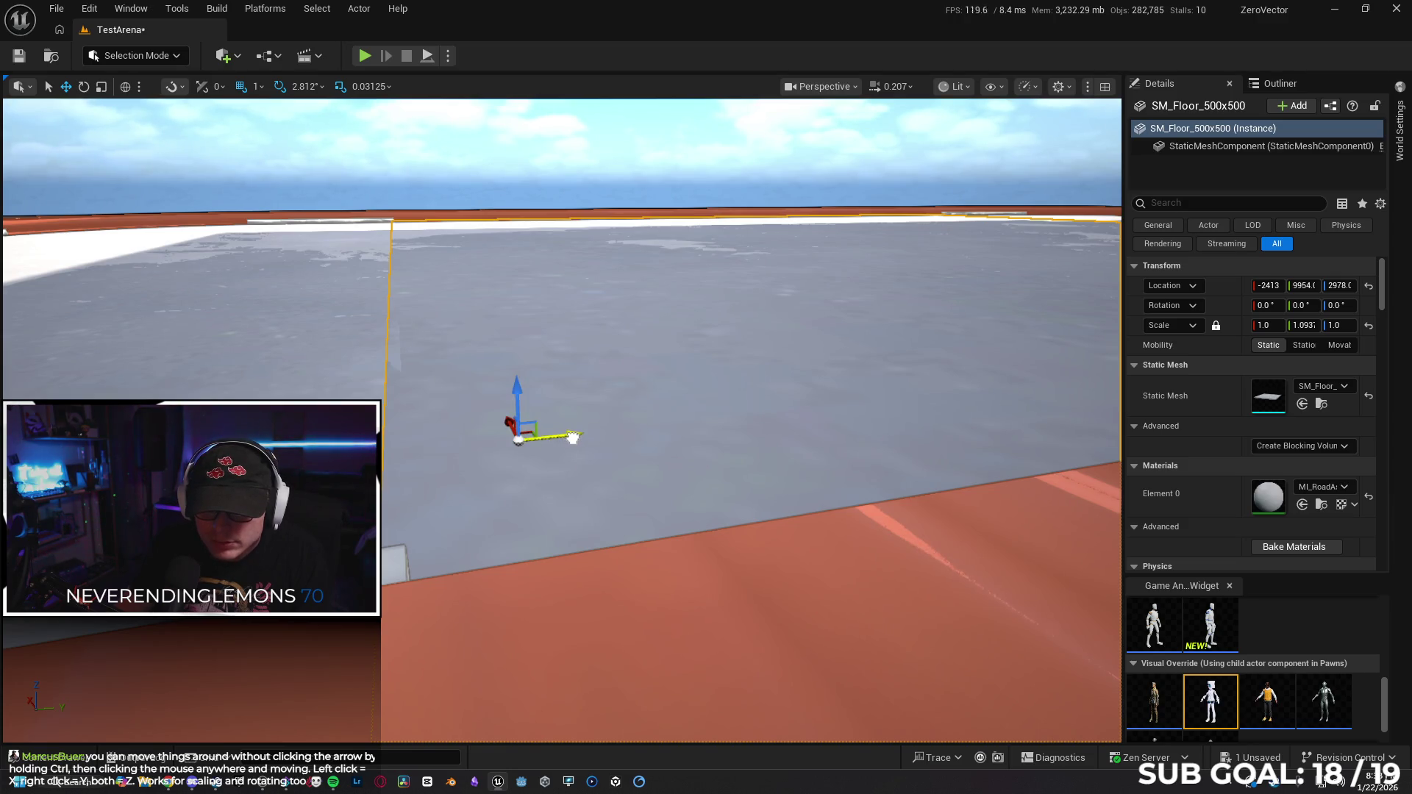
pyautogui.moveTo(574, 438)
pyautogui.mouseDown()
pyautogui.moveTo(575, 412)
pyautogui.moveTo(588, 449)
pyautogui.moveTo(581, 401)
pyautogui.moveTo(607, 423)
pyautogui.moveTo(729, 355)
pyautogui.mouseUp()
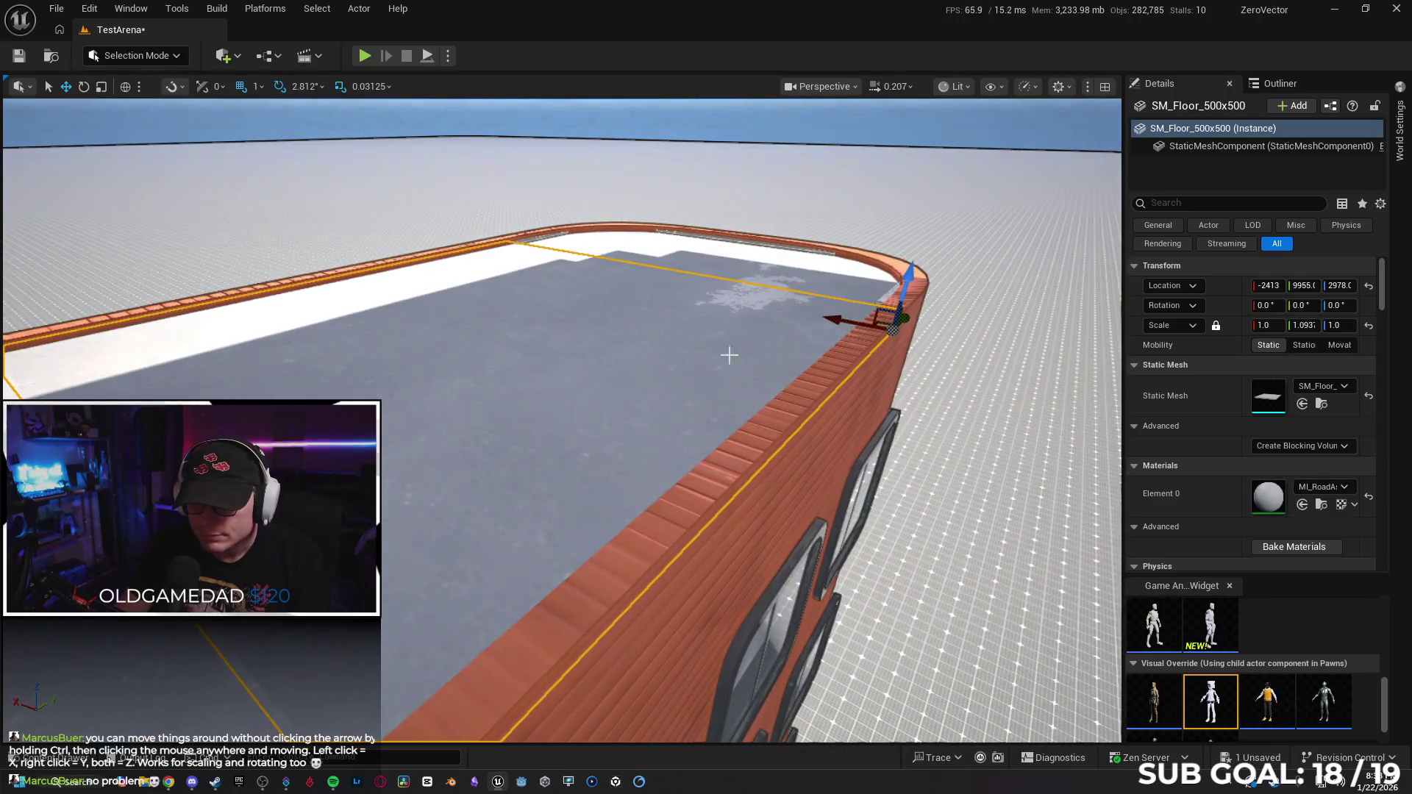
pyautogui.click(912, 280)
pyautogui.moveTo(912, 279)
pyautogui.mouseDown()
pyautogui.moveTo(736, 323)
pyautogui.moveTo(698, 386)
pyautogui.moveTo(356, 370)
pyautogui.mouseUp()
# Select the large floating SM_Wall_500x1522 roof slab and delete it.
pyautogui.click(318, 338)
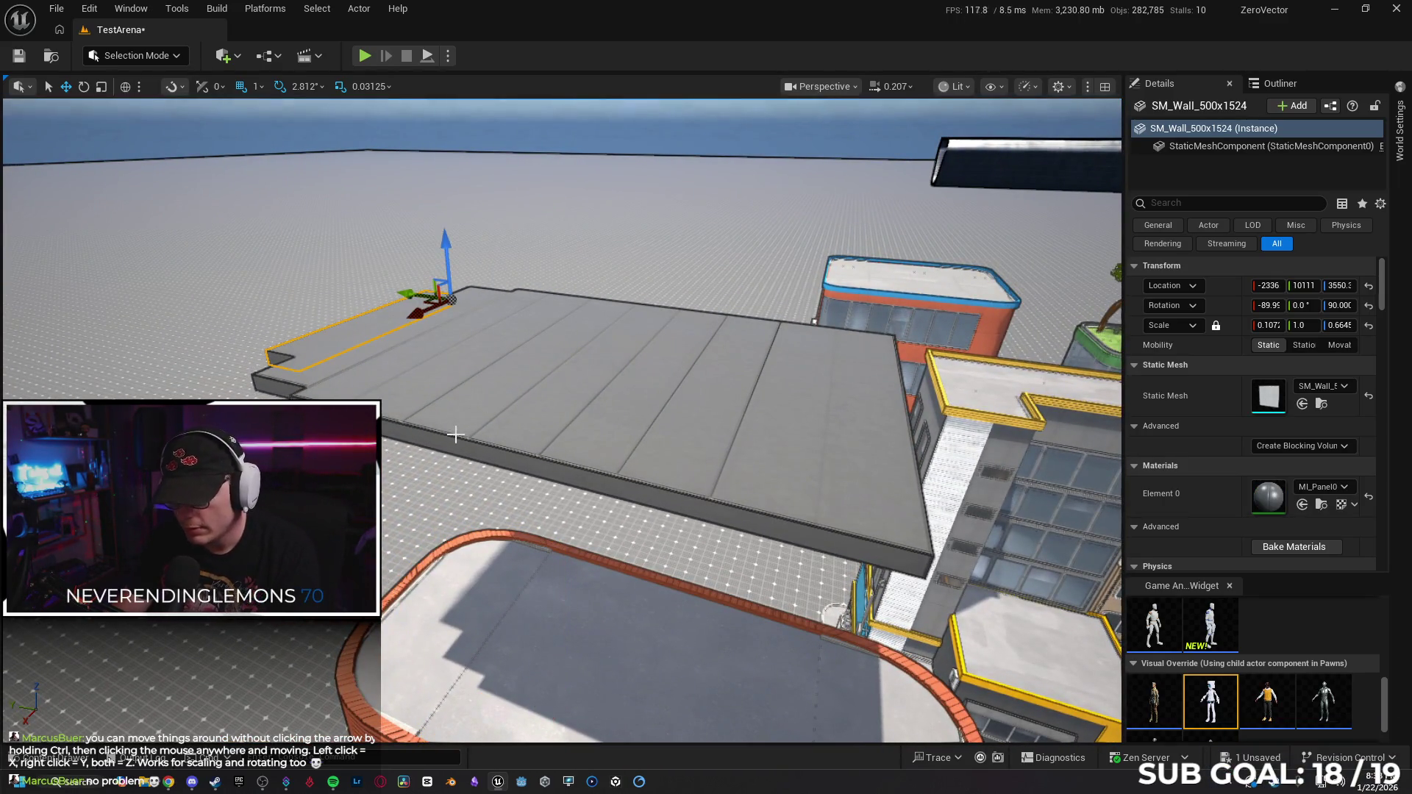
pyautogui.click(438, 377)
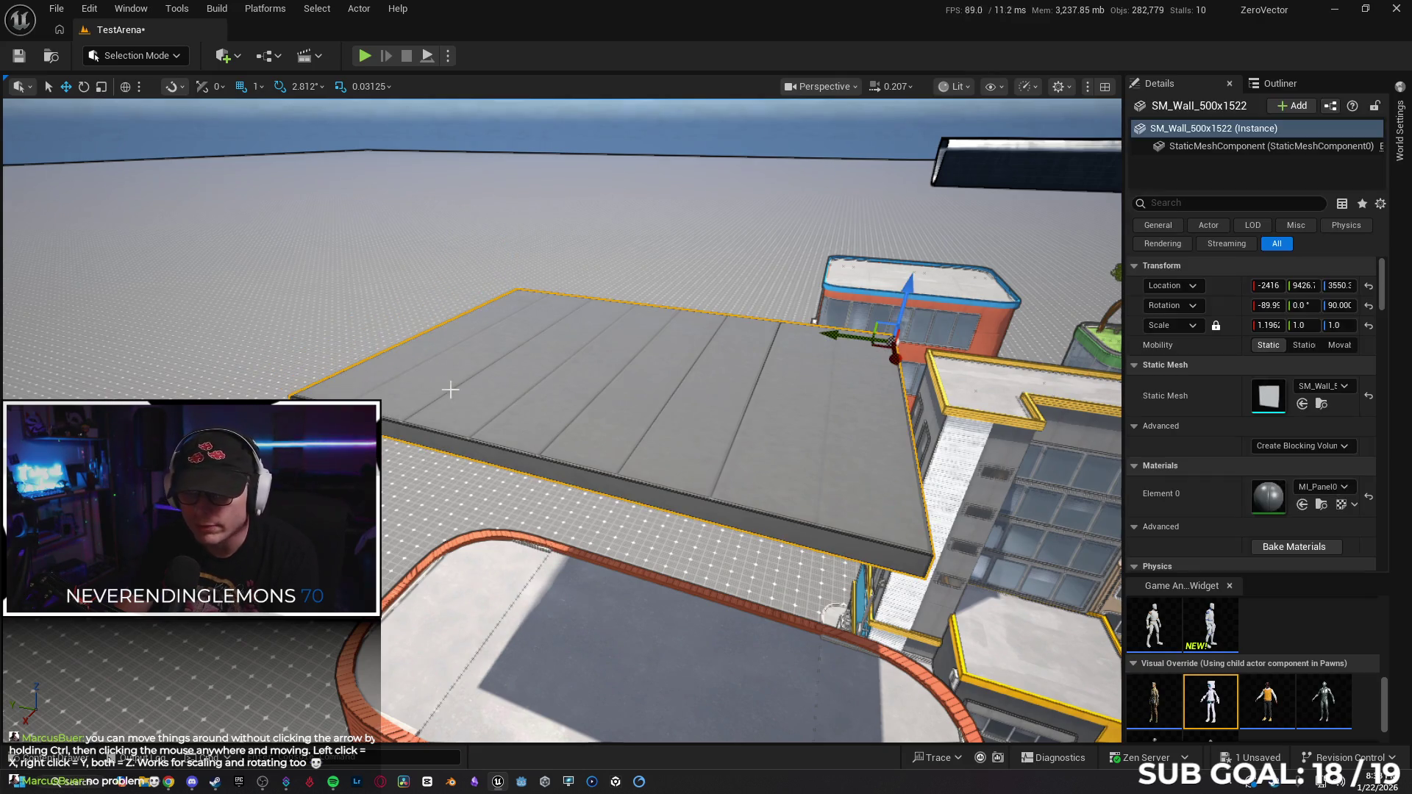
pyautogui.press('Delete')
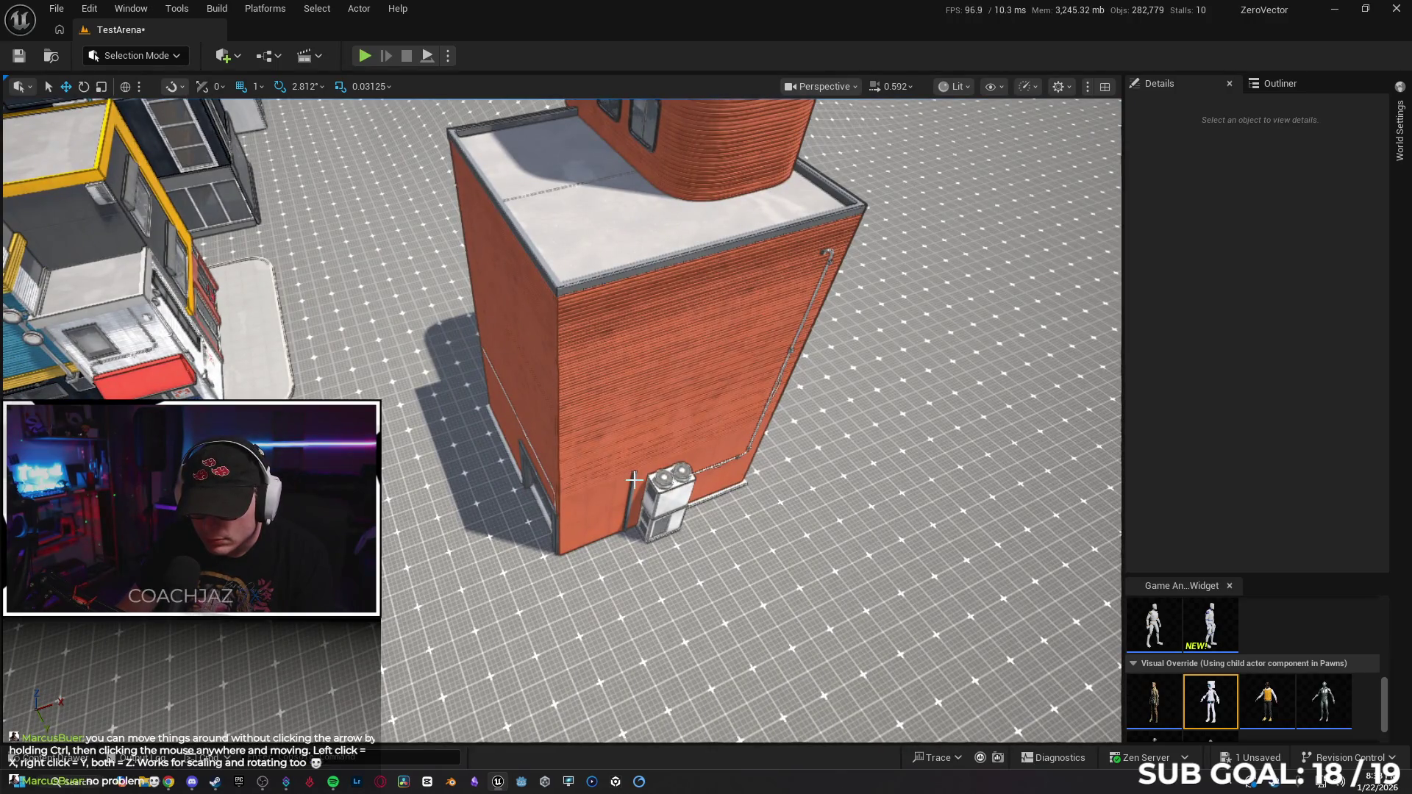
# Select two tower windows and the orange building body after repositioning the view.
pyautogui.click(634, 480)
pyautogui.press('Escape')
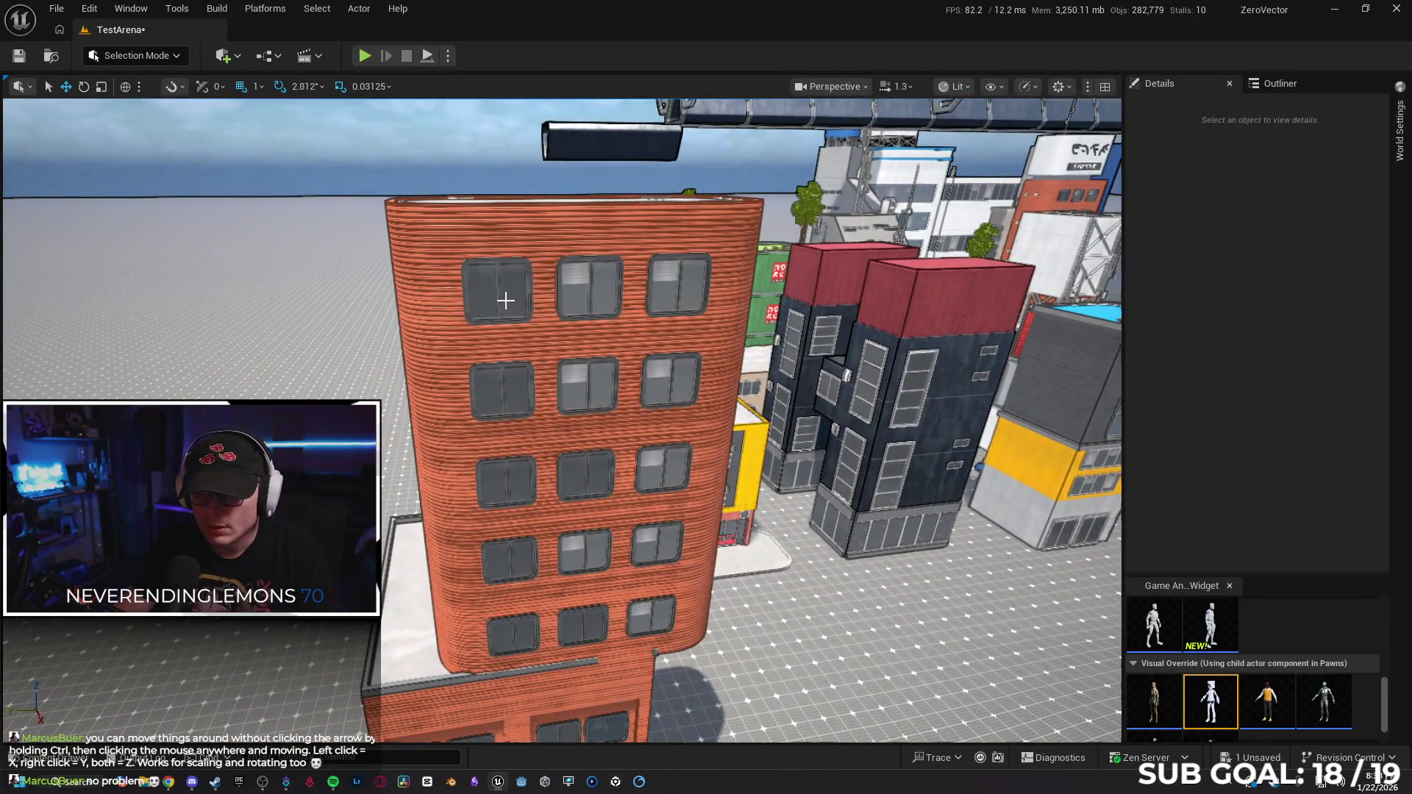
pyautogui.click(506, 300)
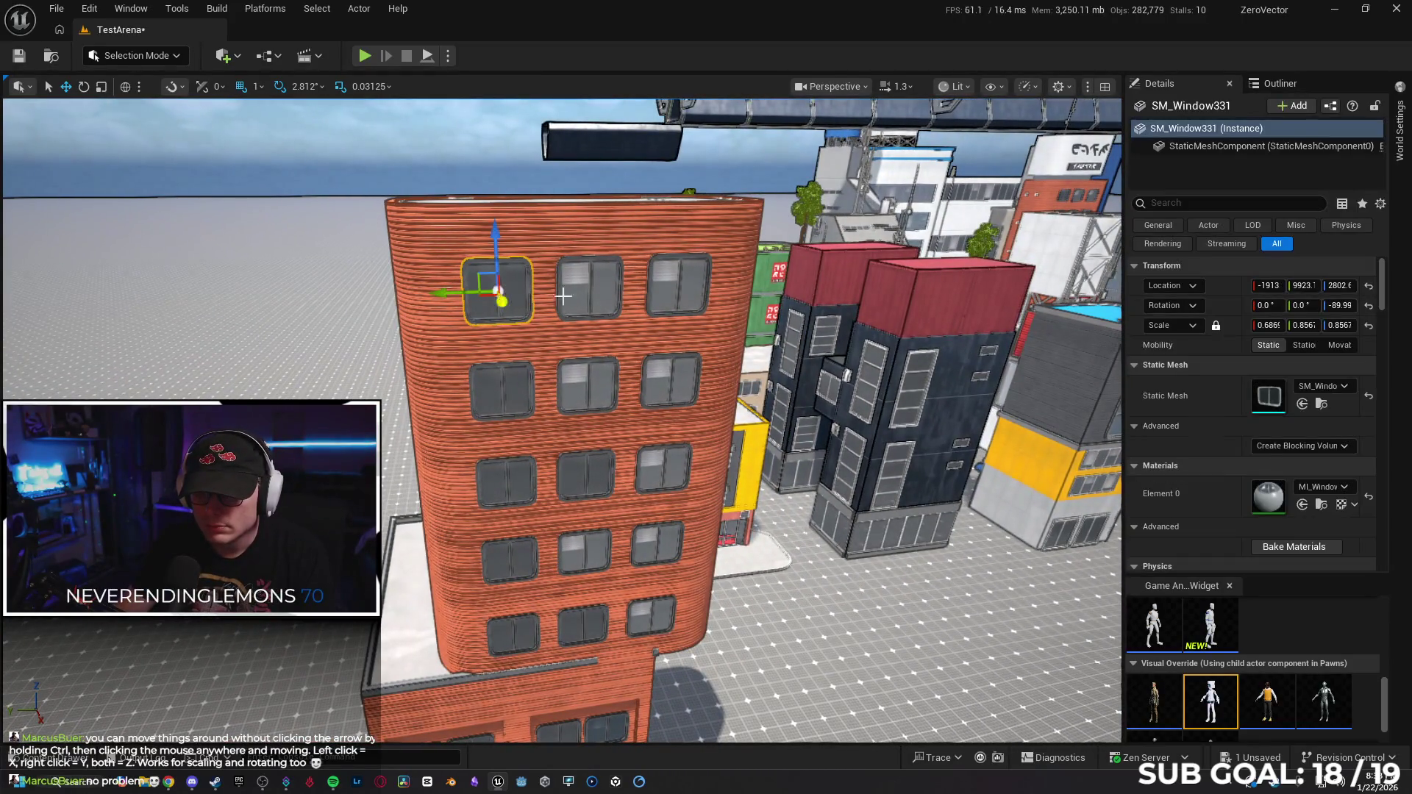
pyautogui.keyDown('ctrl'); pyautogui.click(592, 296); pyautogui.keyUp('ctrl')
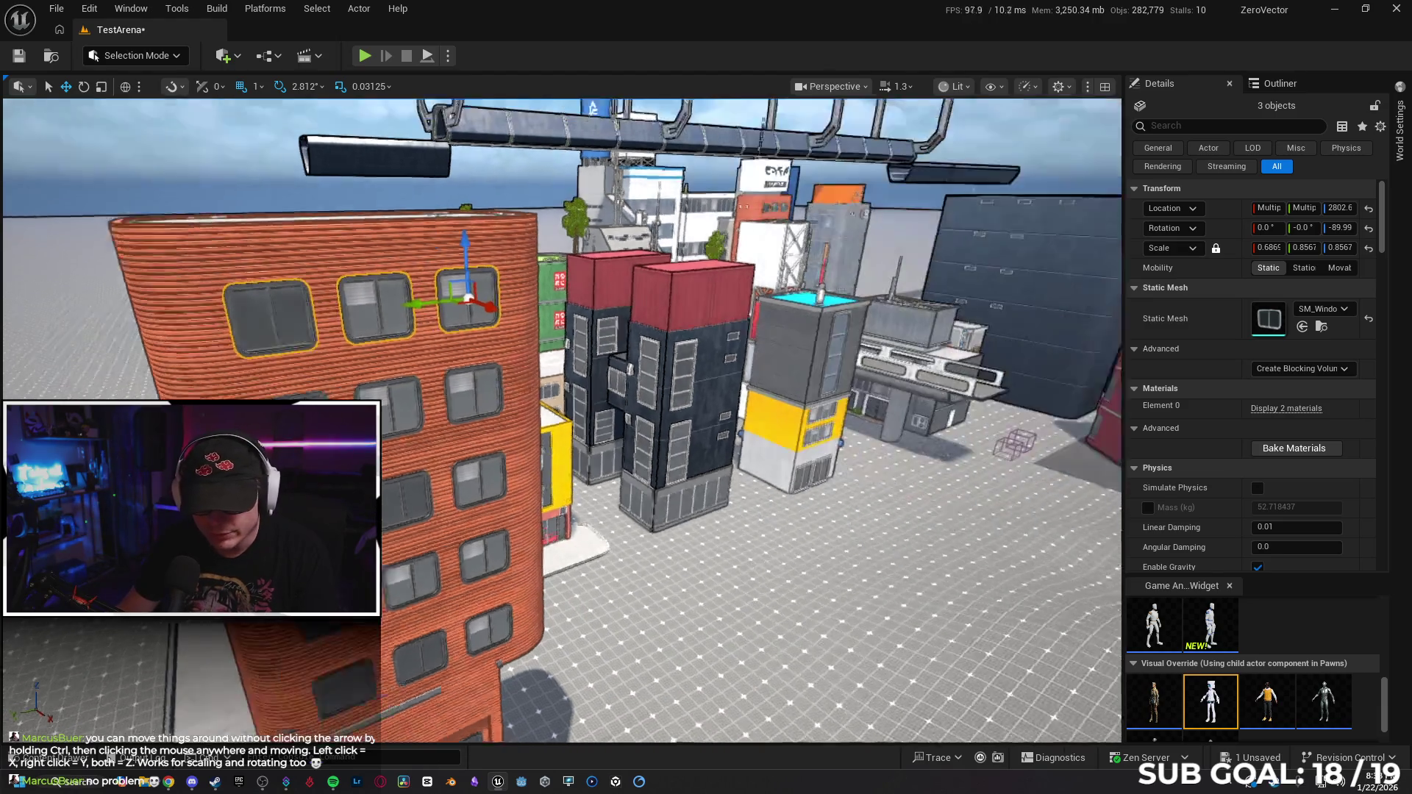
pyautogui.scroll(-5, 563, 419)
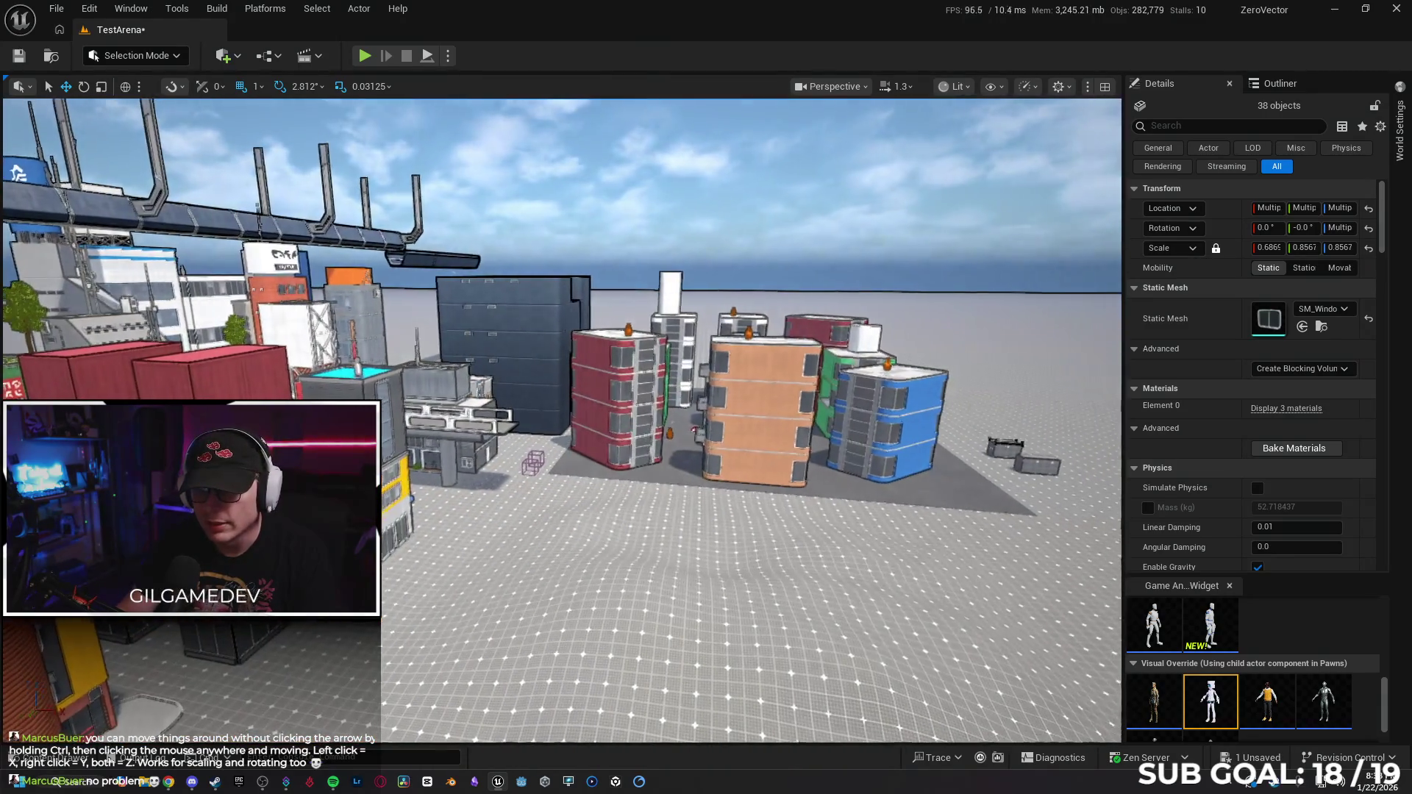
pyautogui.scroll(5, 562, 419)
pyautogui.press('s')
pyautogui.press('a')
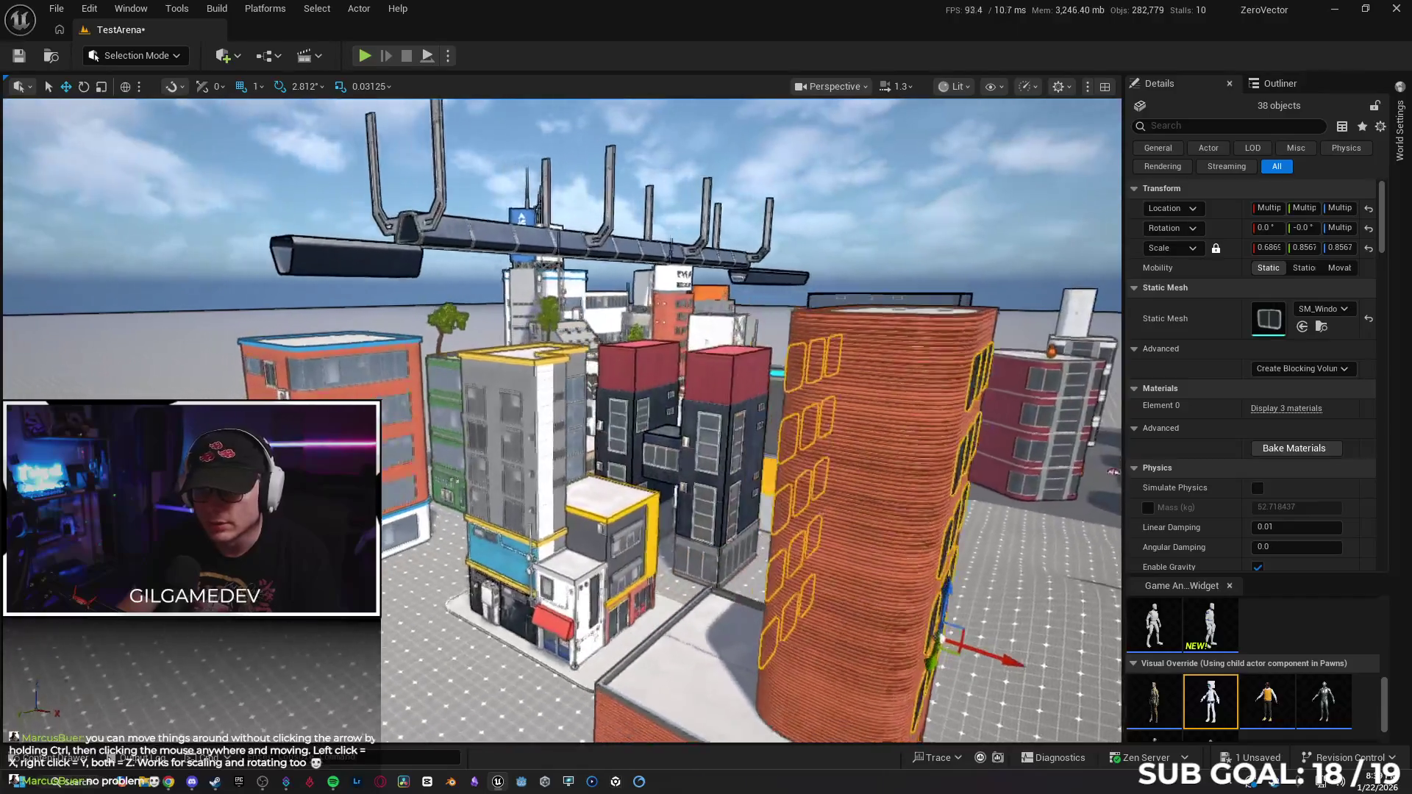
pyautogui.press('d')
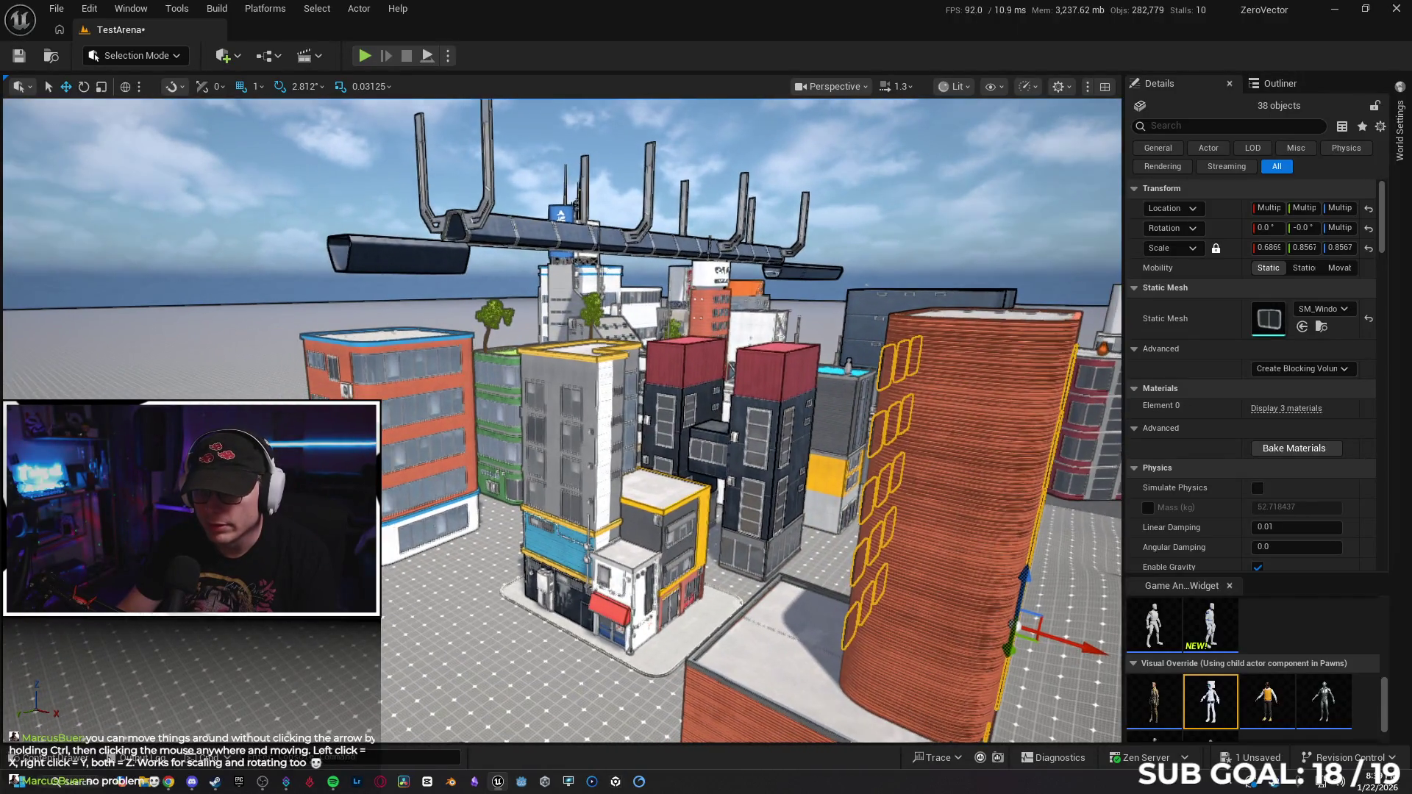
pyautogui.press('a')
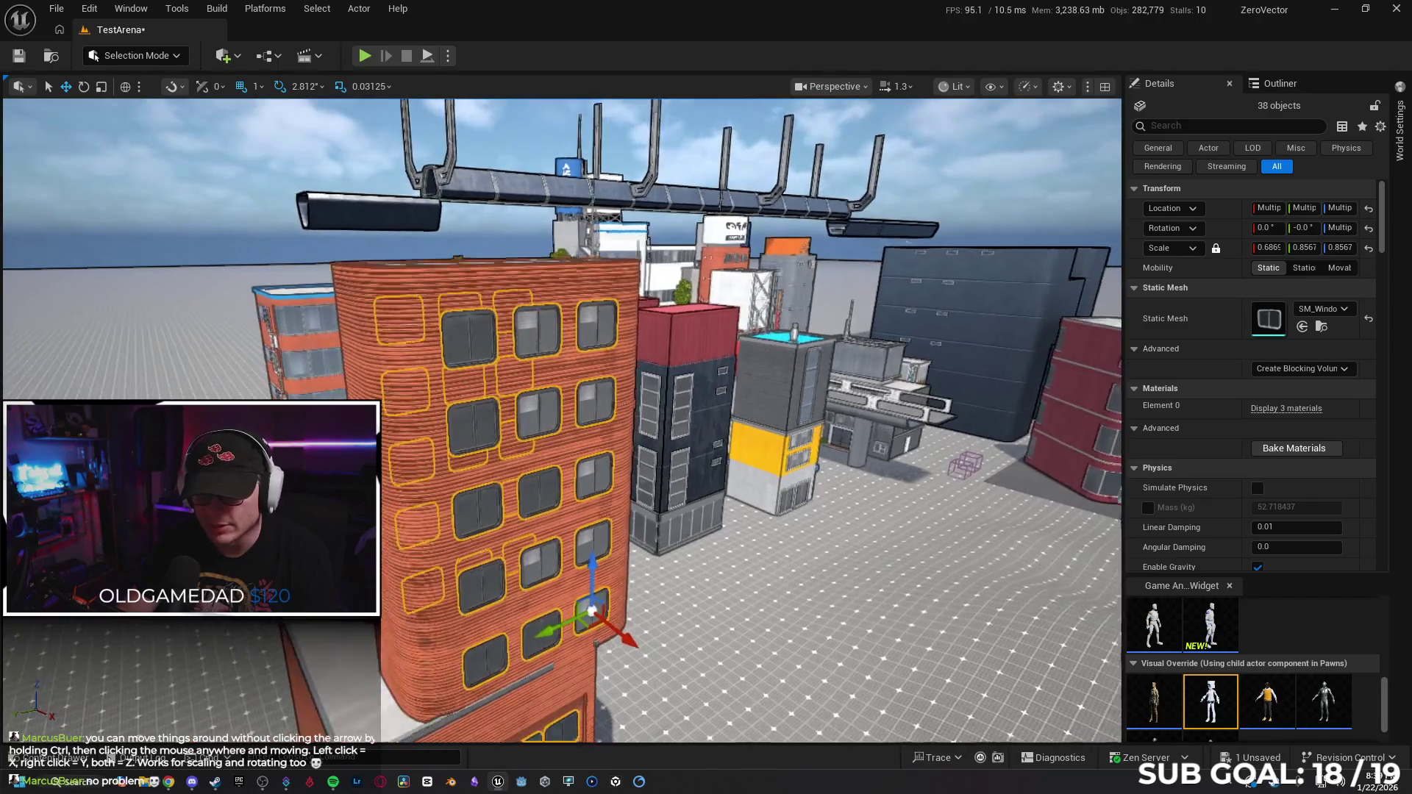
pyautogui.keyDown('ctrl'); pyautogui.click(416, 301); pyautogui.keyUp('ctrl')
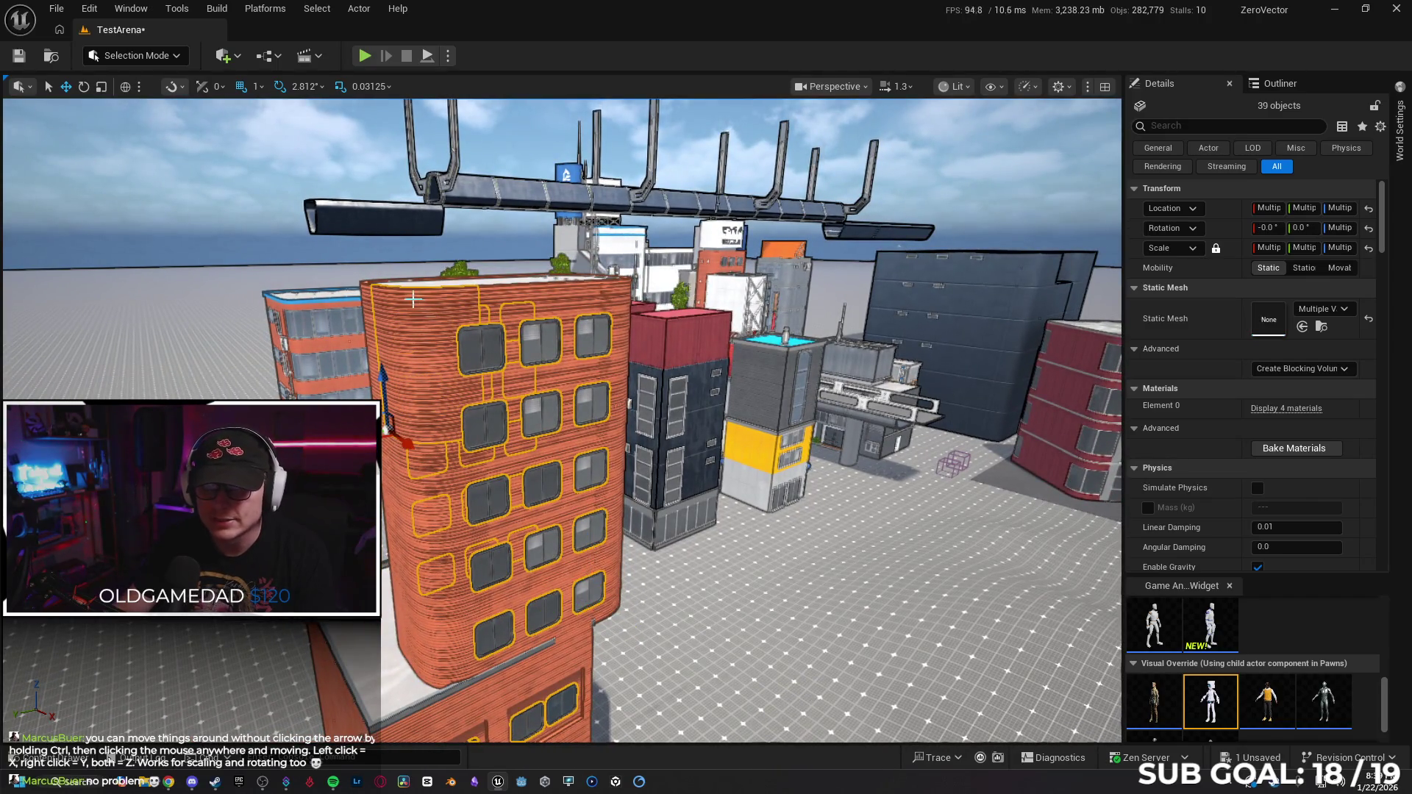
# Decline opening the referenced assets, frame the building cluster, and select only the tower's curved wall.
pyautogui.hotkey('ctrl', 'e')
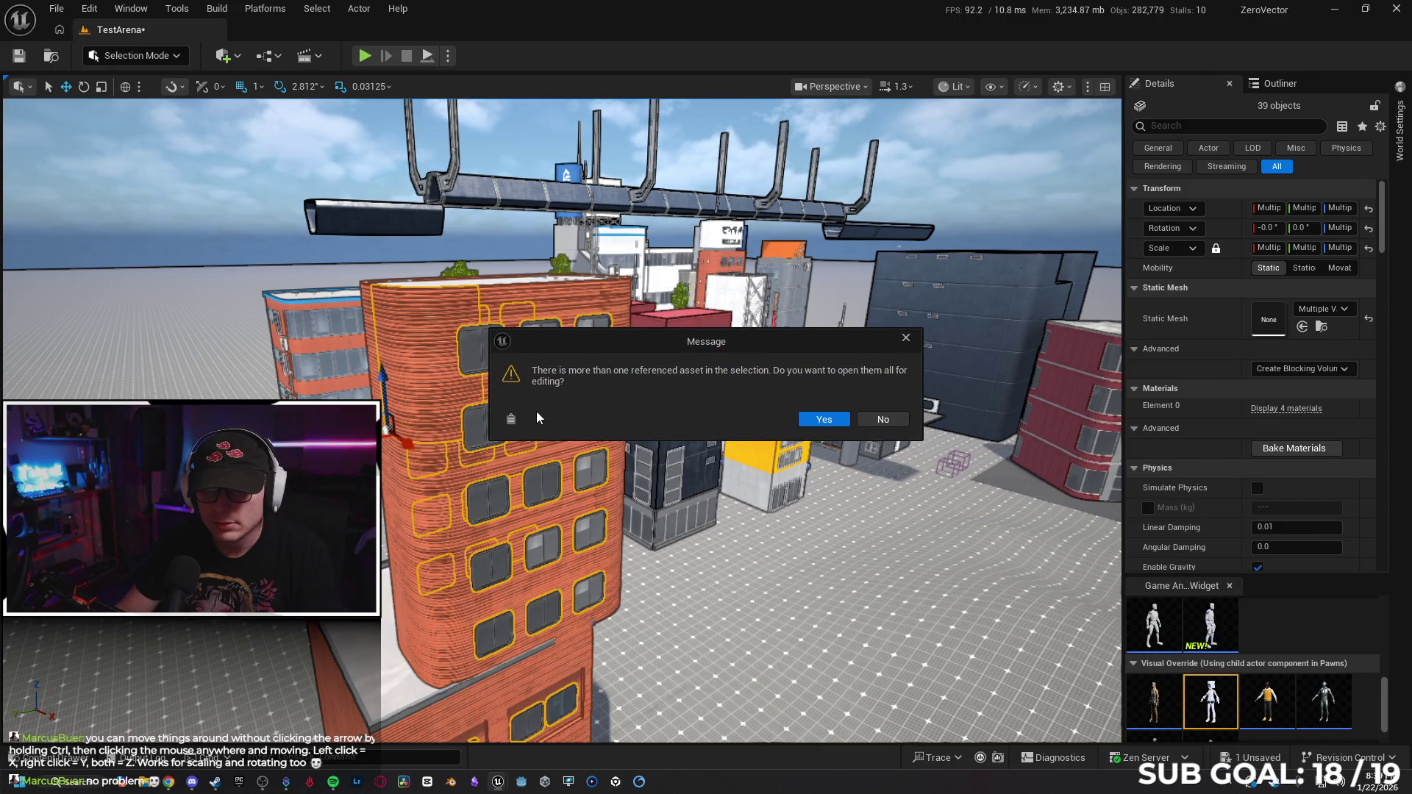
pyautogui.click(883, 420)
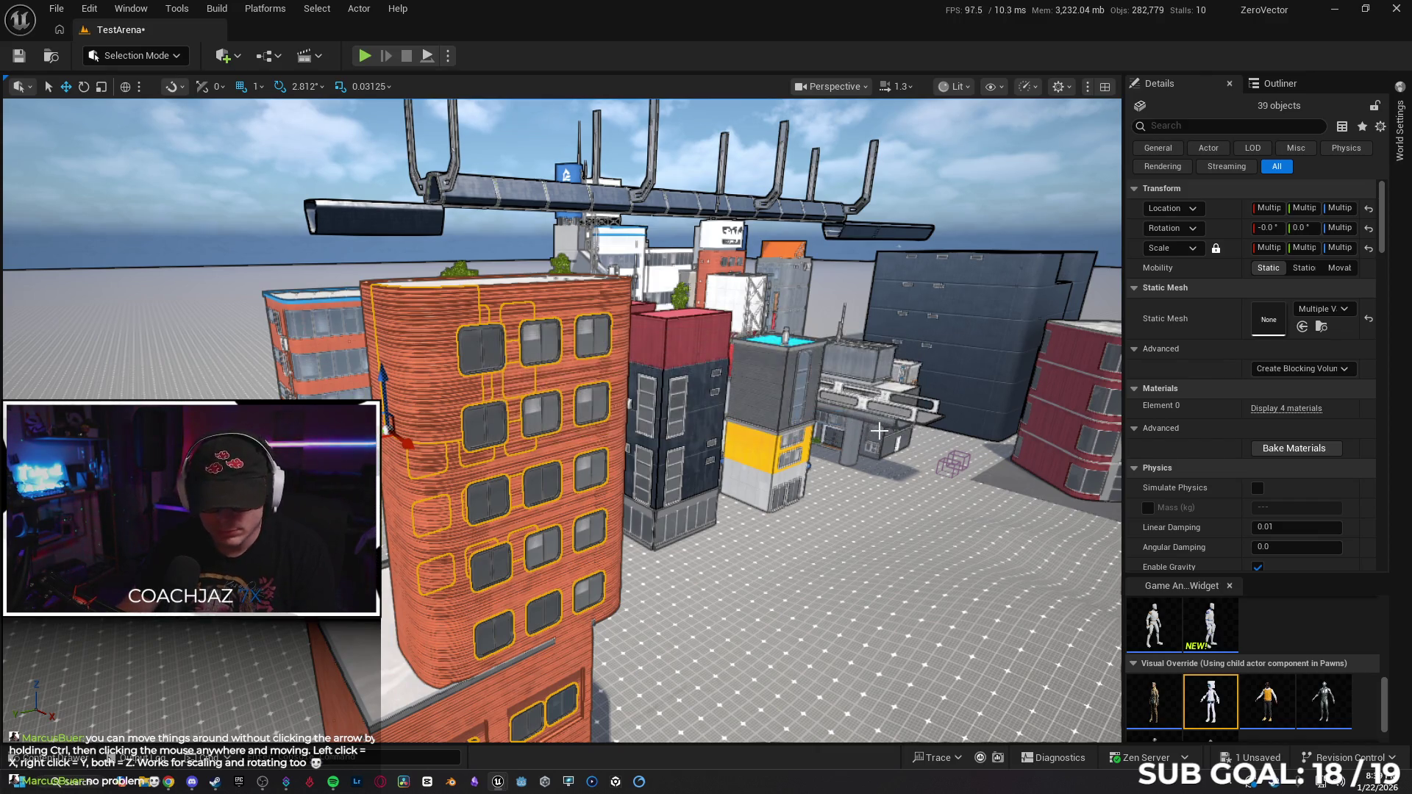
pyautogui.moveTo(870, 436)
pyautogui.mouseDown()
pyautogui.moveTo(684, 465)
pyautogui.moveTo(625, 431)
pyautogui.moveTo(498, 286)
pyautogui.mouseUp()
pyautogui.hotkey('ctrl', 'a')
pyautogui.press('f')
pyautogui.click(498, 287)
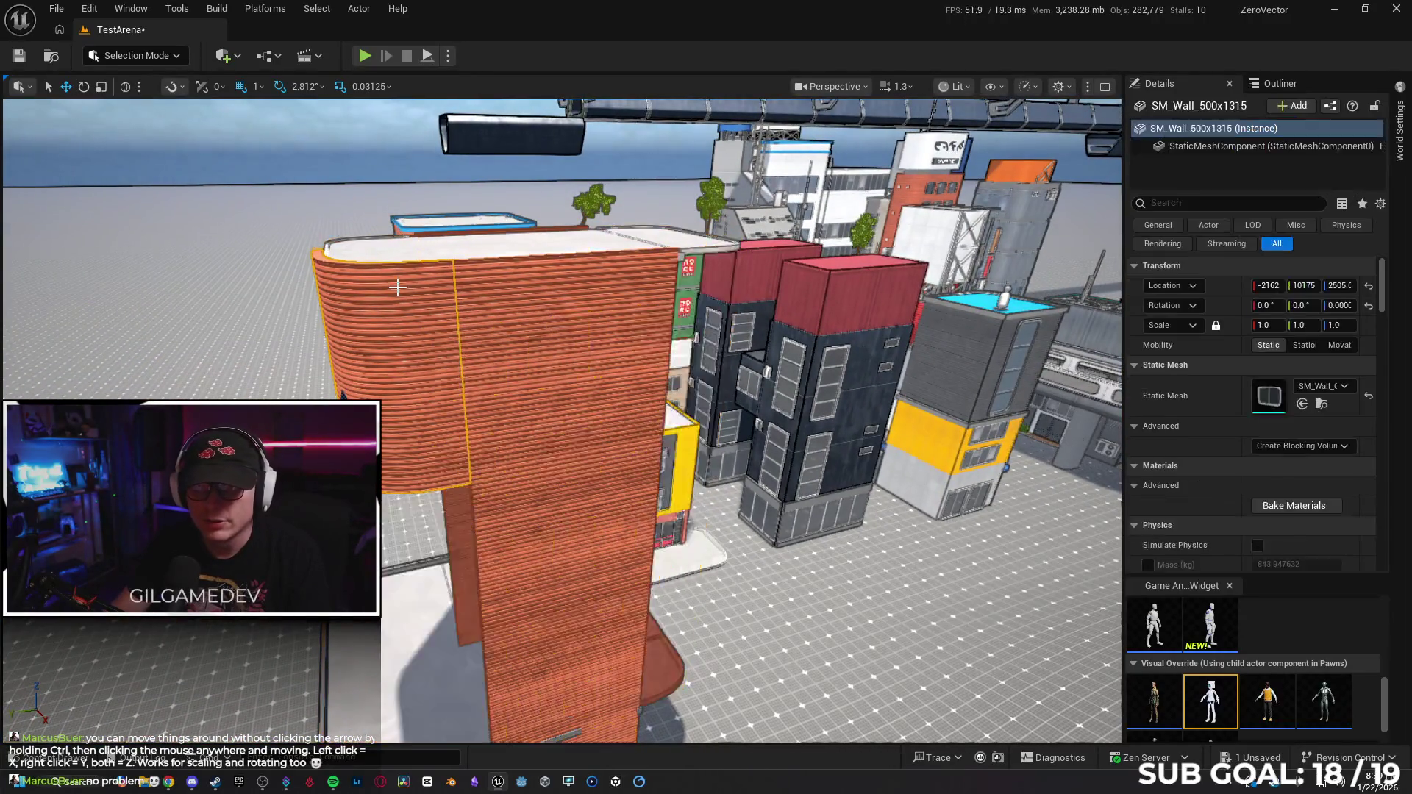
# Ctrl-add the tower's right wall section and its top two rows of windows to the selection.
pyautogui.keyDown('ctrl'); pyautogui.click(693, 278); pyautogui.keyUp('ctrl')
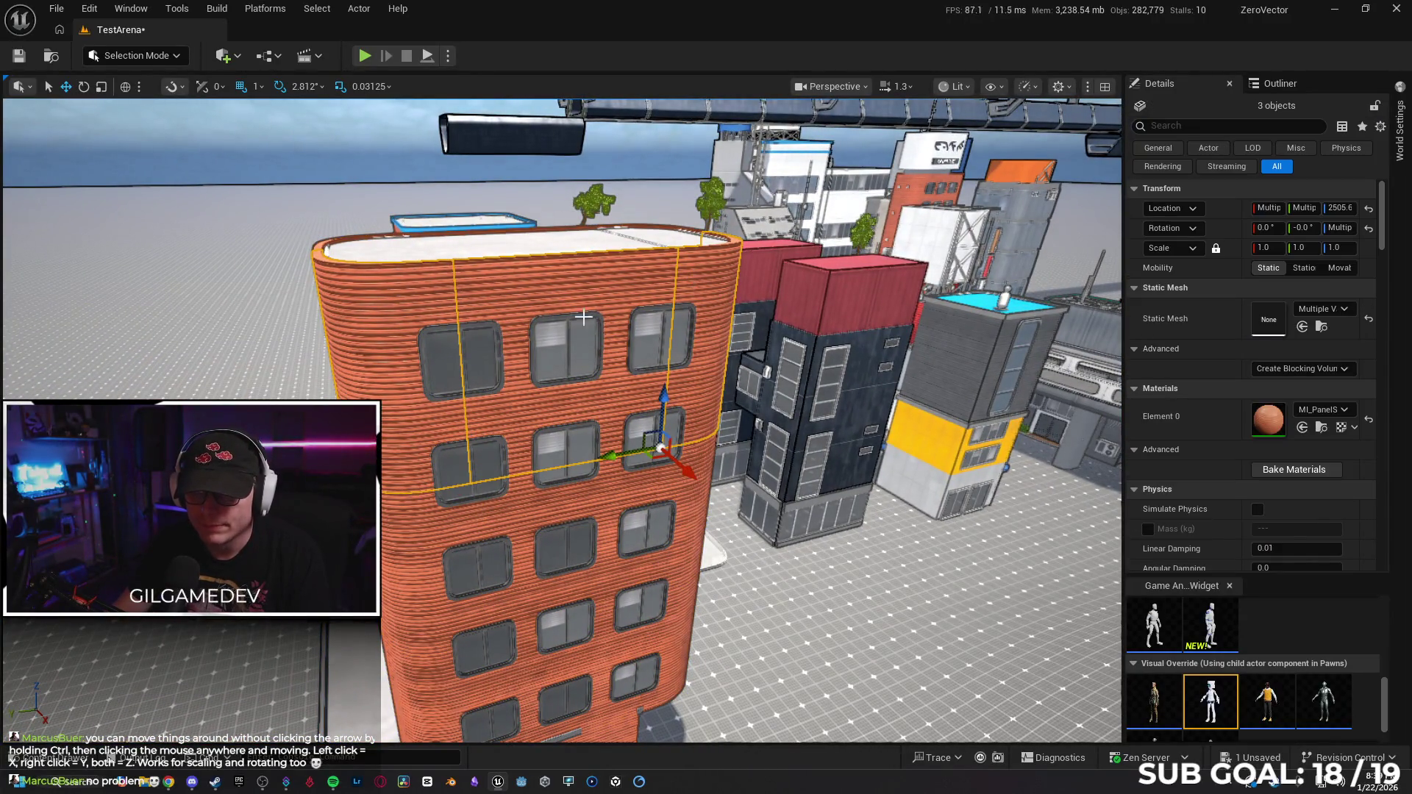
pyautogui.keyDown('ctrl'); pyautogui.click(483, 346); pyautogui.keyUp('ctrl')
pyautogui.keyDown('ctrl'); pyautogui.click(566, 344); pyautogui.keyUp('ctrl')
pyautogui.keyDown('ctrl'); pyautogui.click(651, 337); pyautogui.keyUp('ctrl')
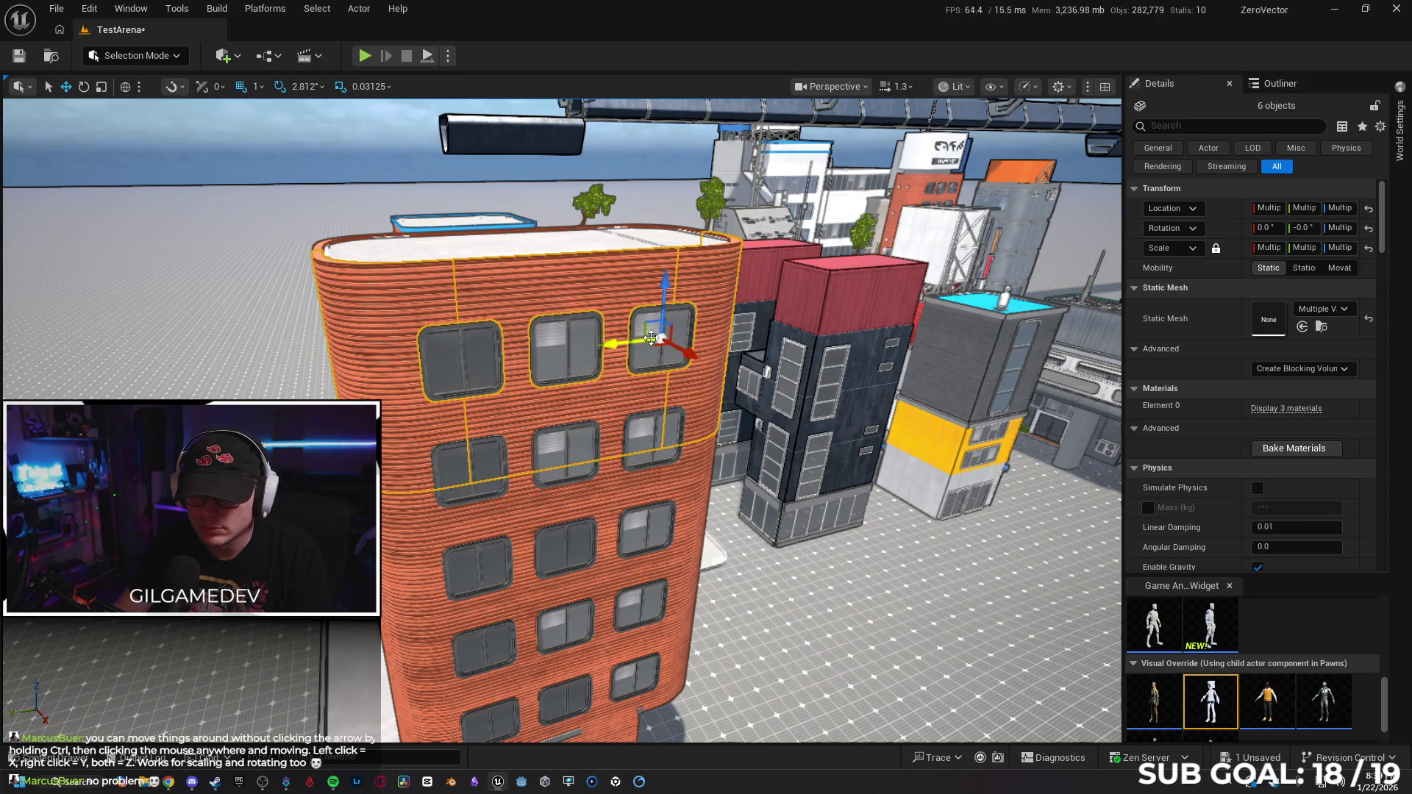
pyautogui.keyDown('ctrl'); pyautogui.click(472, 461); pyautogui.keyUp('ctrl')
pyautogui.keyDown('ctrl'); pyautogui.click(564, 453); pyautogui.keyUp('ctrl')
pyautogui.keyDown('ctrl'); pyautogui.click(655, 443); pyautogui.keyUp('ctrl')
# Add the lower-left wall section and the windows in the left, middle and right columns.
pyautogui.keyDown('ctrl'); pyautogui.click(465, 519); pyautogui.keyUp('ctrl')
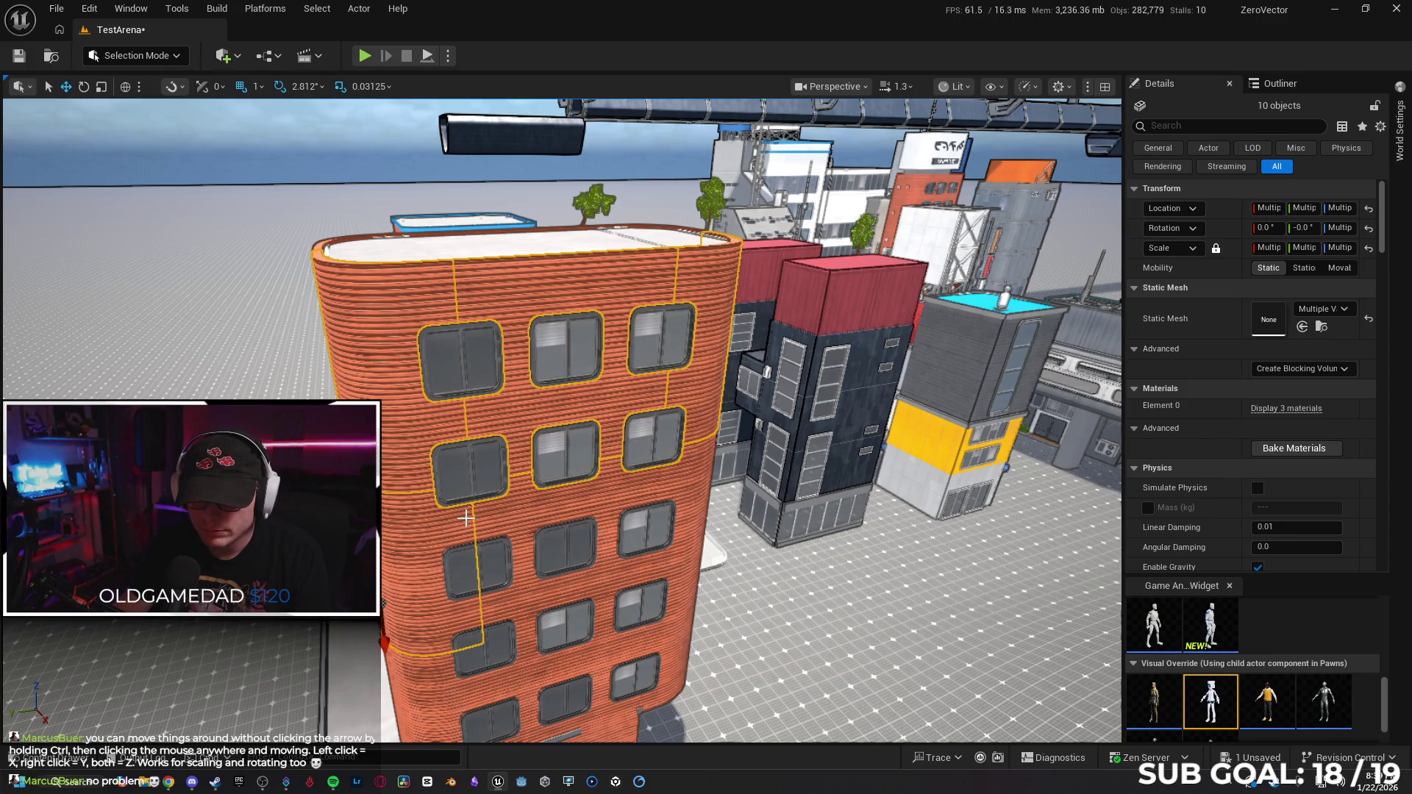
pyautogui.keyDown('ctrl'); pyautogui.click(648, 526); pyautogui.keyUp('ctrl')
pyautogui.keyDown('ctrl'); pyautogui.click(640, 603); pyautogui.keyUp('ctrl')
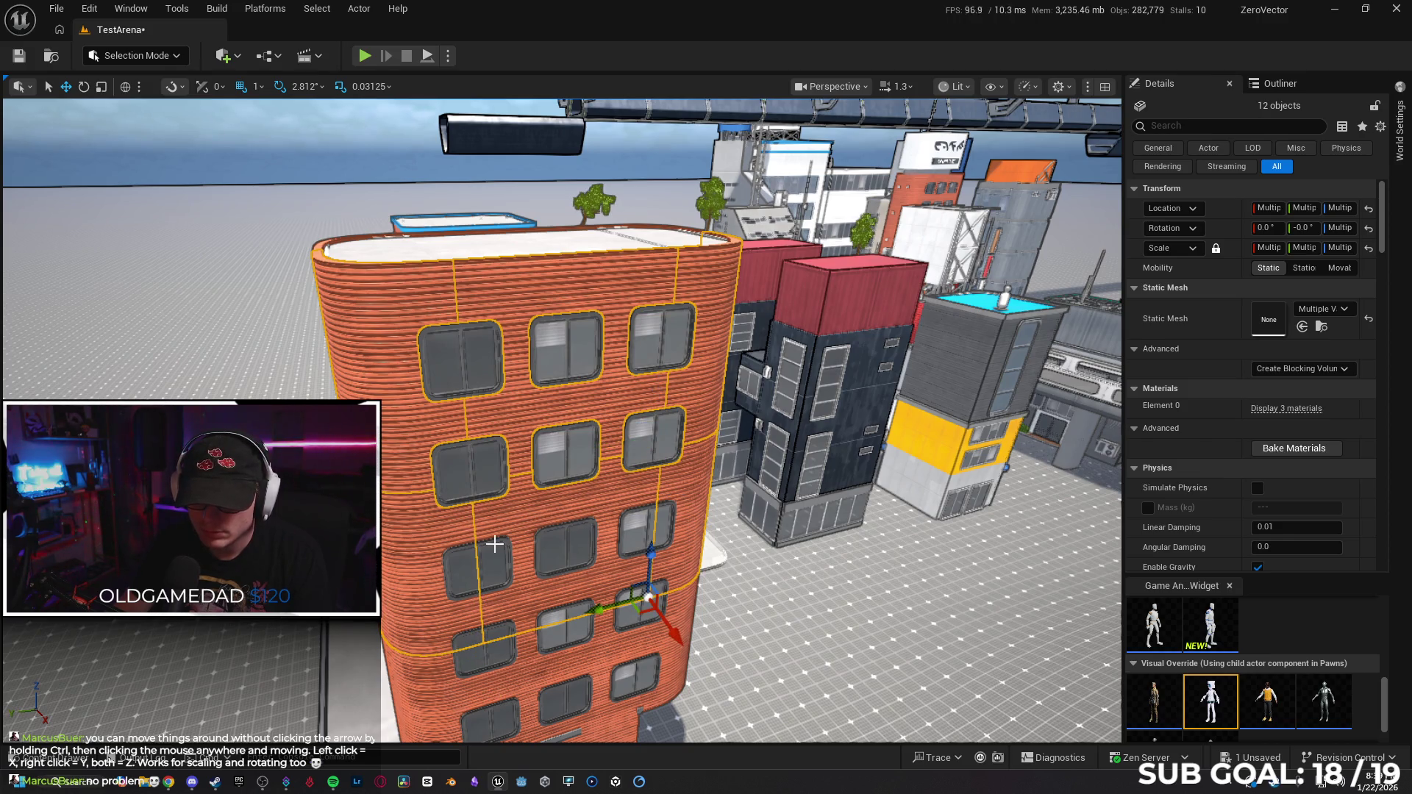
pyautogui.keyDown('ctrl'); pyautogui.click(478, 566); pyautogui.keyUp('ctrl')
pyautogui.keyDown('ctrl'); pyautogui.click(567, 548); pyautogui.keyUp('ctrl')
pyautogui.keyDown('ctrl'); pyautogui.click(645, 536); pyautogui.keyUp('ctrl')
pyautogui.keyDown('ctrl'); pyautogui.click(507, 630); pyautogui.keyUp('ctrl')
pyautogui.keyDown('ctrl'); pyautogui.click(569, 617); pyautogui.keyUp('ctrl')
pyautogui.keyDown('ctrl'); pyautogui.click(637, 597); pyautogui.keyUp('ctrl')
# Add the lower building pieces and remaining windows, then hide and unhide to check for missed parts.
pyautogui.keyDown('ctrl'); pyautogui.click(442, 671); pyautogui.keyUp('ctrl')
pyautogui.scroll(3, 515, 633)
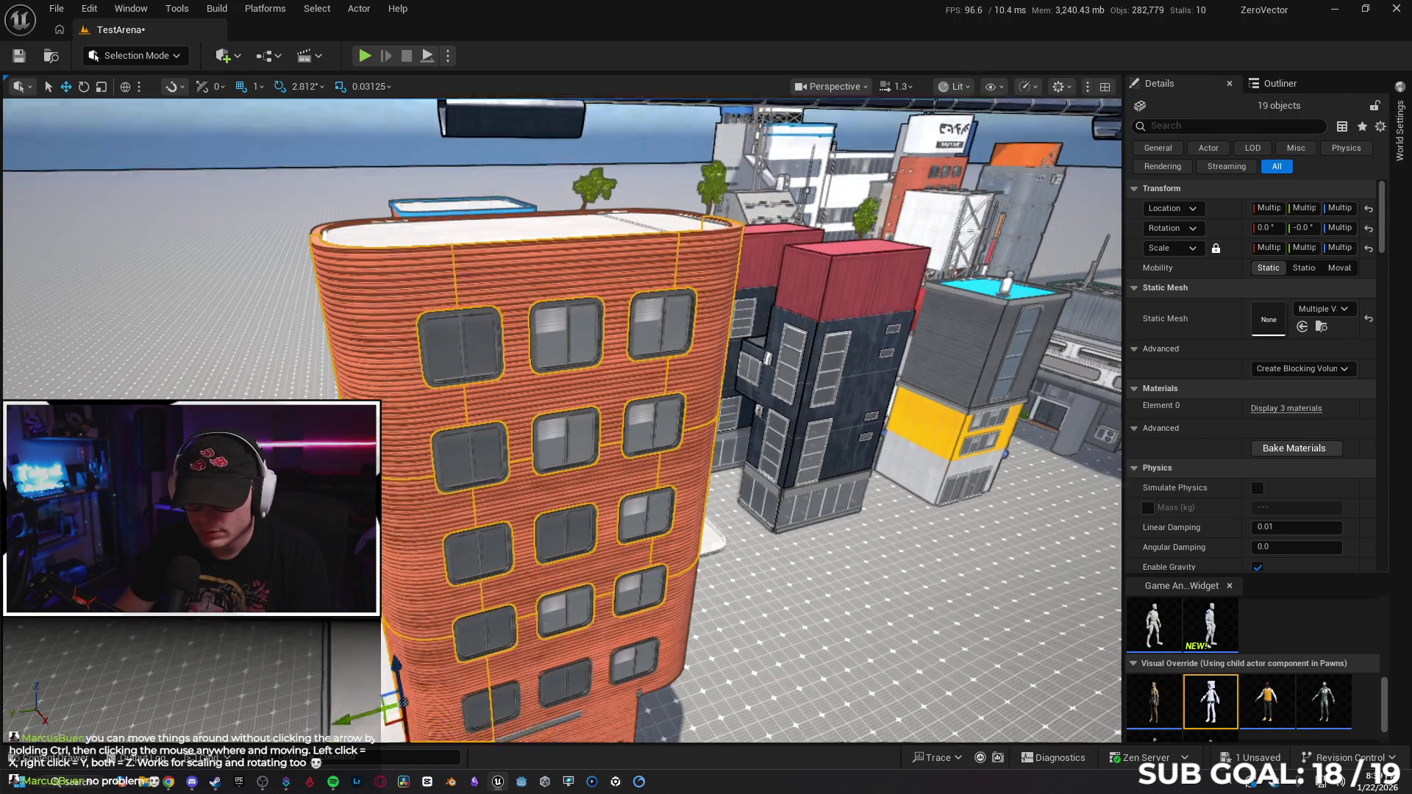
pyautogui.keyDown('ctrl'); pyautogui.click(552, 595); pyautogui.keyUp('ctrl')
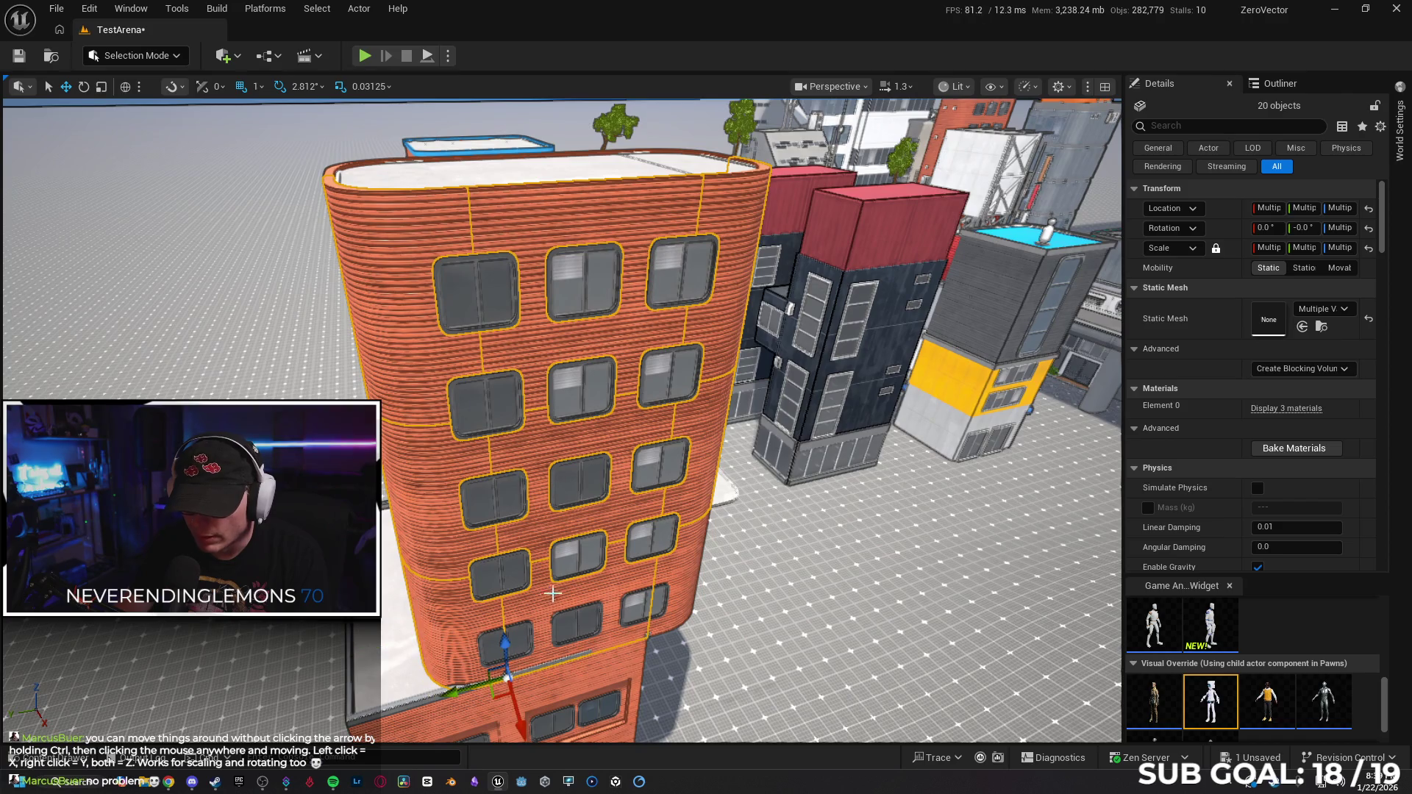
pyautogui.keyDown('ctrl'); pyautogui.click(663, 570); pyautogui.keyUp('ctrl')
pyautogui.keyDown('ctrl'); pyautogui.click(513, 642); pyautogui.keyUp('ctrl')
pyautogui.keyDown('ctrl'); pyautogui.click(556, 631); pyautogui.keyUp('ctrl')
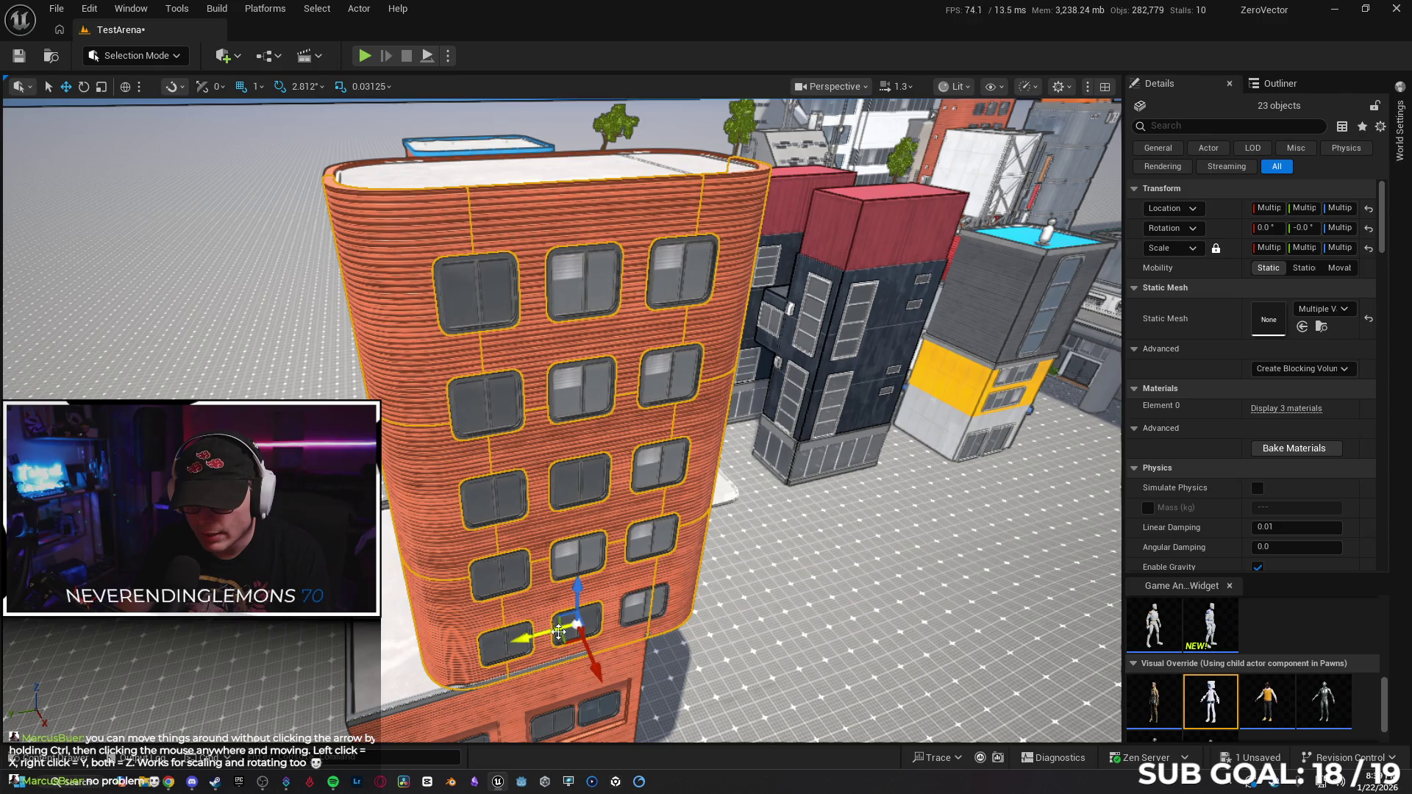
pyautogui.keyDown('ctrl'); pyautogui.click(641, 601); pyautogui.keyUp('ctrl')
pyautogui.press('h')
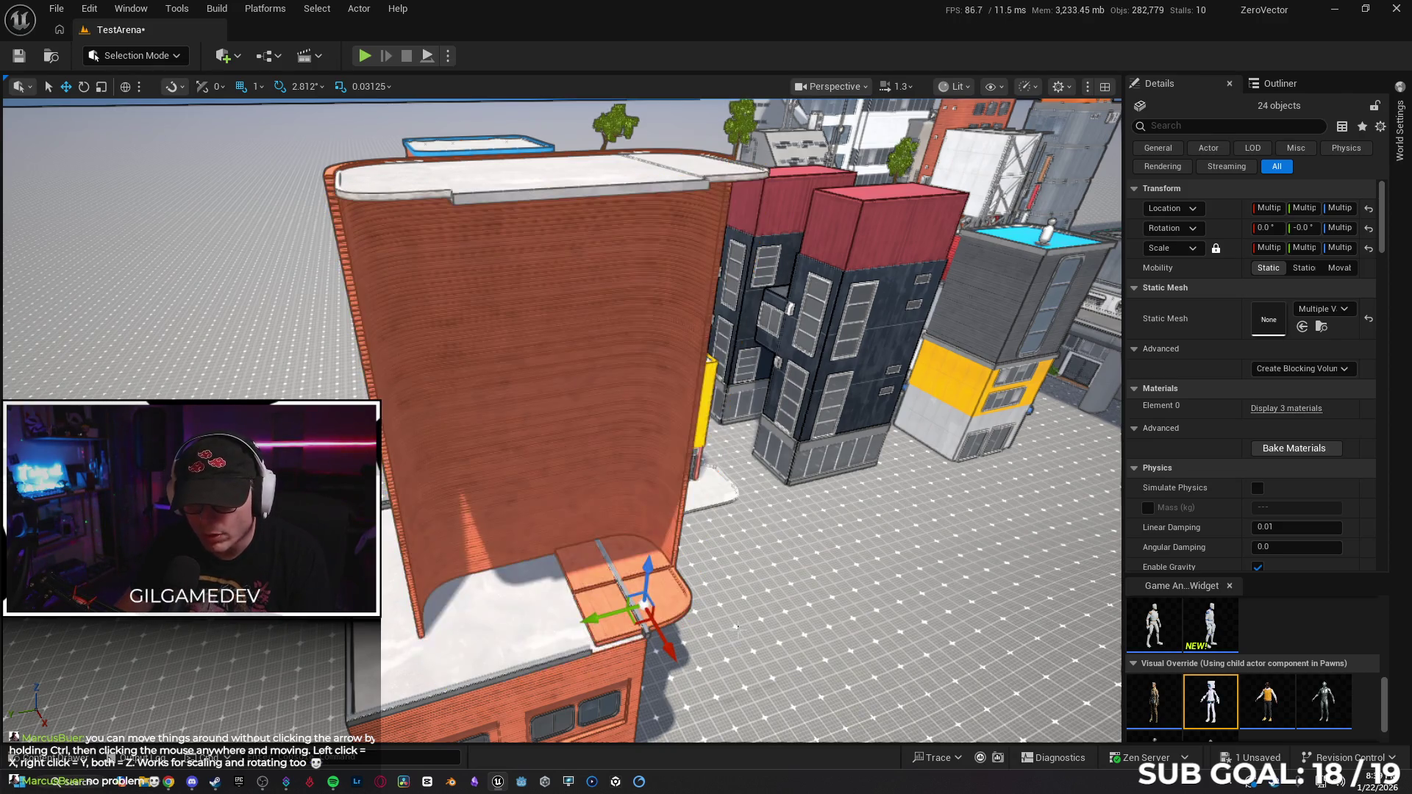
pyautogui.hotkey('ctrl', 'h')
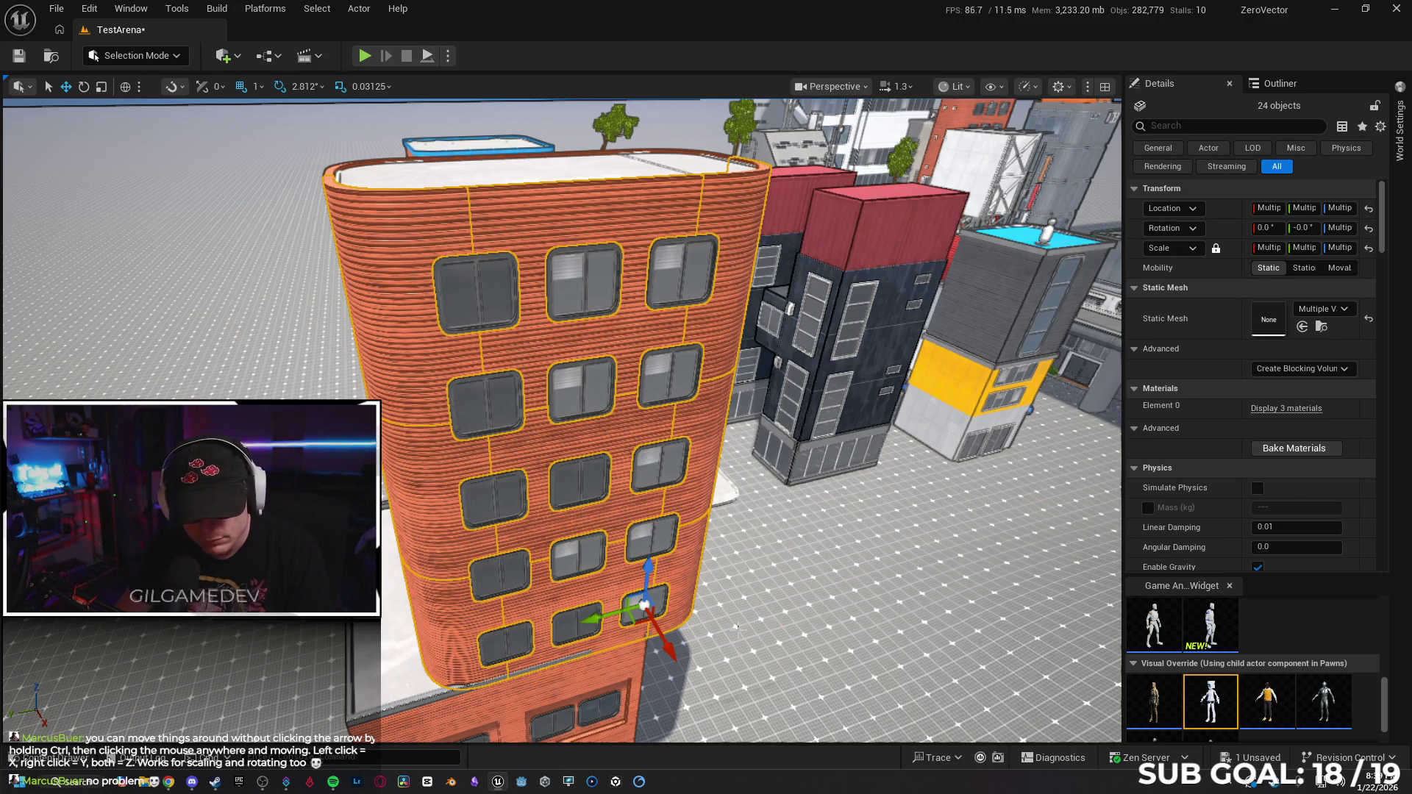
# From an overhead view, add the tower's roof pieces, deselecting one stray piece.
pyautogui.moveTo(689, 580); pyautogui.dragTo(540, 448)
pyautogui.keyDown('ctrl'); pyautogui.click(634, 422); pyautogui.keyUp('ctrl')
pyautogui.keyDown('ctrl'); pyautogui.click(618, 430); pyautogui.keyUp('ctrl')
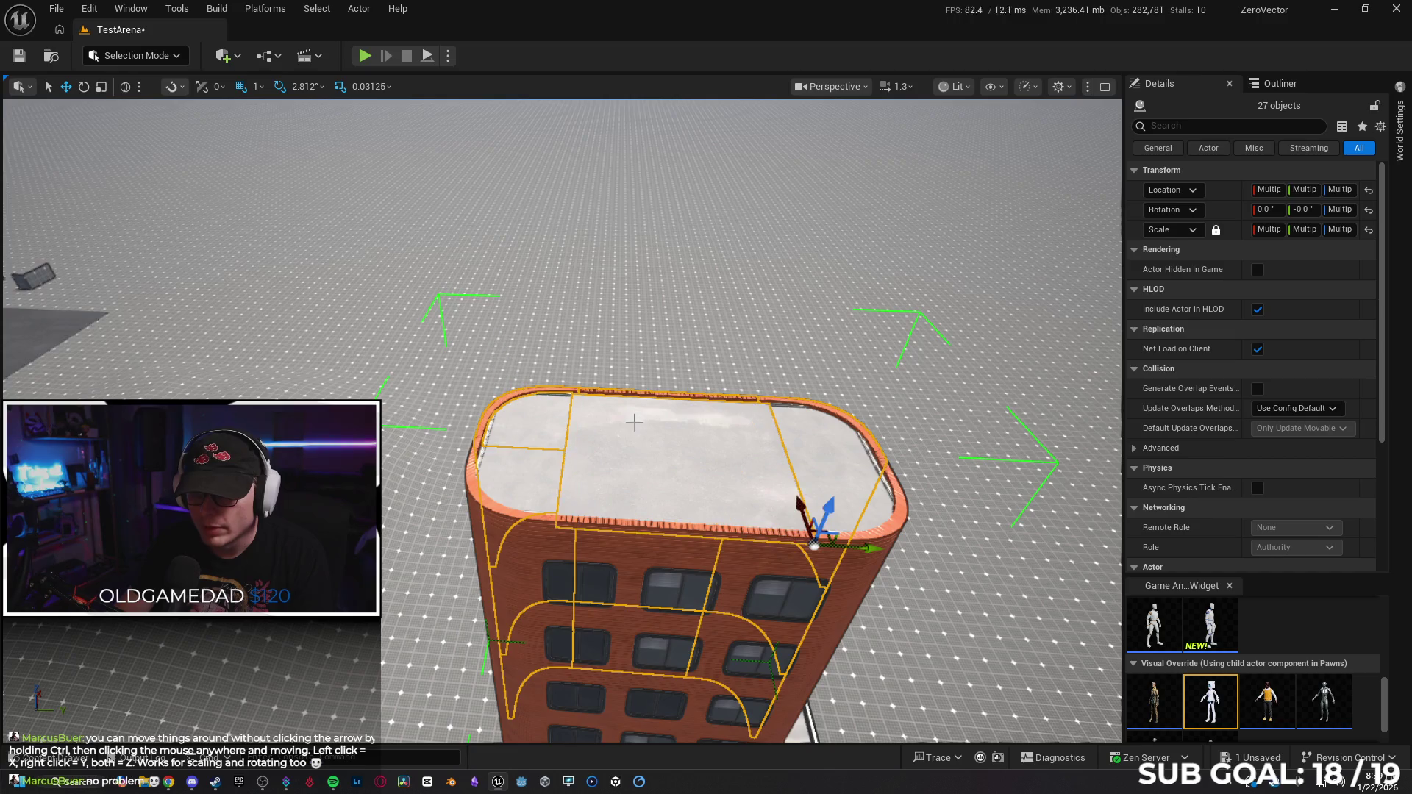
pyautogui.keyDown('ctrl'); pyautogui.click(533, 482); pyautogui.keyUp('ctrl')
pyautogui.keyDown('ctrl'); pyautogui.click(809, 434); pyautogui.keyUp('ctrl')
pyautogui.keyDown('ctrl'); pyautogui.click(826, 507); pyautogui.keyUp('ctrl')
pyautogui.keyDown('ctrl'); pyautogui.click(834, 527); pyautogui.keyUp('ctrl')
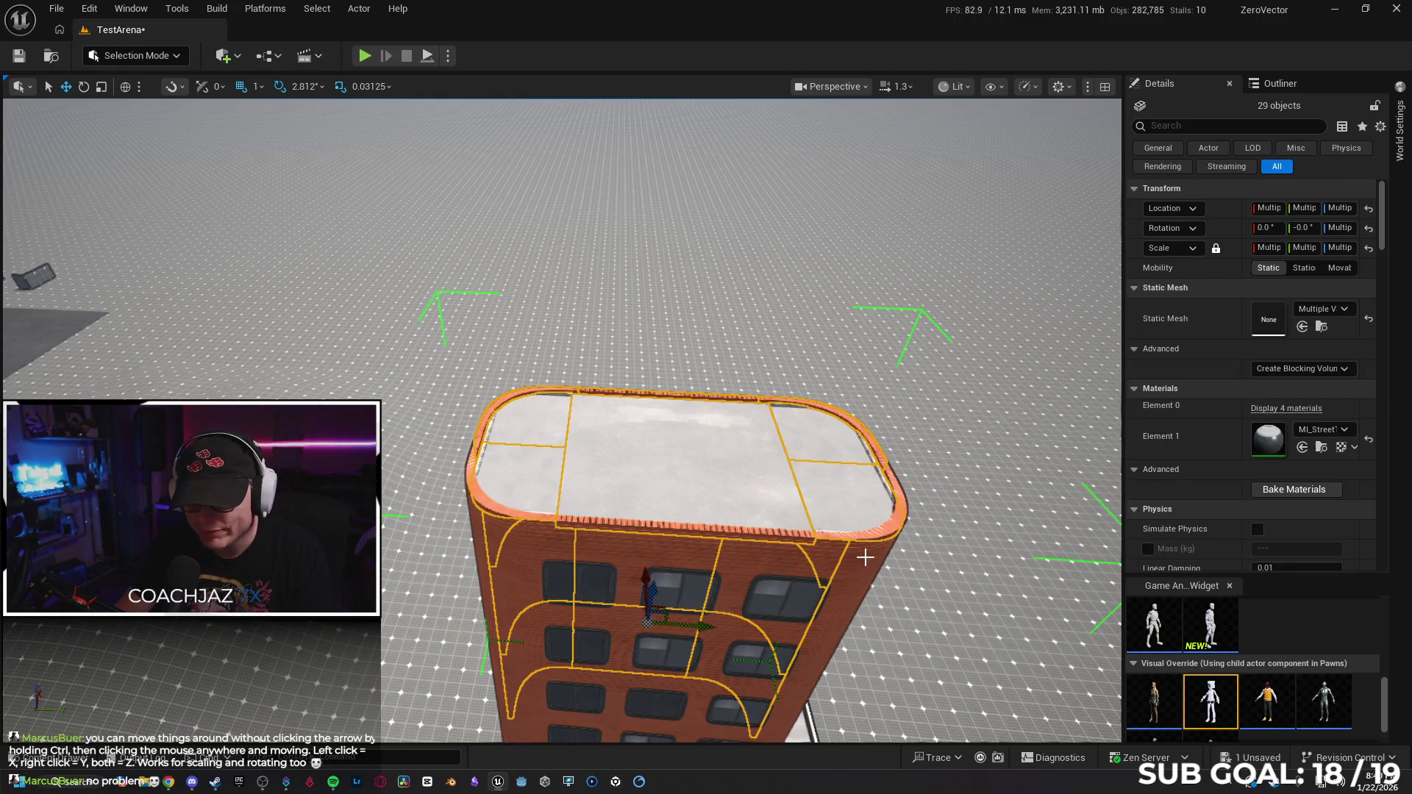
# Add the next floor's left and right wall pieces plus its upper and second-row windows.
pyautogui.scroll(3, 834, 527)
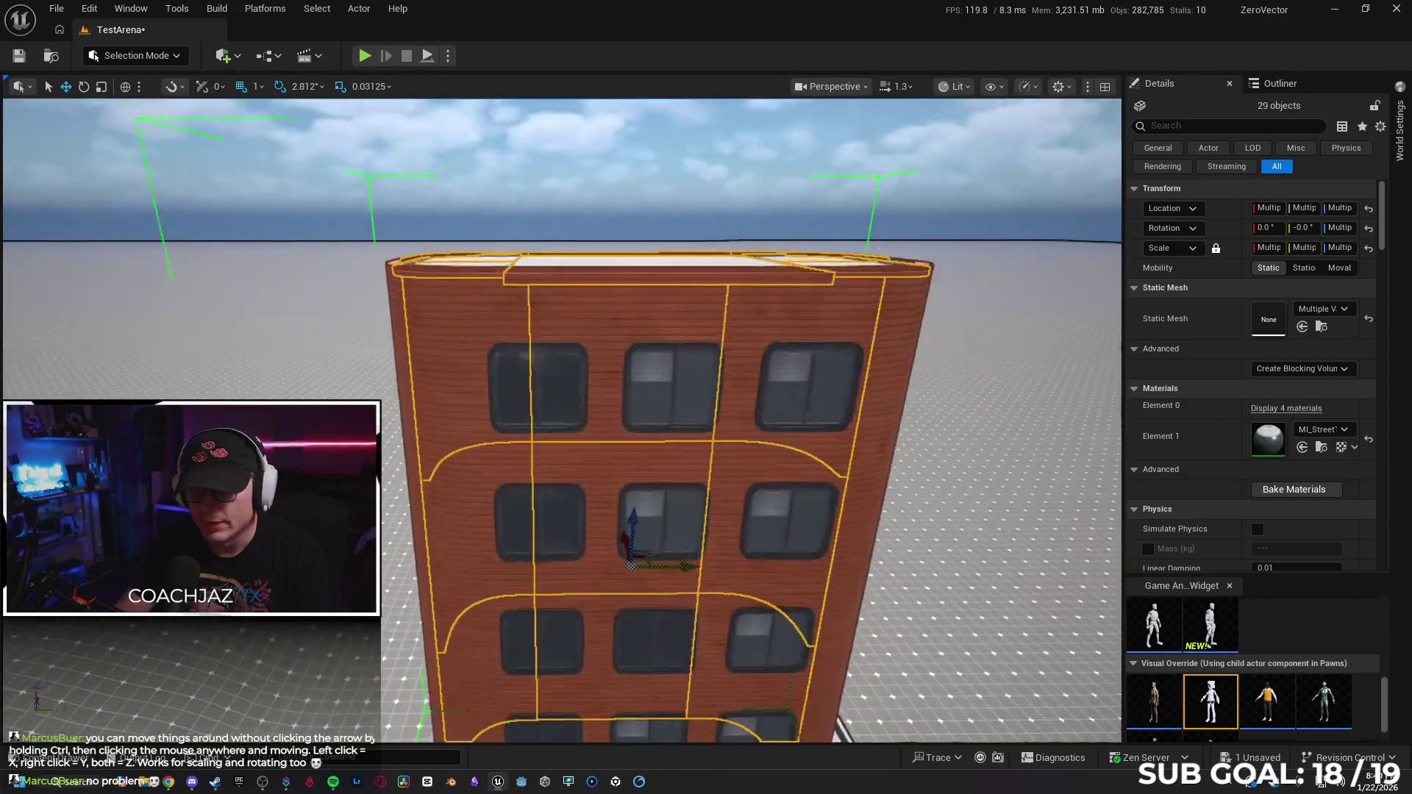
pyautogui.keyDown('ctrl'); pyautogui.click(498, 336); pyautogui.keyUp('ctrl')
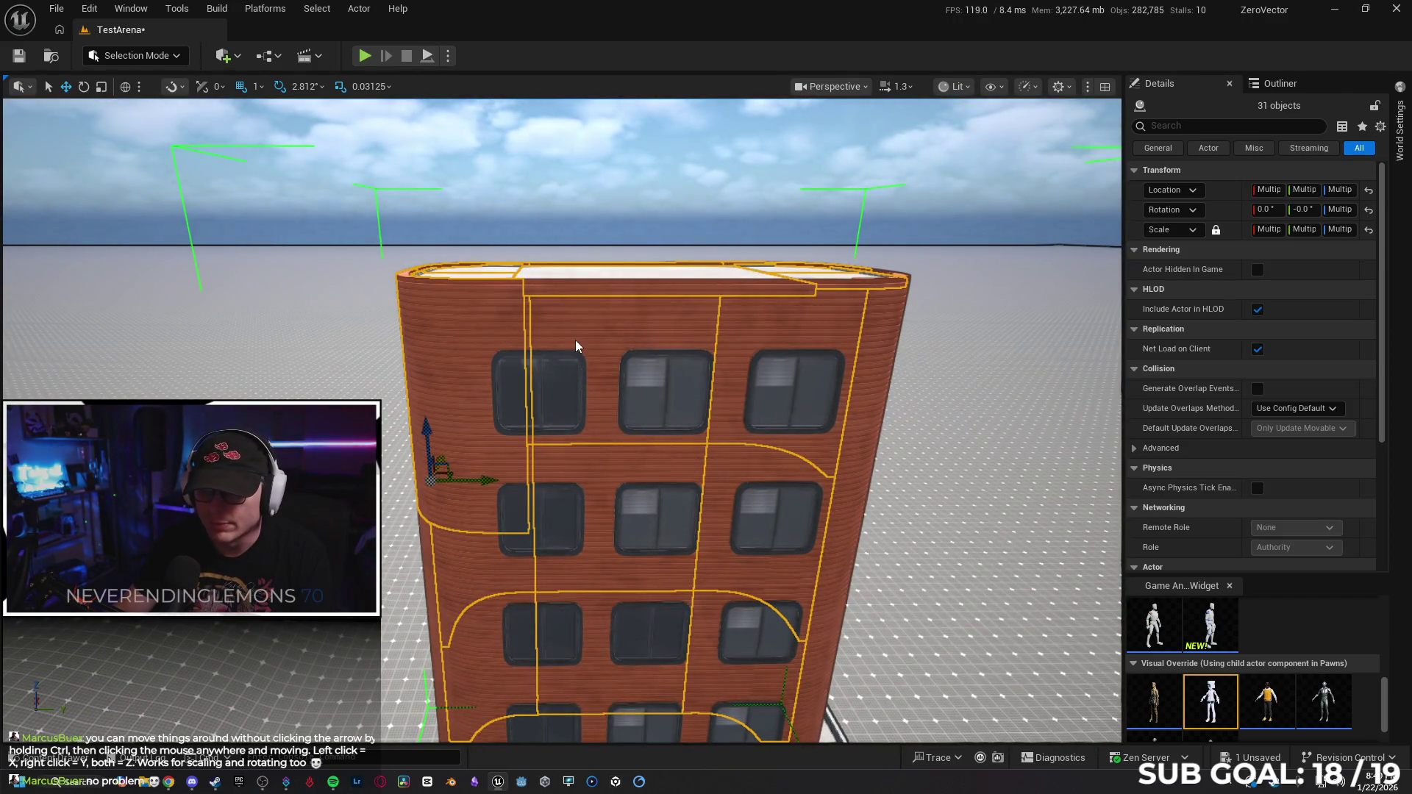
pyautogui.keyDown('ctrl'); pyautogui.click(807, 331); pyautogui.keyUp('ctrl')
pyautogui.keyDown('ctrl'); pyautogui.click(825, 335); pyautogui.keyUp('ctrl')
pyautogui.keyDown('ctrl'); pyautogui.click(581, 395); pyautogui.keyUp('ctrl')
pyautogui.keyDown('ctrl'); pyautogui.click(658, 389); pyautogui.keyUp('ctrl')
pyautogui.keyDown('ctrl'); pyautogui.click(753, 397); pyautogui.keyUp('ctrl')
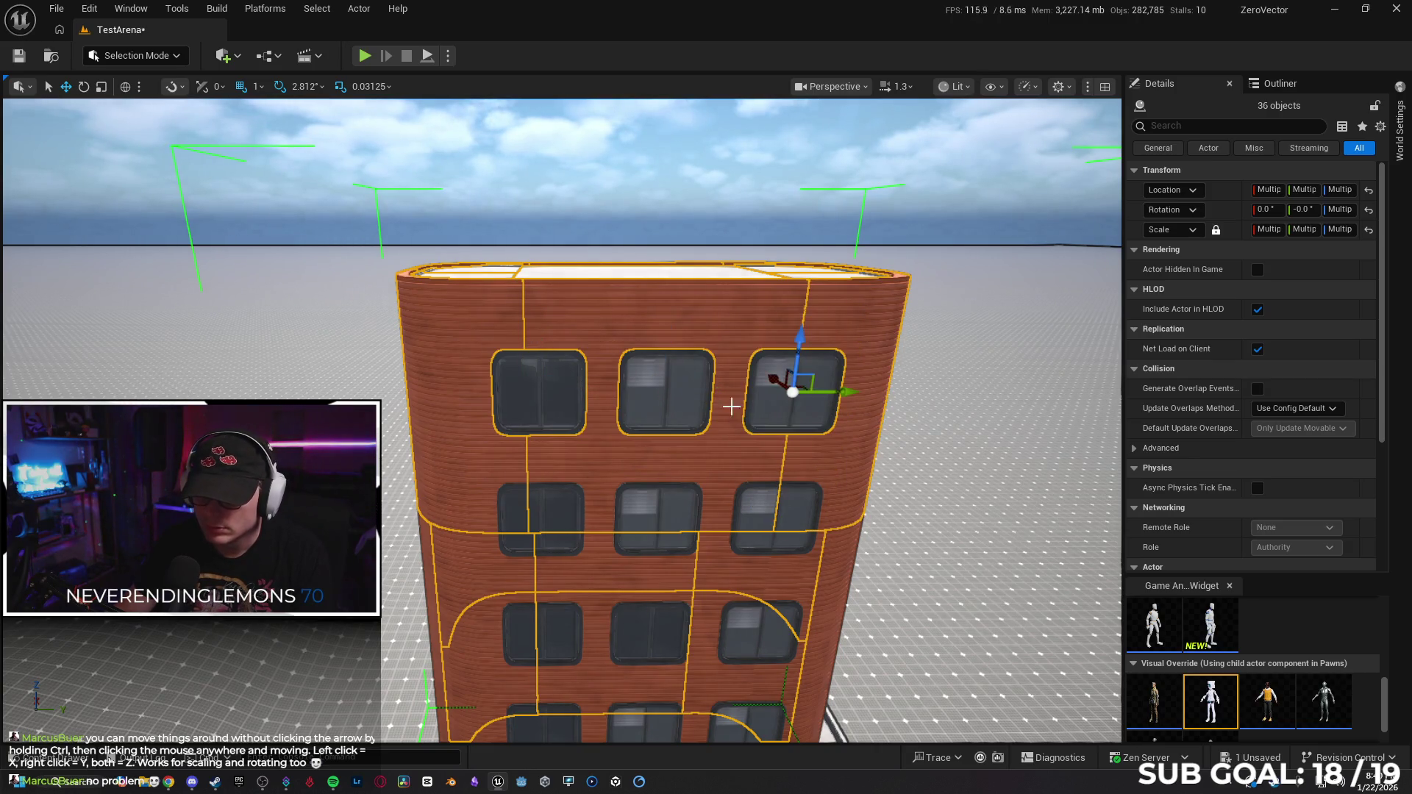
pyautogui.keyDown('ctrl'); pyautogui.click(543, 513); pyautogui.keyUp('ctrl')
pyautogui.keyDown('ctrl'); pyautogui.click(632, 505); pyautogui.keyUp('ctrl')
pyautogui.keyDown('ctrl'); pyautogui.click(763, 524); pyautogui.keyUp('ctrl')
# On the lower floors, add the wall sections, middle-row windows and bottom-row windows.
pyautogui.moveTo(763, 525); pyautogui.dragTo(779, 573)
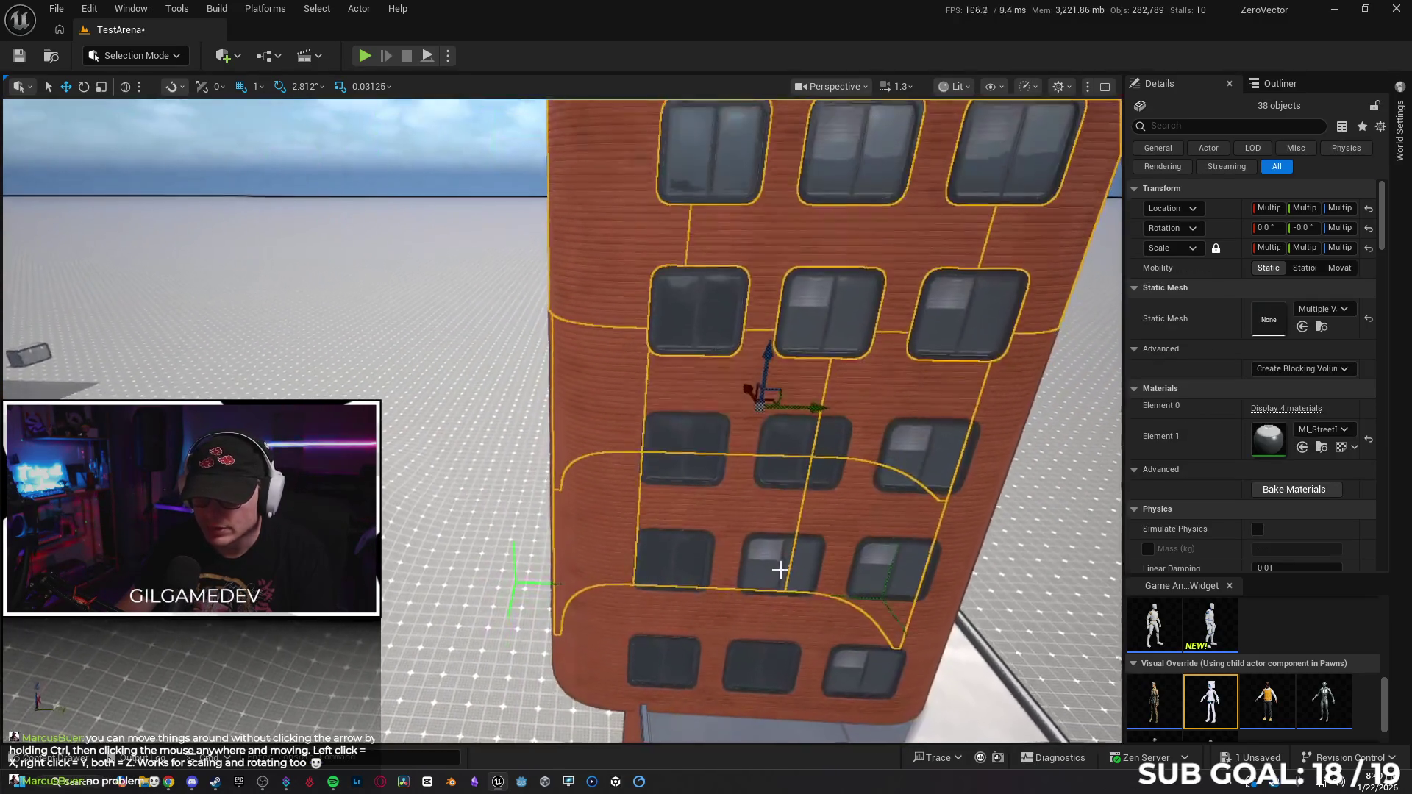
pyautogui.keyDown('ctrl'); pyautogui.click(626, 353); pyautogui.keyUp('ctrl')
pyautogui.keyDown('ctrl'); pyautogui.click(935, 373); pyautogui.keyUp('ctrl')
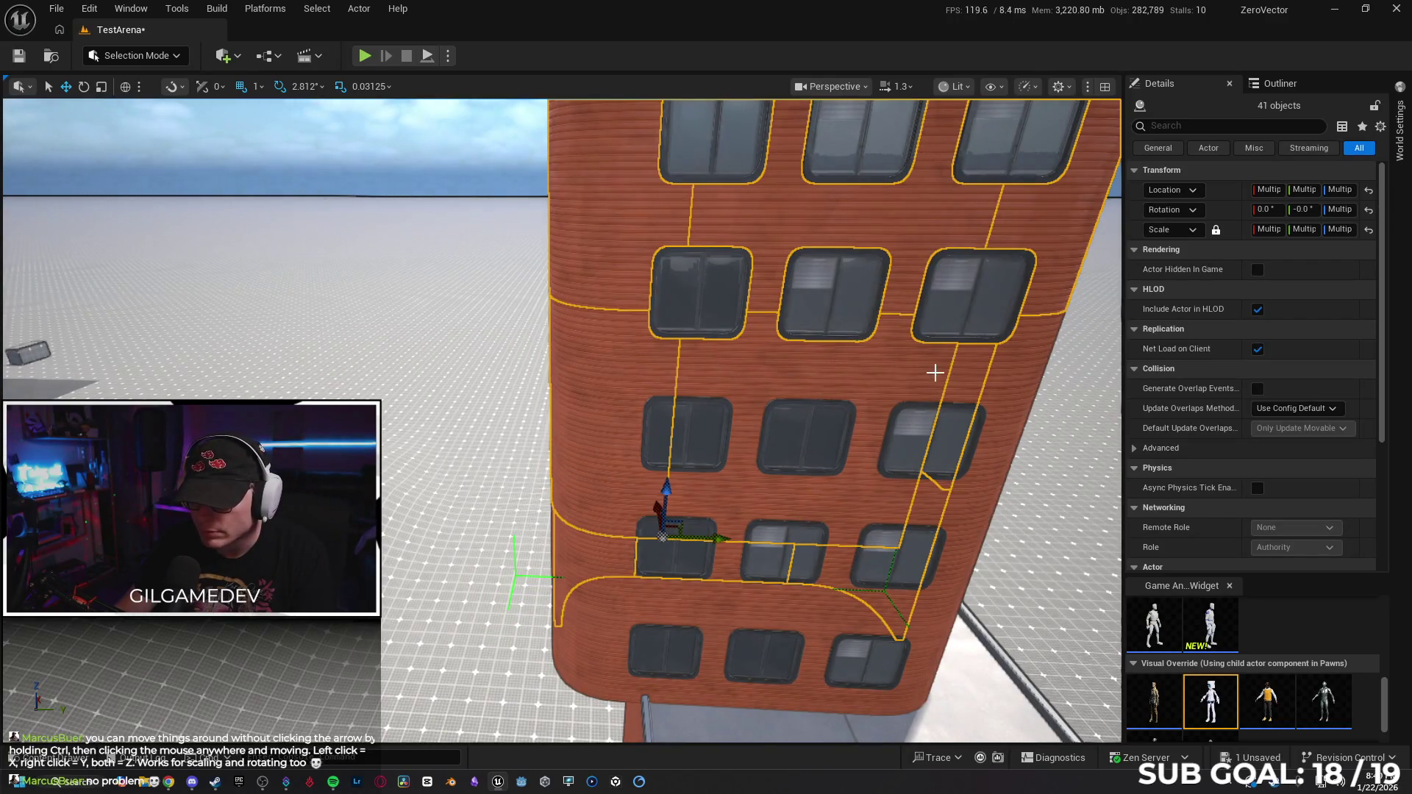
pyautogui.keyDown('ctrl'); pyautogui.click(965, 377); pyautogui.keyUp('ctrl')
pyautogui.keyDown('ctrl'); pyautogui.click(717, 432); pyautogui.keyUp('ctrl')
pyautogui.keyDown('ctrl'); pyautogui.click(813, 441); pyautogui.keyUp('ctrl')
pyautogui.keyDown('ctrl'); pyautogui.click(920, 441); pyautogui.keyUp('ctrl')
pyautogui.keyDown('ctrl'); pyautogui.click(683, 553); pyautogui.keyUp('ctrl')
pyautogui.keyDown('ctrl'); pyautogui.click(767, 554); pyautogui.keyUp('ctrl')
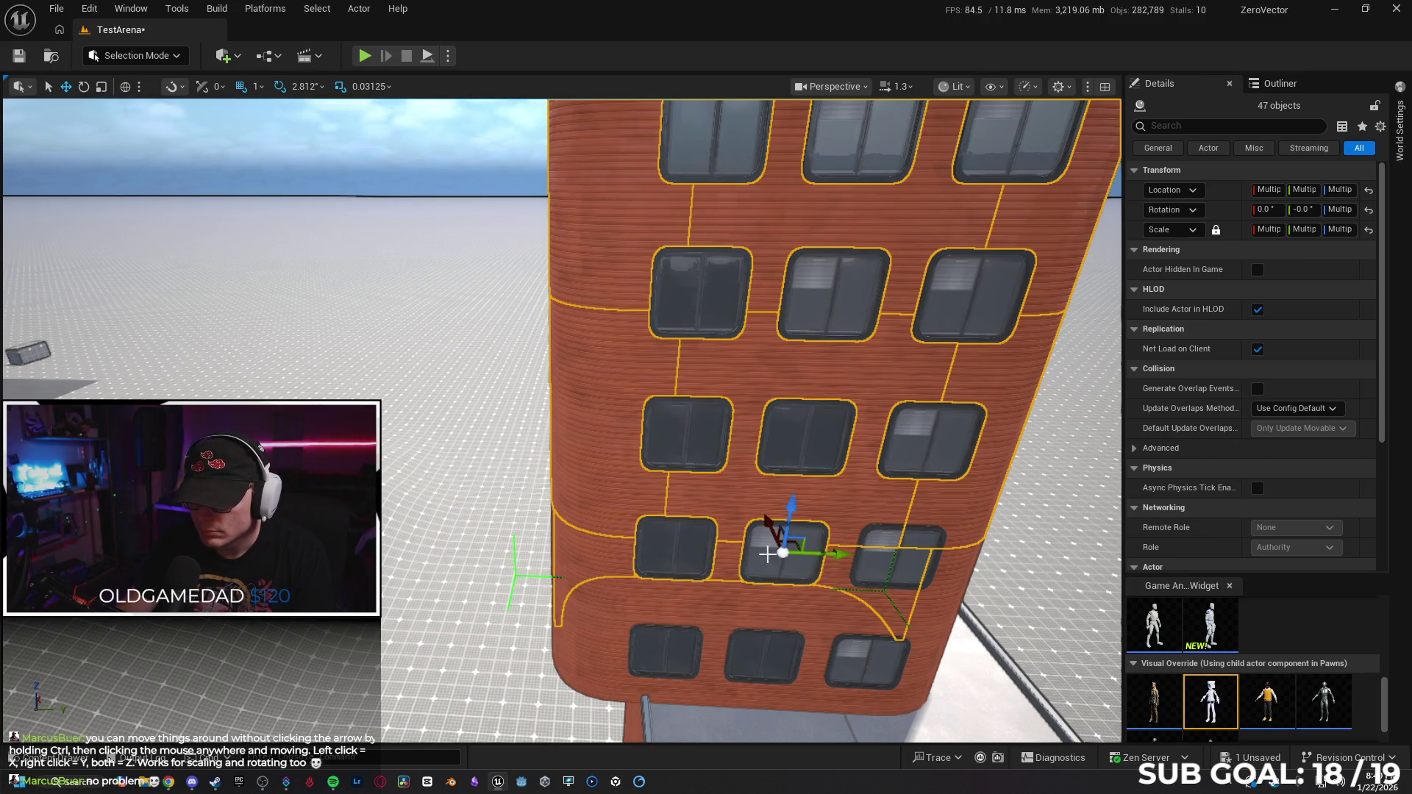
# Undo an accidental move, add the bottom-right window, and hide/restore pieces to check coverage.
pyautogui.hotkey('ctrl', 'z')
pyautogui.keyDown('ctrl'); pyautogui.click(892, 563); pyautogui.keyUp('ctrl')
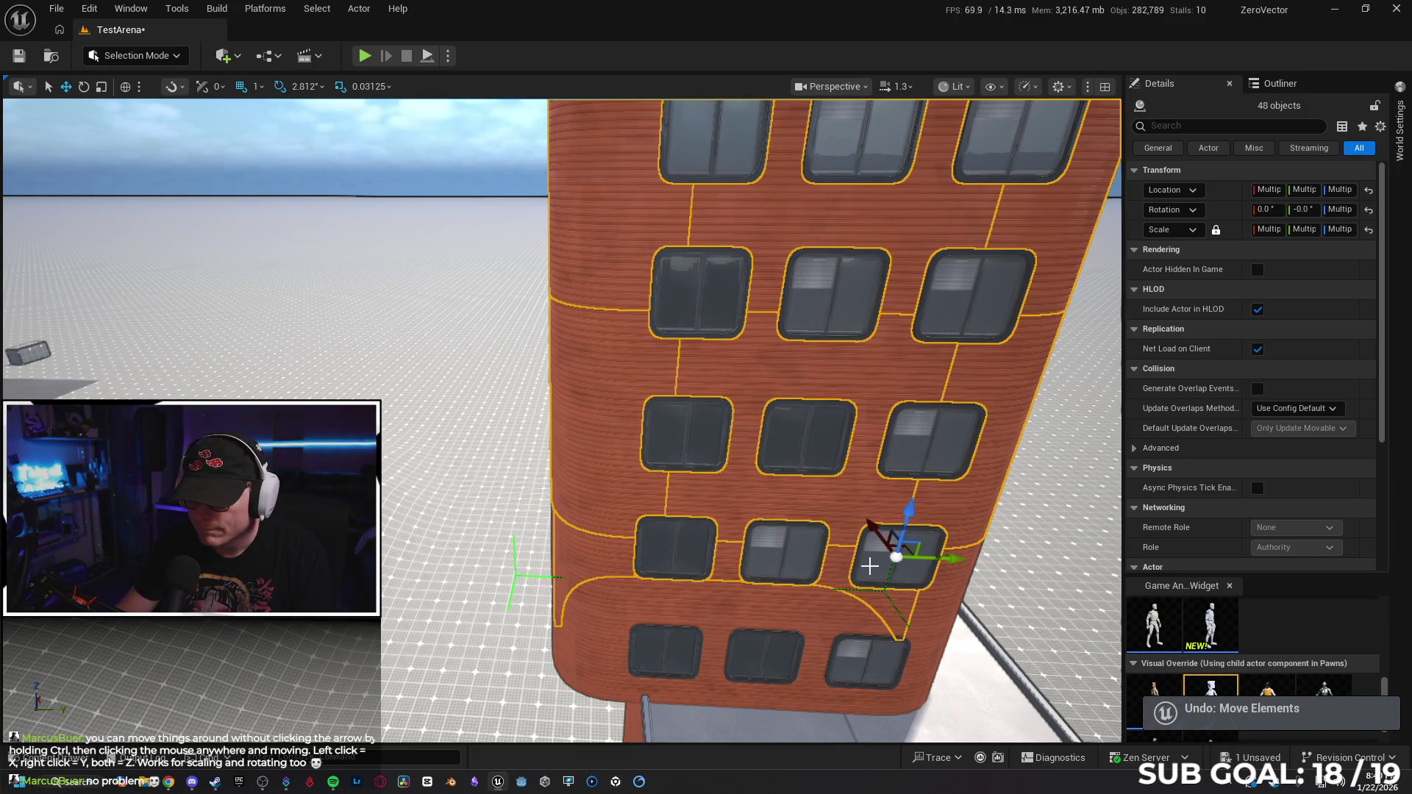
pyautogui.keyDown('ctrl'); pyautogui.click(904, 583); pyautogui.keyUp('ctrl')
pyautogui.press('h')
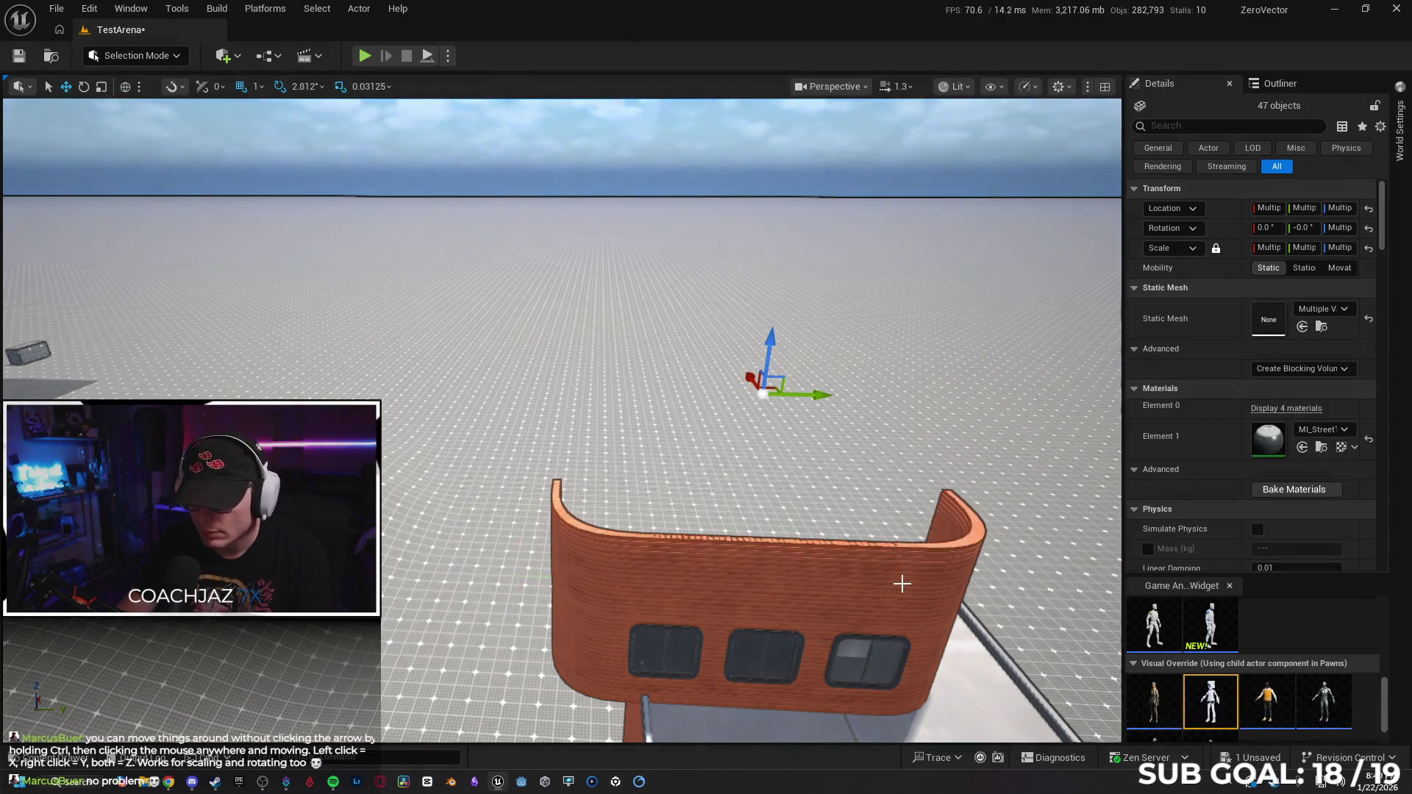
pyautogui.hotkey('ctrl', 'z')
# Add the bottom curved wall pieces and bottom-row windows, removing one extra piece.
pyautogui.keyDown('ctrl'); pyautogui.click(617, 598); pyautogui.keyUp('ctrl')
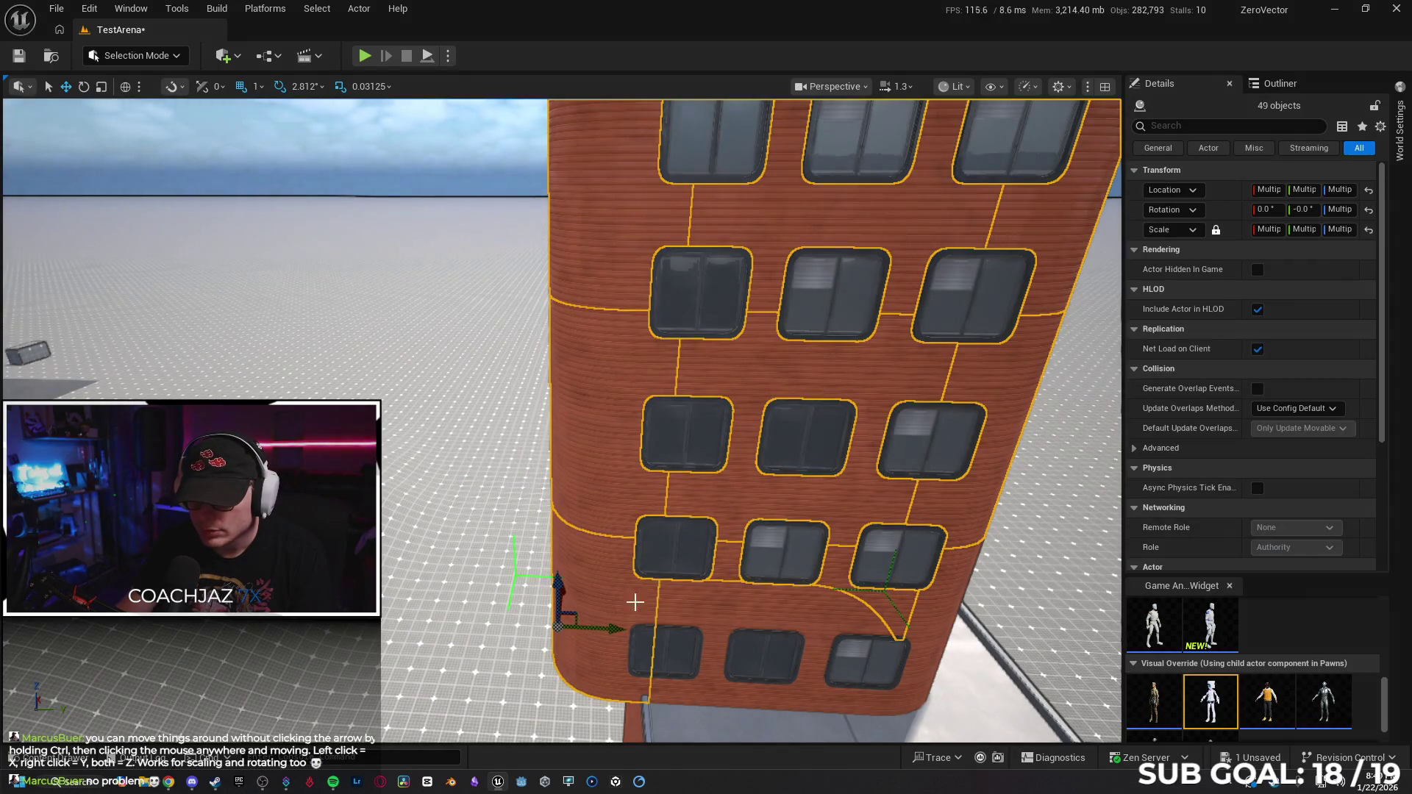
pyautogui.keyDown('ctrl'); pyautogui.click(883, 617); pyautogui.keyUp('ctrl')
pyautogui.keyDown('ctrl'); pyautogui.click(928, 619); pyautogui.keyUp('ctrl')
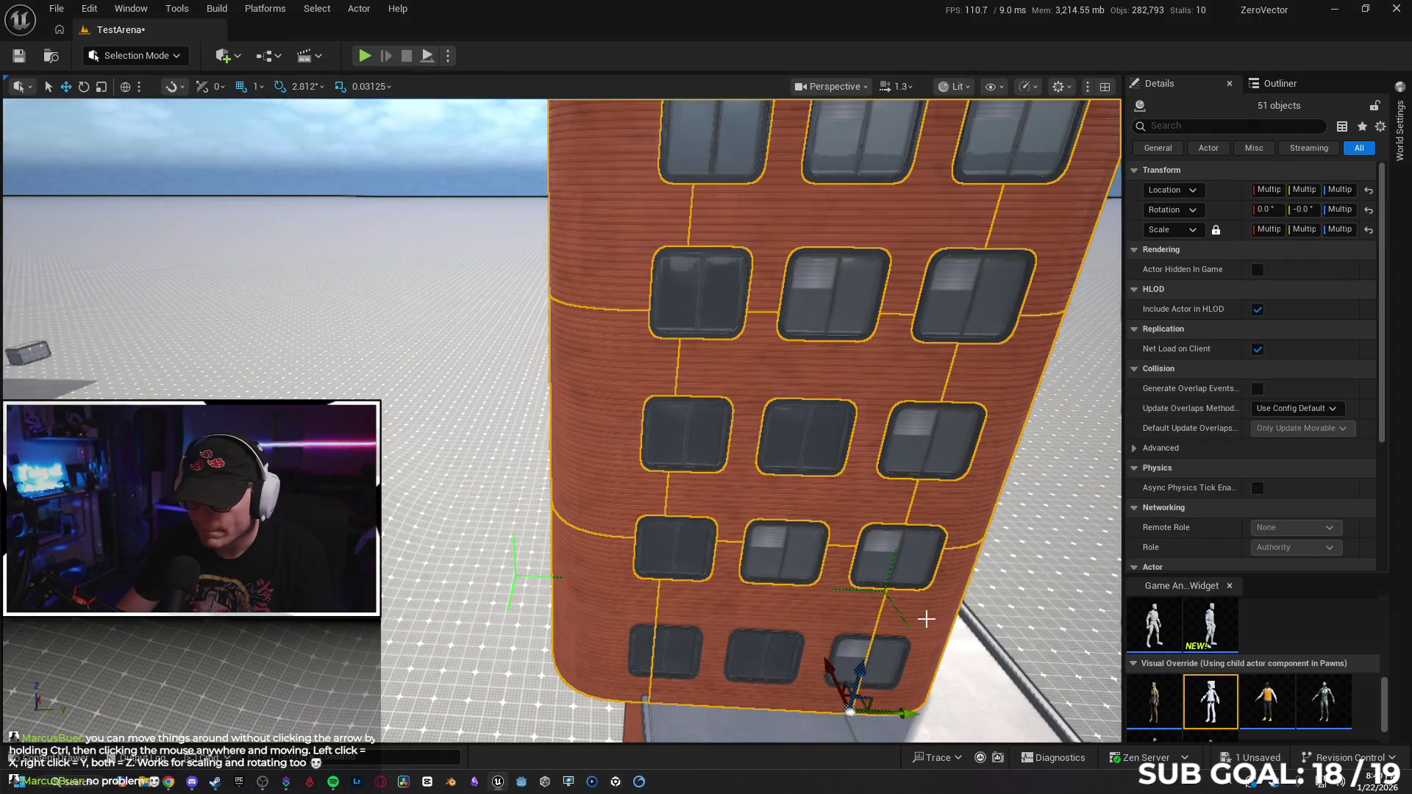
pyautogui.keyDown('ctrl'); pyautogui.click(690, 646); pyautogui.keyUp('ctrl')
pyautogui.keyDown('ctrl'); pyautogui.click(758, 652); pyautogui.keyUp('ctrl')
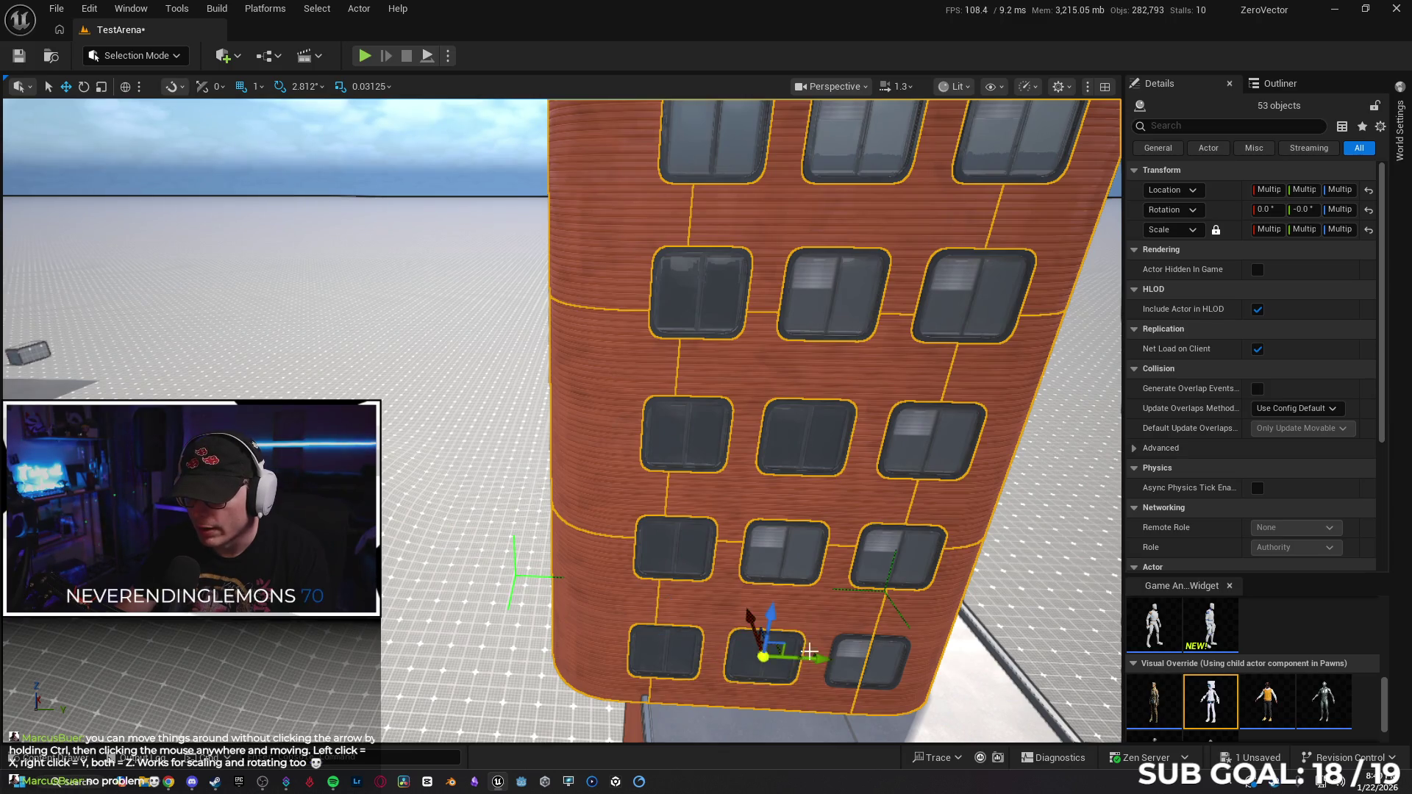
pyautogui.keyDown('ctrl'); pyautogui.click(853, 654); pyautogui.keyUp('ctrl')
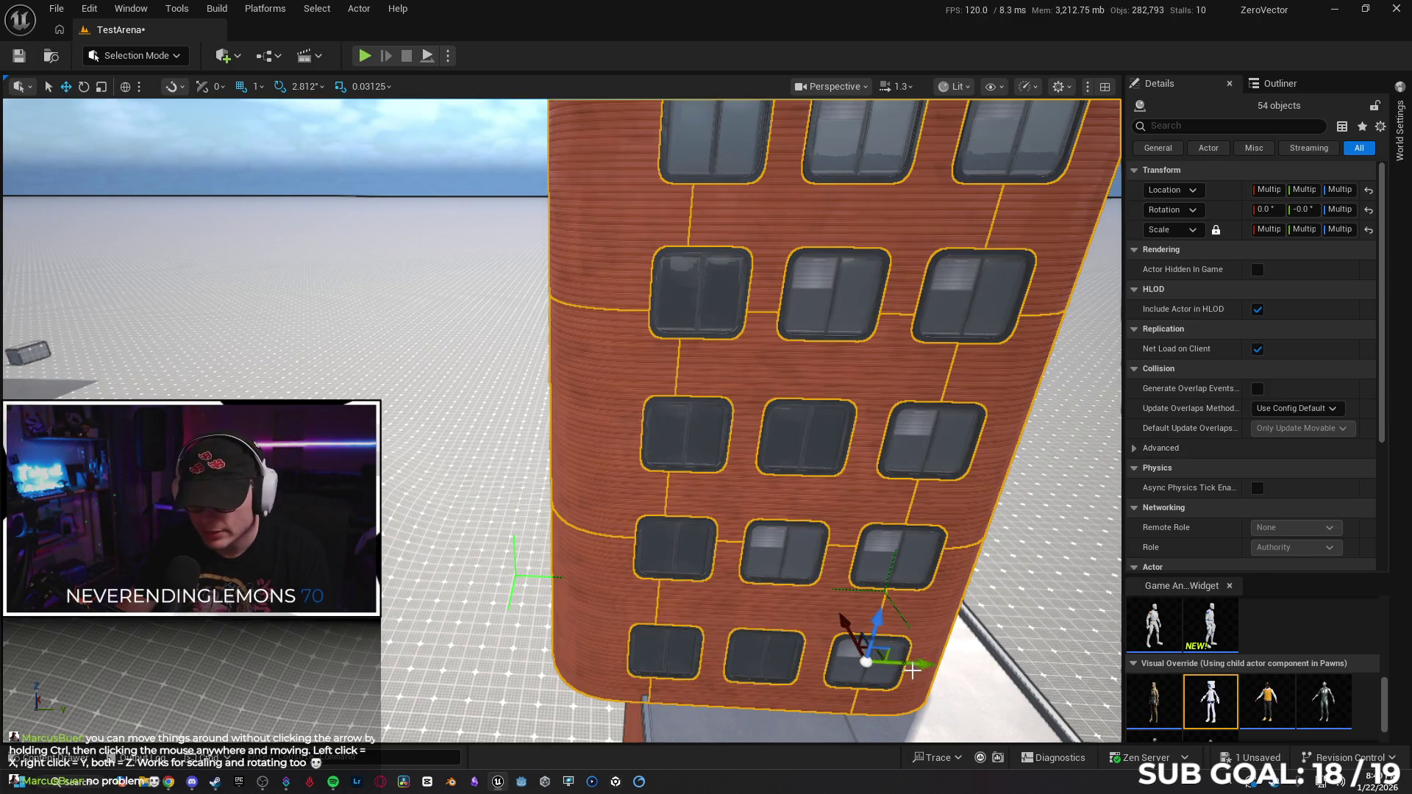
pyautogui.keyDown('ctrl'); pyautogui.click(910, 670); pyautogui.keyUp('ctrl')
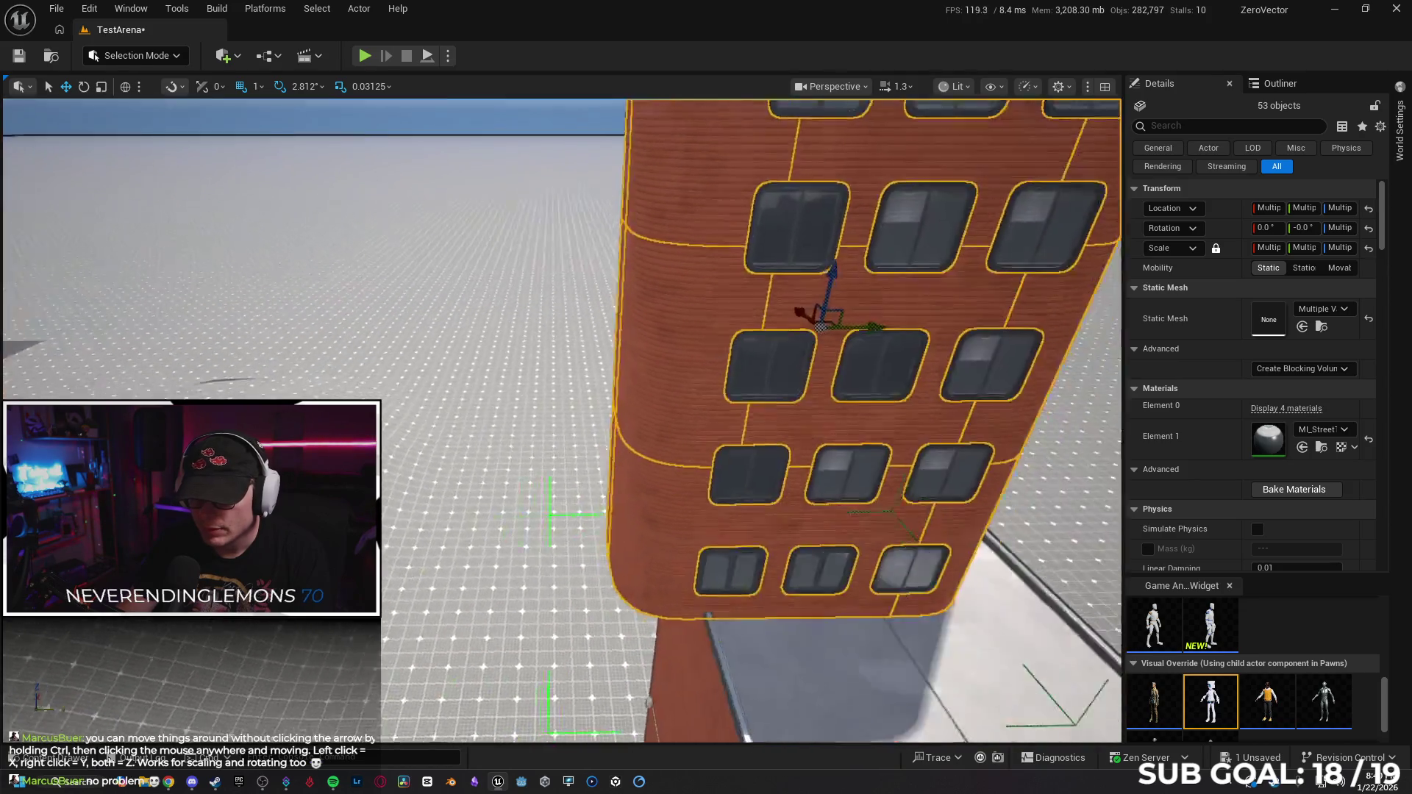
# Select the curved sidewalk piece beneath the tower and delete it.
pyautogui.moveTo(694, 632); pyautogui.dragTo(694, 631)
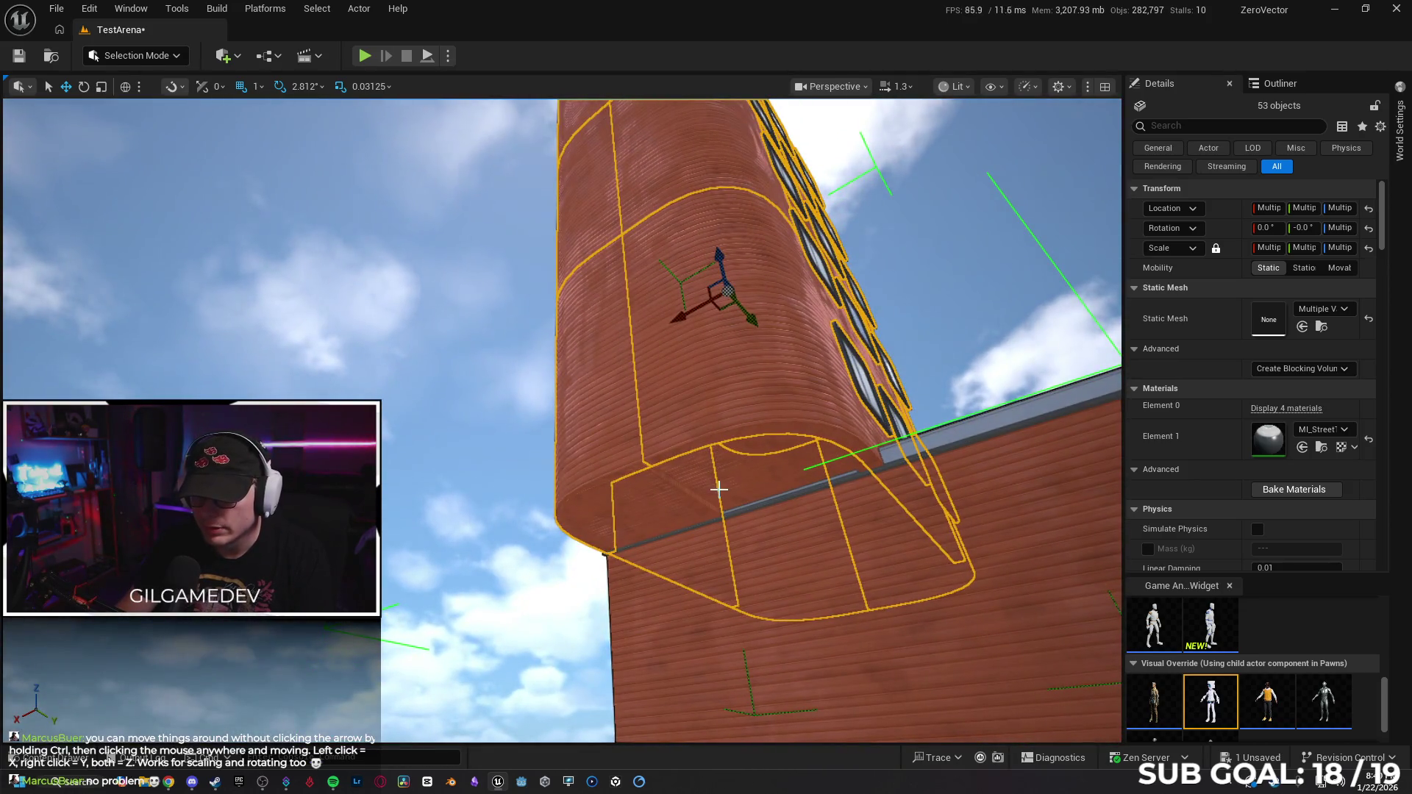
pyautogui.click(719, 489)
pyautogui.press('Delete')
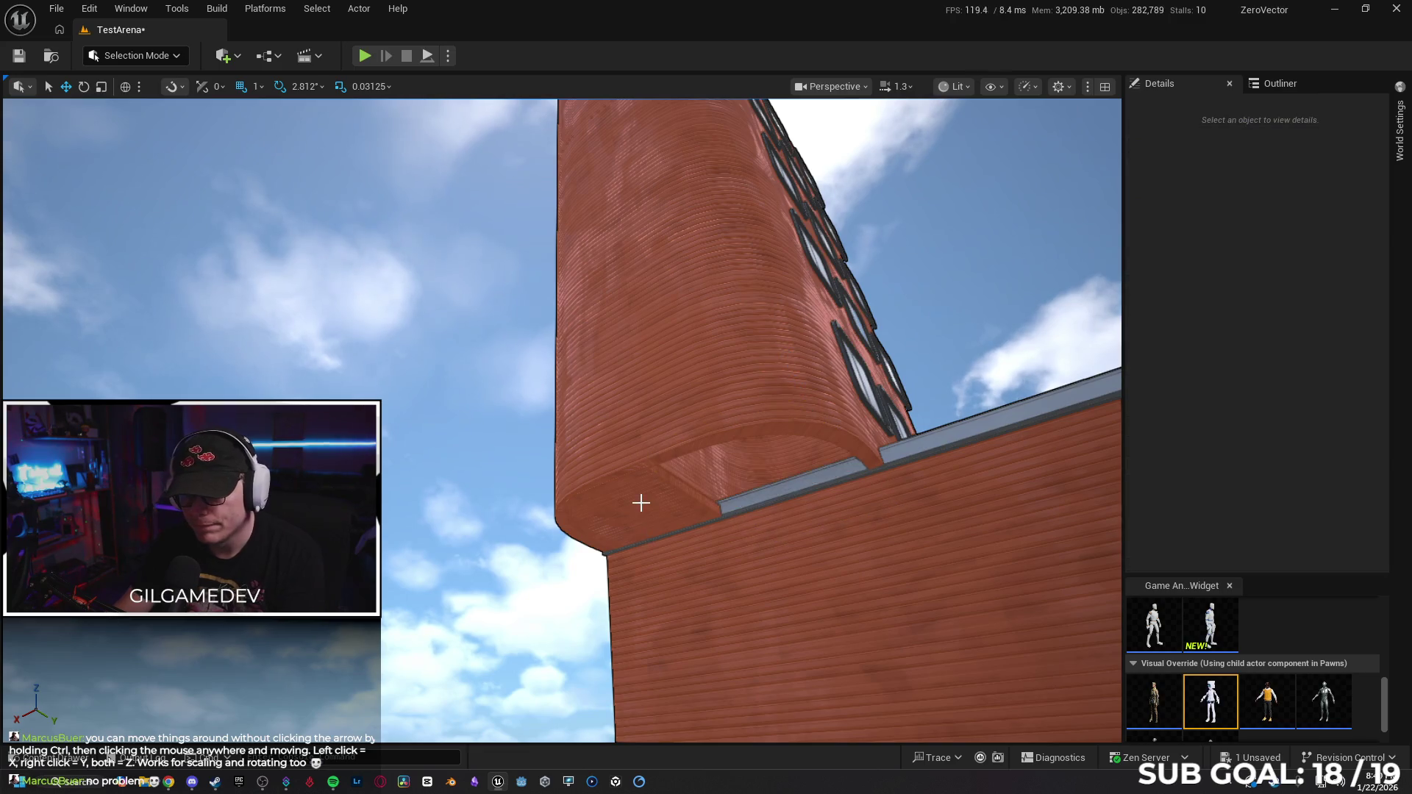
# Select the whole 53-part orange-brick tower and orbit around it.
pyautogui.moveTo(637, 637); pyautogui.dragTo(637, 637)
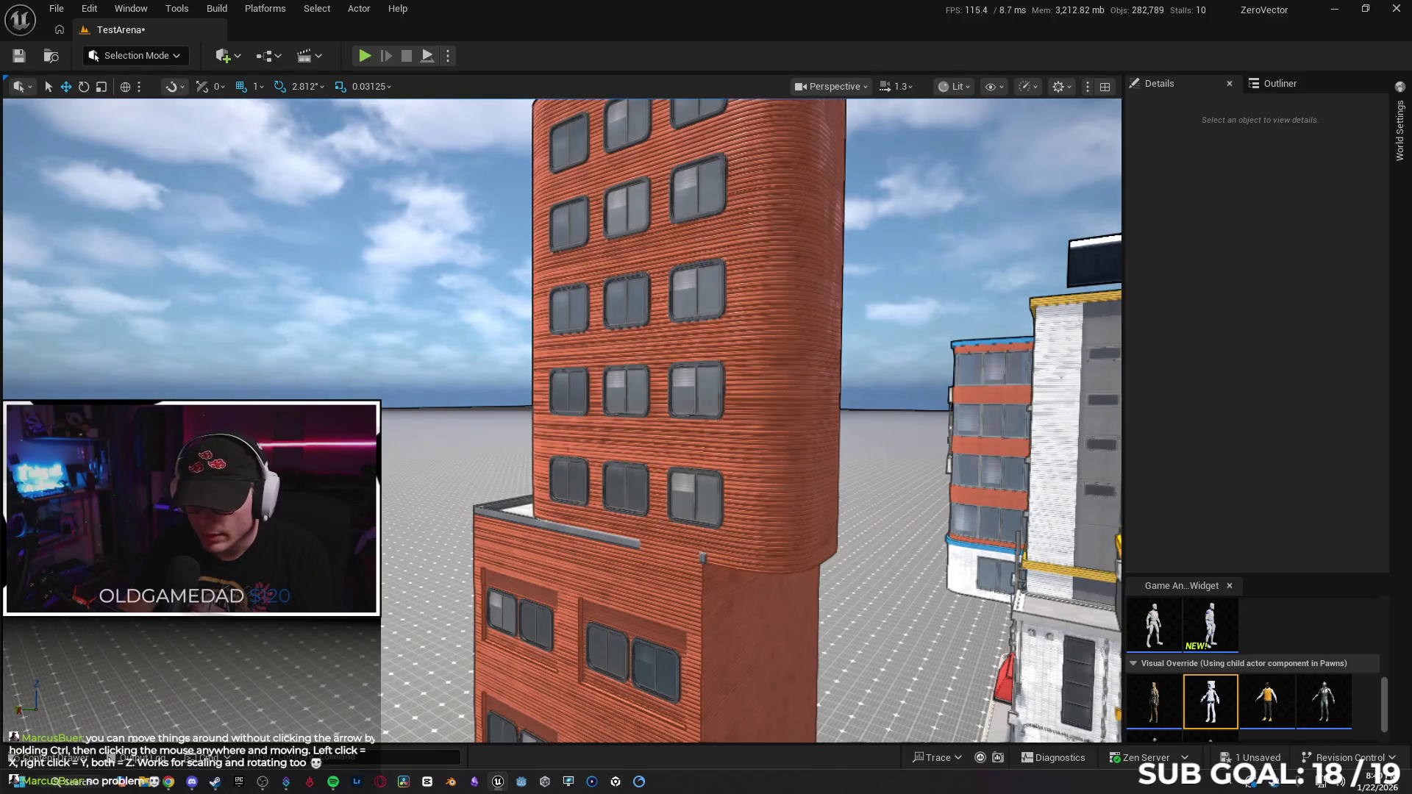
pyautogui.click(662, 331)
pyautogui.moveTo(544, 478); pyautogui.dragTo(525, 474)
pyautogui.moveTo(716, 333); pyautogui.dragTo(716, 333)
pyautogui.moveTo(620, 331); pyautogui.dragTo(621, 330)
pyautogui.scroll(2, 545, 461)
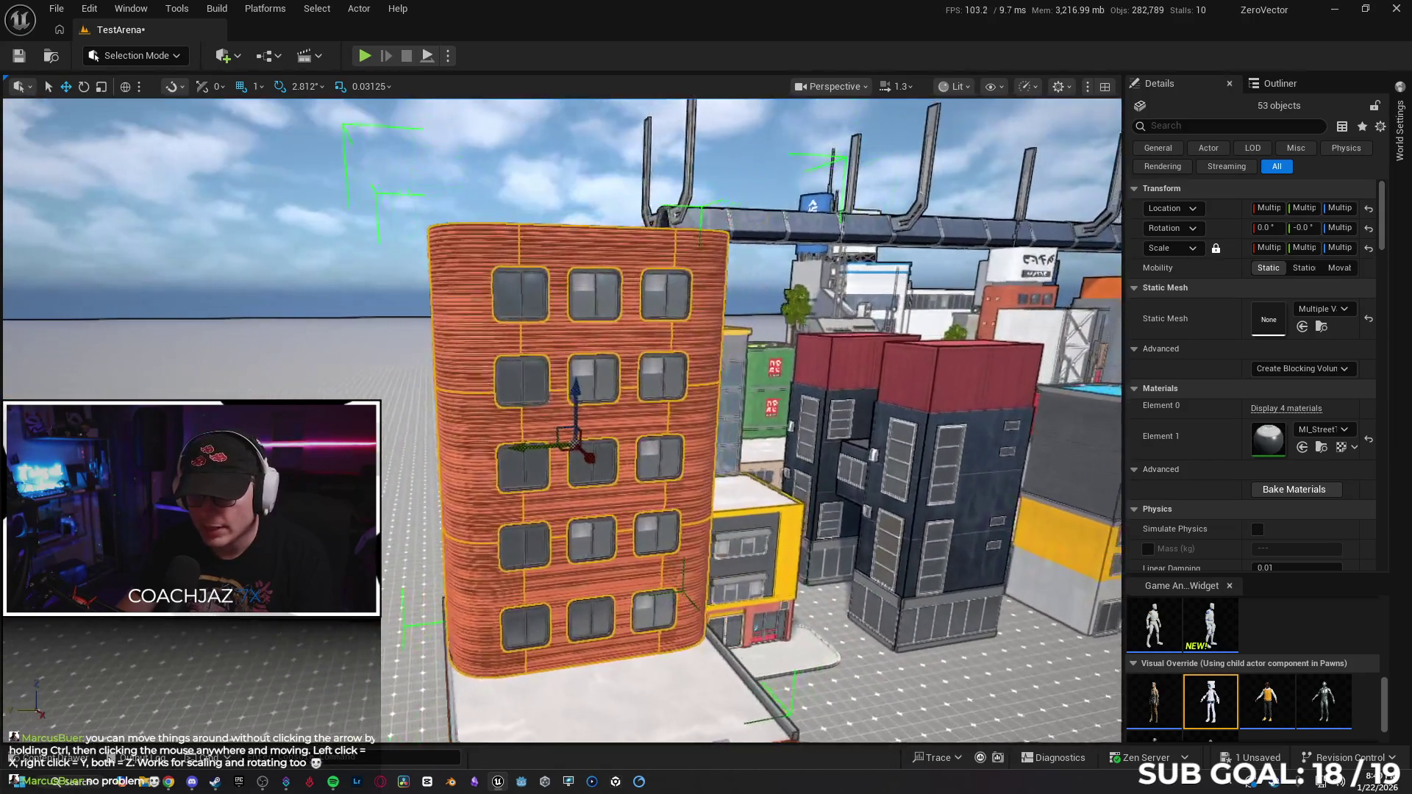
pyautogui.moveTo(553, 539); pyautogui.dragTo(631, 575)
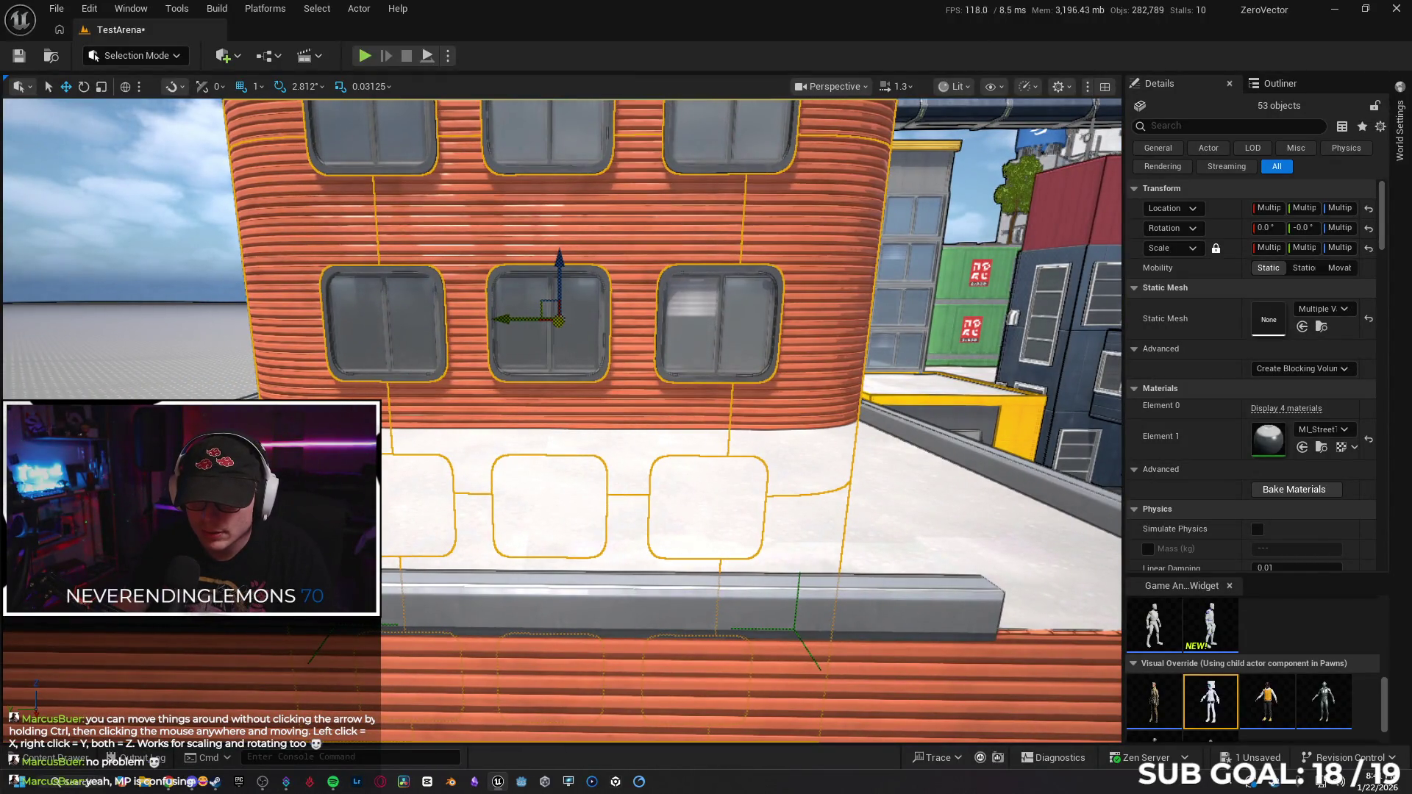
# Undo two accidental tower moves while framing the orange building's windowed corner.
pyautogui.hotkey('ctrl', 'z')
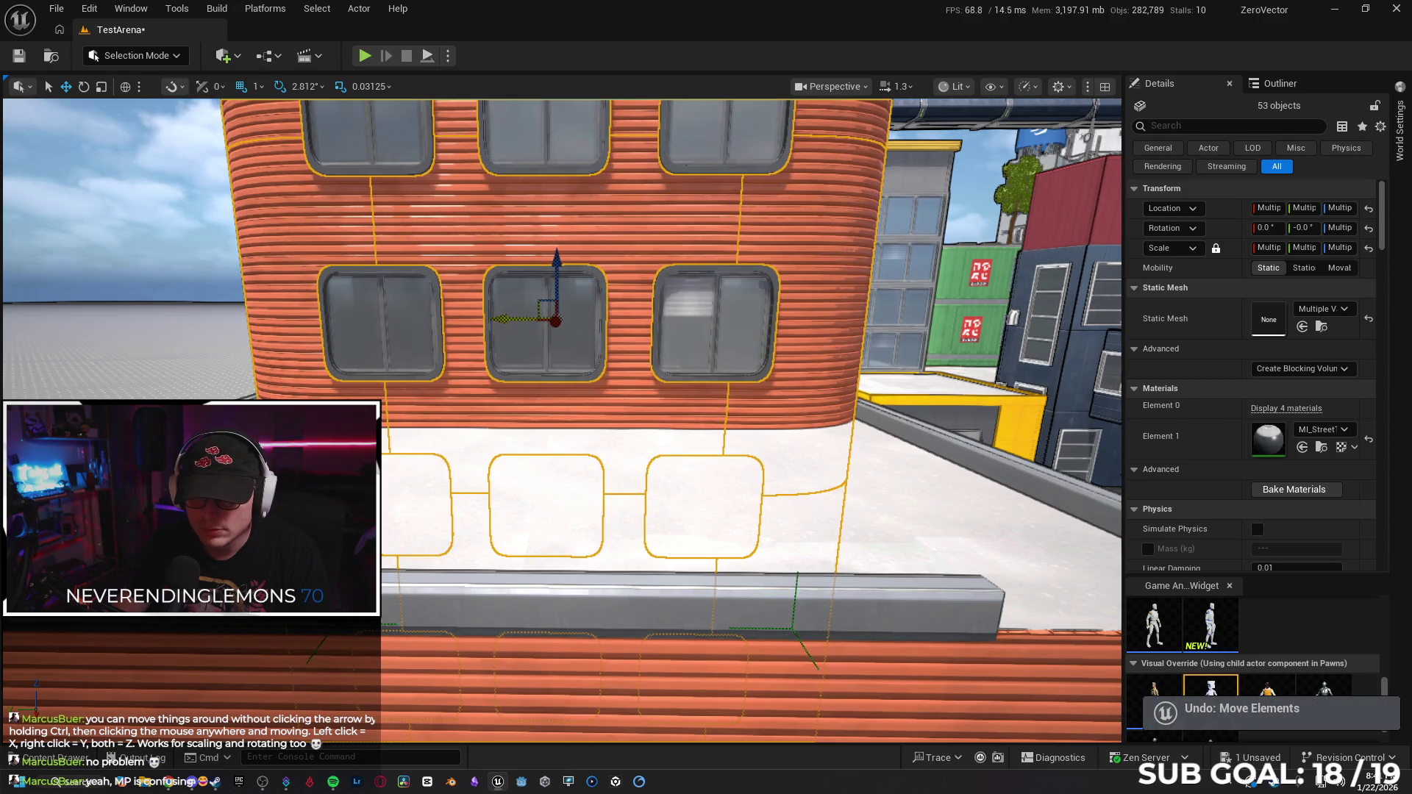
pyautogui.moveTo(635, 404)
pyautogui.mouseDown()
pyautogui.moveTo(635, 441)
pyautogui.moveTo(573, 449)
pyautogui.moveTo(552, 368)
pyautogui.moveTo(515, 386)
pyautogui.moveTo(471, 368)
pyautogui.moveTo(515, 390)
pyautogui.moveTo(718, 416)
pyautogui.mouseUp()
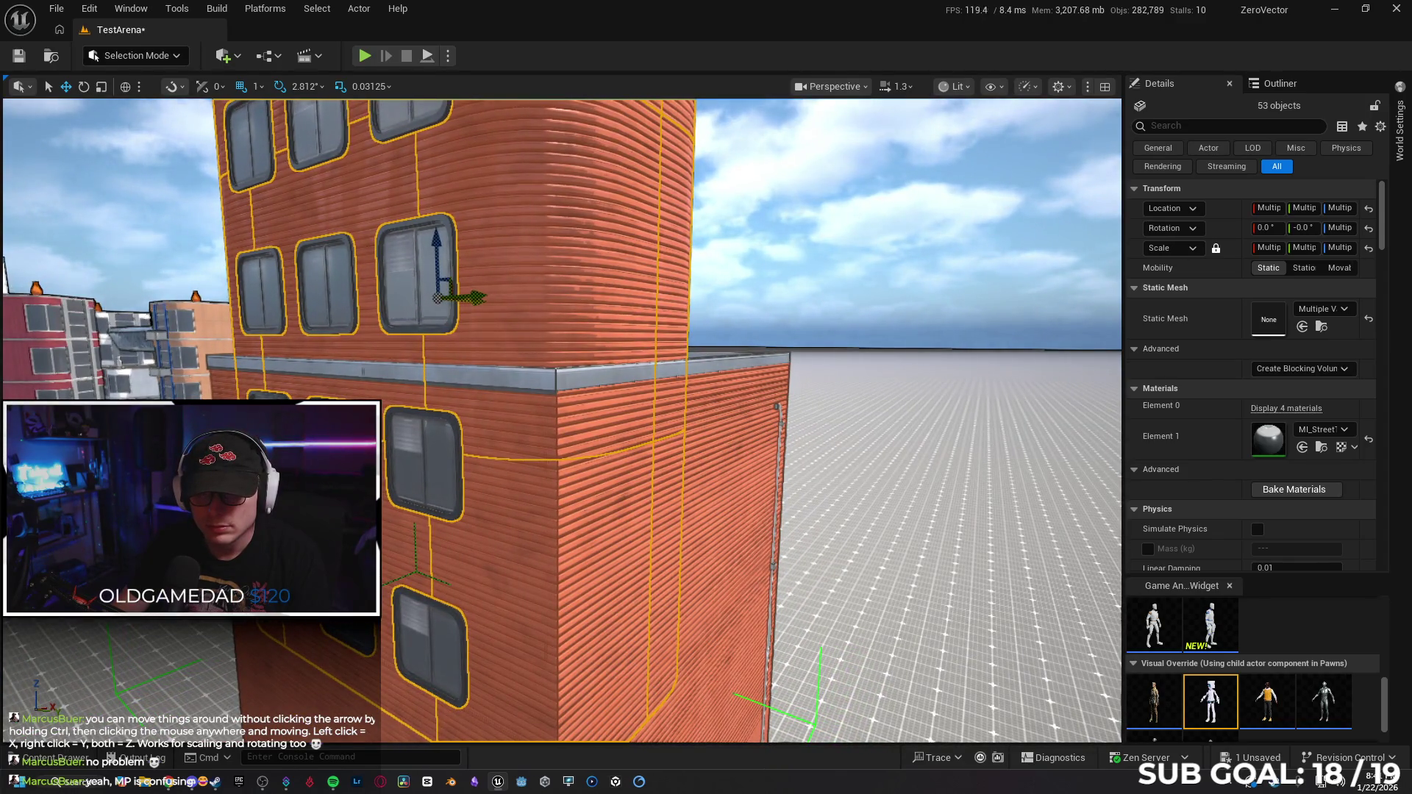
pyautogui.hotkey('ctrl', 'z')
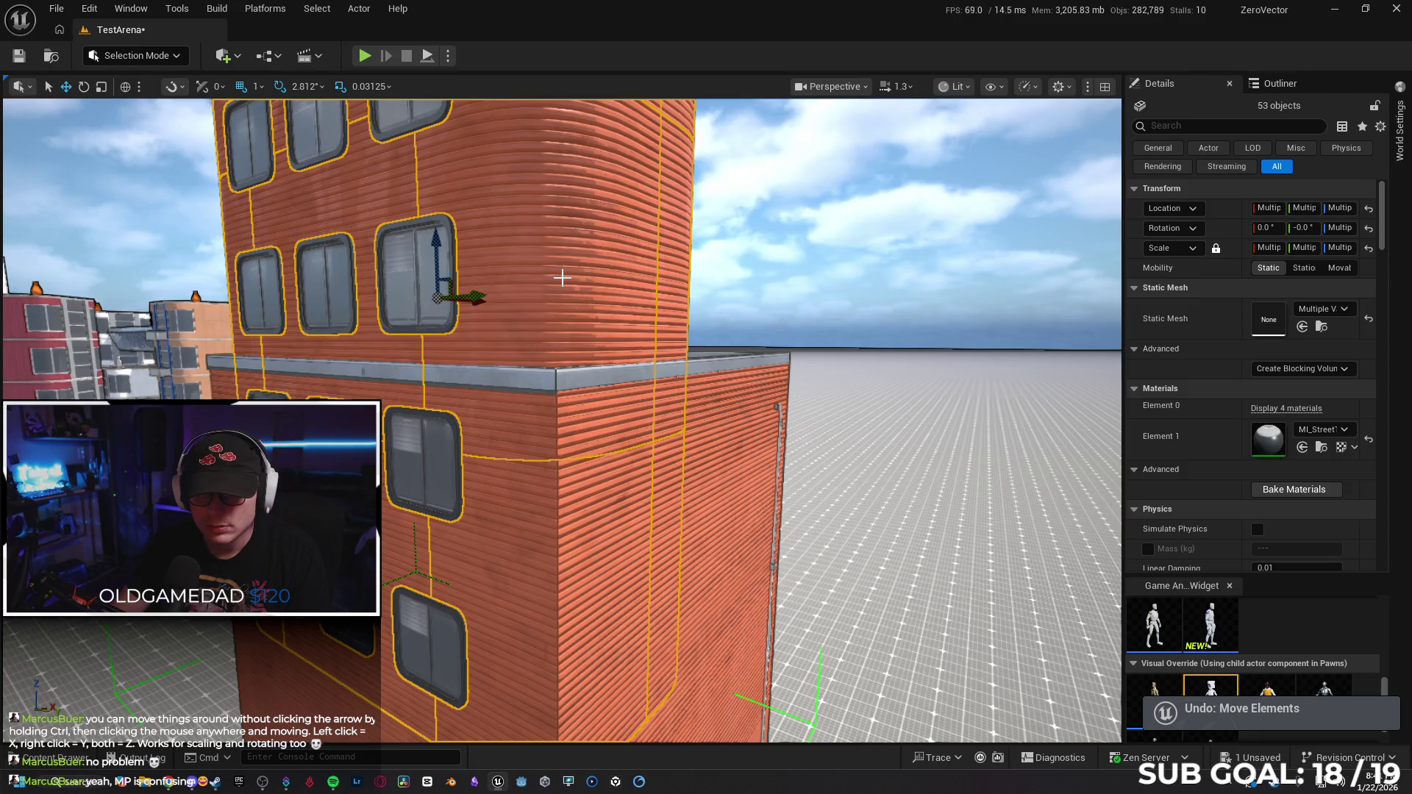
pyautogui.moveTo(564, 283)
pyautogui.mouseDown()
pyautogui.moveTo(470, 288)
pyautogui.moveTo(720, 359)
pyautogui.mouseUp()
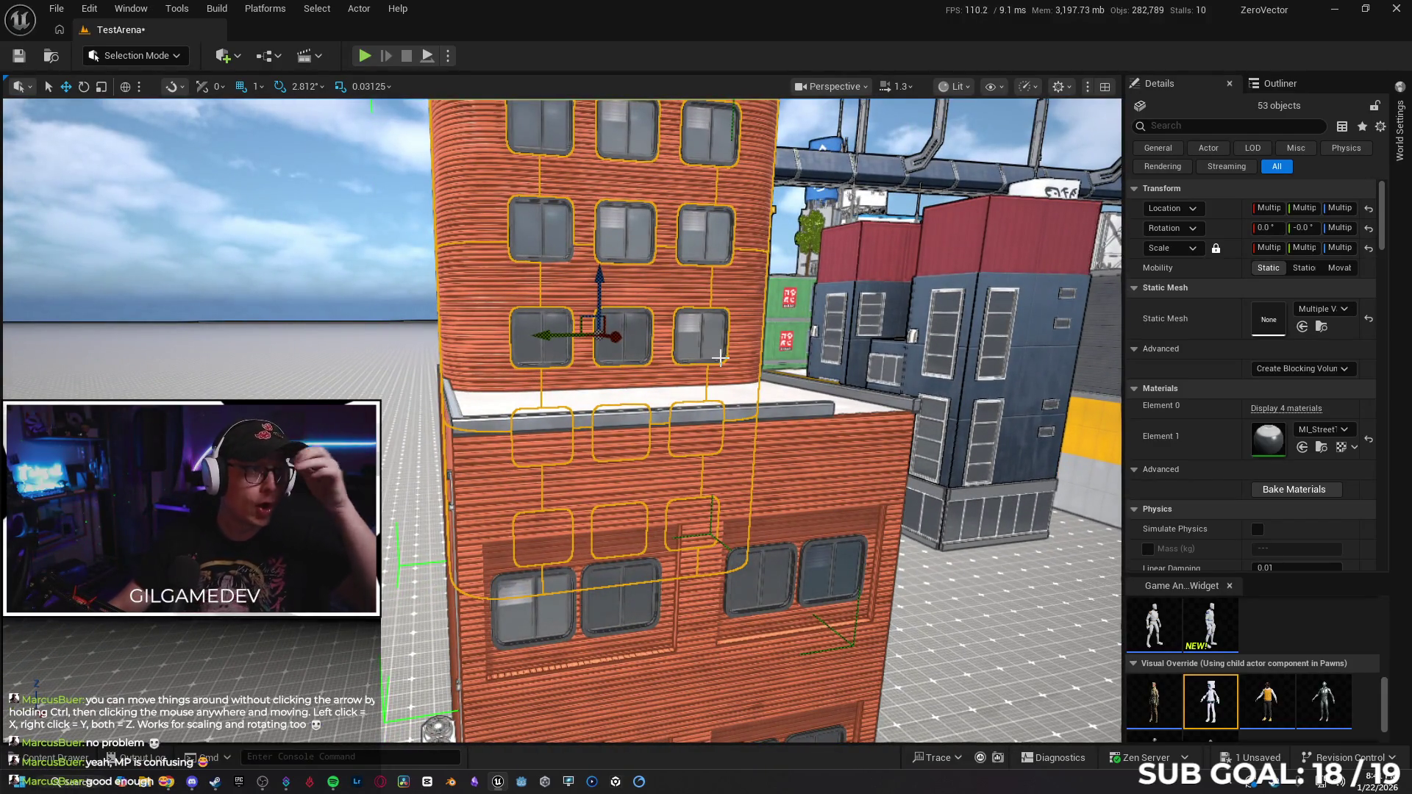
pyautogui.moveTo(837, 358); pyautogui.dragTo(822, 358)
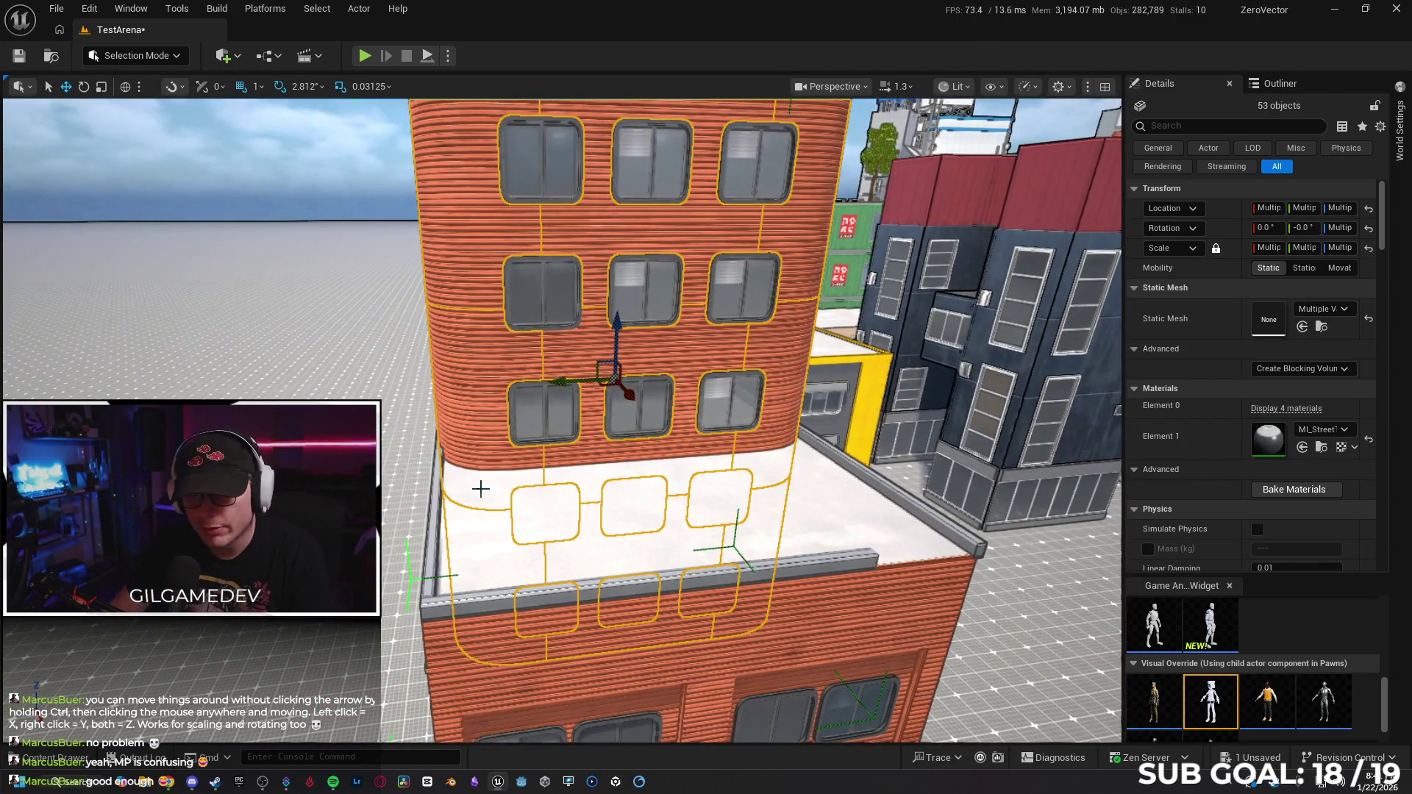
# Select roof-ledge beam SM_Beam29, then the corner ledge beam SM_Beam31.
pyautogui.click(662, 574)
pyautogui.moveTo(662, 574); pyautogui.dragTo(956, 616)
pyautogui.moveTo(515, 507); pyautogui.dragTo(499, 517)
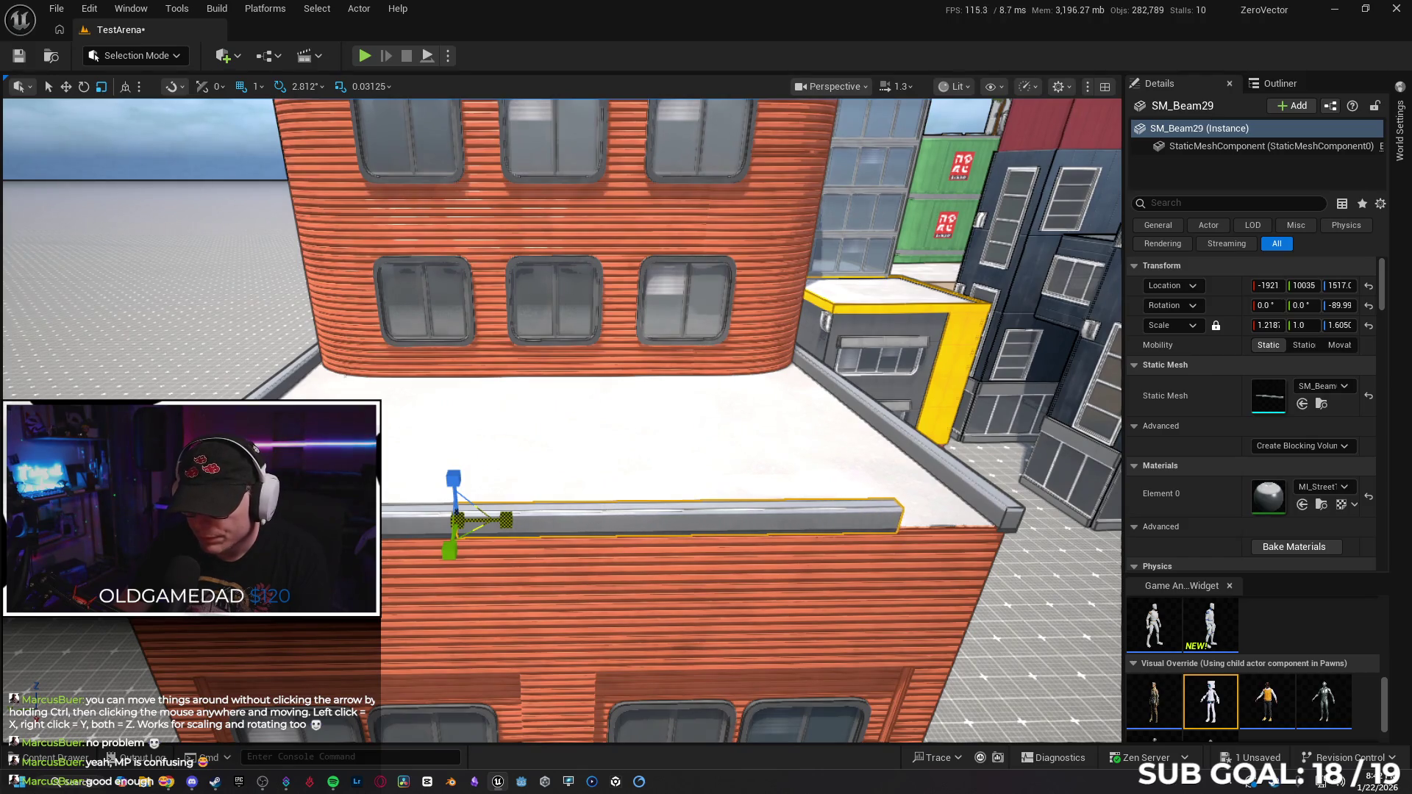
pyautogui.moveTo(525, 523); pyautogui.dragTo(500, 500)
pyautogui.moveTo(300, 306); pyautogui.dragTo(281, 297)
pyautogui.moveTo(590, 508); pyautogui.dragTo(617, 528)
pyautogui.click(617, 528)
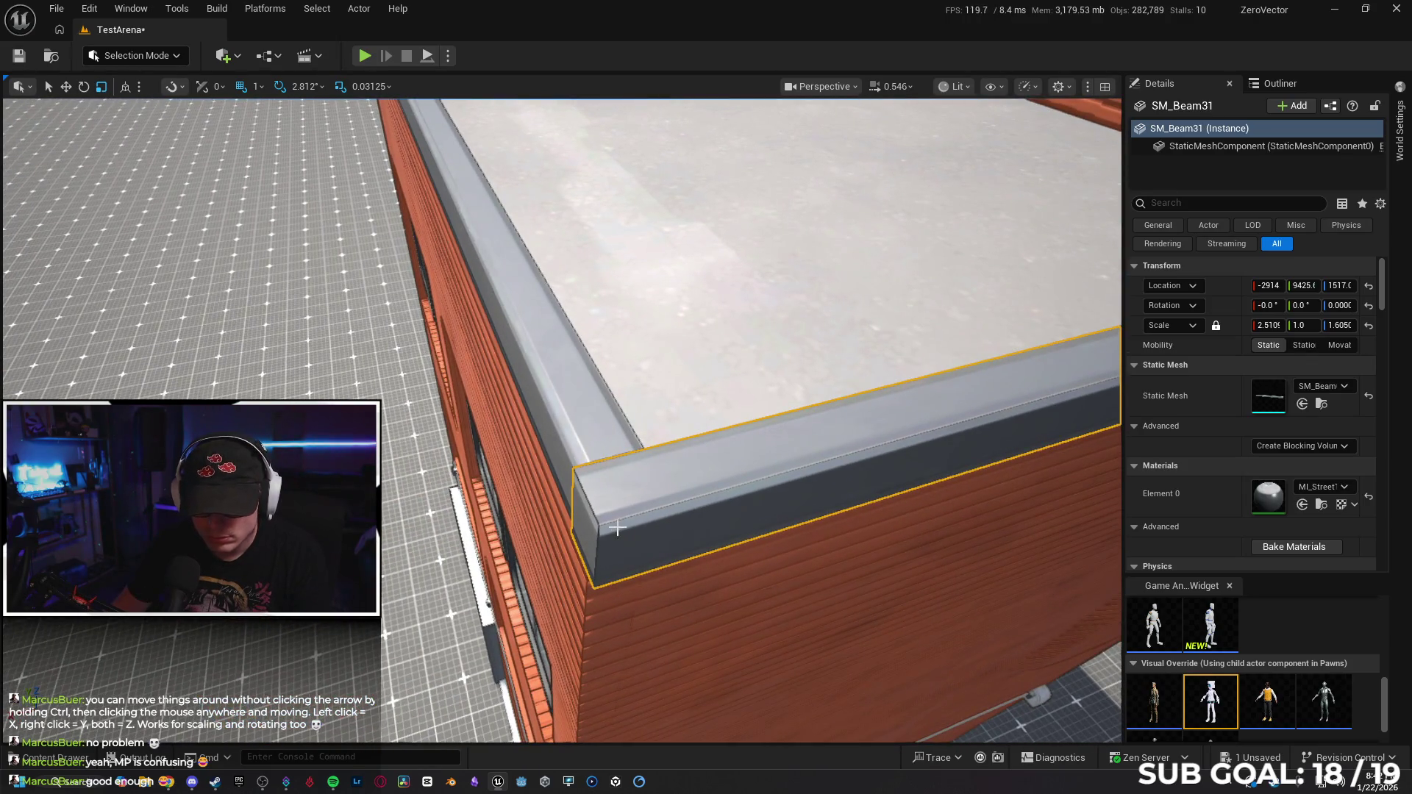
# Try scaling SM_Beam31 uniformly, then undo back to its original size.
pyautogui.moveTo(743, 508); pyautogui.dragTo(742, 508)
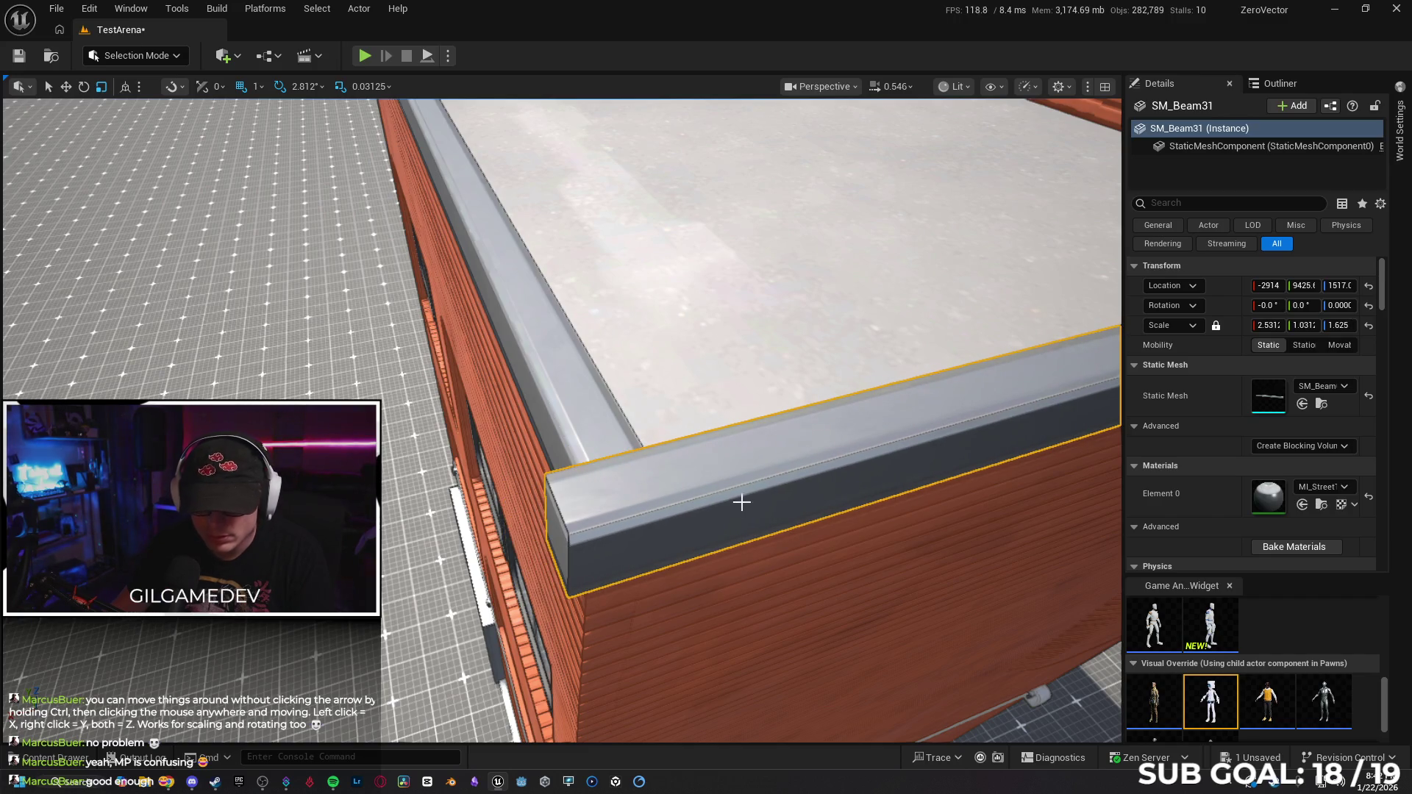
pyautogui.hotkey('ctrl', 'z')
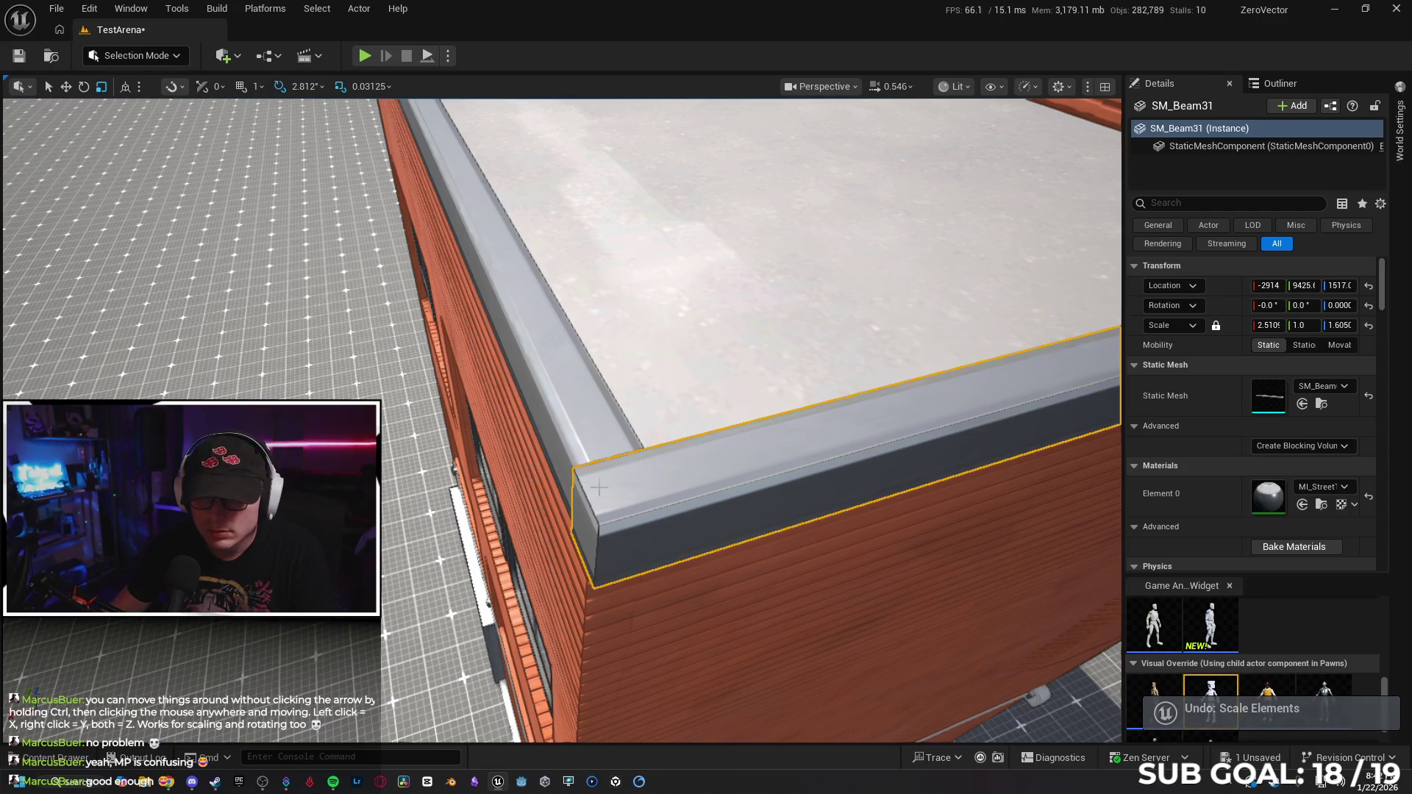
pyautogui.hotkey('ctrl', 'z')
pyautogui.hotkey('ctrl', 'z')
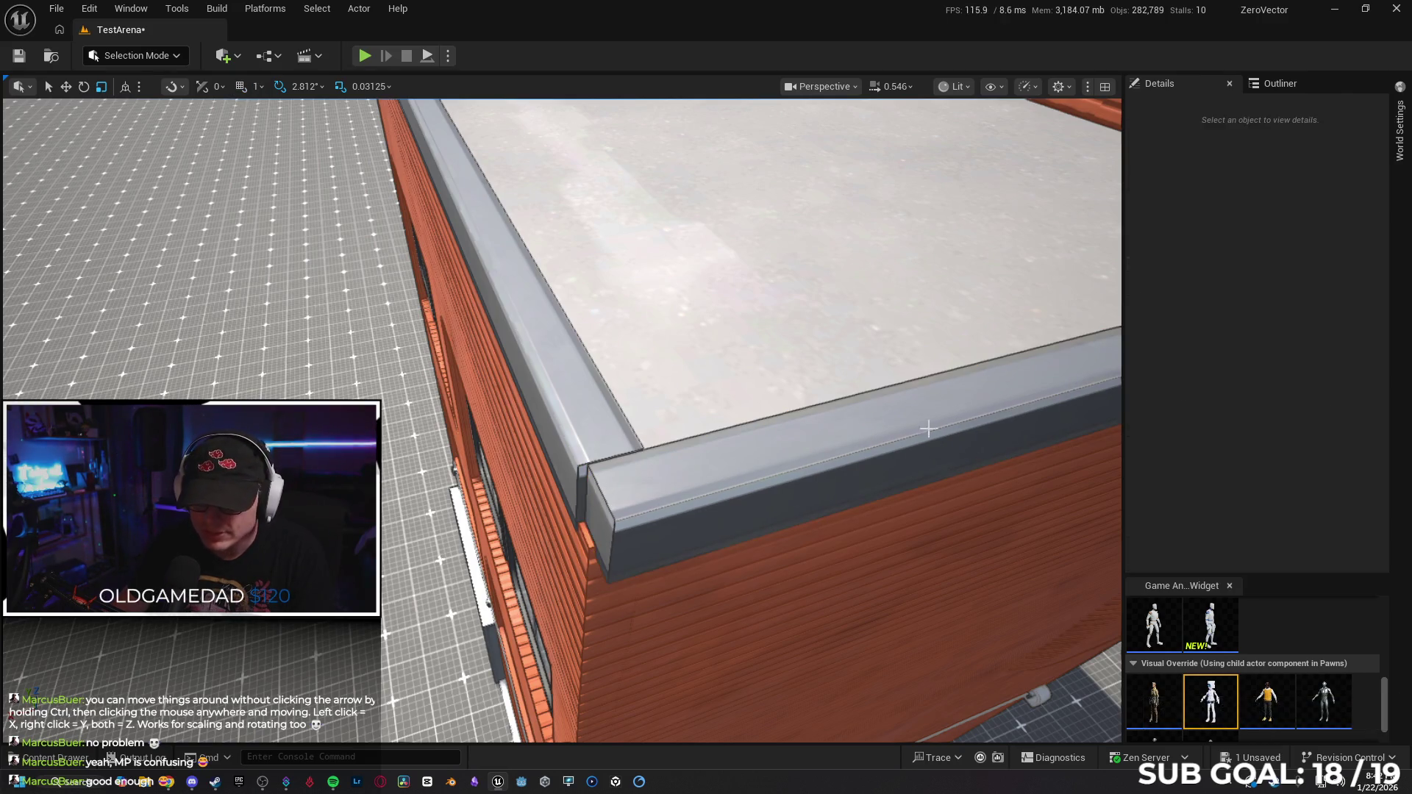
pyautogui.hotkey('ctrl', 'z')
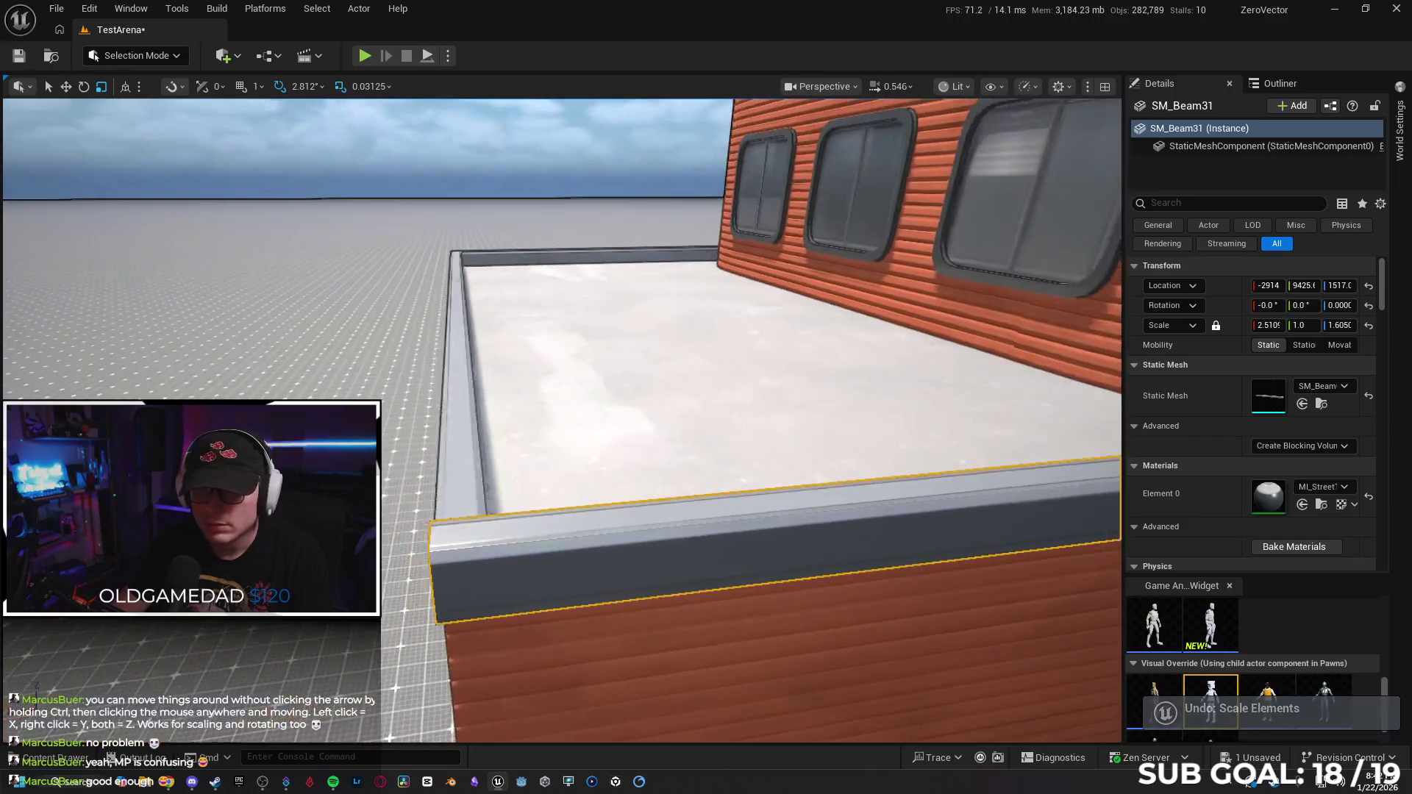
# Nudge SM_Beam31 one unit along X, focus on it, and reselect the tower's 53 parts.
pyautogui.moveTo(770, 471)
pyautogui.mouseDown()
pyautogui.moveTo(769, 515)
pyautogui.moveTo(770, 496)
pyautogui.mouseUp()
pyautogui.moveTo(905, 488); pyautogui.dragTo(846, 489)
pyautogui.scroll(5, 563, 419)
pyautogui.moveTo(562, 420)
pyautogui.mouseDown()
pyautogui.moveTo(515, 420)
pyautogui.moveTo(537, 419)
pyautogui.mouseUp()
pyautogui.press('Right')
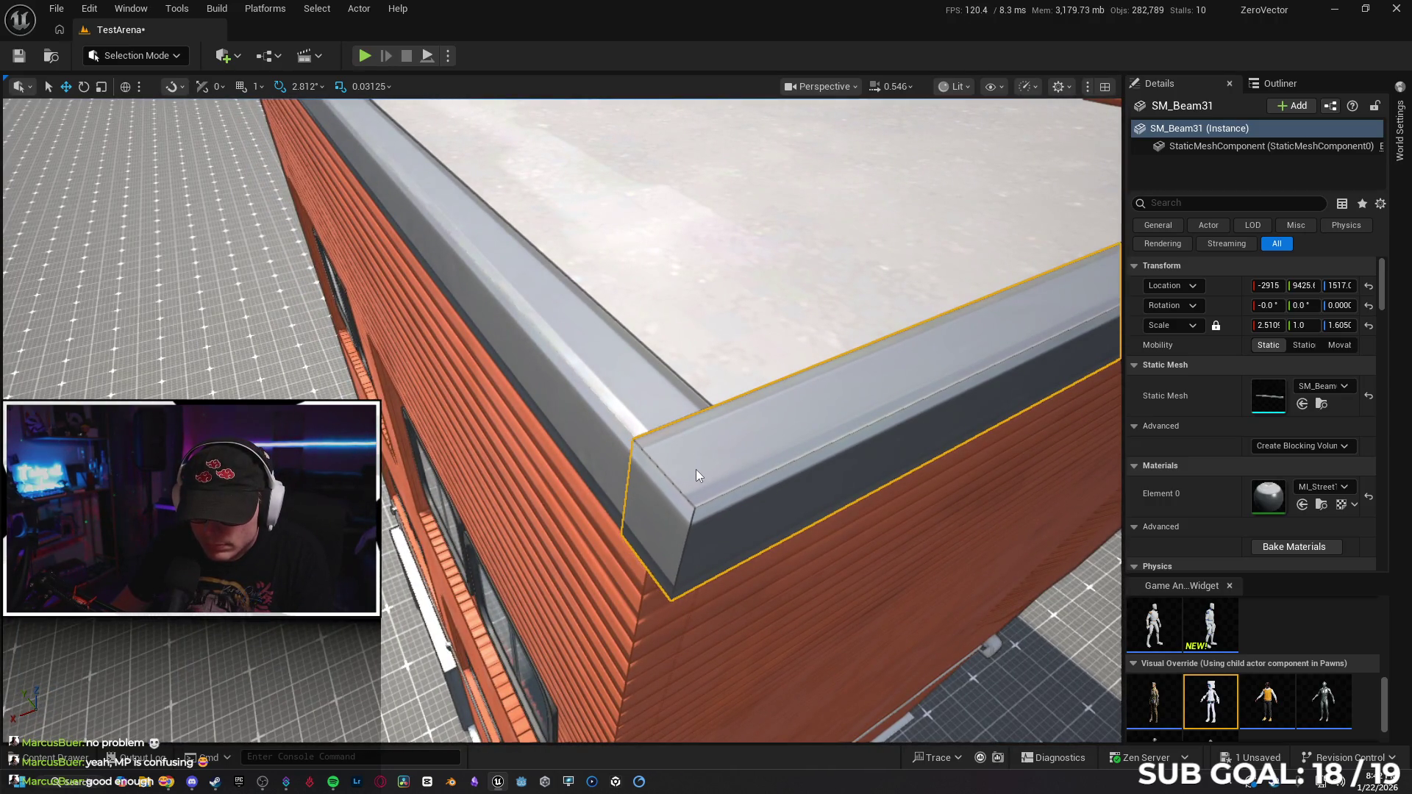
pyautogui.moveTo(696, 470)
pyautogui.mouseDown()
pyautogui.moveTo(696, 515)
pyautogui.moveTo(647, 515)
pyautogui.moveTo(640, 559)
pyautogui.moveTo(559, 559)
pyautogui.moveTo(559, 544)
pyautogui.moveTo(588, 555)
pyautogui.moveTo(781, 498)
pyautogui.mouseUp()
pyautogui.press('f')
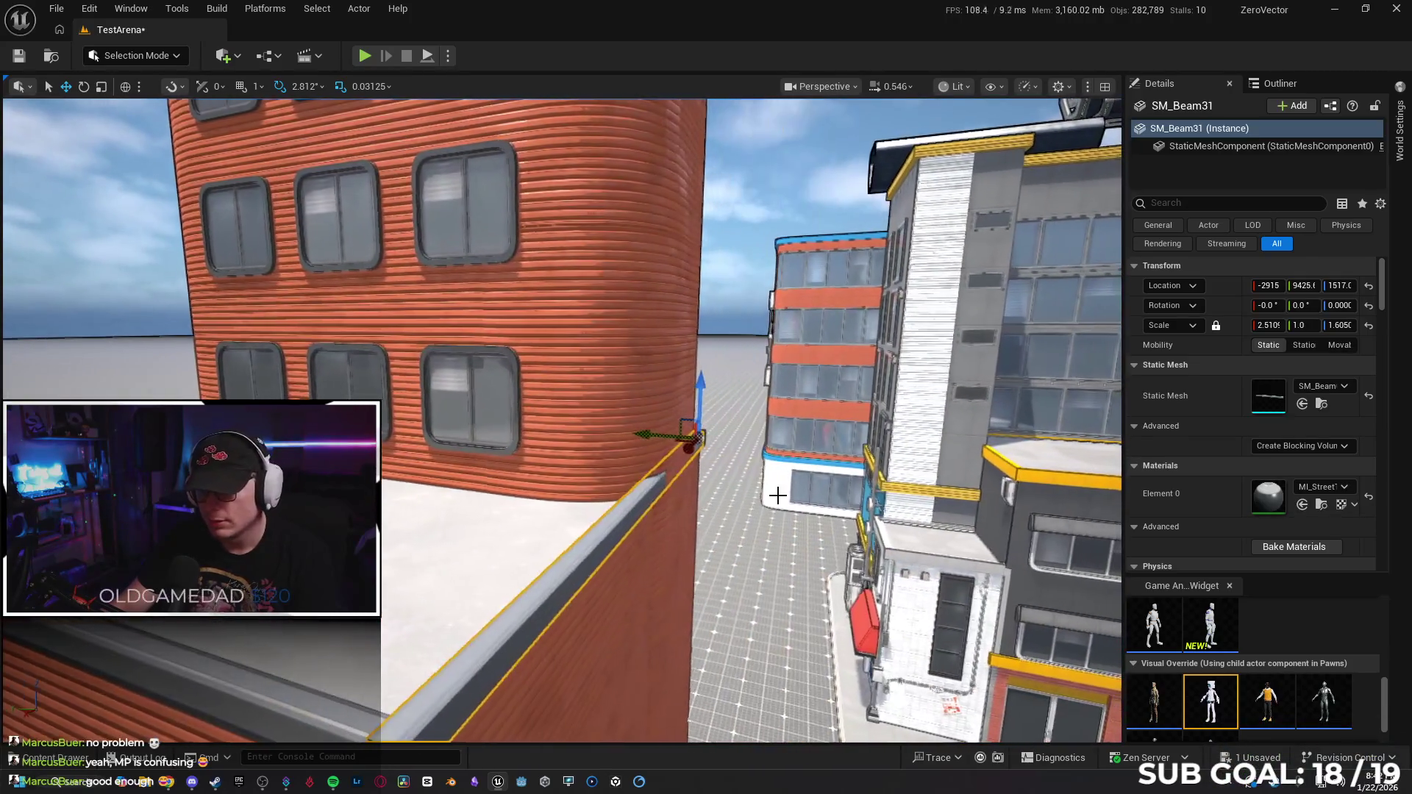
pyautogui.click(623, 422)
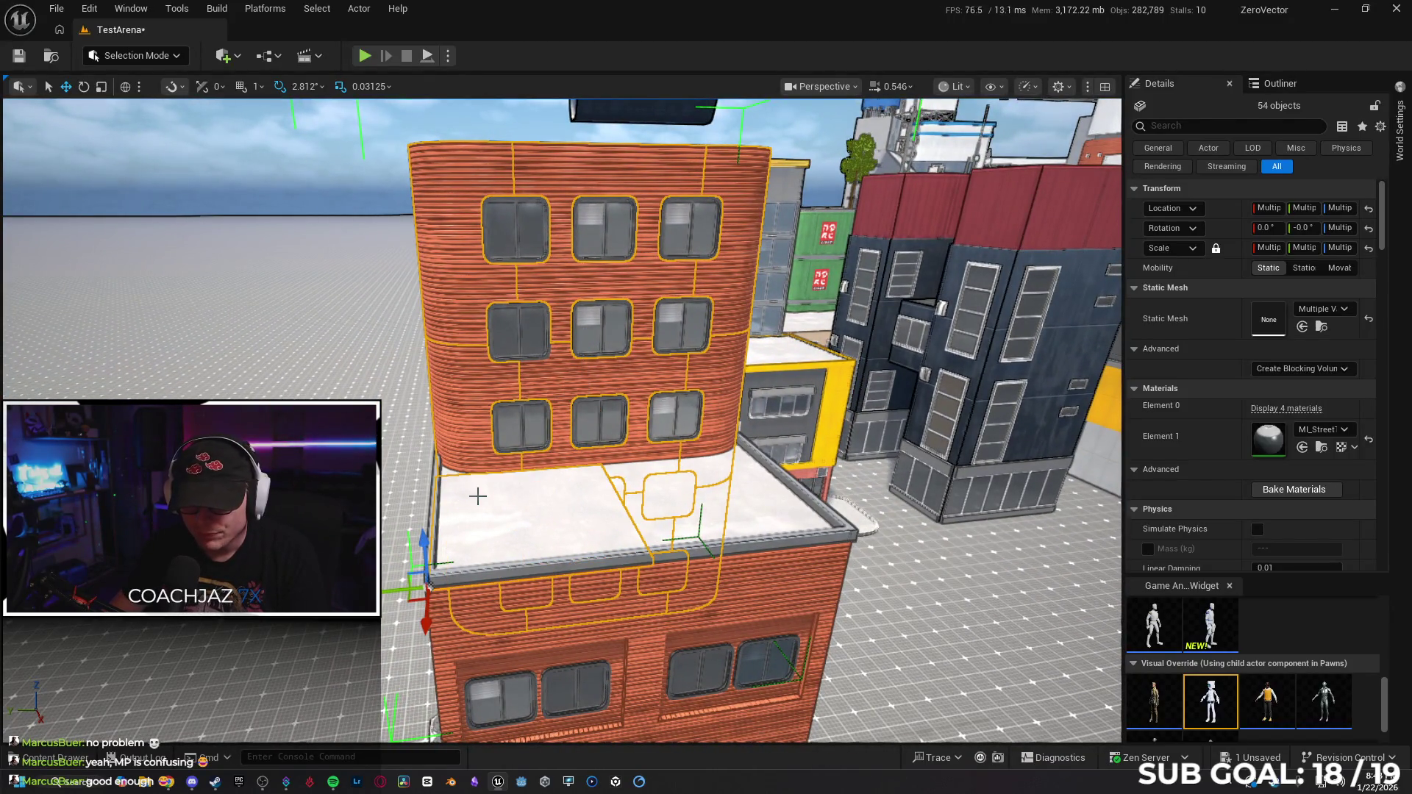
# Add the roof slab, a tower piece, the side ledge wall and the grey roof ledges to the selection.
pyautogui.keyDown('ctrl'); pyautogui.click(642, 485); pyautogui.keyUp('ctrl')
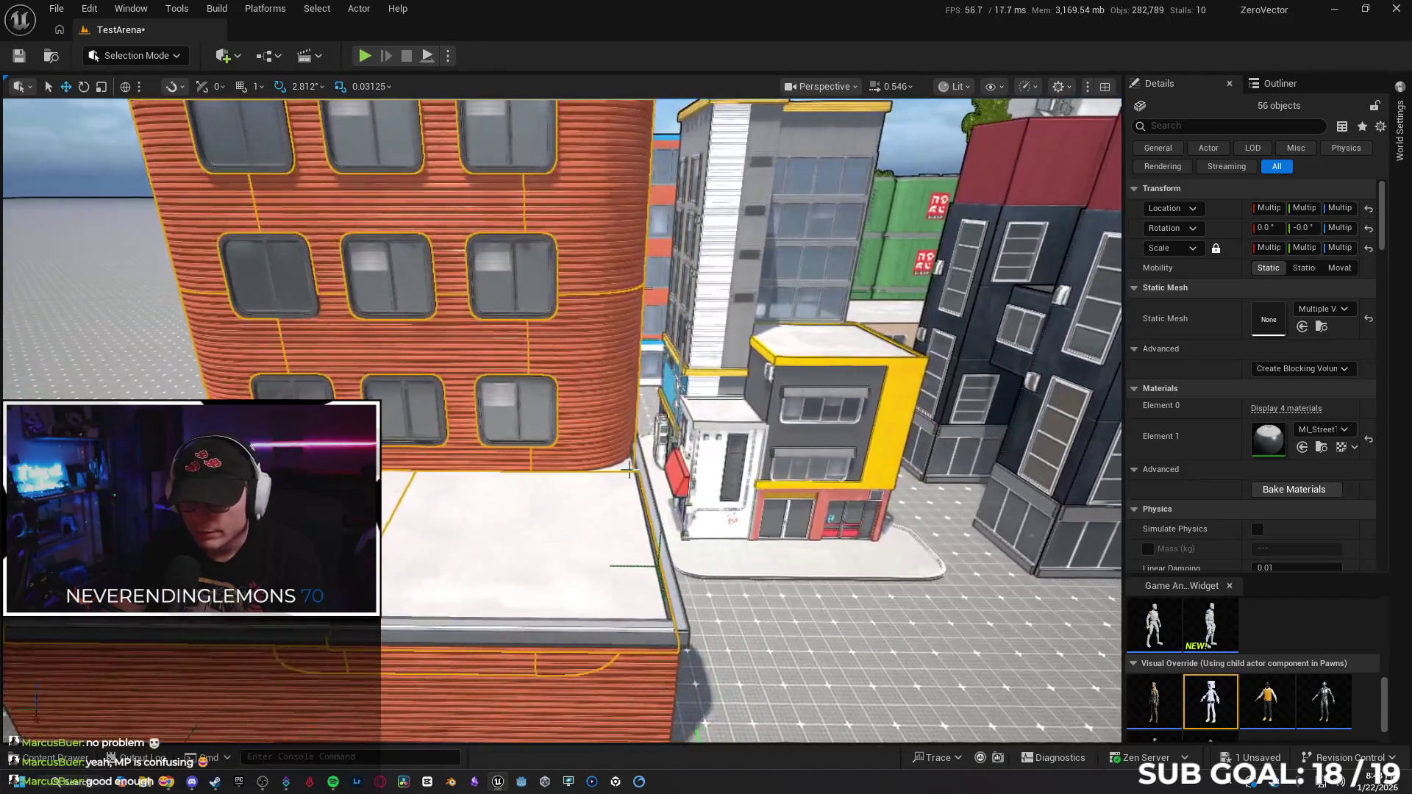
pyautogui.keyDown('ctrl'); pyautogui.click(620, 471); pyautogui.keyUp('ctrl')
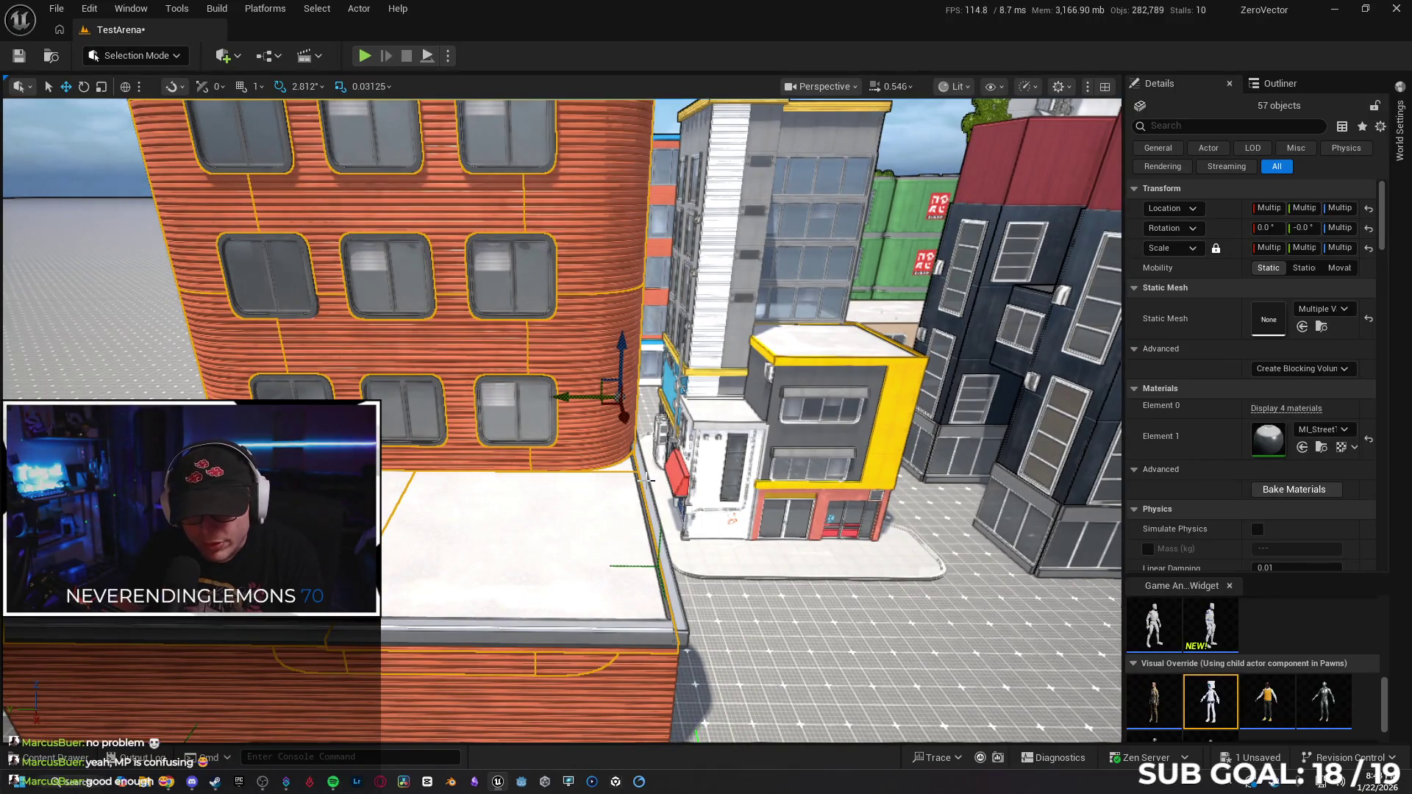
pyautogui.keyDown('ctrl'); pyautogui.click(648, 479); pyautogui.keyUp('ctrl')
pyautogui.keyDown('ctrl'); pyautogui.click(592, 643); pyautogui.keyUp('ctrl')
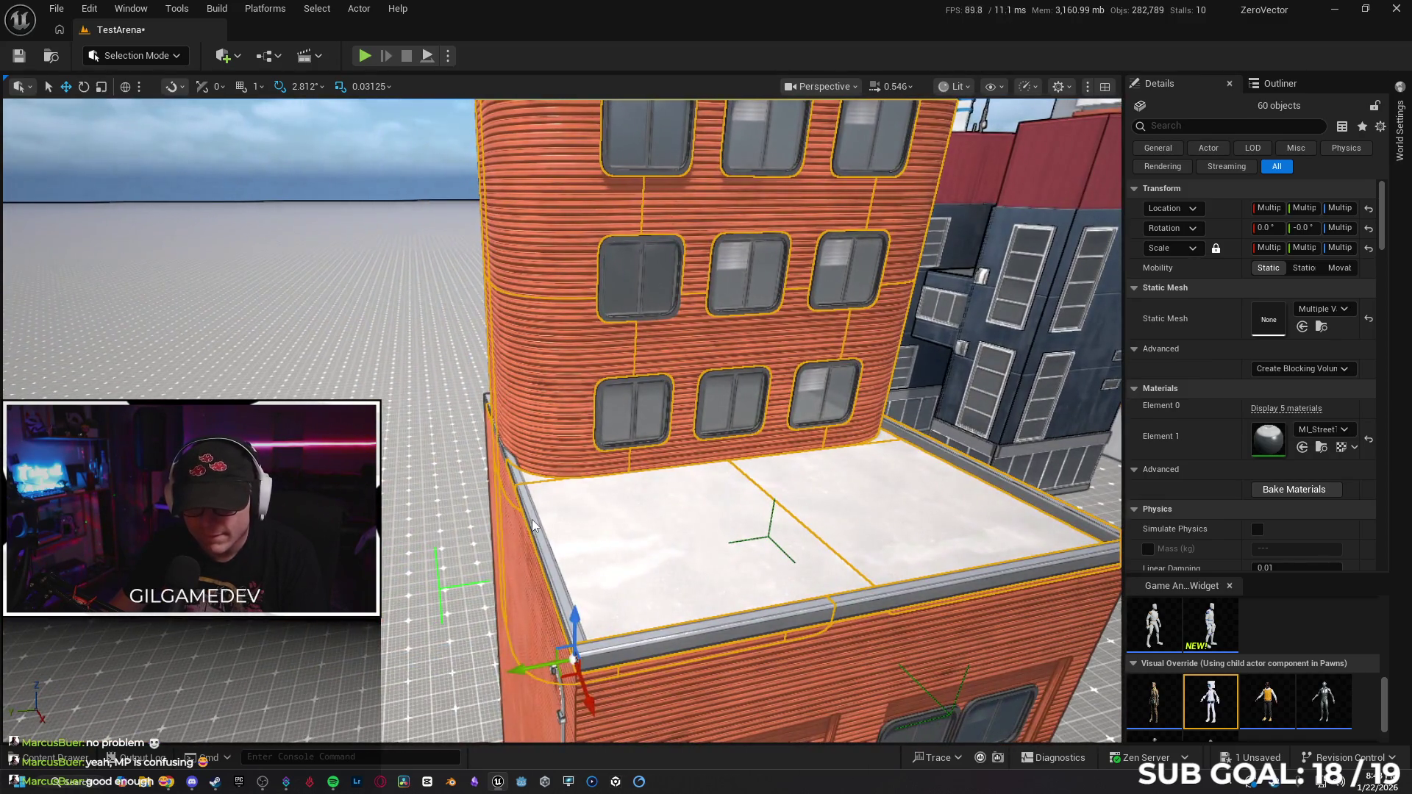
pyautogui.keyDown('ctrl'); pyautogui.click(579, 652); pyautogui.keyUp('ctrl')
pyautogui.moveTo(579, 653)
pyautogui.mouseDown()
pyautogui.moveTo(564, 524)
pyautogui.moveTo(620, 491)
pyautogui.moveTo(551, 433)
pyautogui.moveTo(599, 498)
pyautogui.moveTo(552, 460)
pyautogui.moveTo(603, 482)
pyautogui.mouseUp()
pyautogui.keyDown('ctrl'); pyautogui.click(600, 490); pyautogui.keyUp('ctrl')
pyautogui.keyDown('ctrl'); pyautogui.click(554, 439); pyautogui.keyUp('ctrl')
# Add the lower wall panels, the right wall panels and two right-side windows to the selection.
pyautogui.keyDown('ctrl'); pyautogui.click(590, 486); pyautogui.keyUp('ctrl')
pyautogui.keyDown('ctrl'); pyautogui.click(819, 464); pyautogui.keyUp('ctrl')
pyautogui.keyDown('ctrl'); pyautogui.click(624, 560); pyautogui.keyUp('ctrl')
pyautogui.keyDown('ctrl'); pyautogui.click(570, 582); pyautogui.keyUp('ctrl')
pyautogui.keyDown('ctrl'); pyautogui.click(615, 552); pyautogui.keyUp('ctrl')
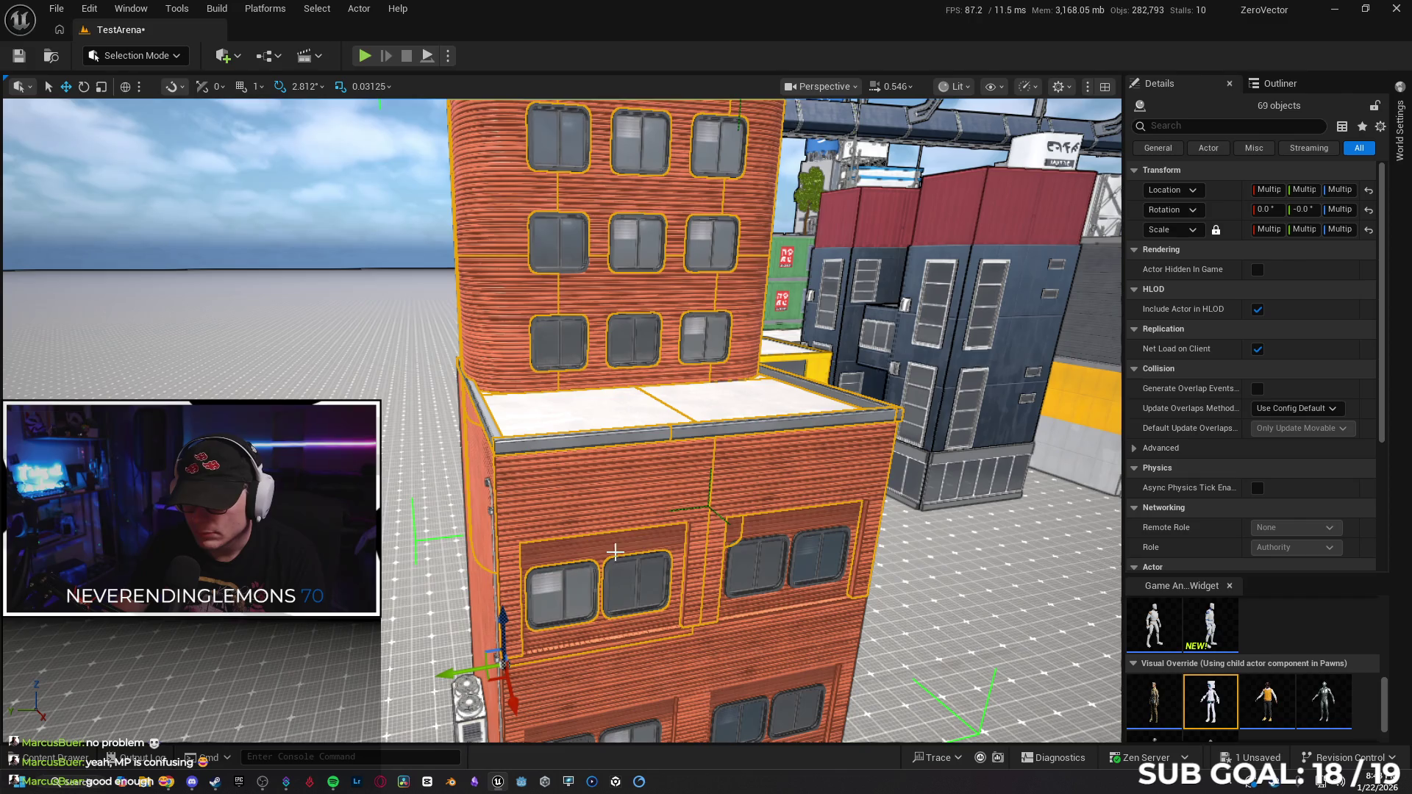
pyautogui.keyDown('ctrl'); pyautogui.click(774, 532); pyautogui.keyUp('ctrl')
pyautogui.keyDown('ctrl'); pyautogui.click(812, 553); pyautogui.keyUp('ctrl')
pyautogui.keyDown('ctrl'); pyautogui.click(757, 559); pyautogui.keyUp('ctrl')
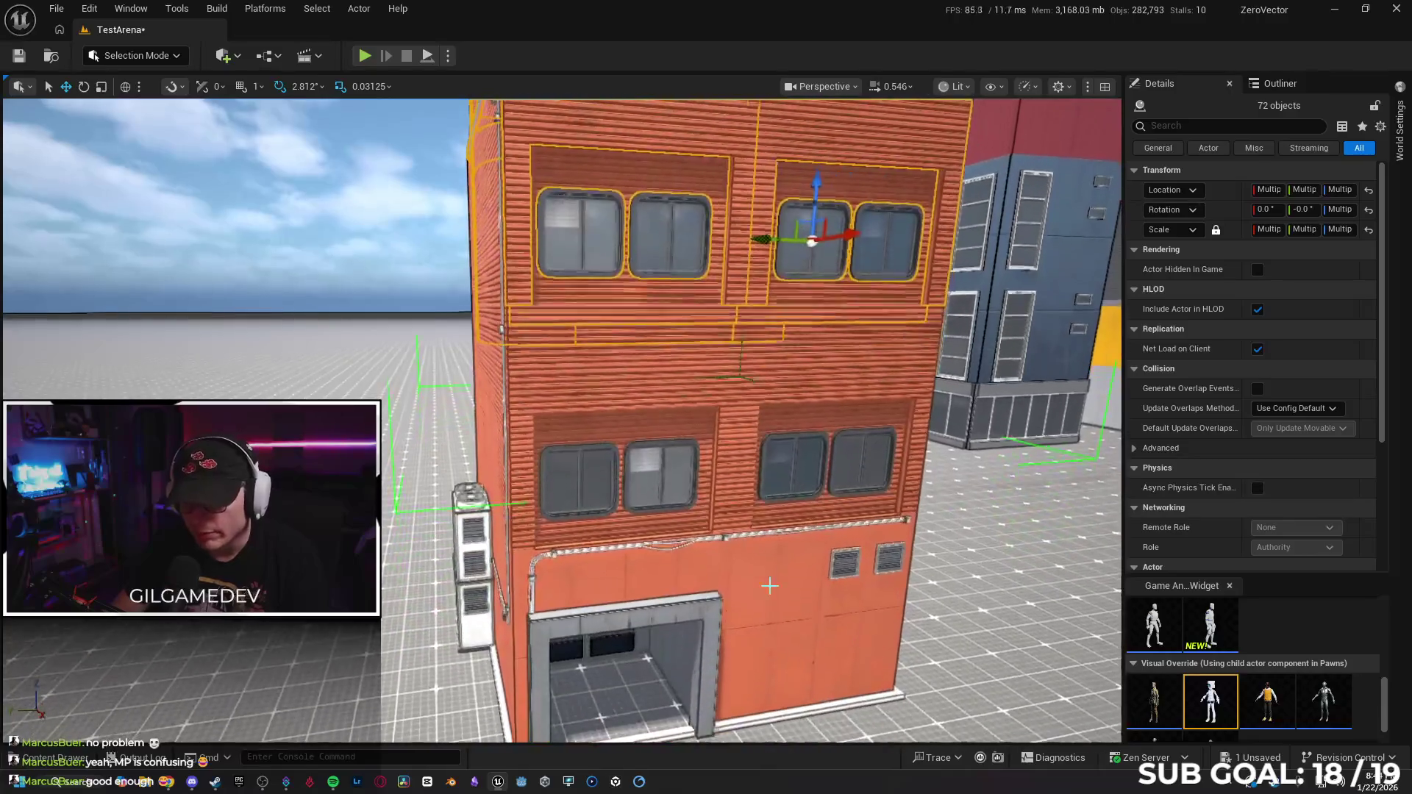
# Add the front and right wall panels and four more windows, then briefly hide and restore them.
pyautogui.keyDown('ctrl'); pyautogui.click(649, 378); pyautogui.keyUp('ctrl')
pyautogui.keyDown('ctrl'); pyautogui.click(785, 366); pyautogui.keyUp('ctrl')
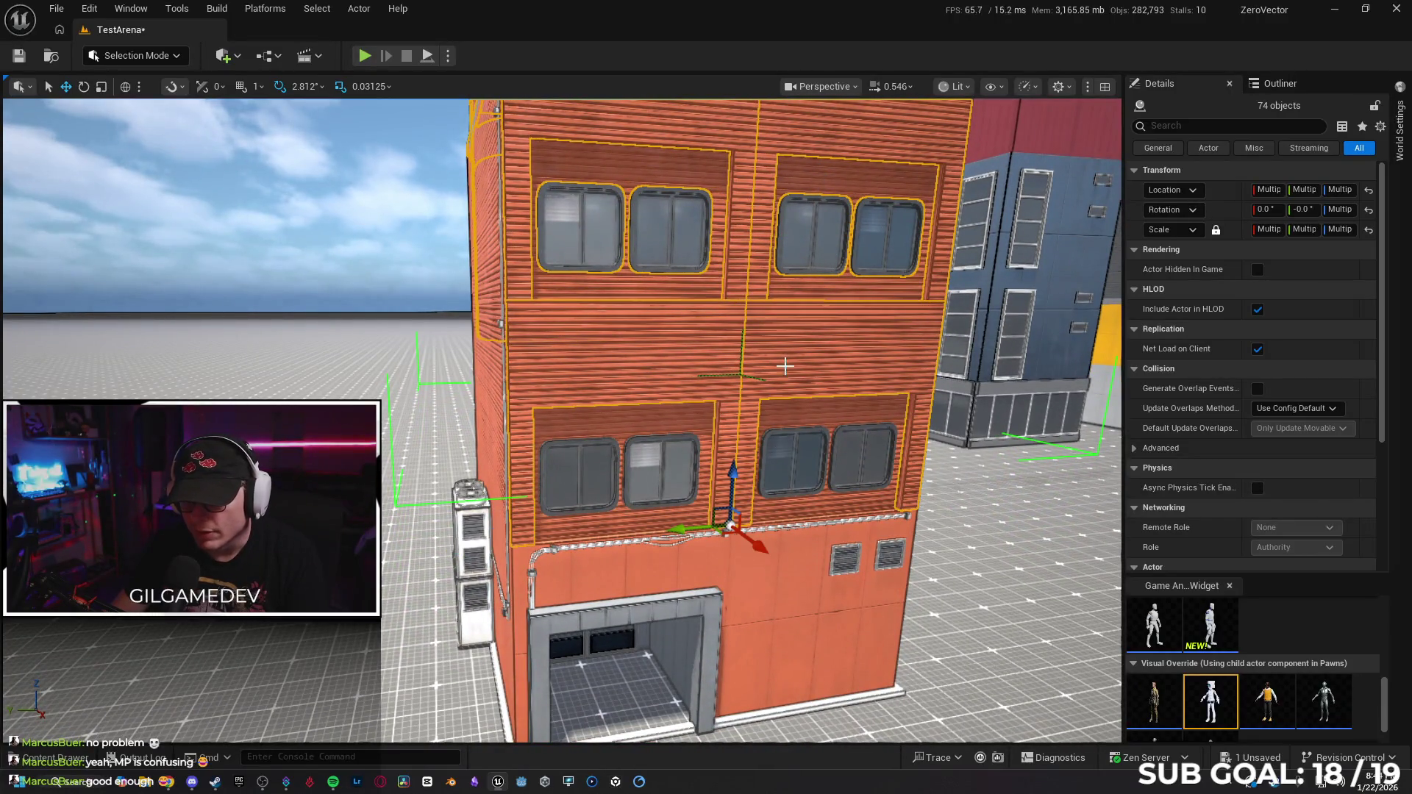
pyautogui.keyDown('ctrl'); pyautogui.click(843, 471); pyautogui.keyUp('ctrl')
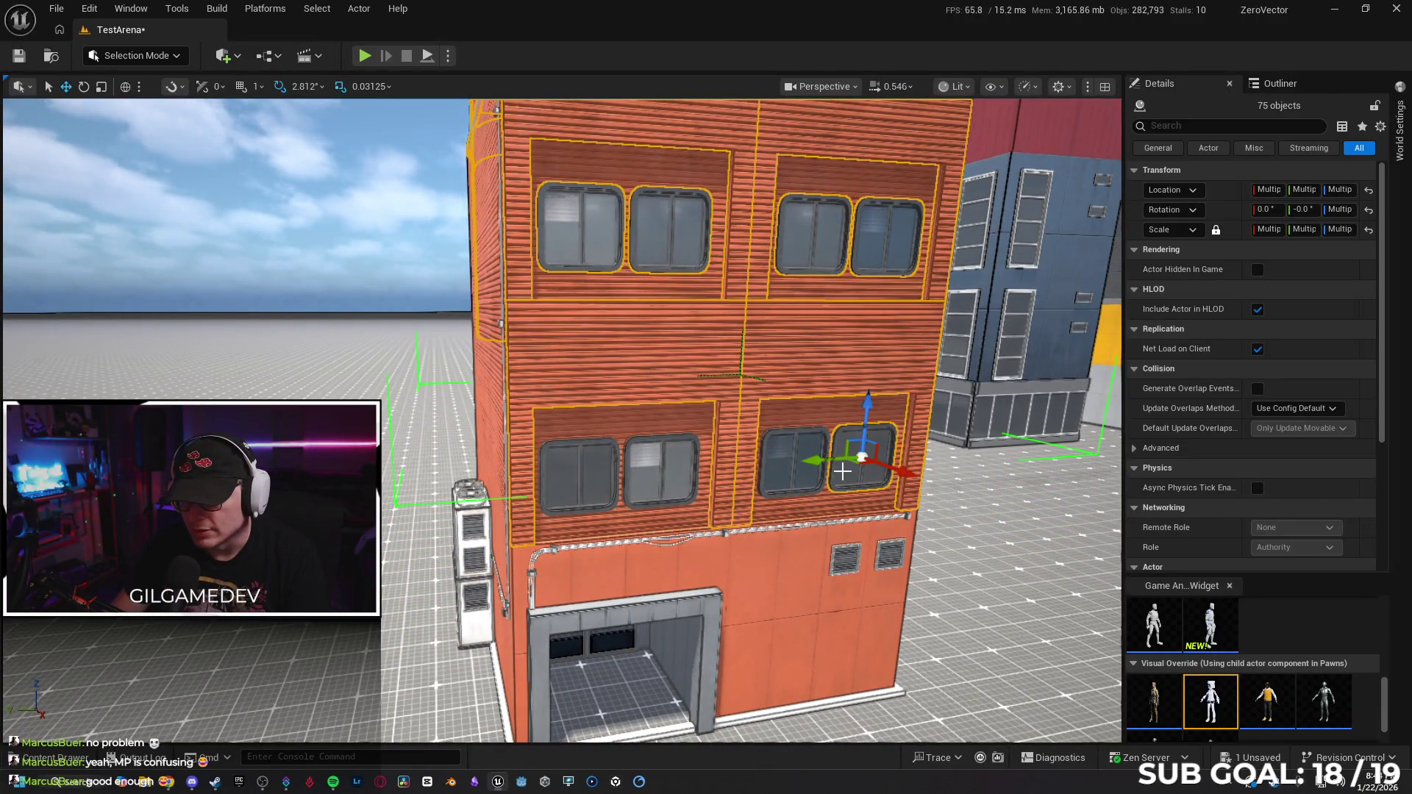
pyautogui.keyDown('ctrl'); pyautogui.click(775, 485); pyautogui.keyUp('ctrl')
pyautogui.keyDown('ctrl'); pyautogui.click(671, 484); pyautogui.keyUp('ctrl')
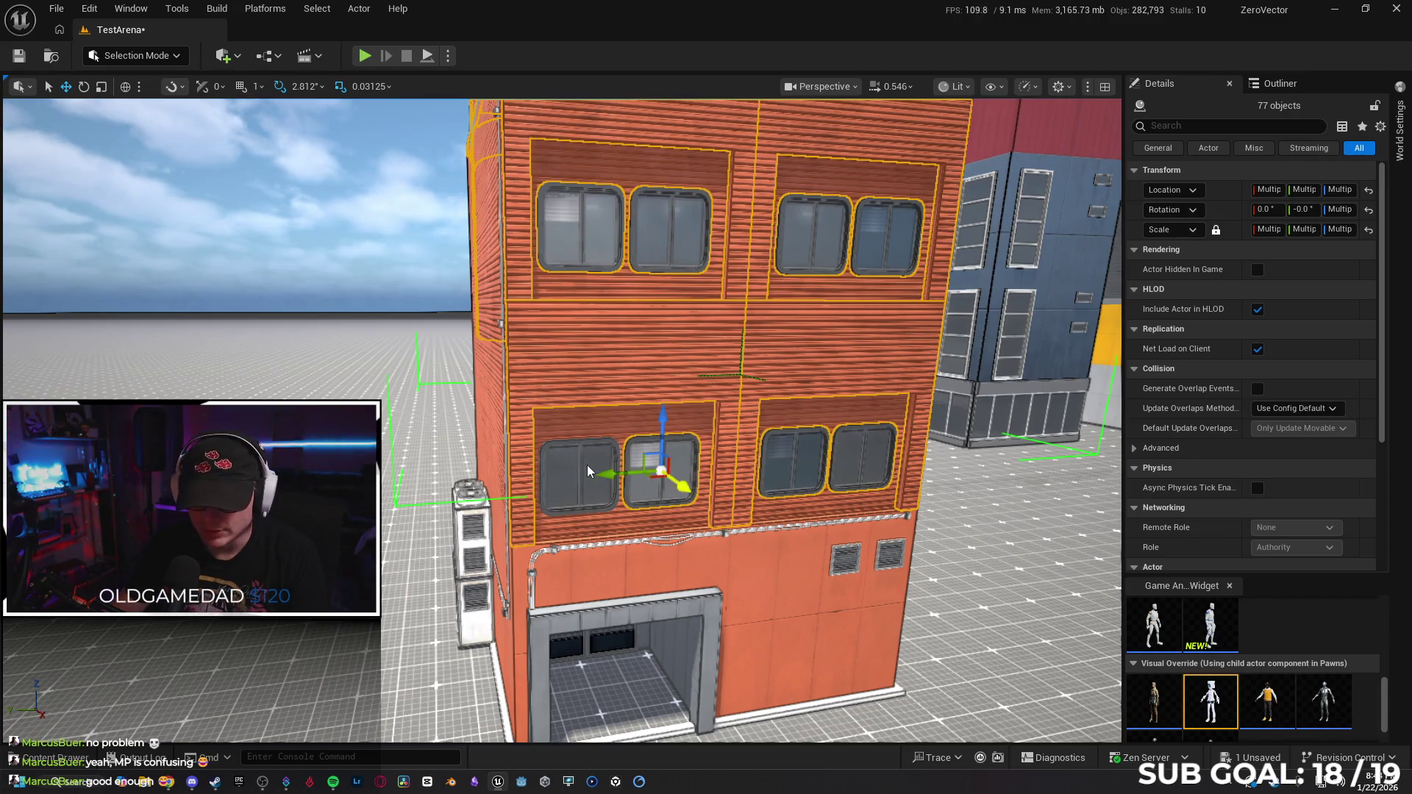
pyautogui.keyDown('ctrl'); pyautogui.click(588, 468); pyautogui.keyUp('ctrl')
pyautogui.press('h')
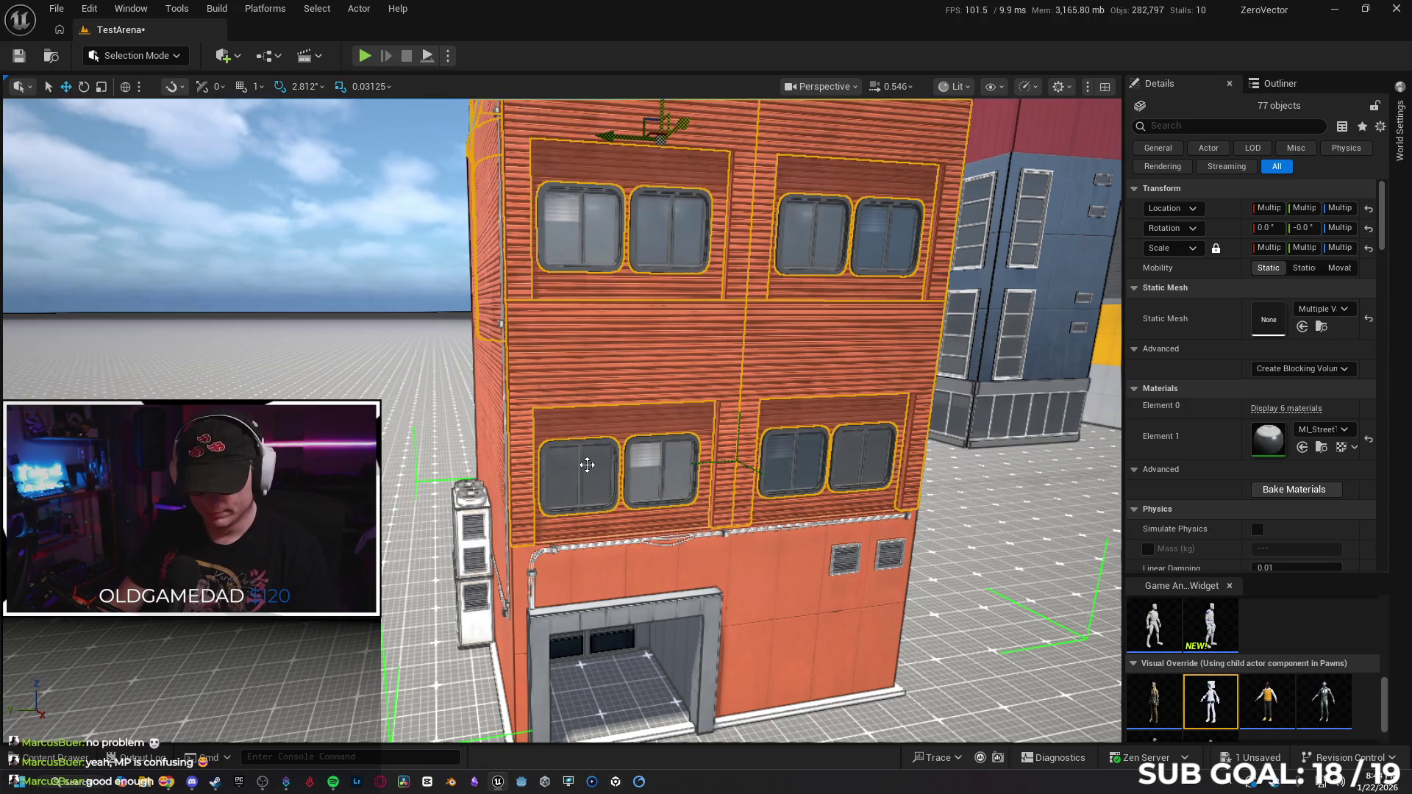
pyautogui.hotkey('ctrl', 'z')
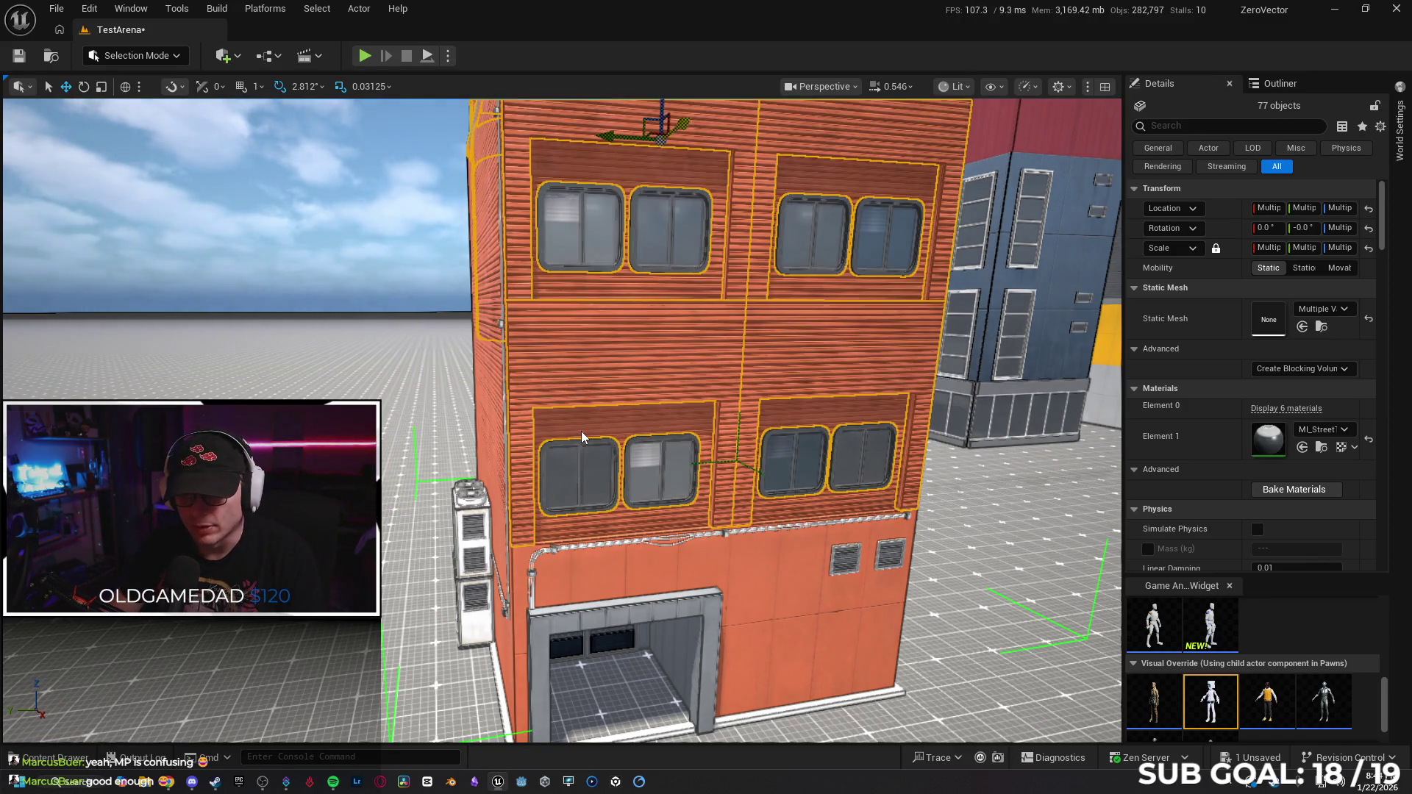
# Add the lower-left pipe and a lower facade piece, dropping one stray piece from the selection.
pyautogui.keyDown('ctrl'); pyautogui.click(729, 431); pyautogui.keyUp('ctrl')
pyautogui.keyDown('ctrl'); pyautogui.click(810, 418); pyautogui.keyUp('ctrl')
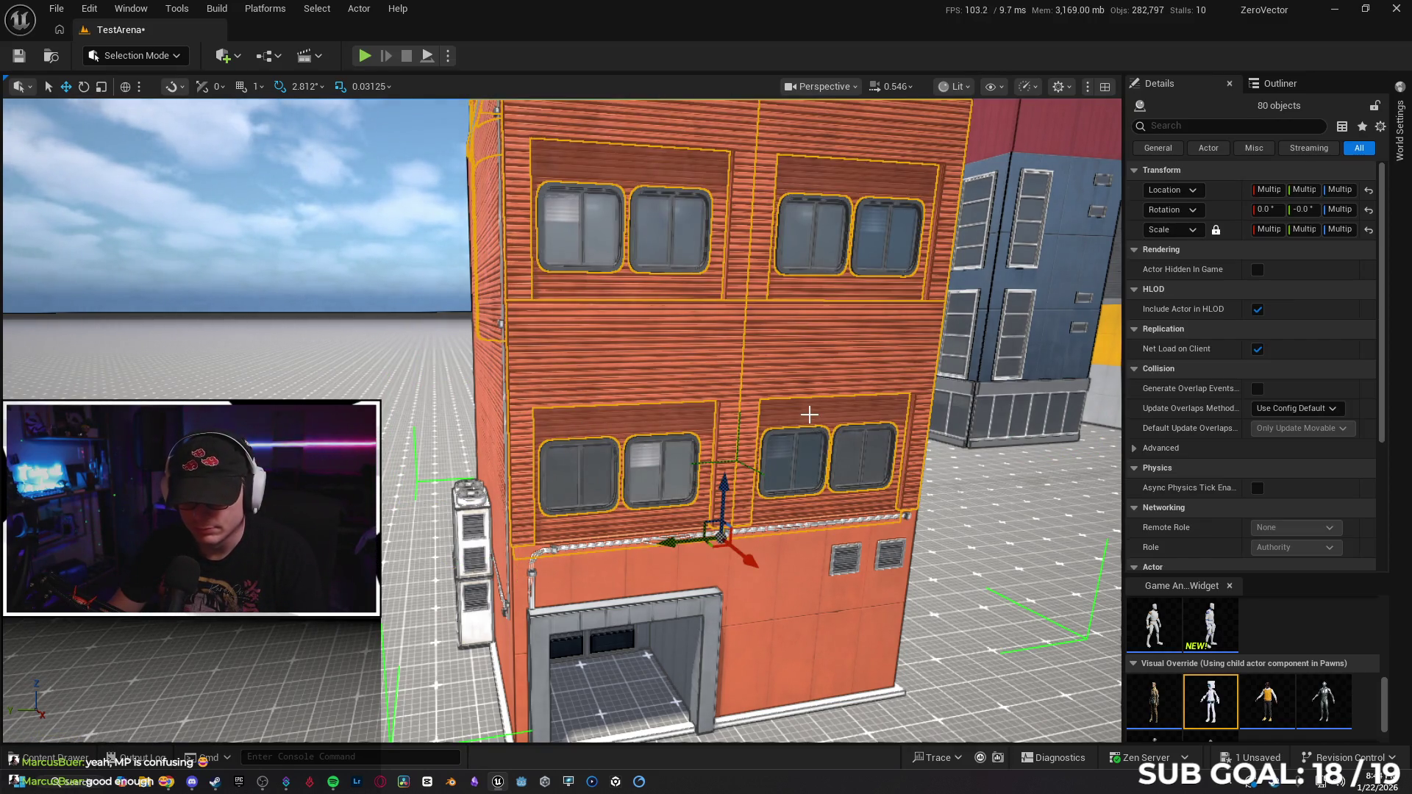
pyautogui.keyDown('ctrl'); pyautogui.click(836, 444); pyautogui.keyUp('ctrl')
pyautogui.press('h')
pyautogui.hotkey('ctrl', 'z')
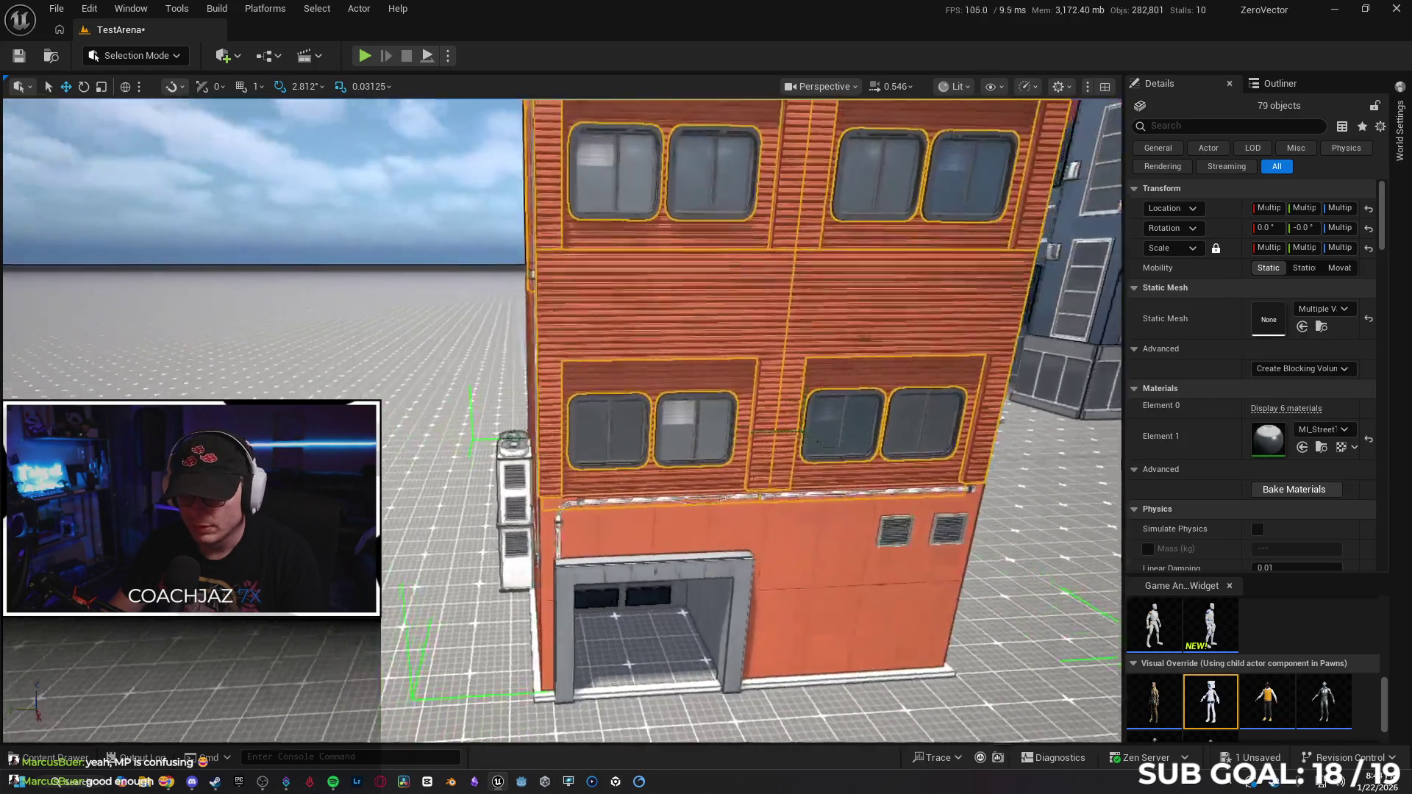
# Add the facade pipe pieces and two pipe brackets to the selection.
pyautogui.scroll(5, 497, 584)
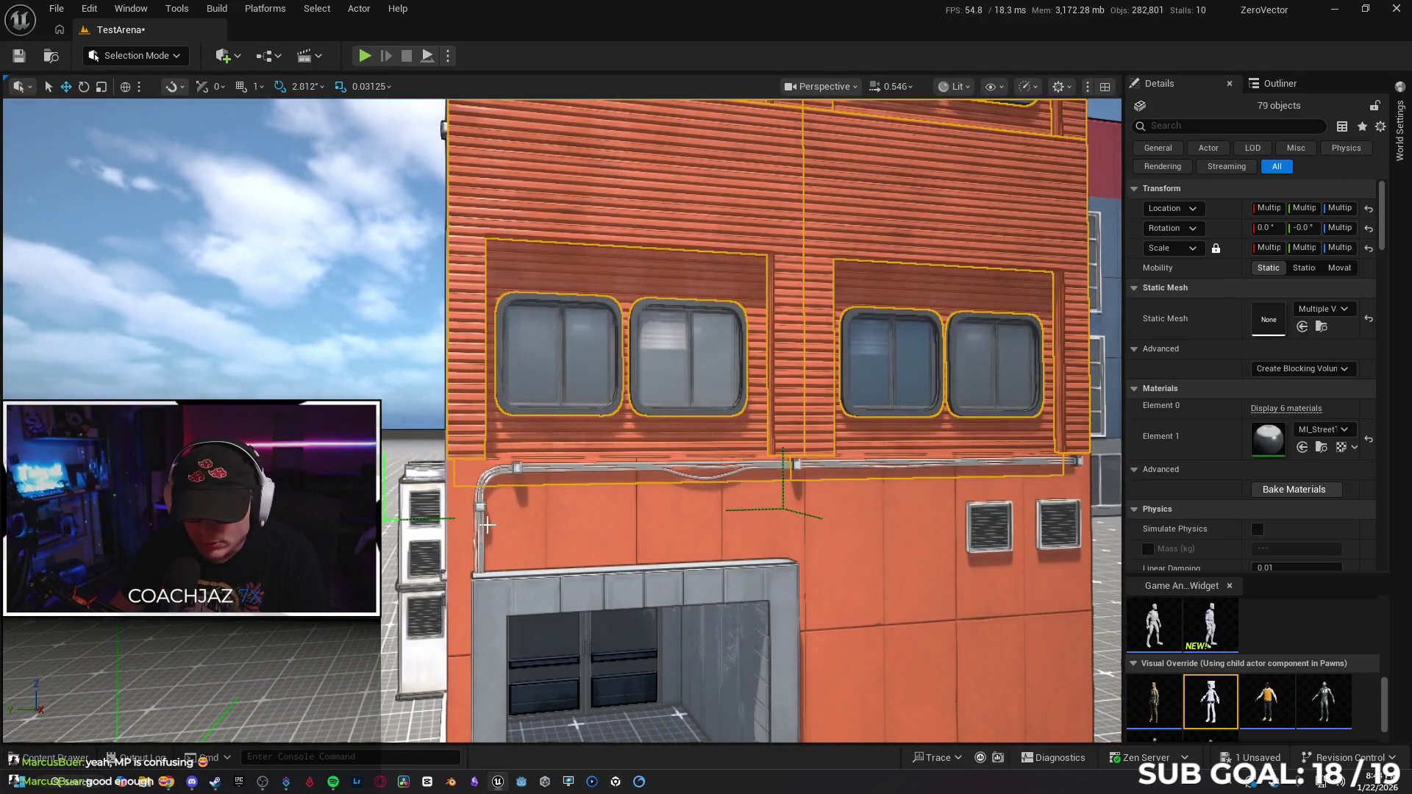
pyautogui.keyDown('ctrl'); pyautogui.click(478, 519); pyautogui.keyUp('ctrl')
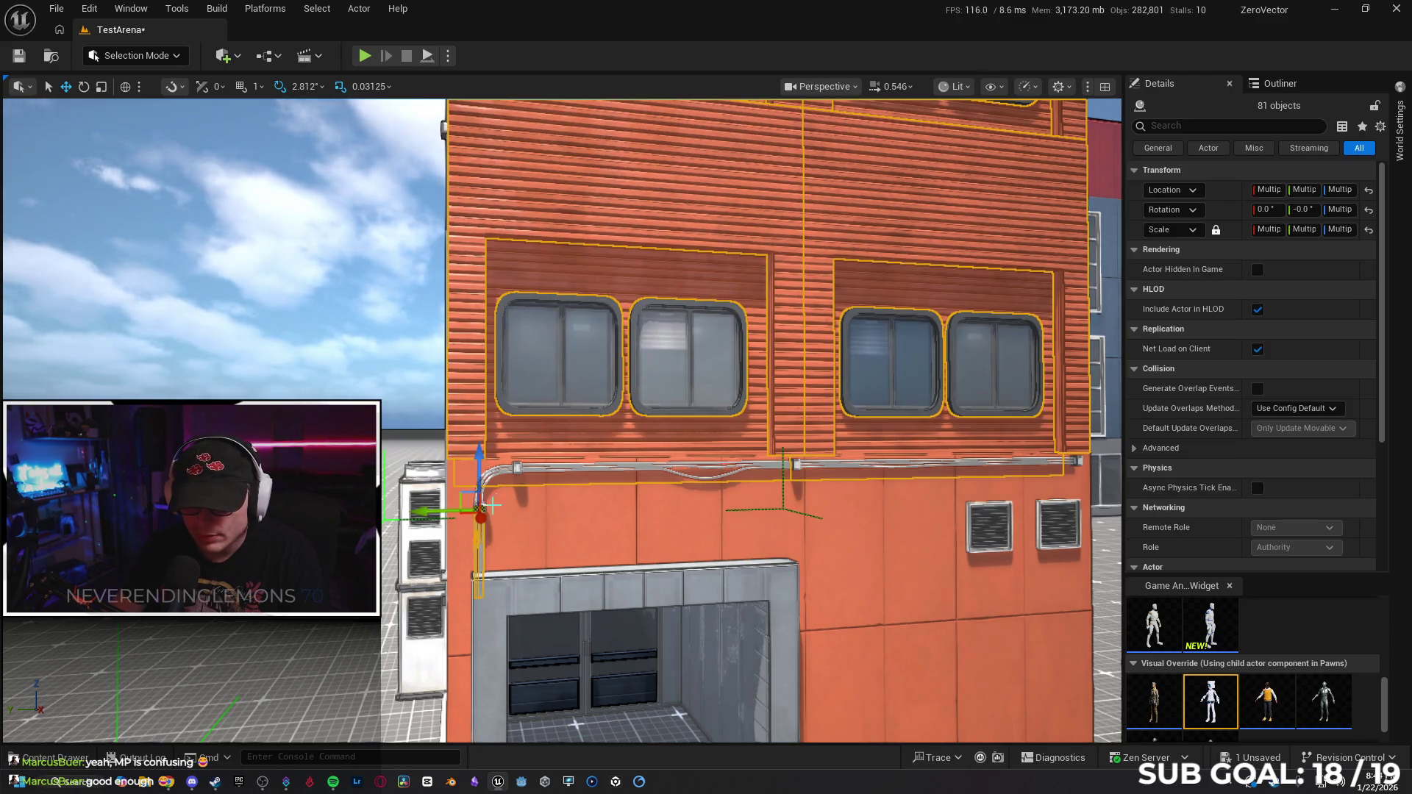
pyautogui.keyDown('ctrl'); pyautogui.click(530, 466); pyautogui.keyUp('ctrl')
pyautogui.scroll(5, 517, 508)
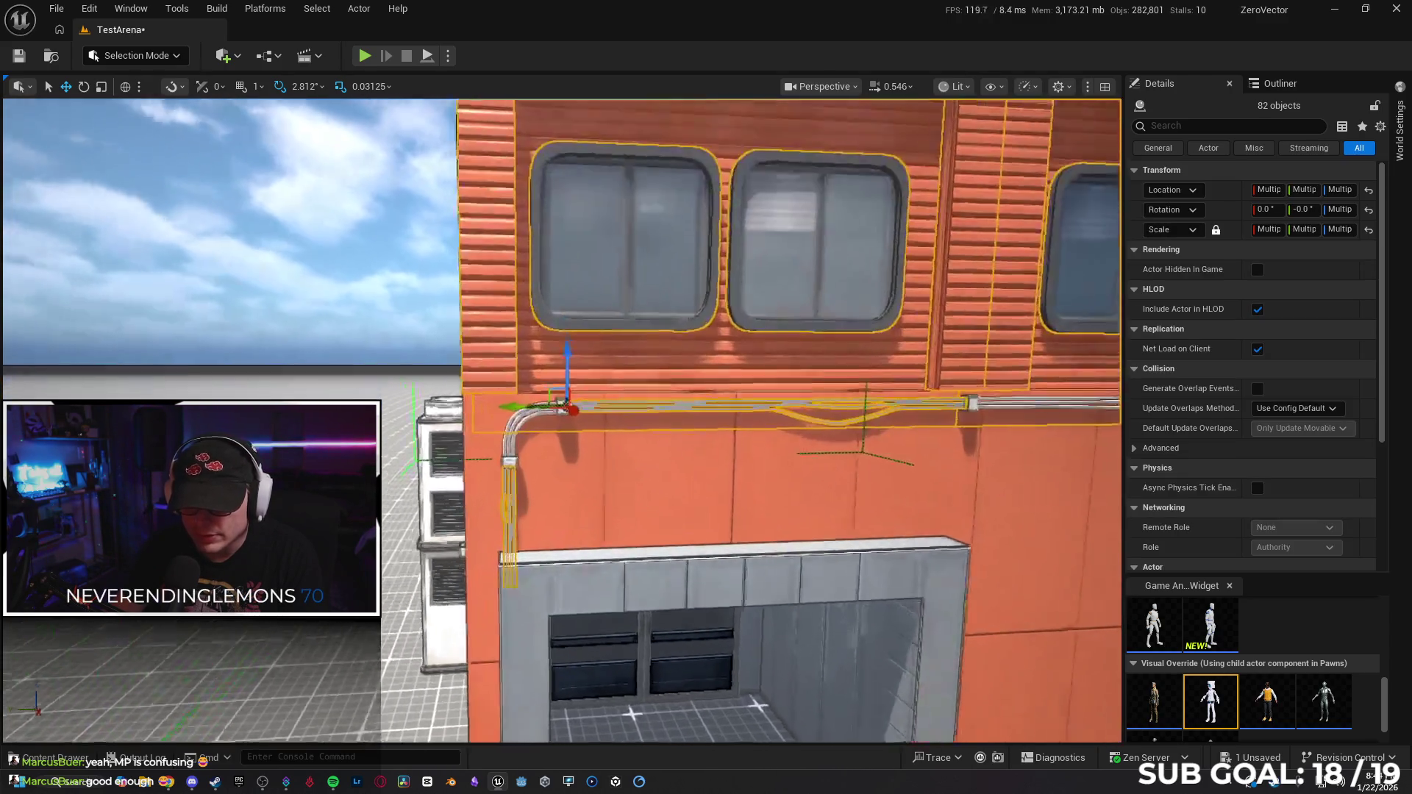
pyautogui.keyDown('ctrl'); pyautogui.click(464, 490); pyautogui.keyUp('ctrl')
pyautogui.keyDown('ctrl'); pyautogui.click(559, 400); pyautogui.keyUp('ctrl')
pyautogui.scroll(-3, 559, 399)
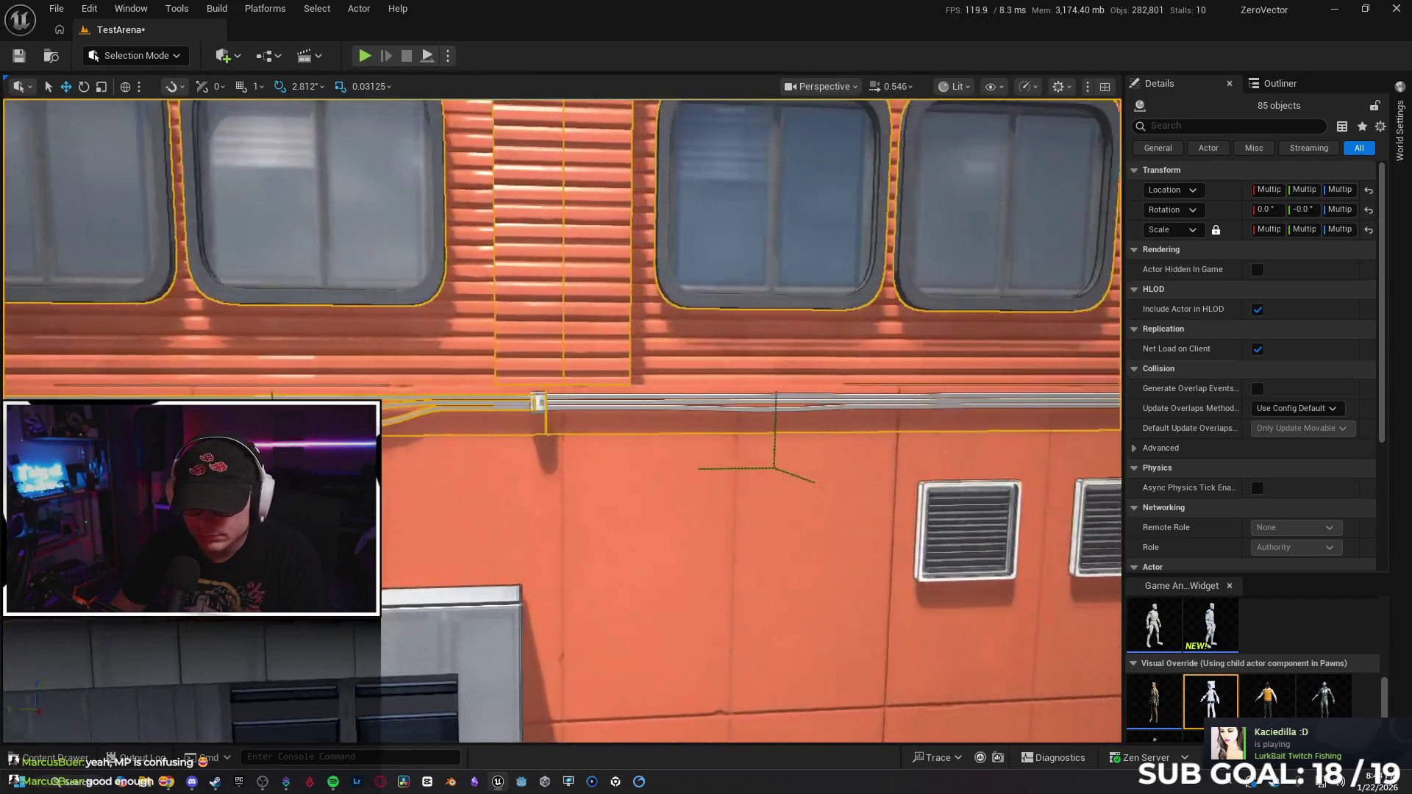
# Add the long pipe and its right-end bracket, undoing an accidental move of the pipes.
pyautogui.keyDown('ctrl'); pyautogui.click(506, 403); pyautogui.keyUp('ctrl')
pyautogui.scroll(3, 609, 421)
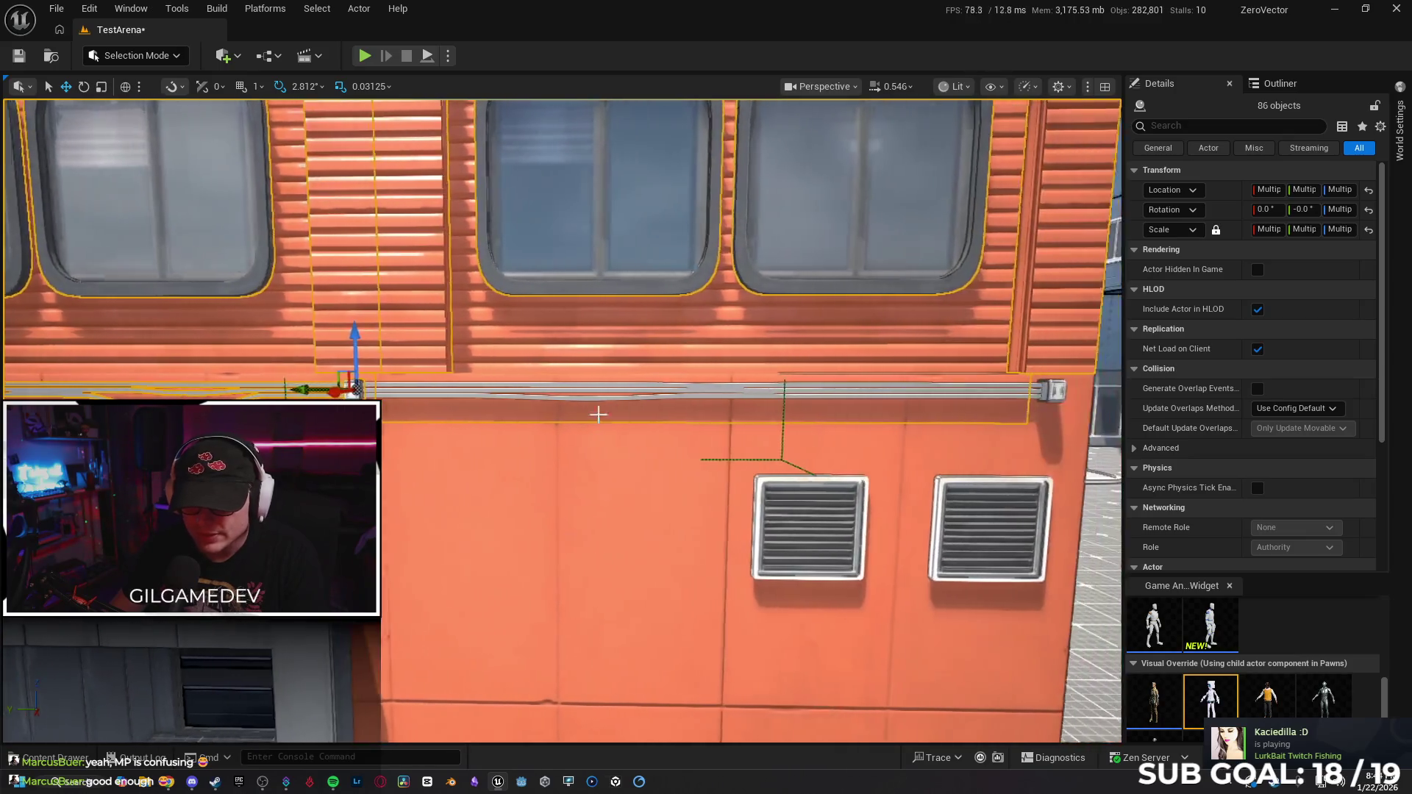
pyautogui.keyDown('ctrl'); pyautogui.click(531, 396); pyautogui.keyUp('ctrl')
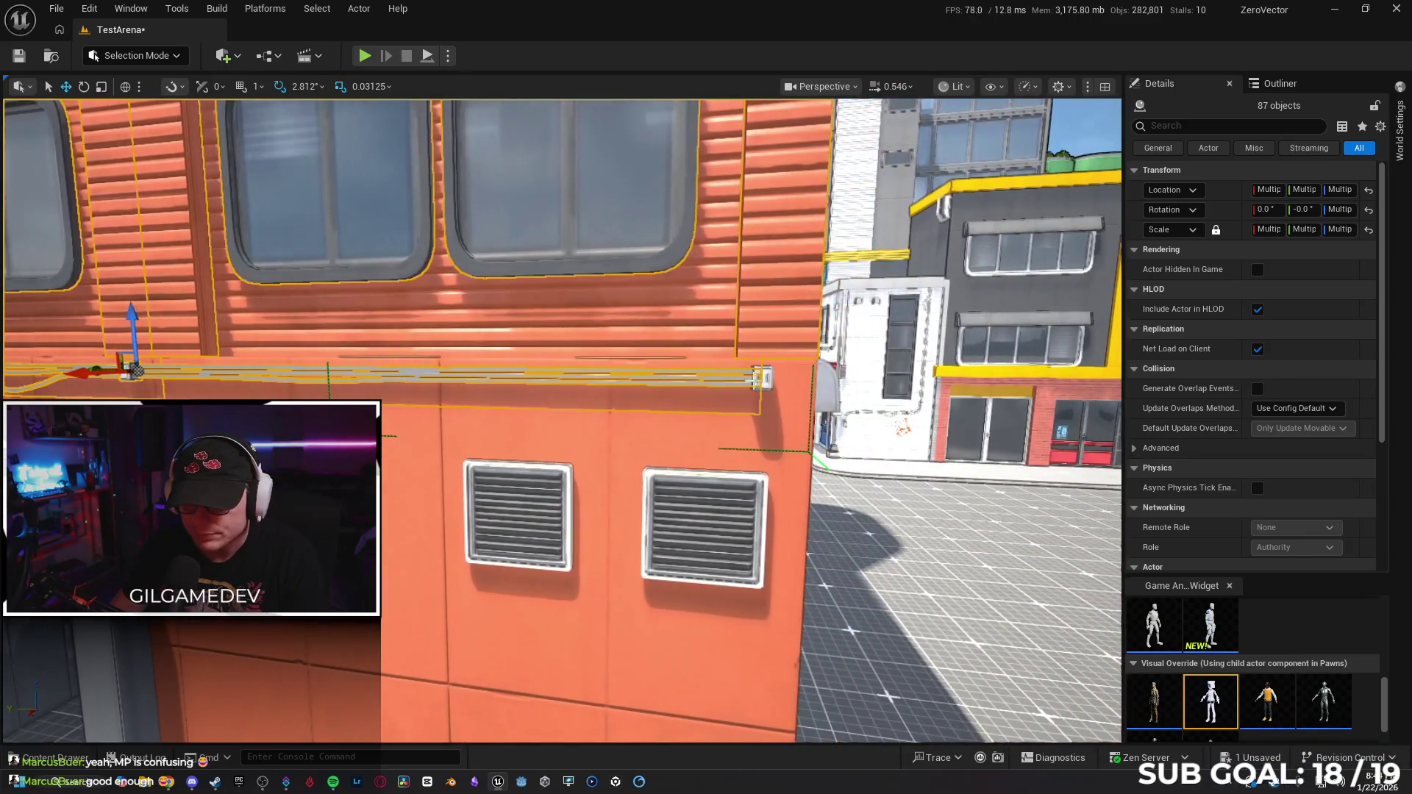
pyautogui.keyDown('ctrl'); pyautogui.click(763, 379); pyautogui.keyUp('ctrl')
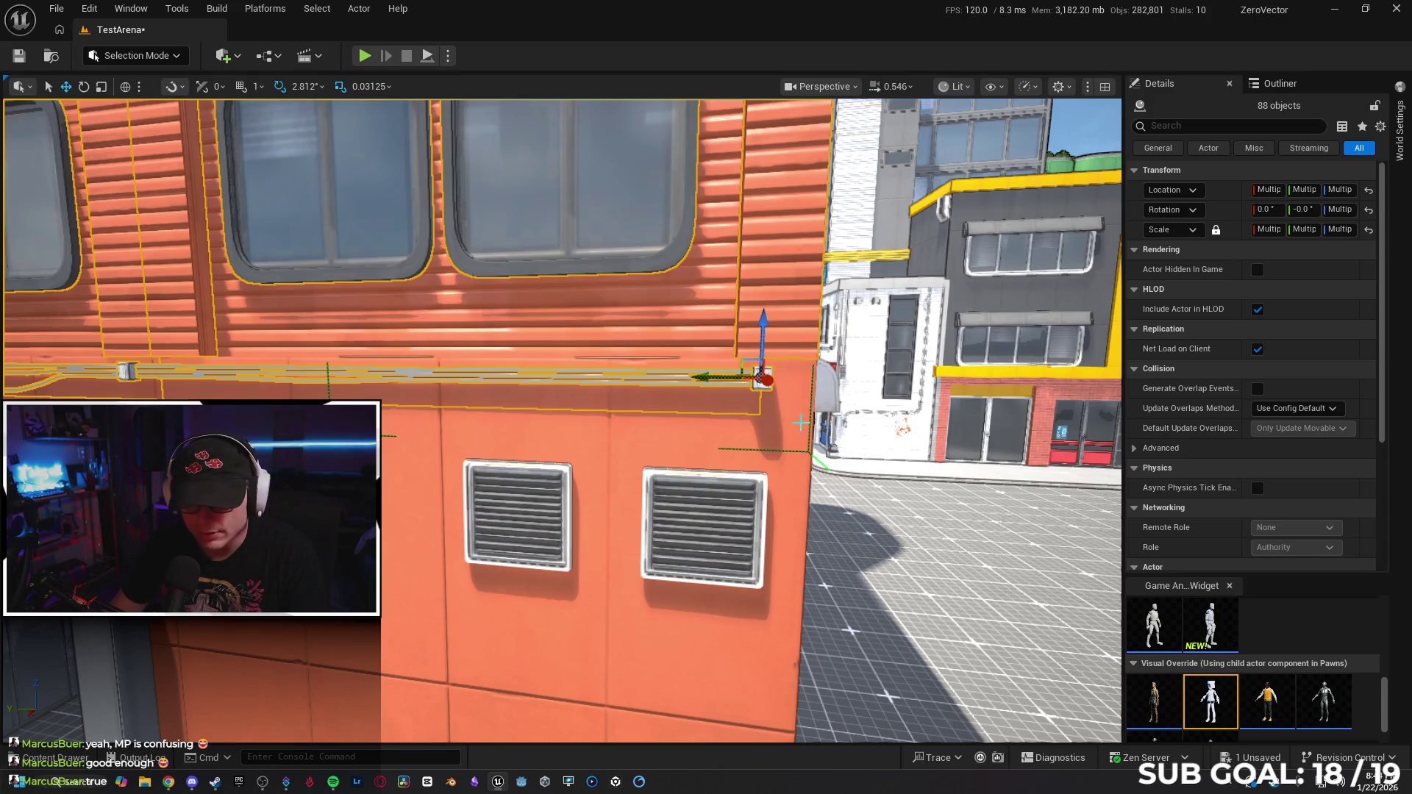
pyautogui.hotkey('ctrl', 'z')
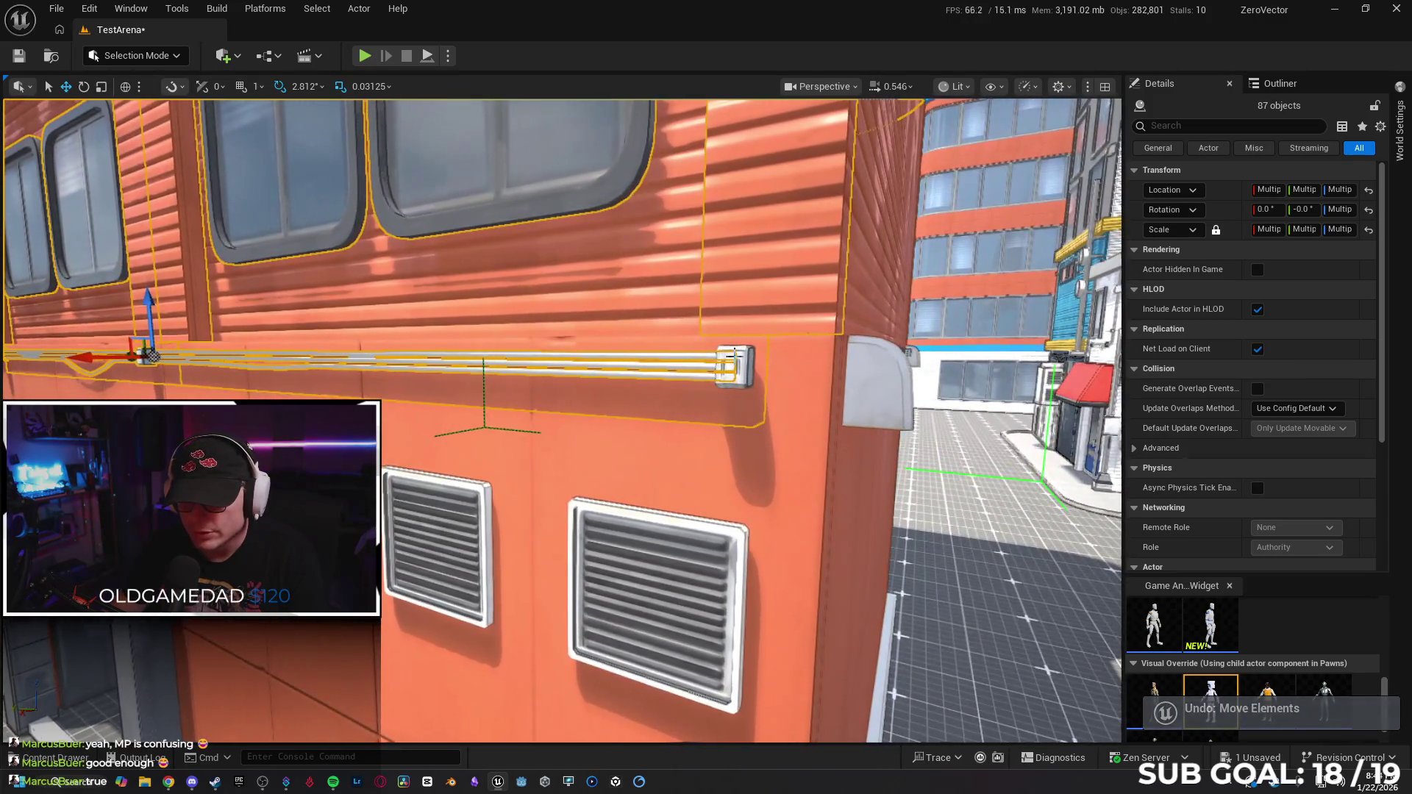
pyautogui.keyDown('ctrl'); pyautogui.click(734, 361); pyautogui.keyUp('ctrl')
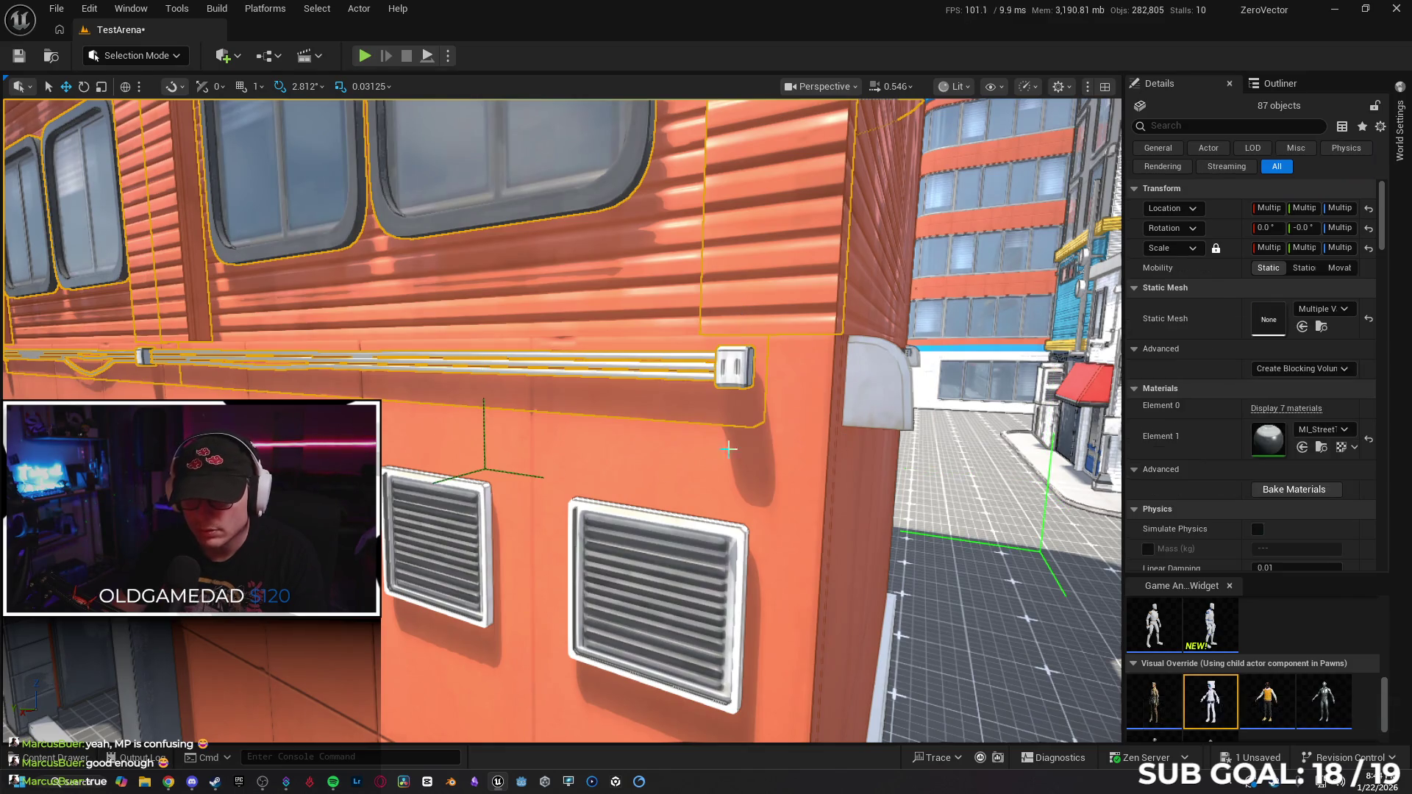
# Add the large lower orange wall panel, the left and right wall vents, and the door frame.
pyautogui.scroll(-10, 745, 449)
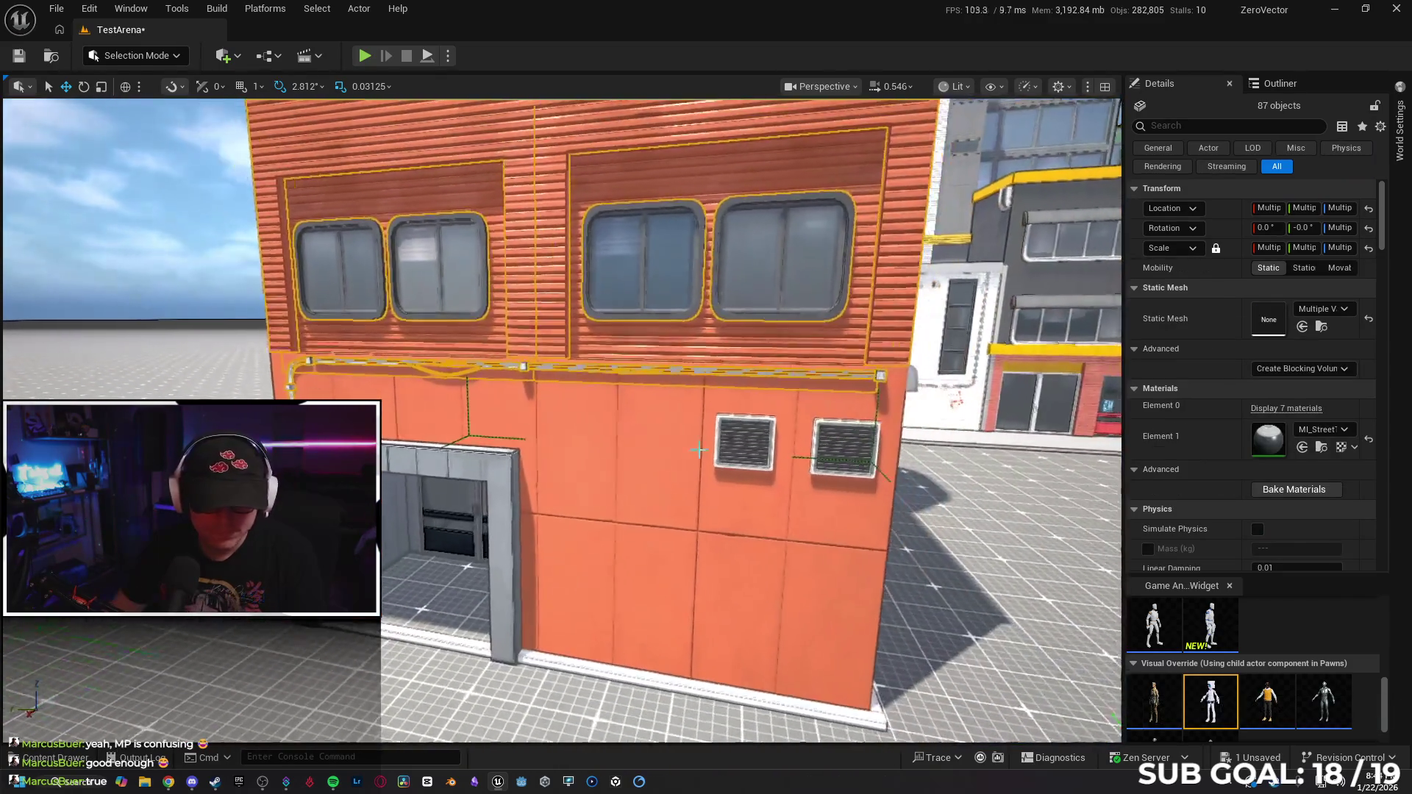
pyautogui.scroll(-2, 416, 398)
pyautogui.keyDown('ctrl'); pyautogui.click(573, 440); pyautogui.keyUp('ctrl')
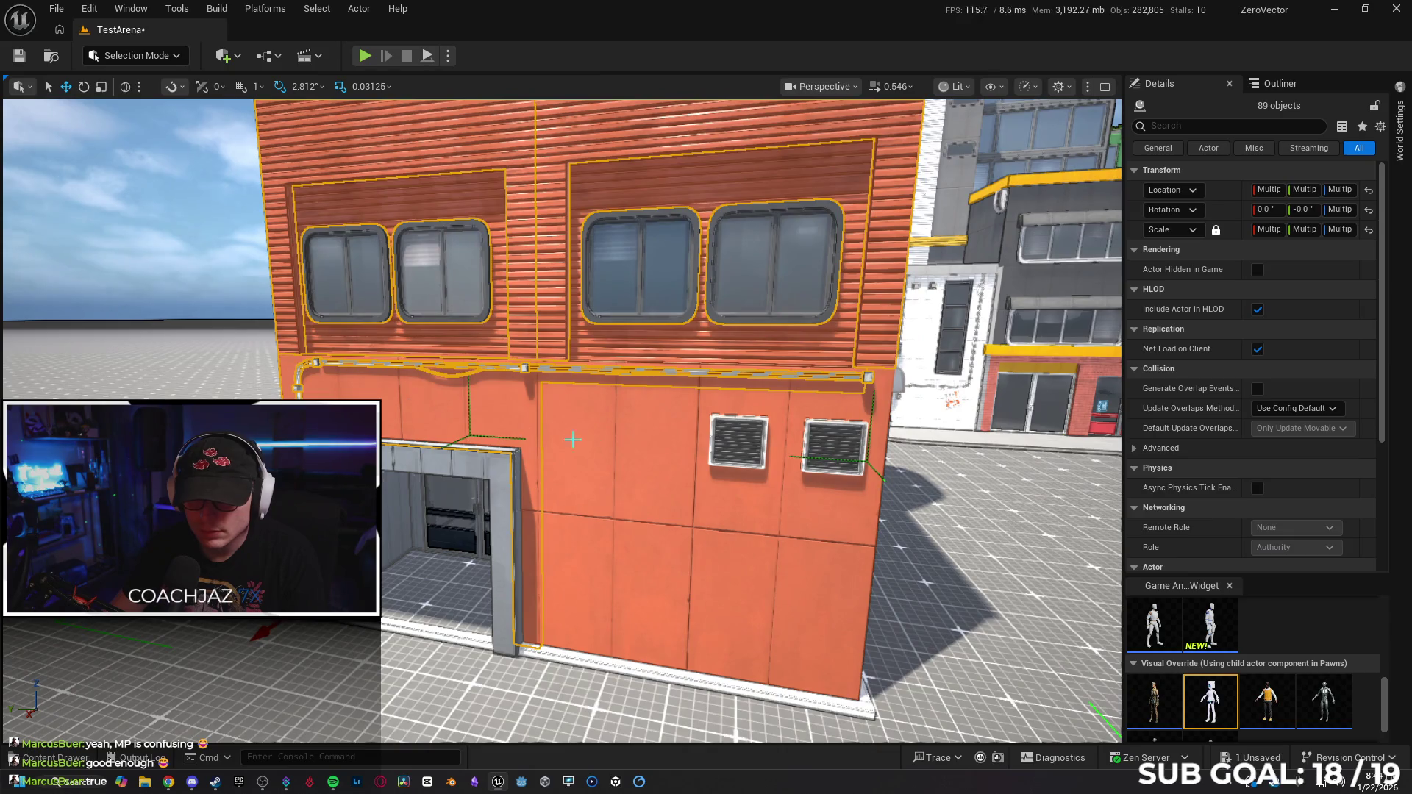
pyautogui.keyDown('ctrl'); pyautogui.click(617, 435); pyautogui.keyUp('ctrl')
pyautogui.keyDown('ctrl'); pyautogui.click(748, 450); pyautogui.keyUp('ctrl')
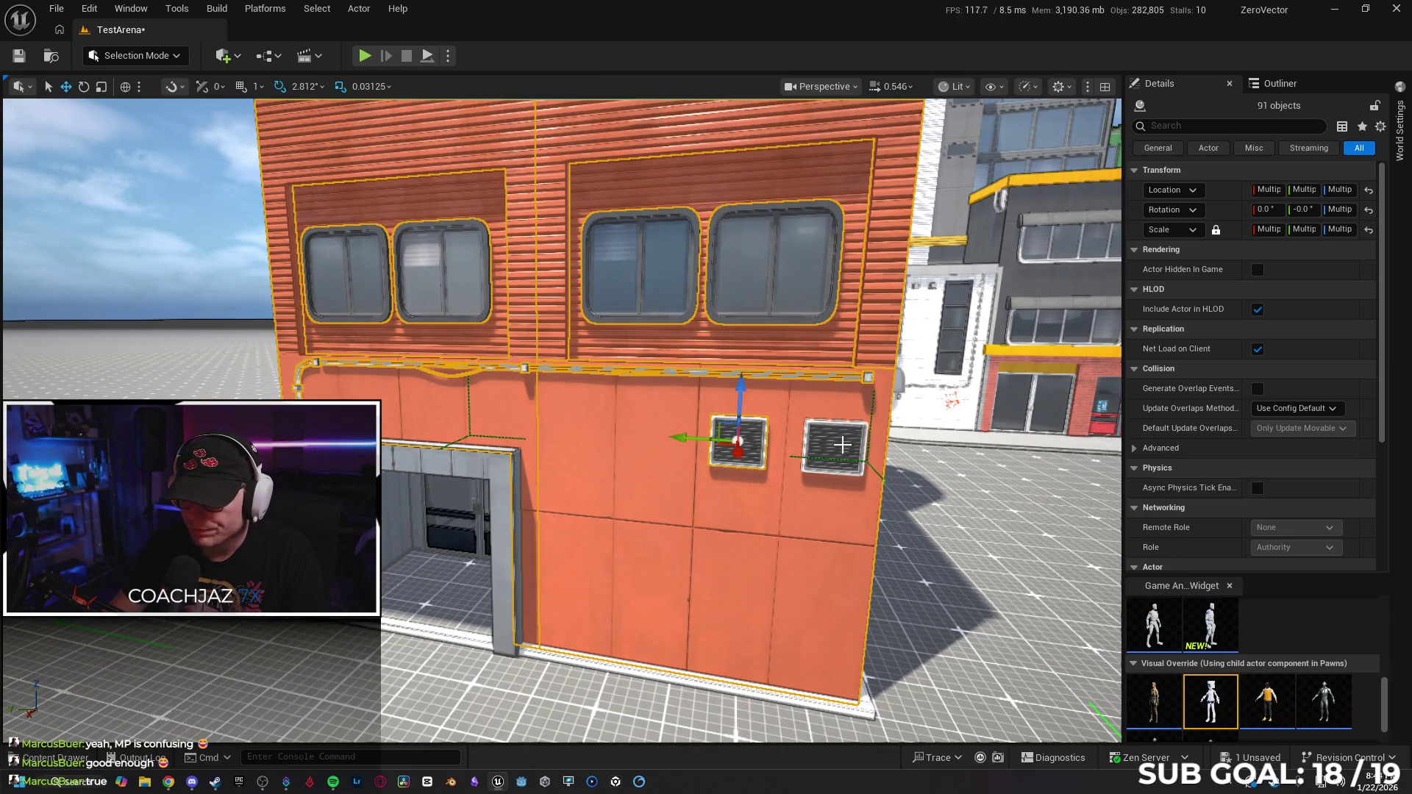
pyautogui.keyDown('ctrl'); pyautogui.click(844, 451); pyautogui.keyUp('ctrl')
pyautogui.keyDown('ctrl'); pyautogui.click(440, 463); pyautogui.keyUp('ctrl')
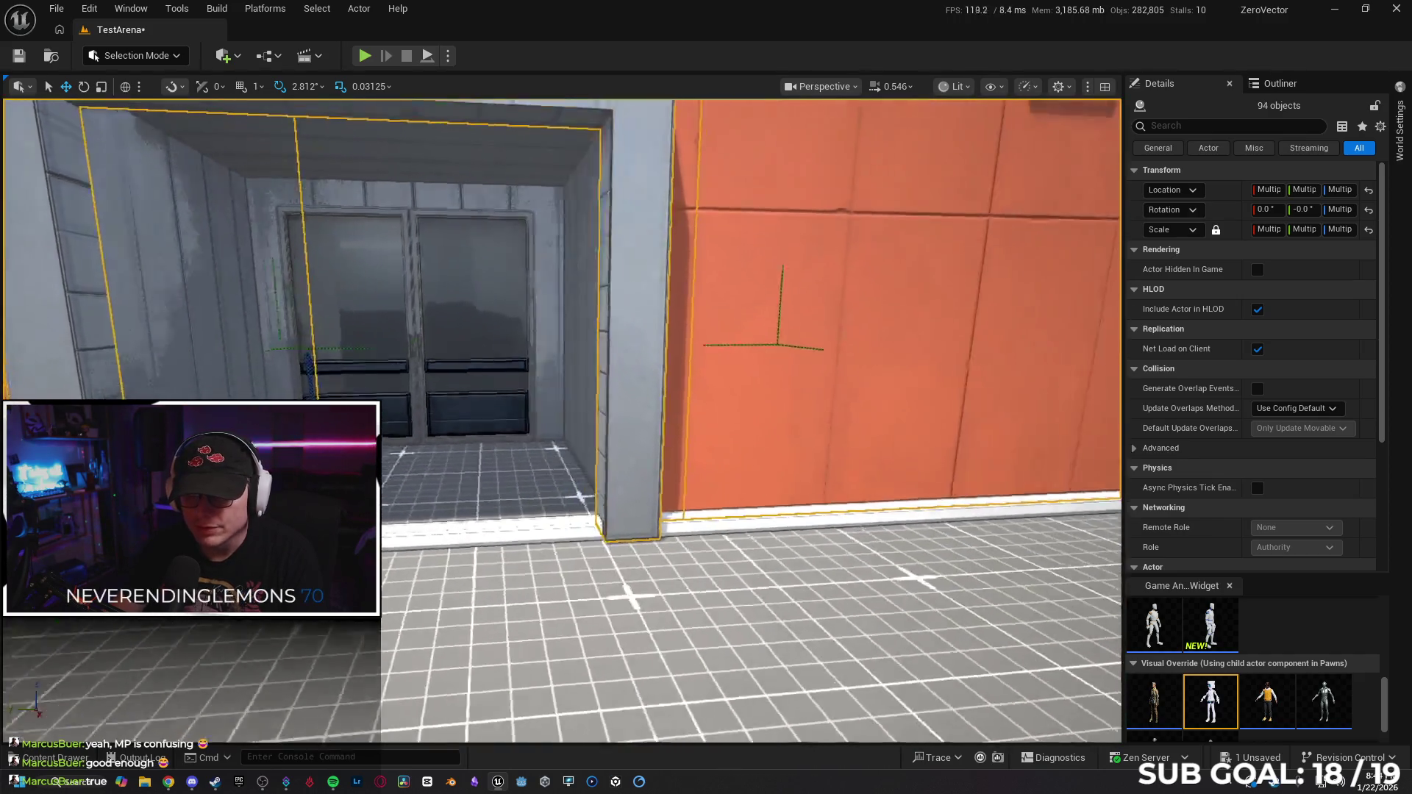
# Add the doorway's inner walls, double doors and ceiling piece, dropping two strays and framing the selection.
pyautogui.keyDown('ctrl'); pyautogui.click(649, 341); pyautogui.keyUp('ctrl')
pyautogui.keyDown('ctrl'); pyautogui.click(506, 293); pyautogui.keyUp('ctrl')
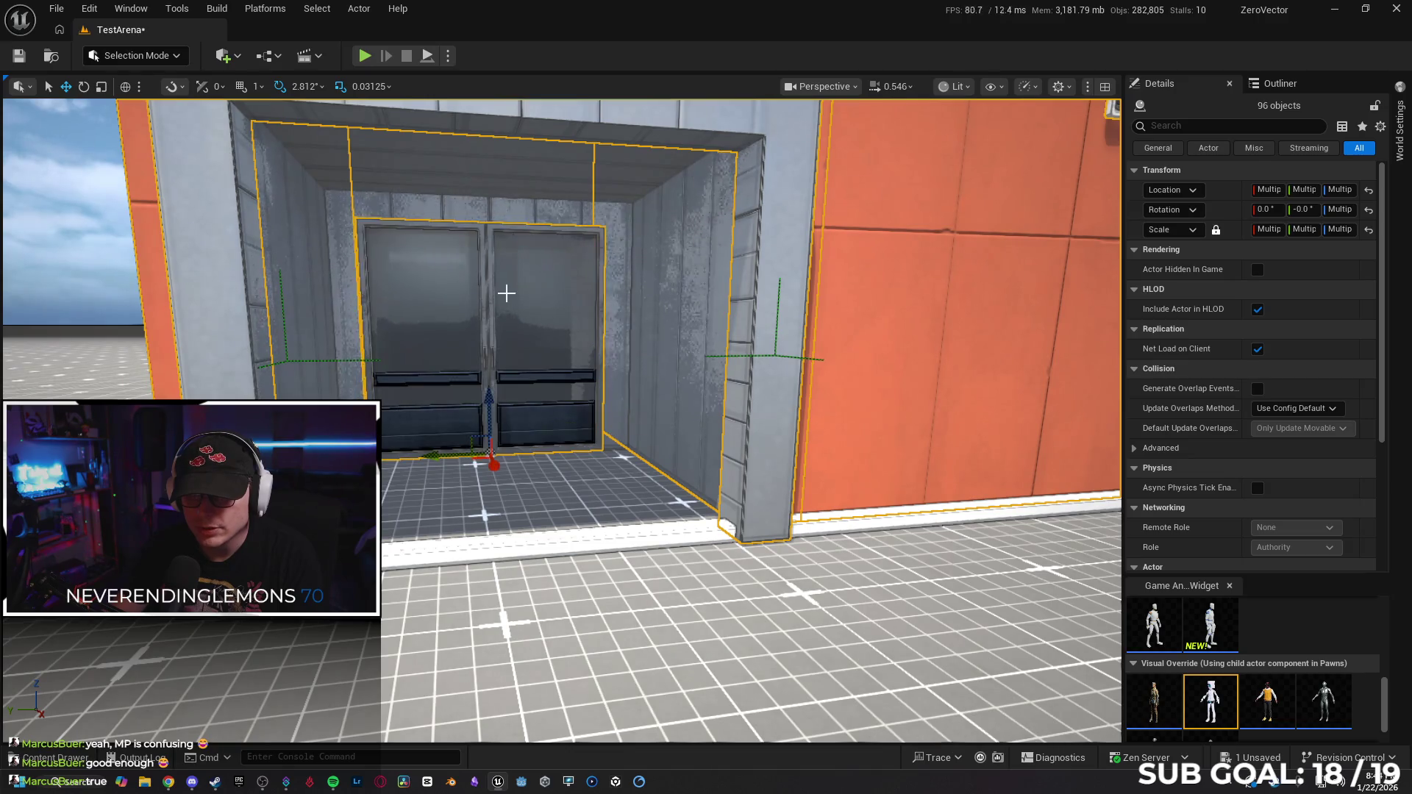
pyautogui.keyDown('ctrl'); pyautogui.click(471, 212); pyautogui.keyUp('ctrl')
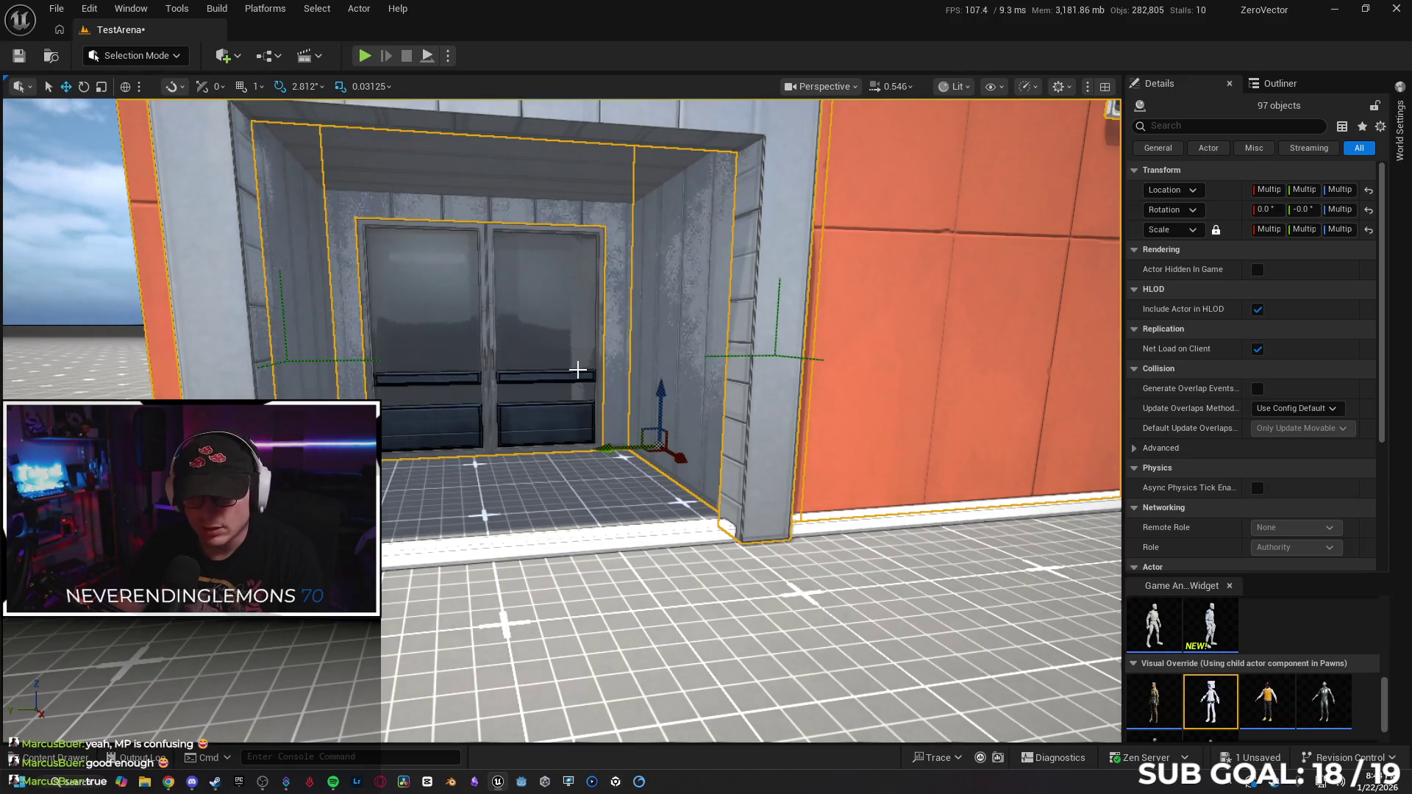
pyautogui.keyDown('ctrl'); pyautogui.click(578, 370); pyautogui.keyUp('ctrl')
pyautogui.press('f')
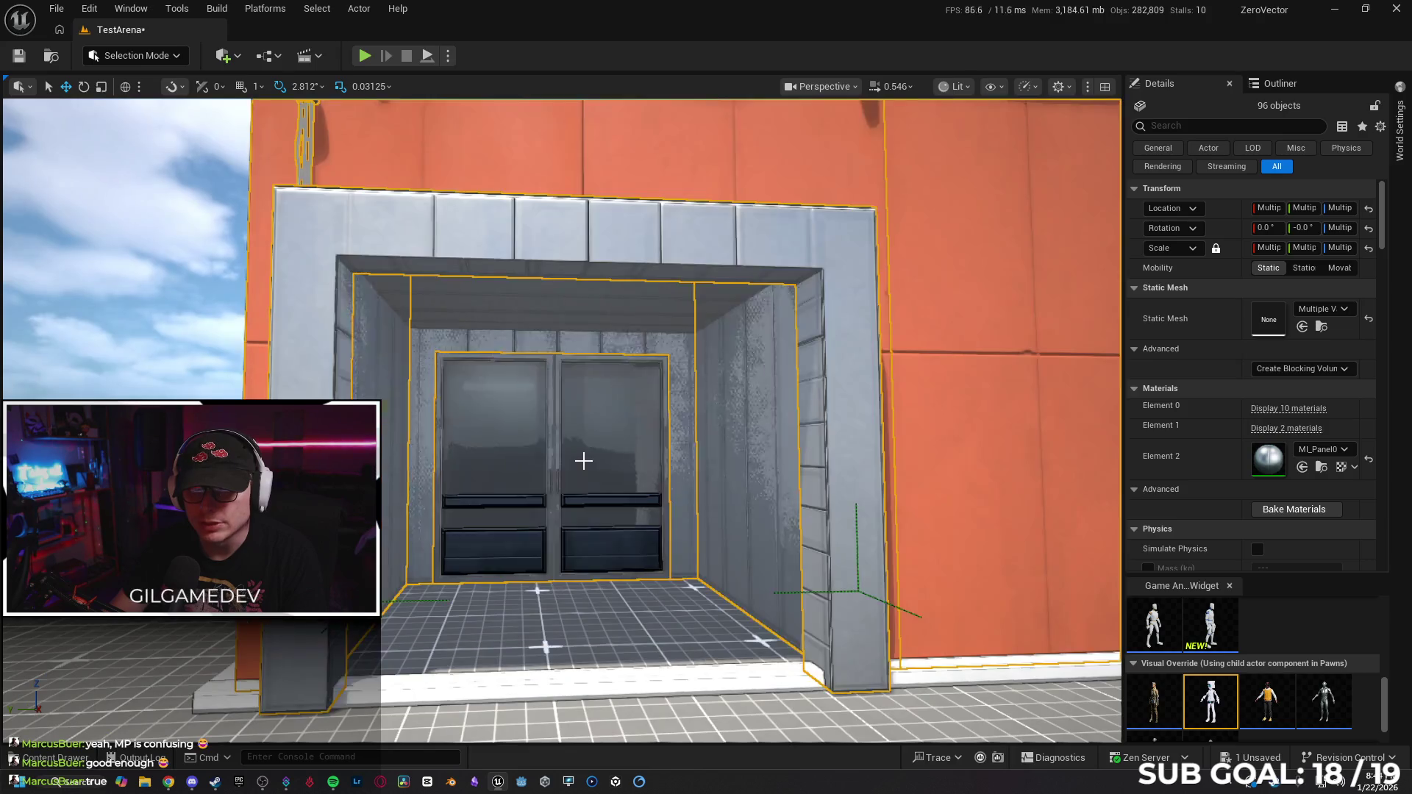
pyautogui.keyDown('ctrl'); pyautogui.click(500, 295); pyautogui.keyUp('ctrl')
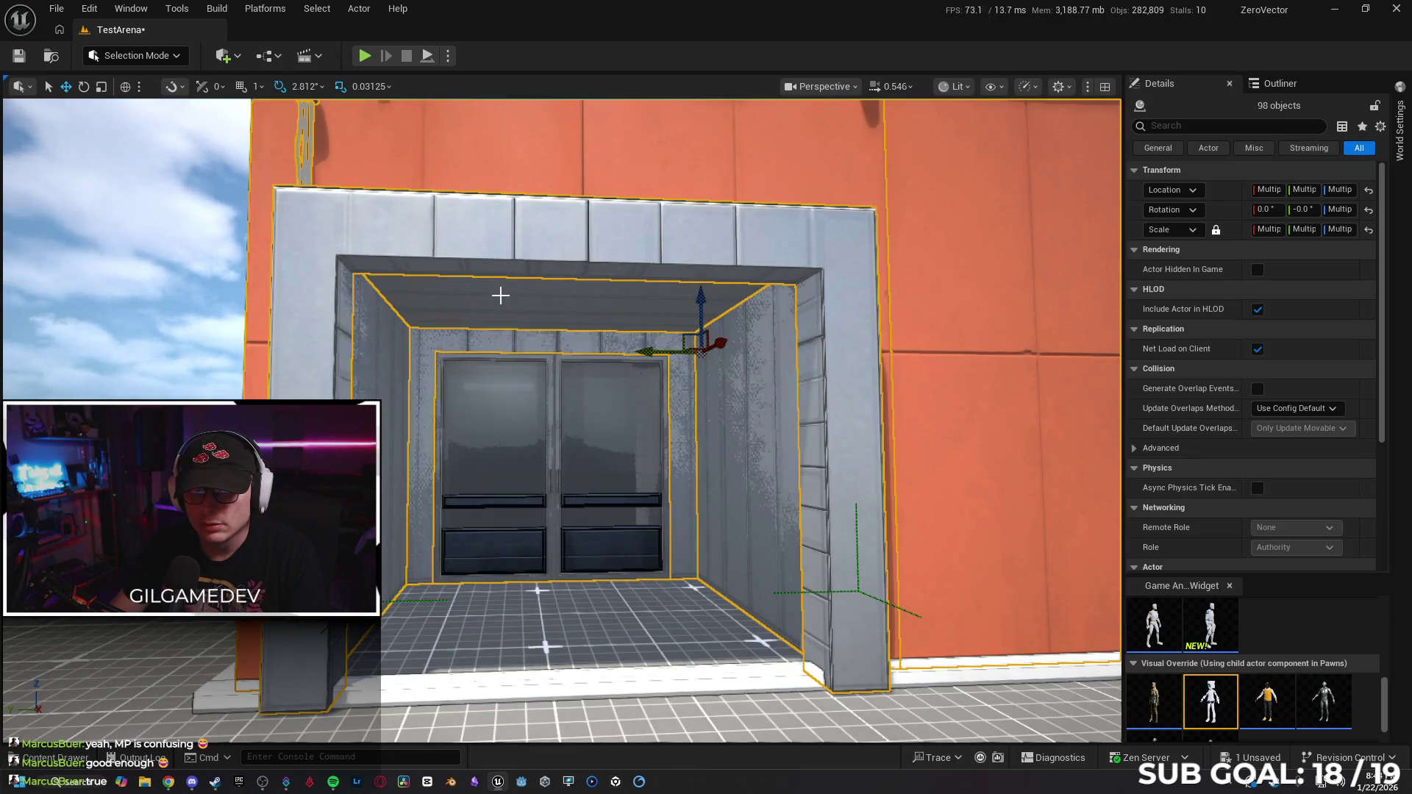
pyautogui.keyDown('ctrl'); pyautogui.click(581, 485); pyautogui.keyUp('ctrl')
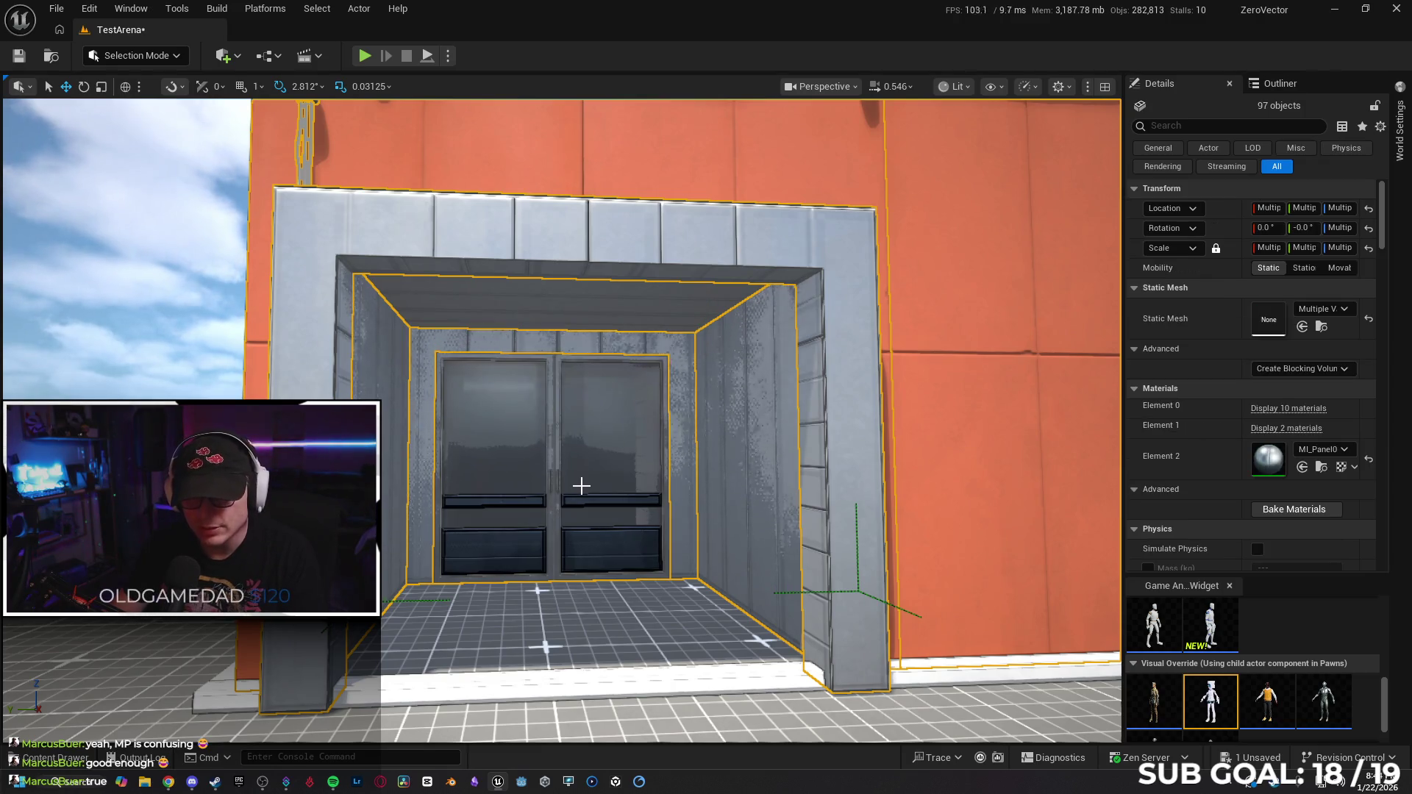
pyautogui.press('f')
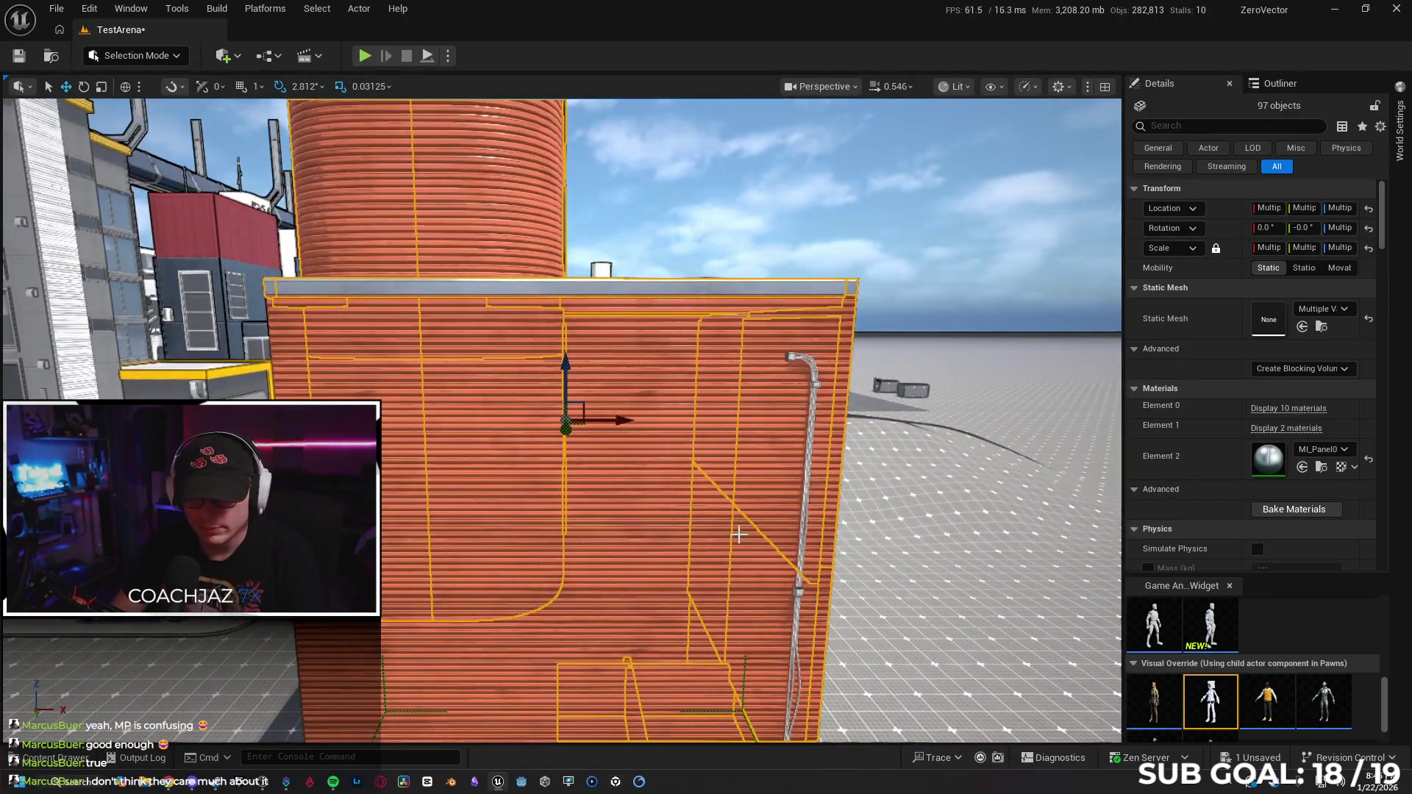
# Add two more upper wall pieces to the building selection.
pyautogui.keyDown('ctrl'); pyautogui.click(426, 374); pyautogui.keyUp('ctrl')
pyautogui.keyDown('ctrl'); pyautogui.click(639, 381); pyautogui.keyUp('ctrl')
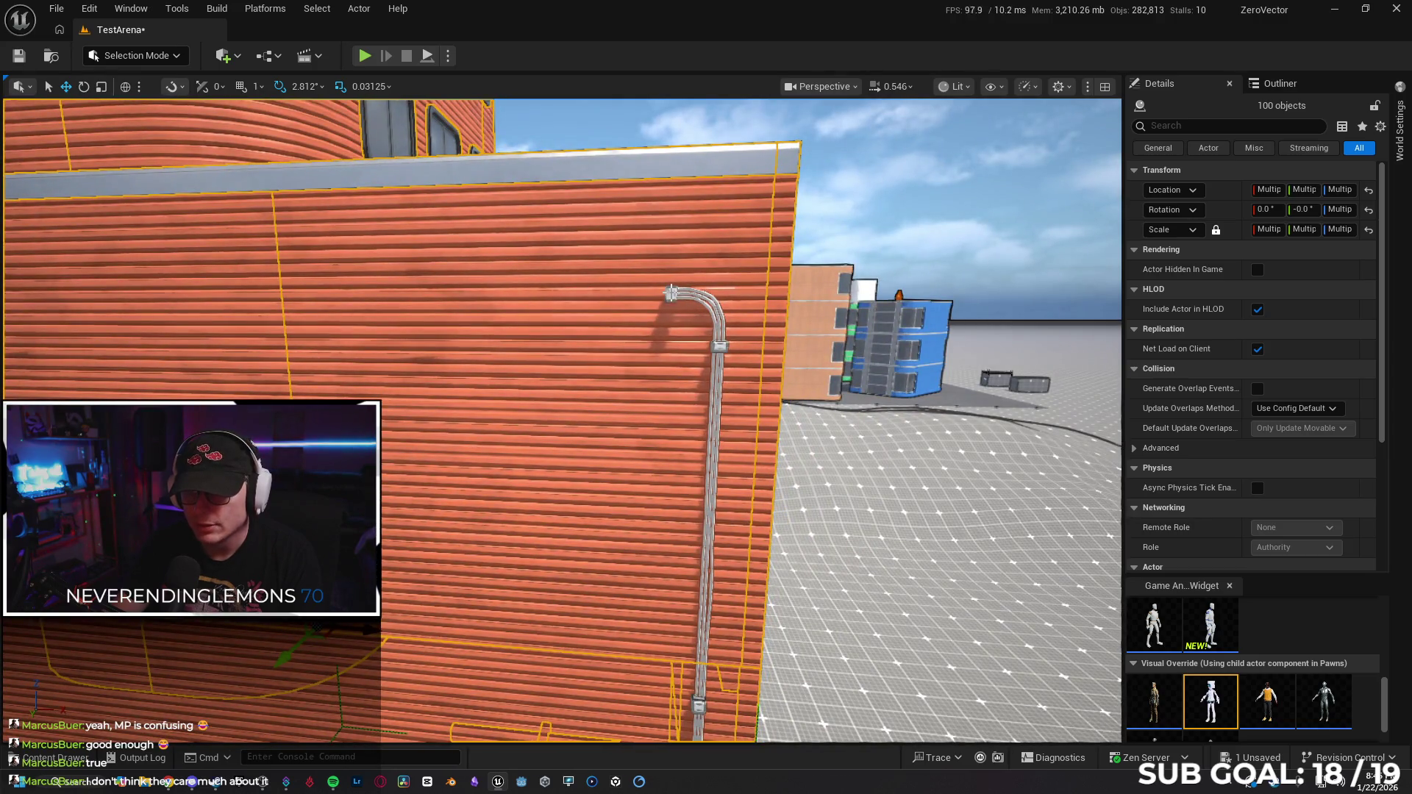
pyautogui.hotkey('ctrl', 'z')
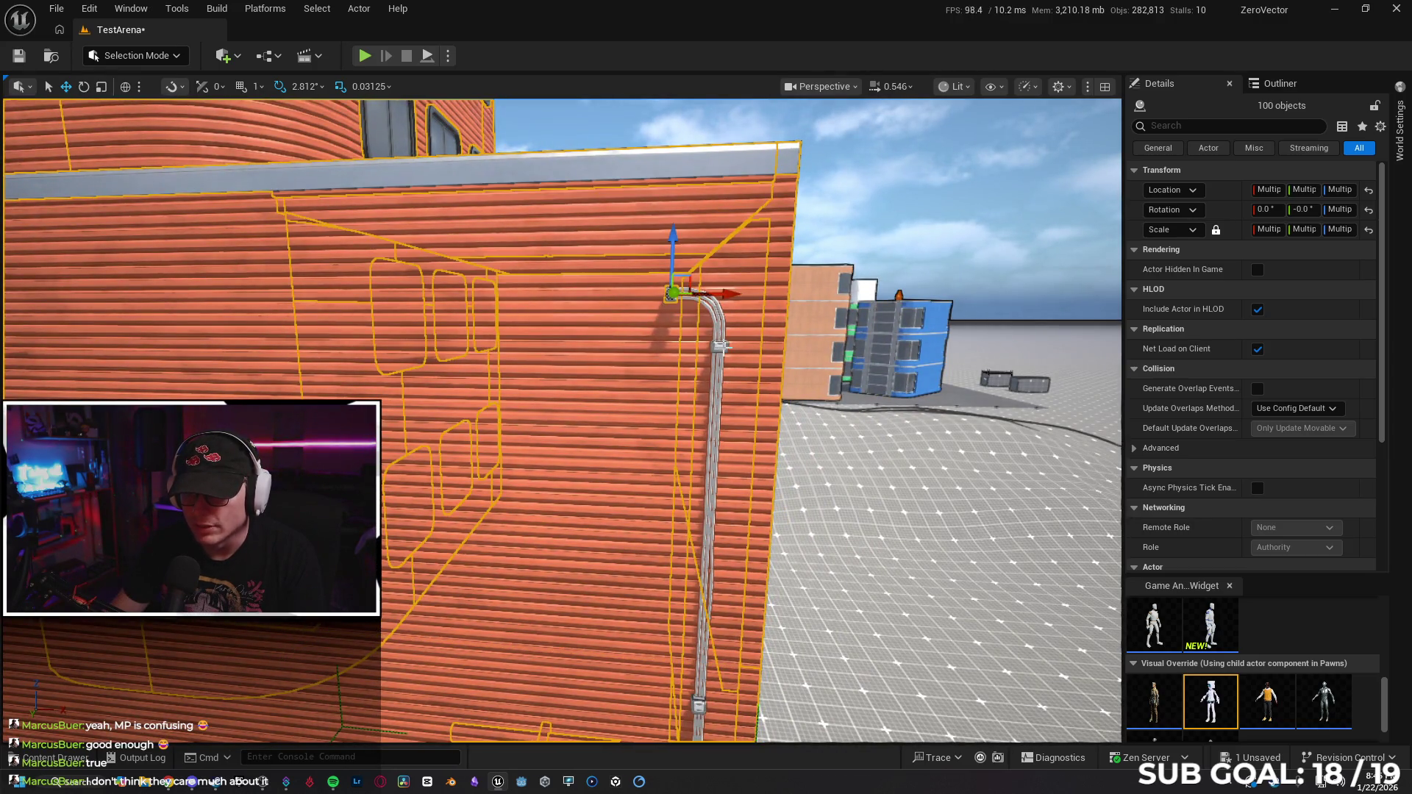
pyautogui.hotkey('ctrl', 'y')
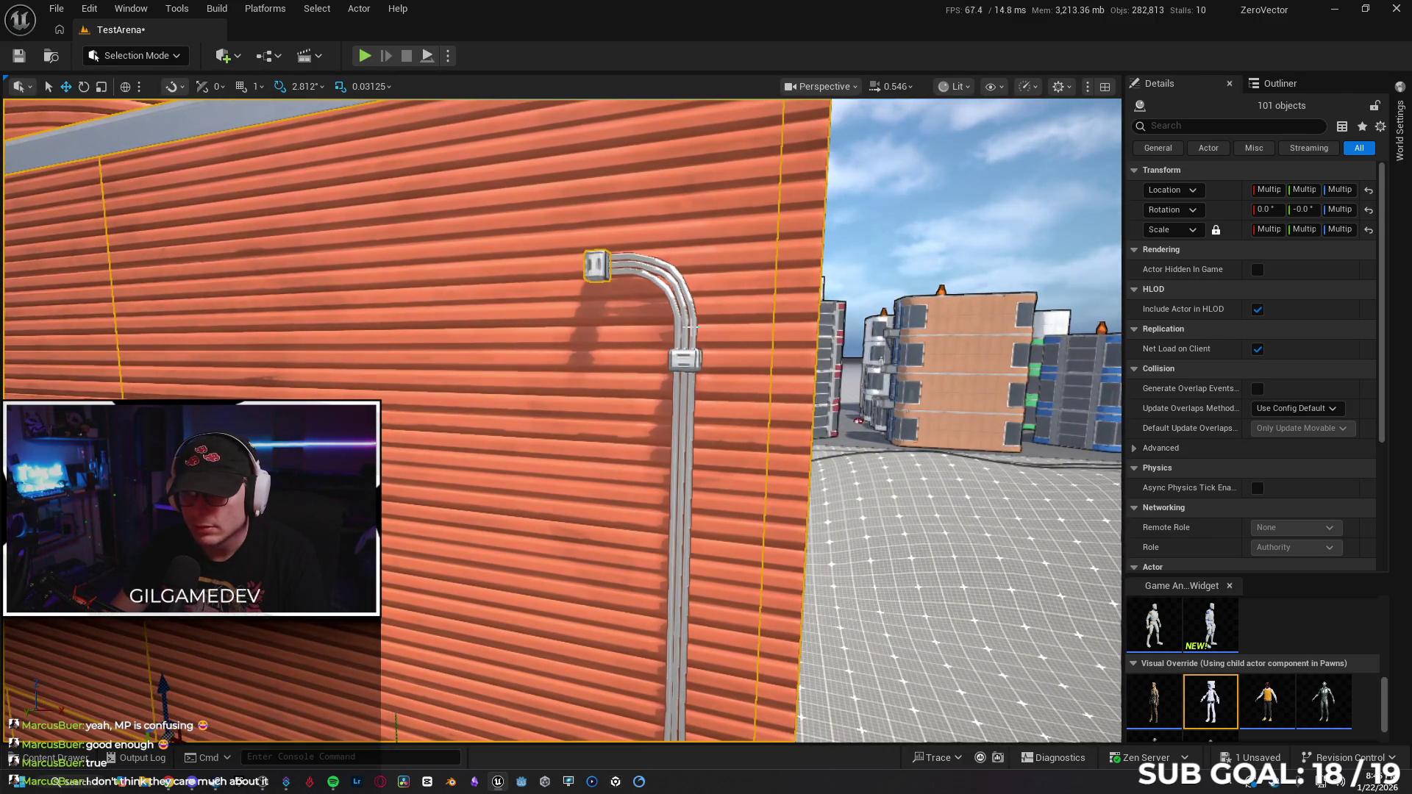
# Add the curved pipe, its brackets, the vertical pipe and the horizontal pipe with its end bracket.
pyautogui.keyDown('ctrl'); pyautogui.click(695, 333); pyautogui.keyUp('ctrl')
pyautogui.keyDown('ctrl'); pyautogui.click(683, 362); pyautogui.keyUp('ctrl')
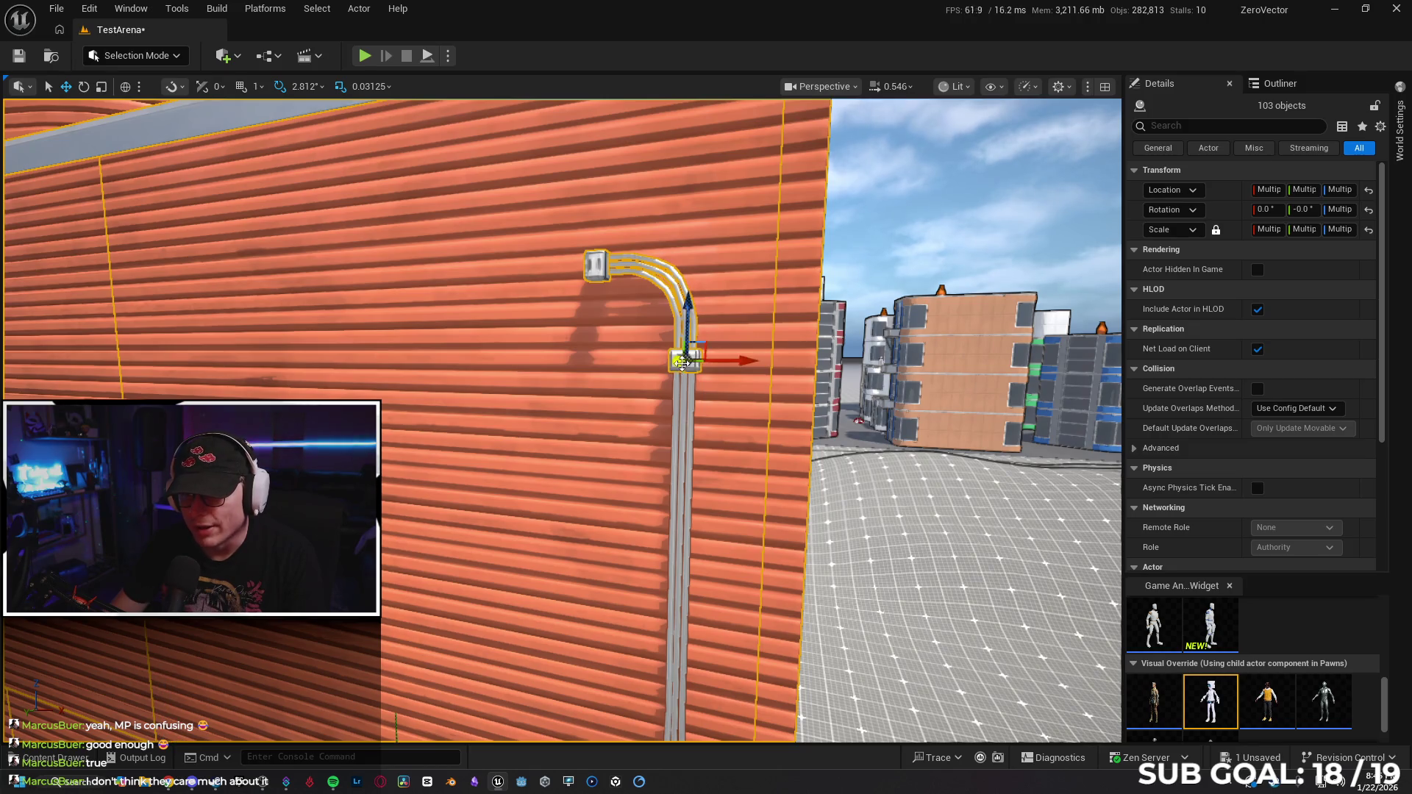
pyautogui.keyDown('ctrl'); pyautogui.click(691, 403); pyautogui.keyUp('ctrl')
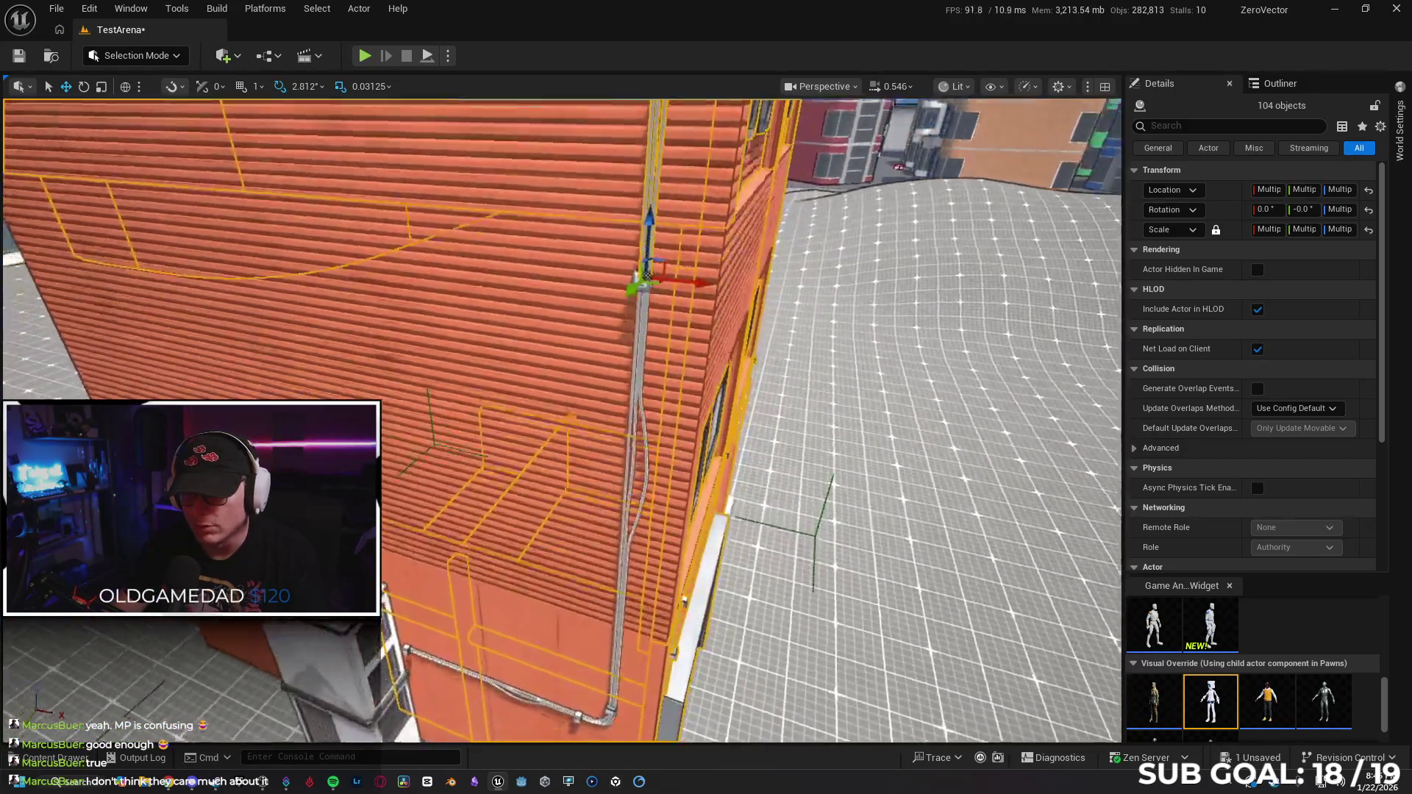
pyautogui.hotkey('ctrl', 'z')
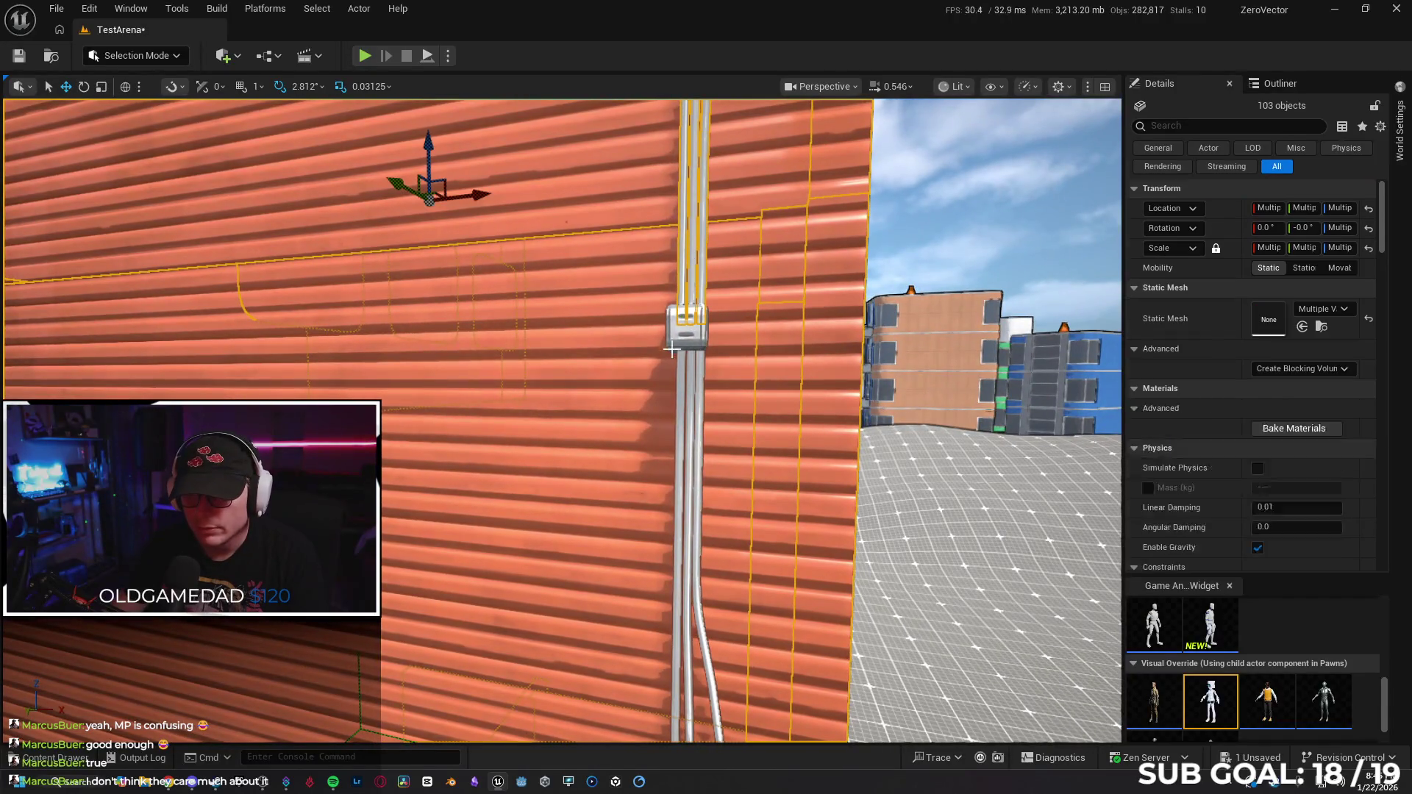
pyautogui.hotkey('ctrl', 'y')
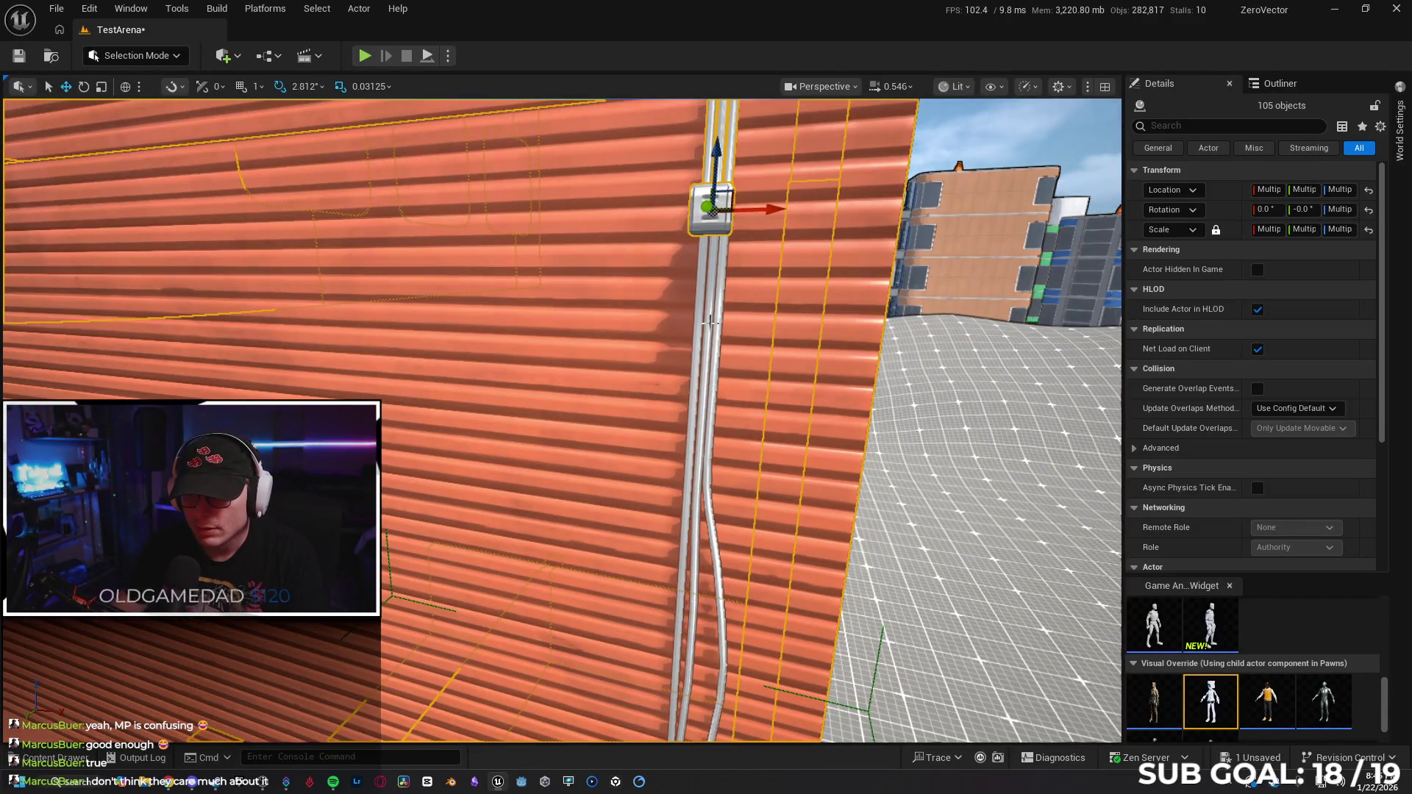
pyautogui.hotkey('ctrl', 'y')
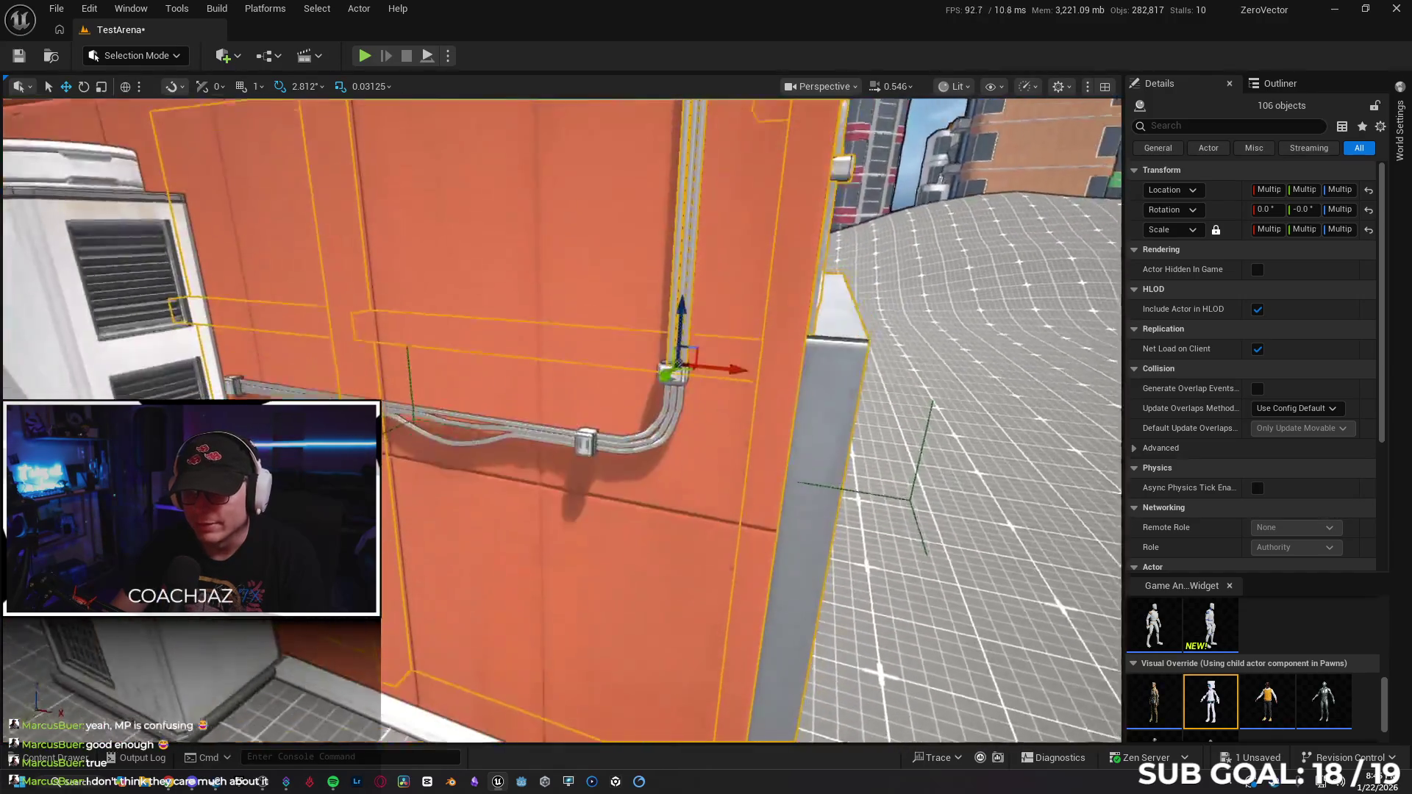
pyautogui.hotkey('ctrl', 'y')
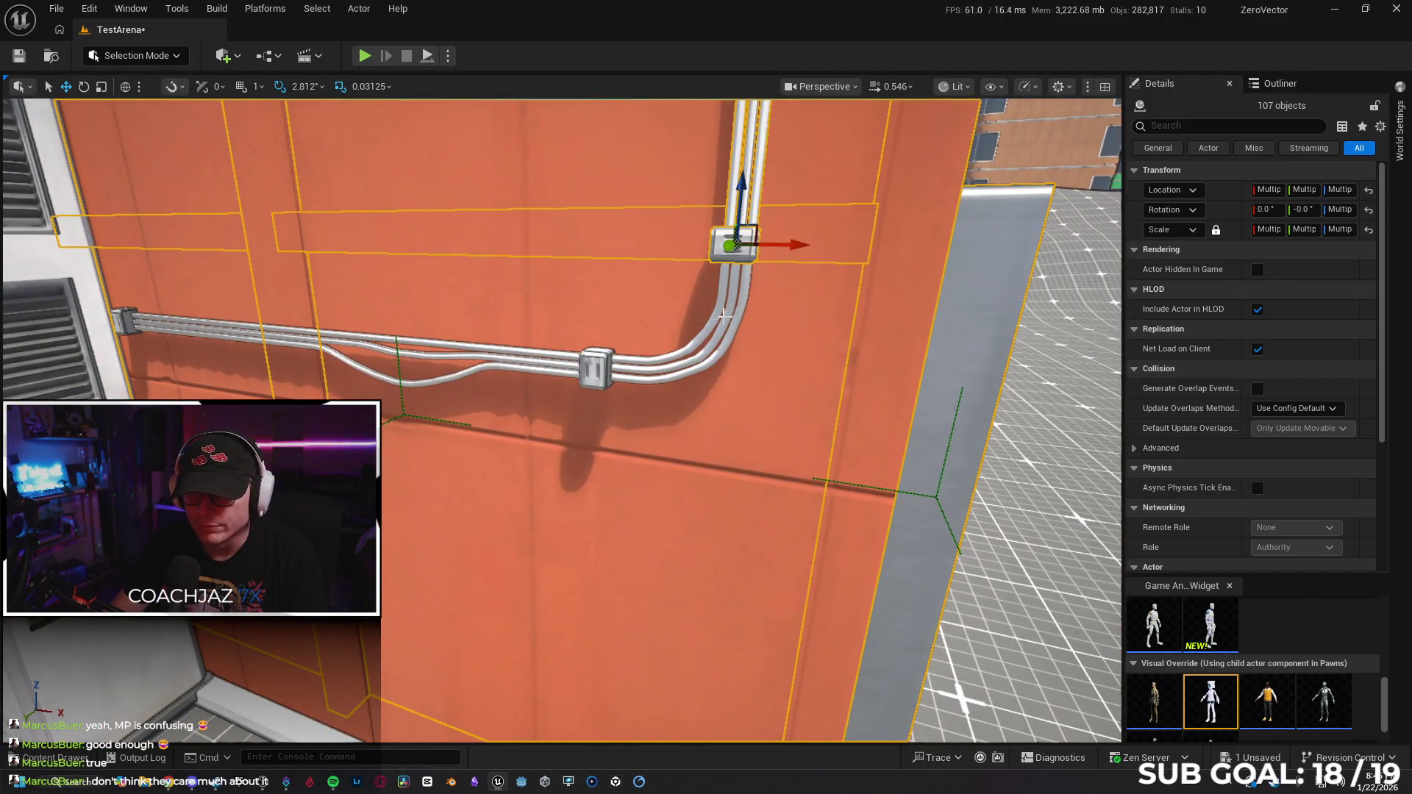
pyautogui.hotkey('ctrl', 'y')
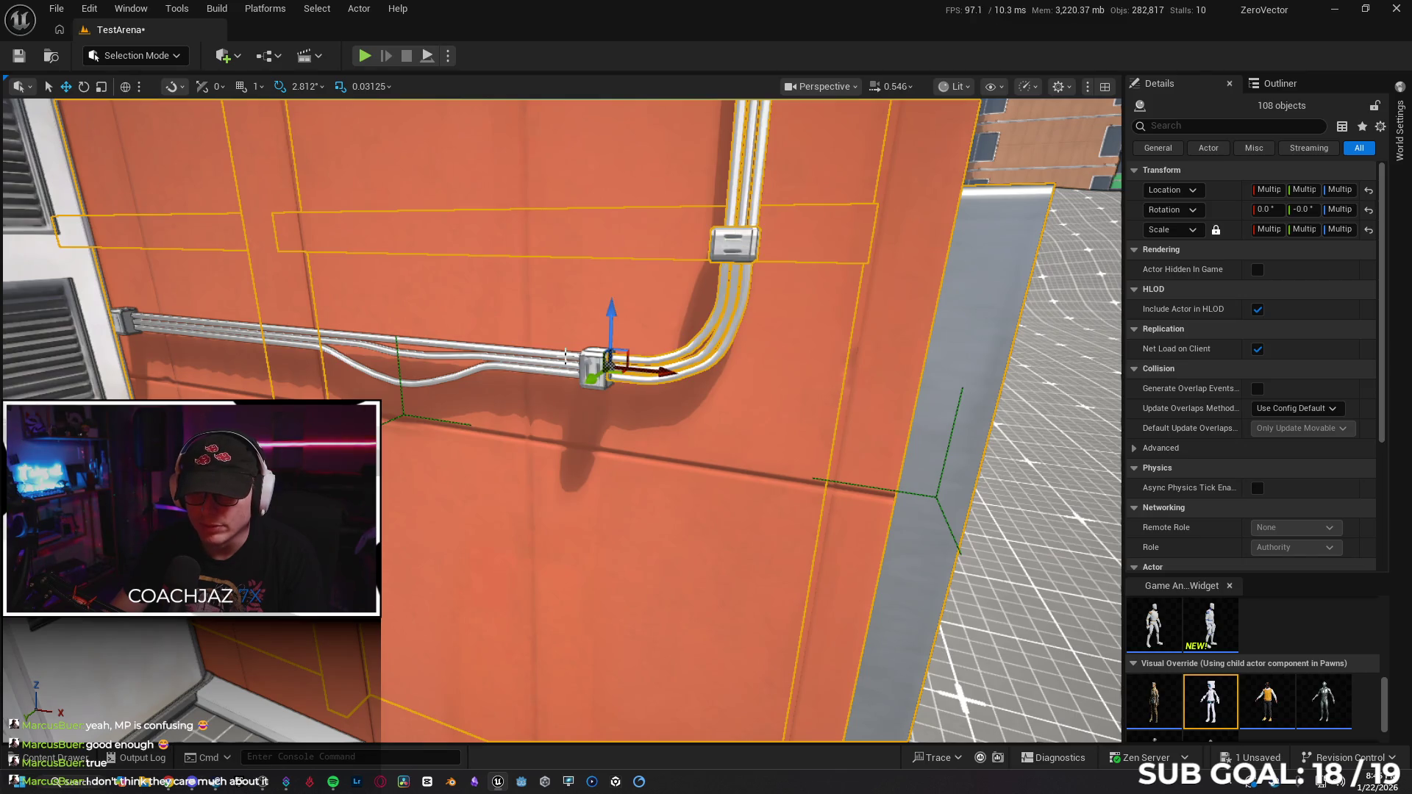
pyautogui.keyDown('ctrl'); pyautogui.click(562, 354); pyautogui.keyUp('ctrl')
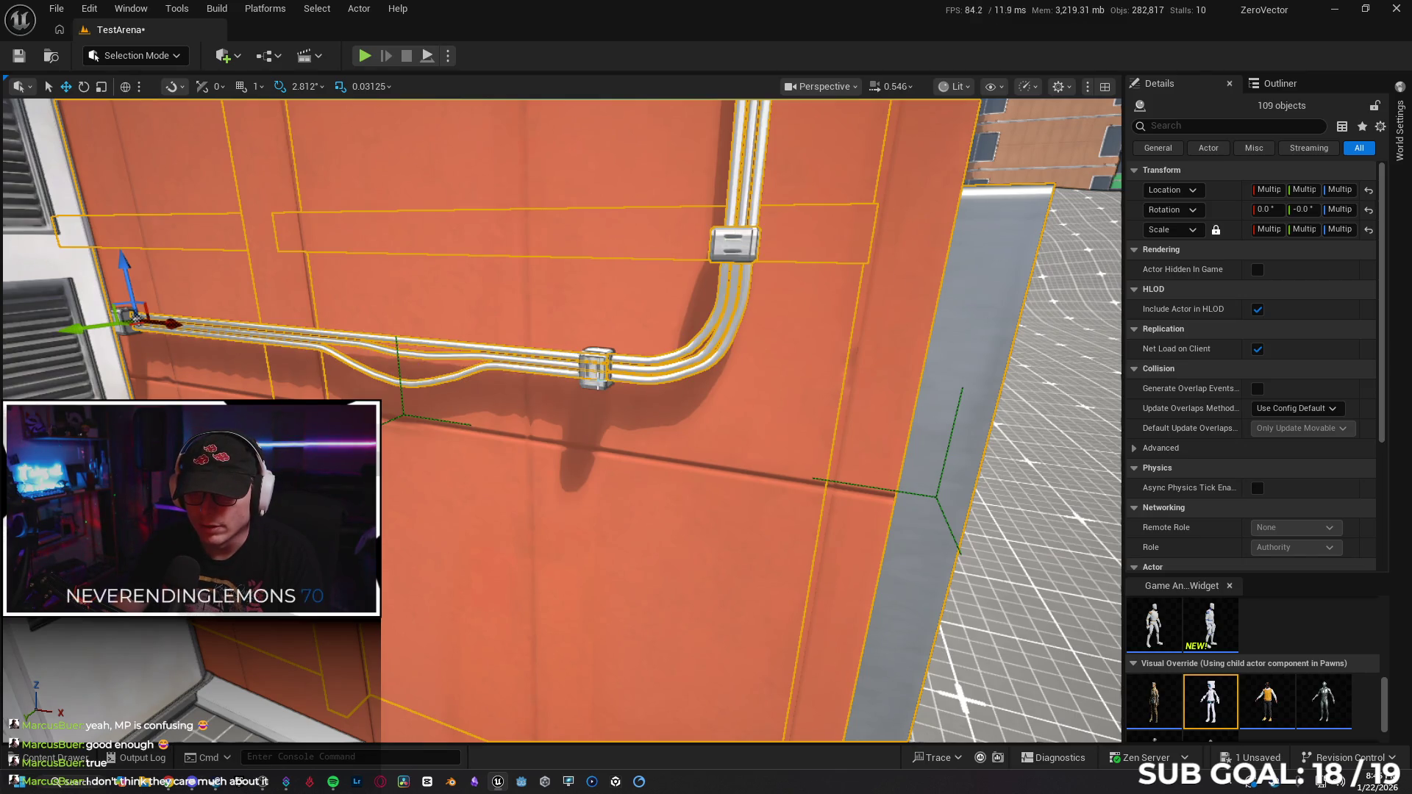
pyautogui.keyDown('ctrl'); pyautogui.click(595, 368); pyautogui.keyUp('ctrl')
pyautogui.keyDown('ctrl'); pyautogui.click(731, 360); pyautogui.keyUp('ctrl')
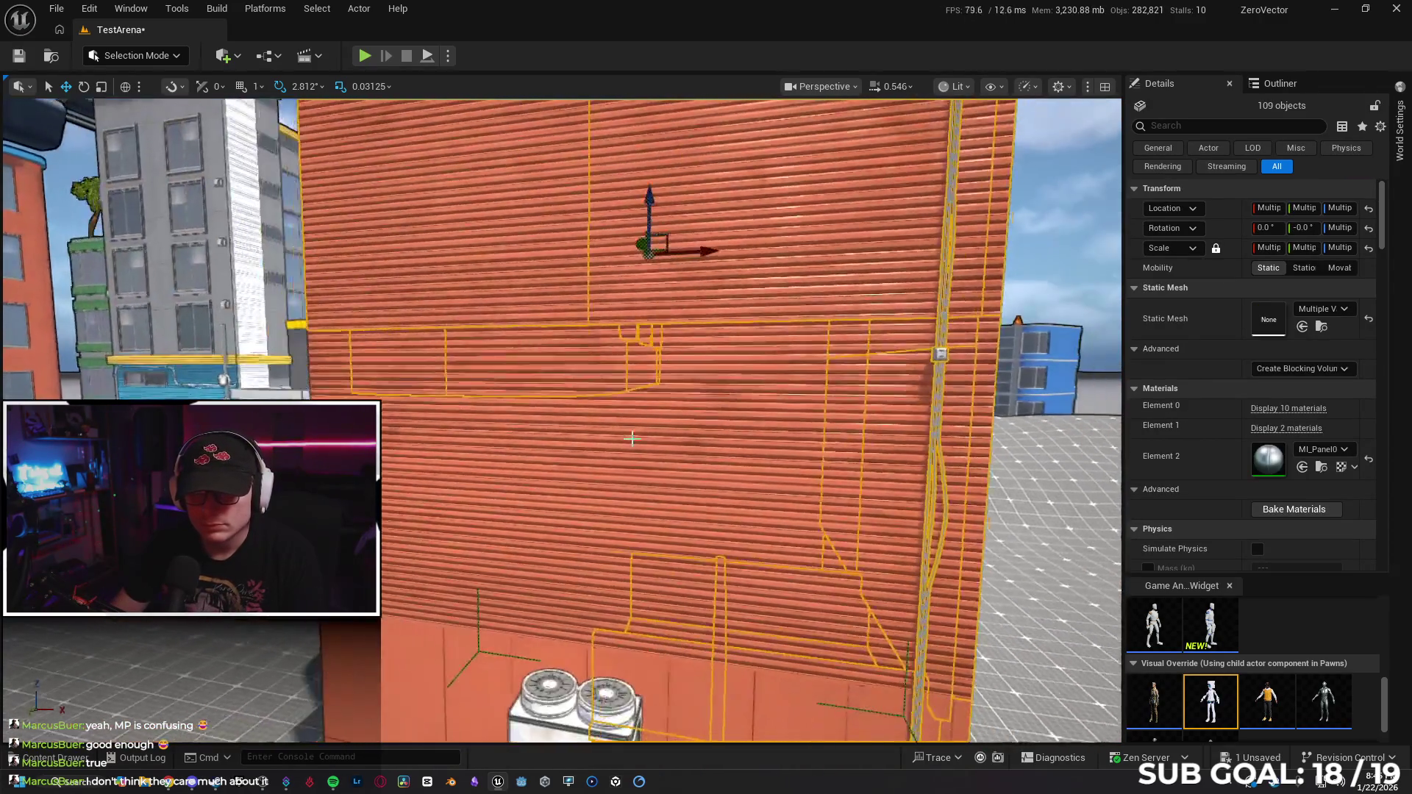
# Add the lower wall pieces, the wall pipe and the white AC unit, removing mis-added pieces.
pyautogui.moveTo(632, 439); pyautogui.dragTo(473, 434)
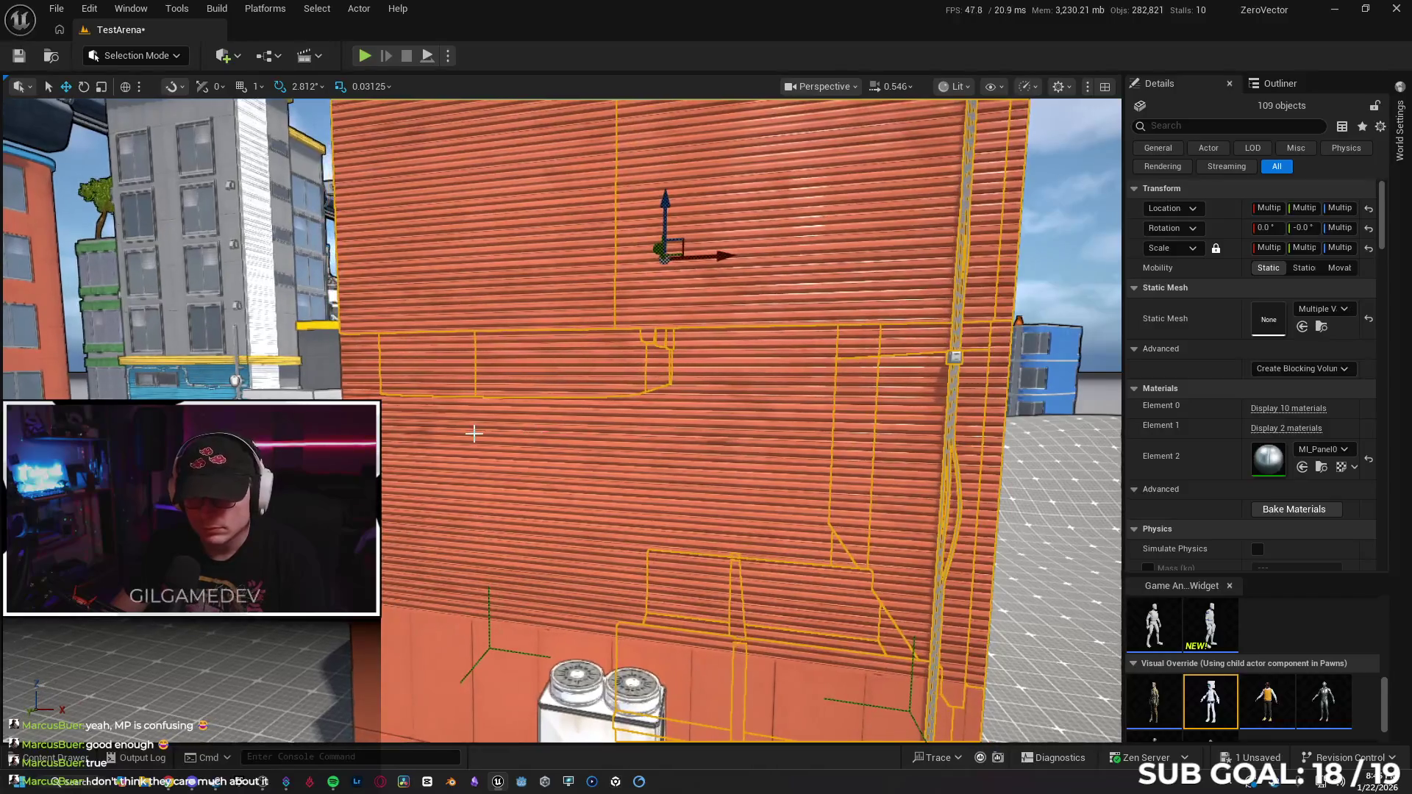
pyautogui.keyDown('ctrl'); pyautogui.click(475, 440); pyautogui.keyUp('ctrl')
pyautogui.keyDown('ctrl'); pyautogui.click(739, 425); pyautogui.keyUp('ctrl')
pyautogui.moveTo(738, 425)
pyautogui.mouseDown()
pyautogui.moveTo(728, 398)
pyautogui.moveTo(456, 552)
pyautogui.mouseUp()
pyautogui.keyDown('ctrl'); pyautogui.click(457, 553); pyautogui.keyUp('ctrl')
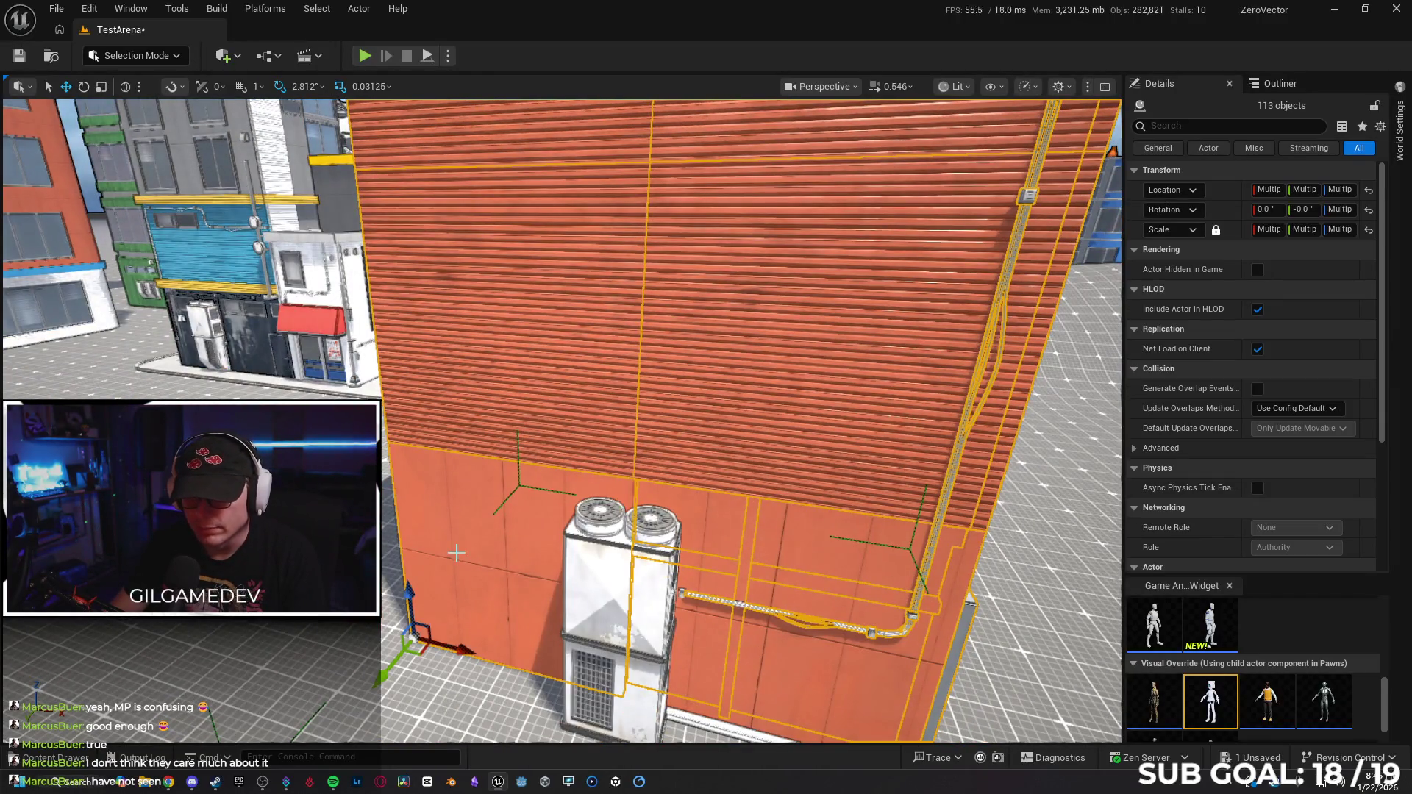
pyautogui.keyDown('ctrl'); pyautogui.click(741, 531); pyautogui.keyUp('ctrl')
pyautogui.keyDown('ctrl'); pyautogui.click(751, 533); pyautogui.keyUp('ctrl')
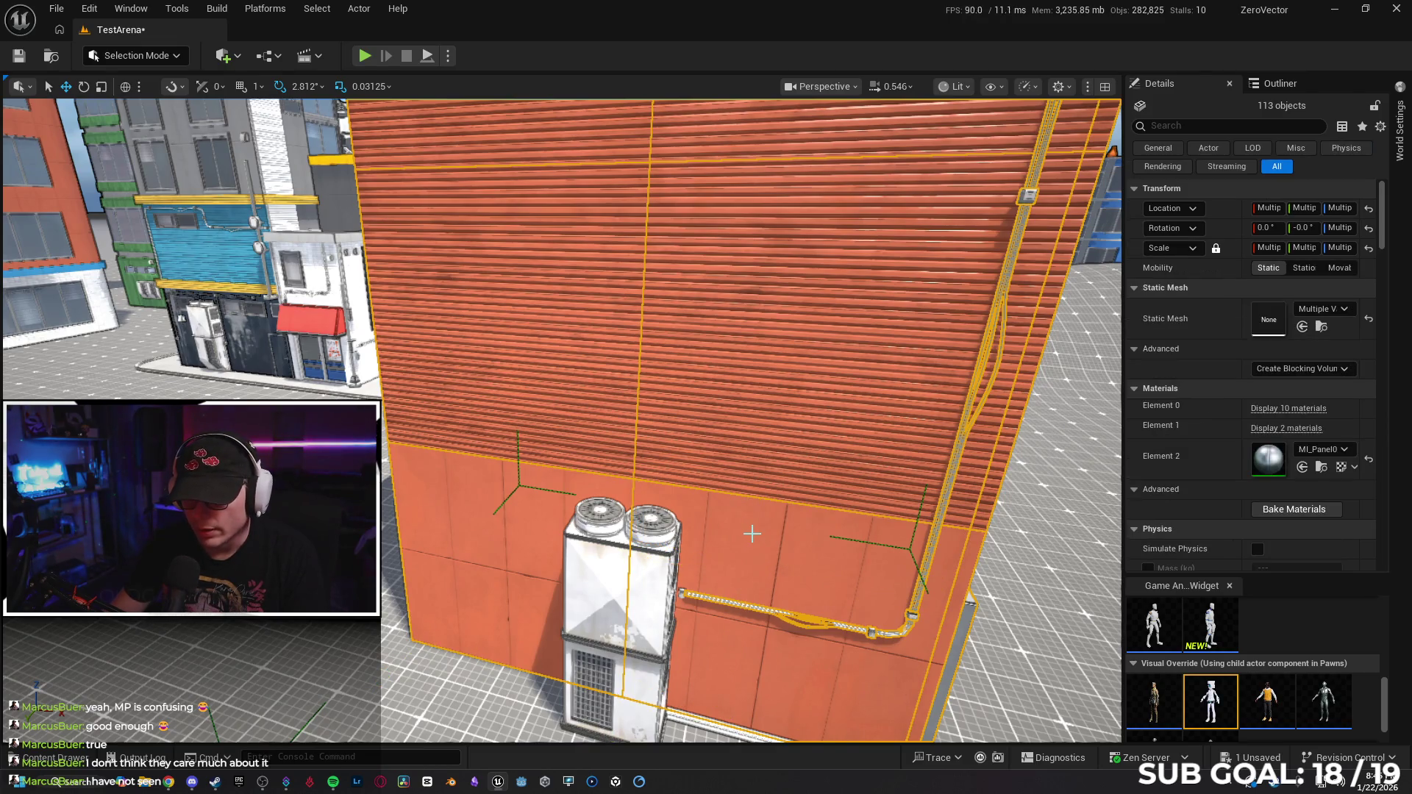
pyautogui.keyDown('ctrl'); pyautogui.click(631, 565); pyautogui.keyUp('ctrl')
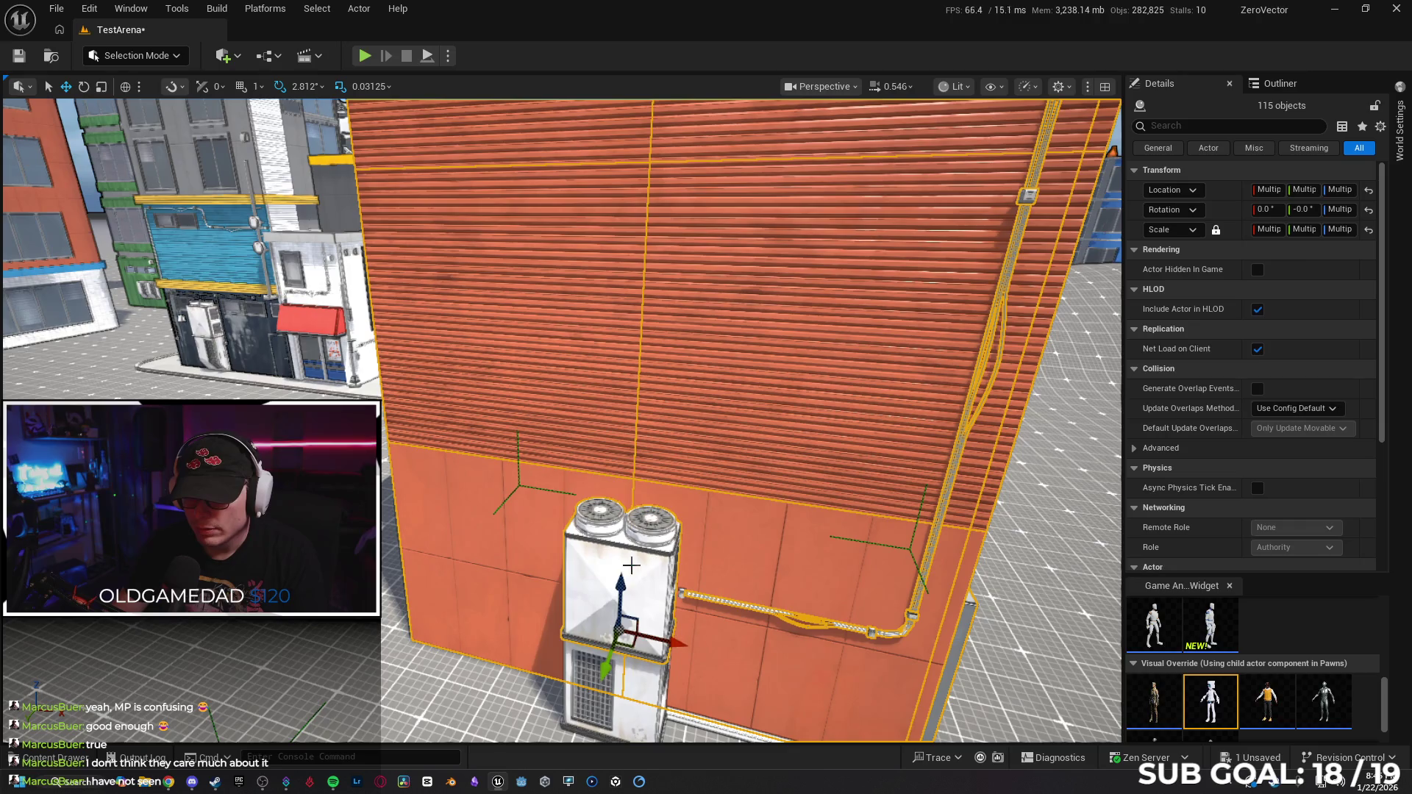
pyautogui.keyDown('ctrl'); pyautogui.click(758, 620); pyautogui.keyUp('ctrl')
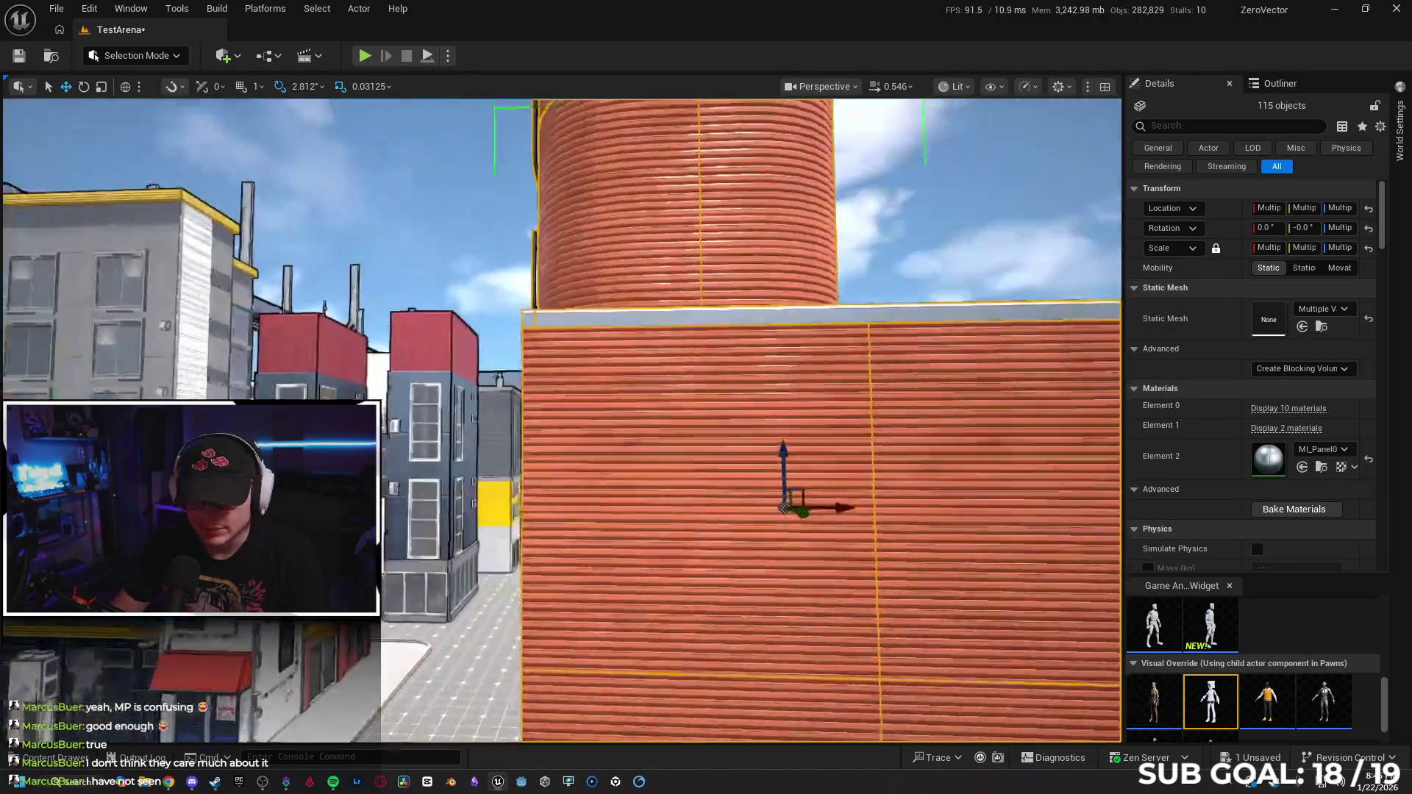
pyautogui.moveTo(661, 576); pyautogui.dragTo(661, 575)
# Add the lower wall piece and the right wall corner piece to the selection.
pyautogui.keyDown('ctrl'); pyautogui.click(637, 332); pyautogui.keyUp('ctrl')
pyautogui.moveTo(637, 332); pyautogui.dragTo(637, 333)
pyautogui.keyDown('ctrl'); pyautogui.click(471, 477); pyautogui.keyUp('ctrl')
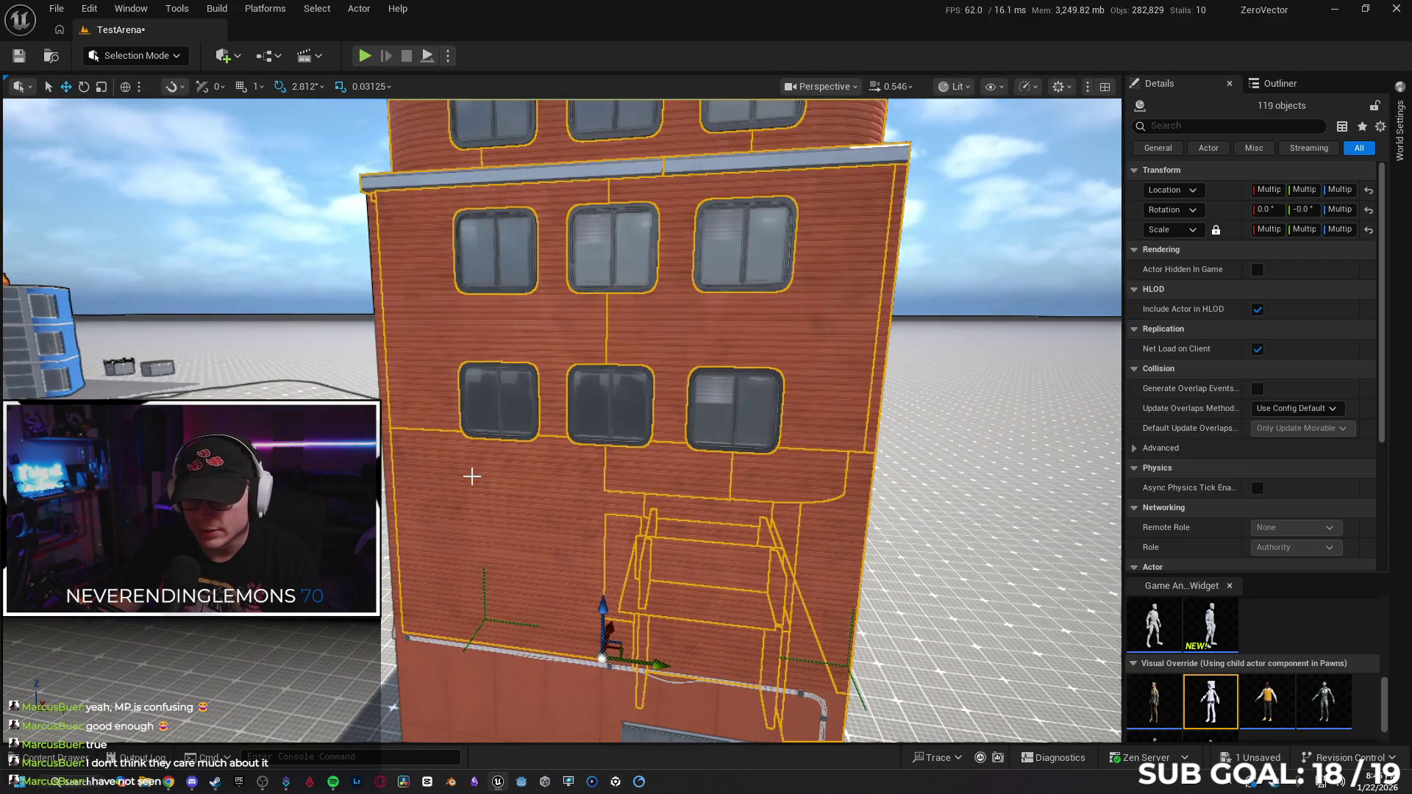
pyautogui.keyDown('ctrl'); pyautogui.click(661, 497); pyautogui.keyUp('ctrl')
pyautogui.moveTo(661, 498); pyautogui.dragTo(532, 524)
# Add the two doorway trim pieces, another doorway piece and the door.
pyautogui.keyDown('ctrl'); pyautogui.click(673, 526); pyautogui.keyUp('ctrl')
pyautogui.keyDown('ctrl'); pyautogui.click(719, 515); pyautogui.keyUp('ctrl')
pyautogui.moveTo(719, 515); pyautogui.dragTo(756, 558)
pyautogui.keyDown('ctrl'); pyautogui.click(756, 558); pyautogui.keyUp('ctrl')
pyautogui.scroll(5, 736, 529)
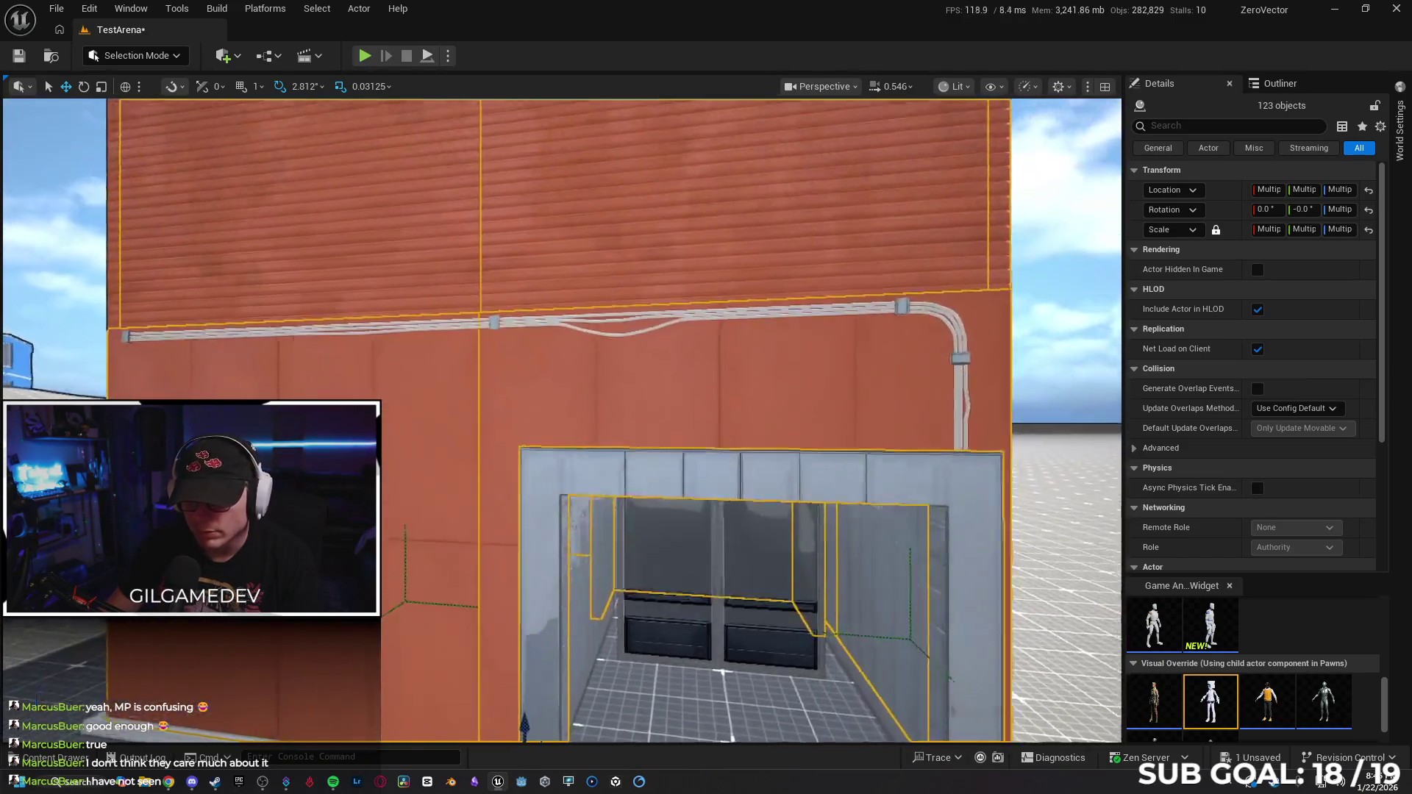
pyautogui.keyDown('ctrl'); pyautogui.click(713, 500); pyautogui.keyUp('ctrl')
pyautogui.moveTo(713, 500); pyautogui.dragTo(537, 458)
# Add the doorway ceiling, its side pieces and the floor threshold strip, removing one stray piece.
pyautogui.keyDown('ctrl'); pyautogui.click(638, 380); pyautogui.keyUp('ctrl')
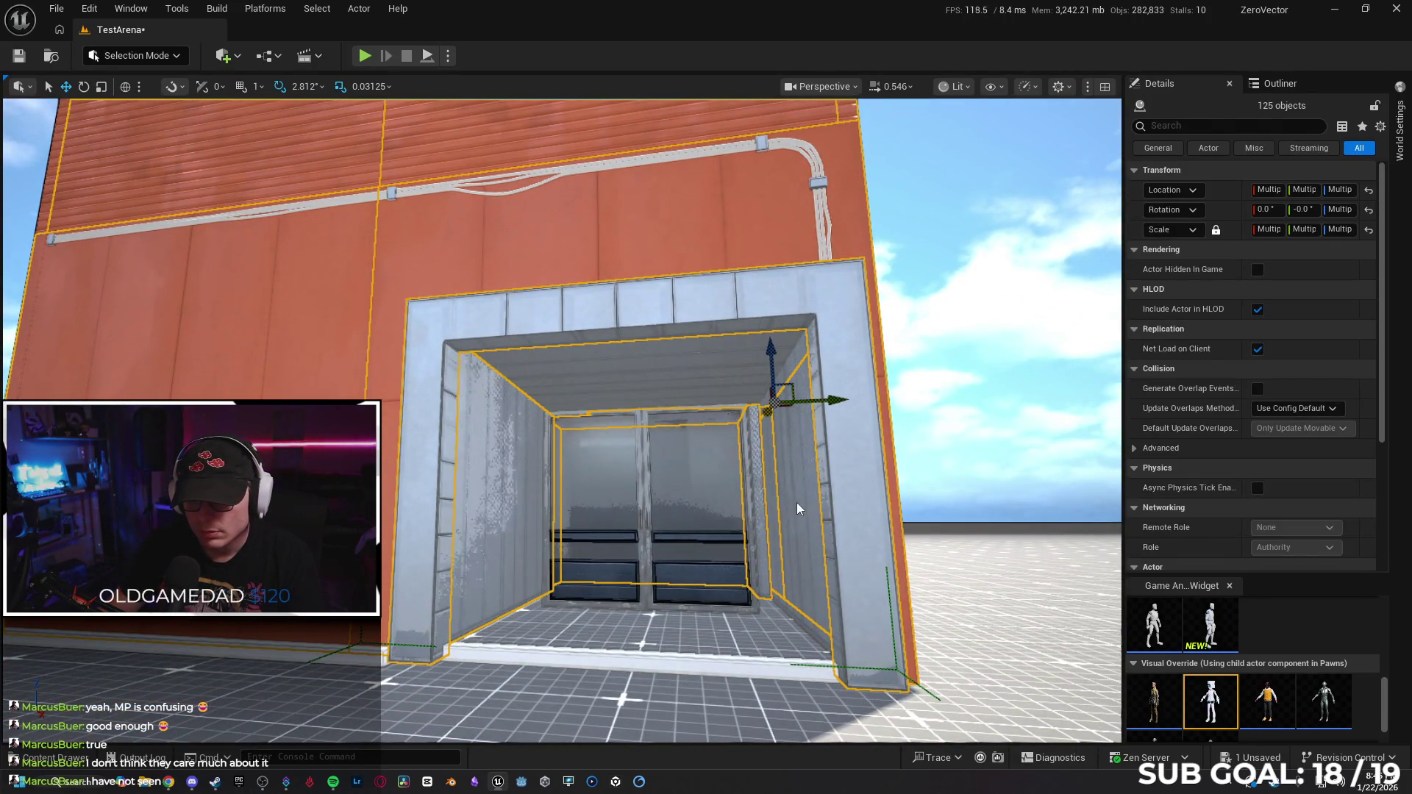
pyautogui.keyDown('ctrl'); pyautogui.click(797, 508); pyautogui.keyUp('ctrl')
pyautogui.keyDown('ctrl'); pyautogui.click(665, 563); pyautogui.keyUp('ctrl')
pyautogui.keyDown('ctrl'); pyautogui.click(691, 651); pyautogui.keyUp('ctrl')
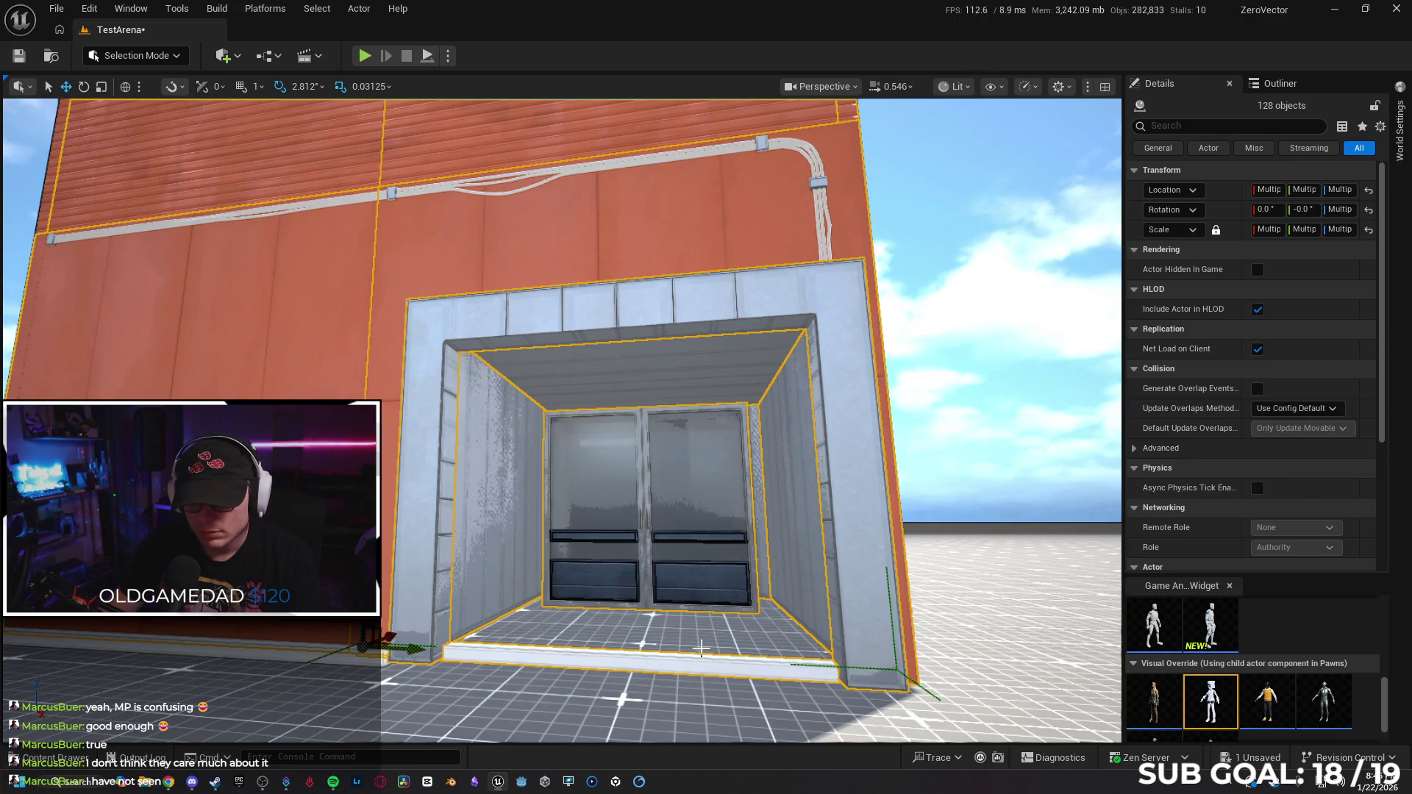
pyautogui.keyDown('ctrl'); pyautogui.click(688, 630); pyautogui.keyUp('ctrl')
pyautogui.keyDown('ctrl'); pyautogui.click(297, 656); pyautogui.keyUp('ctrl')
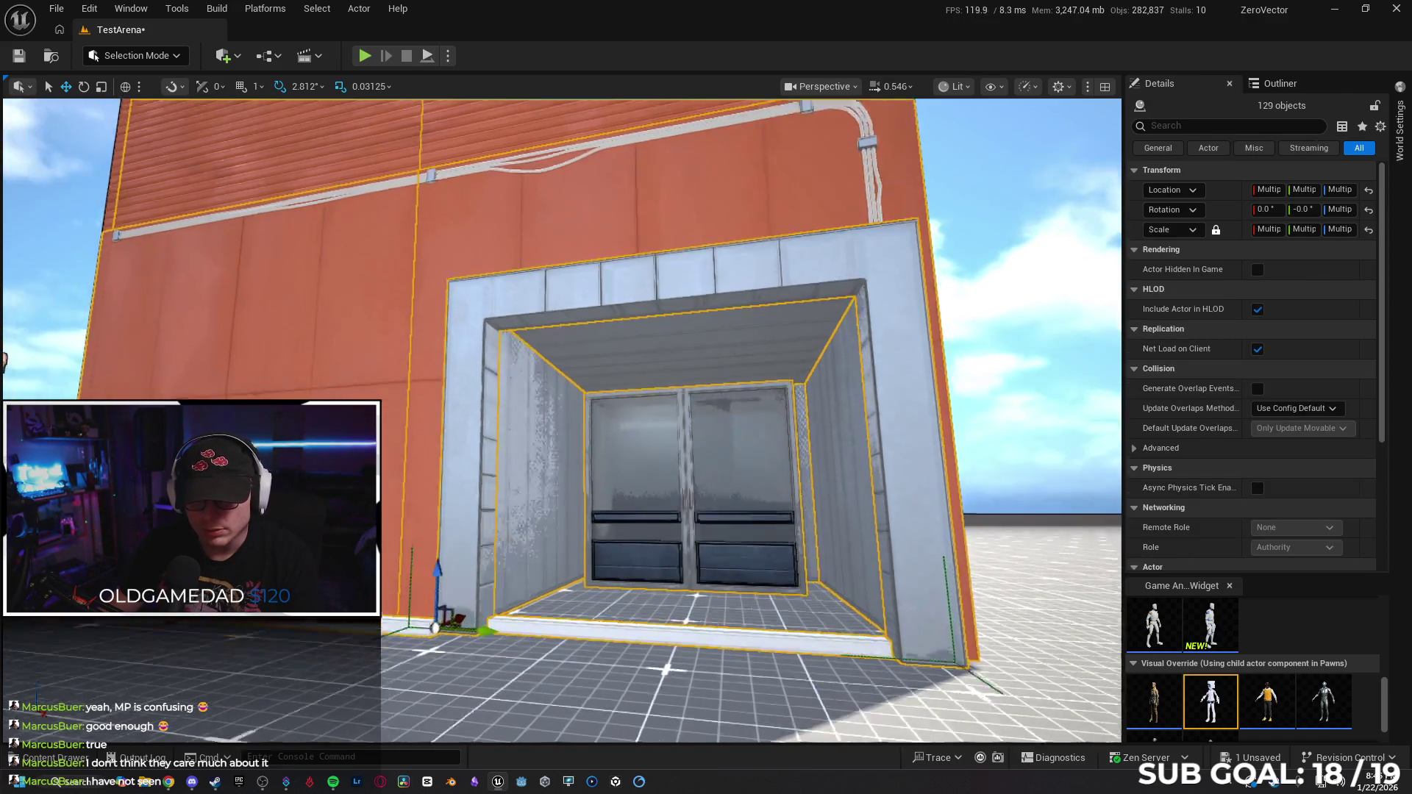
# Add the door frame, door threshold, baseboard strip and building corner piece.
pyautogui.press('w')
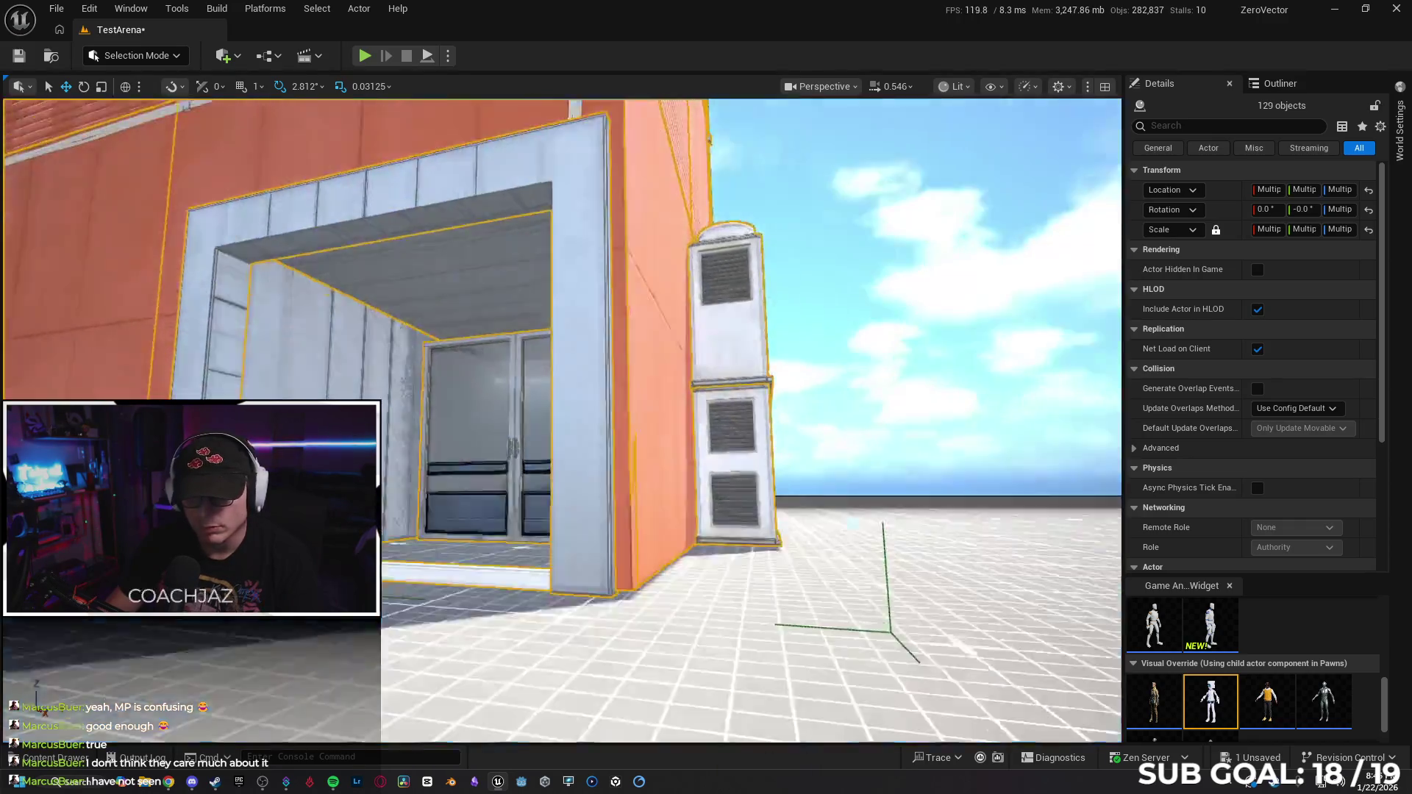
pyautogui.press('d')
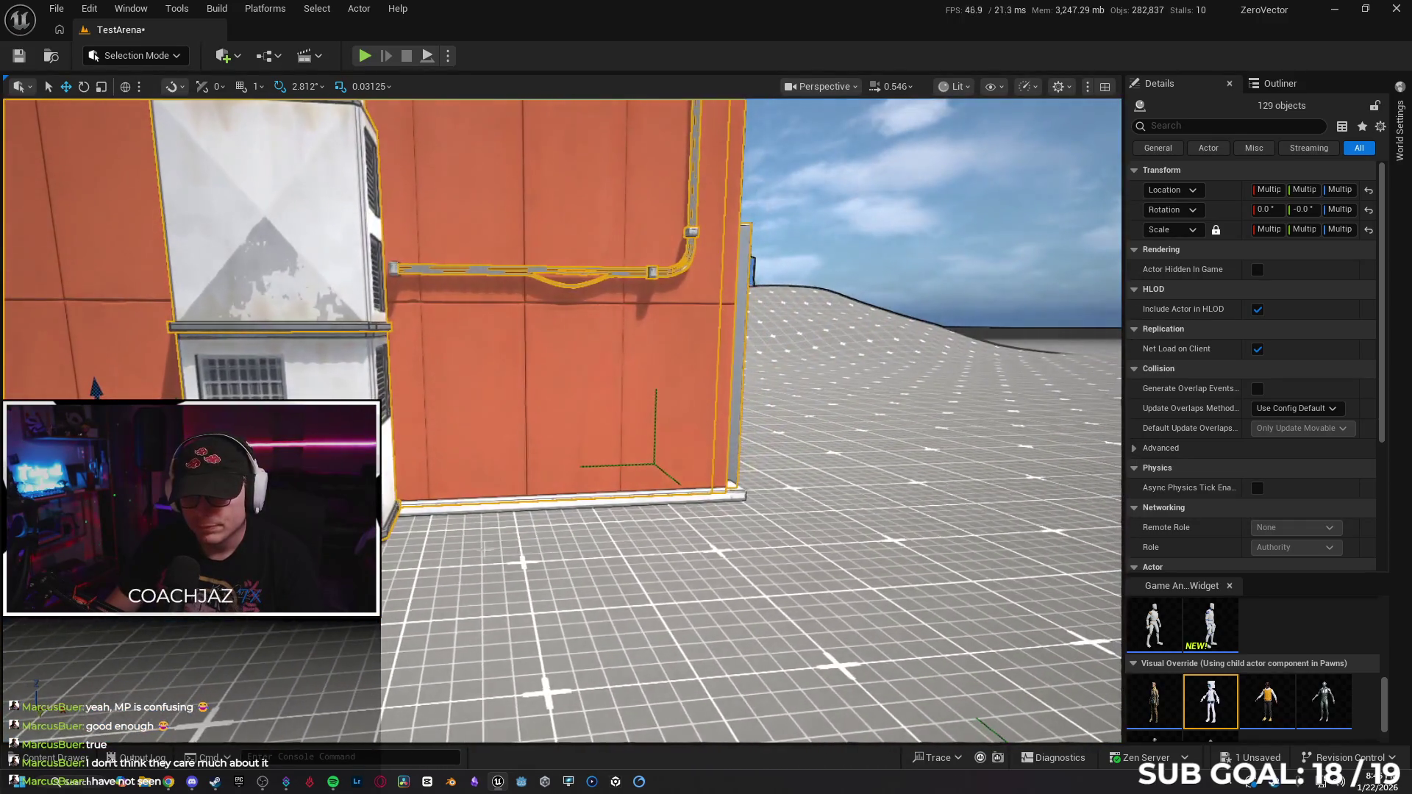
pyautogui.press('s')
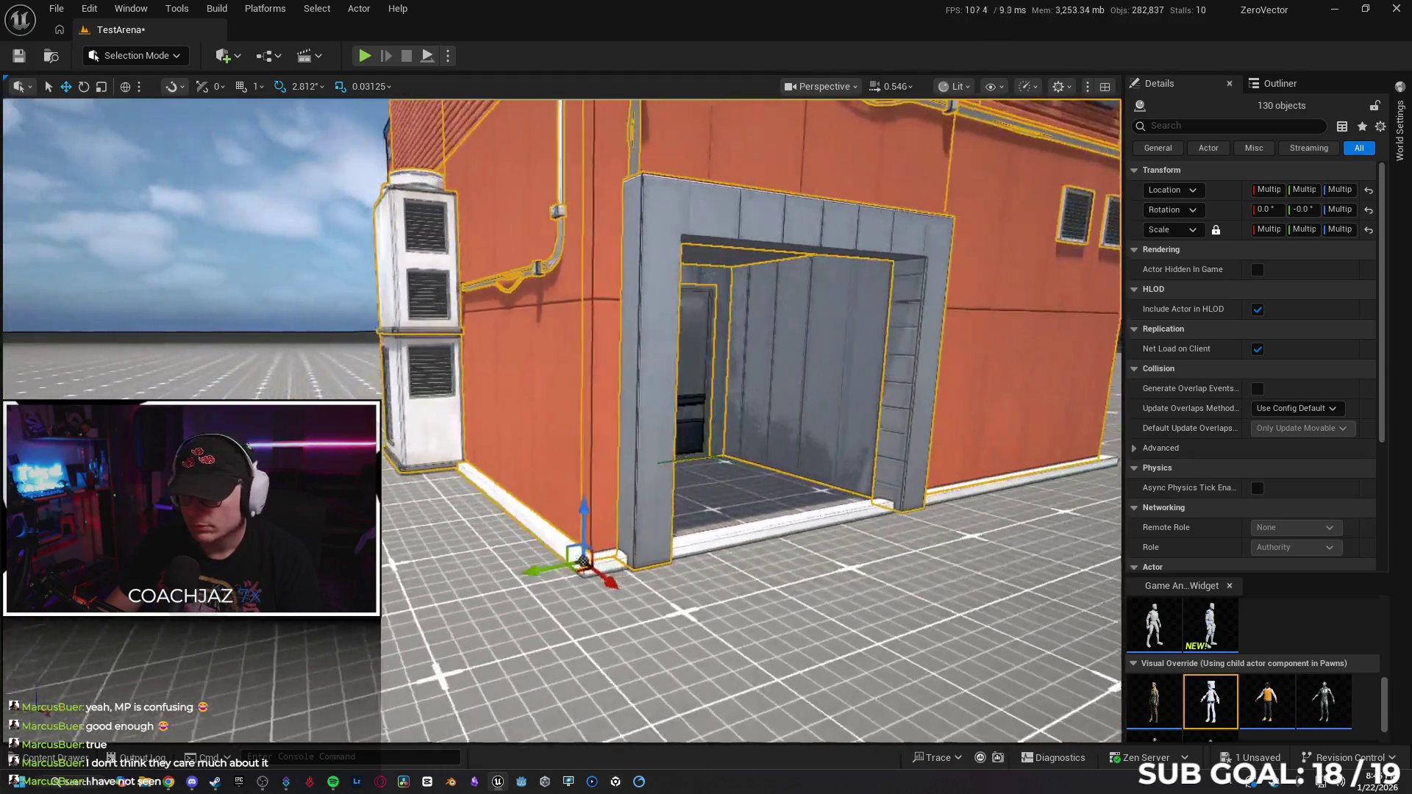
pyautogui.keyDown('ctrl'); pyautogui.click(680, 541); pyautogui.keyUp('ctrl')
pyautogui.keyDown('ctrl'); pyautogui.click(679, 542); pyautogui.keyUp('ctrl')
pyautogui.moveTo(680, 542)
pyautogui.mouseDown()
pyautogui.moveTo(788, 544)
pyautogui.moveTo(889, 577)
pyautogui.moveTo(643, 527)
pyautogui.mouseUp()
pyautogui.keyDown('ctrl'); pyautogui.click(788, 544); pyautogui.keyUp('ctrl')
pyautogui.keyDown('ctrl'); pyautogui.click(643, 527); pyautogui.keyUp('ctrl')
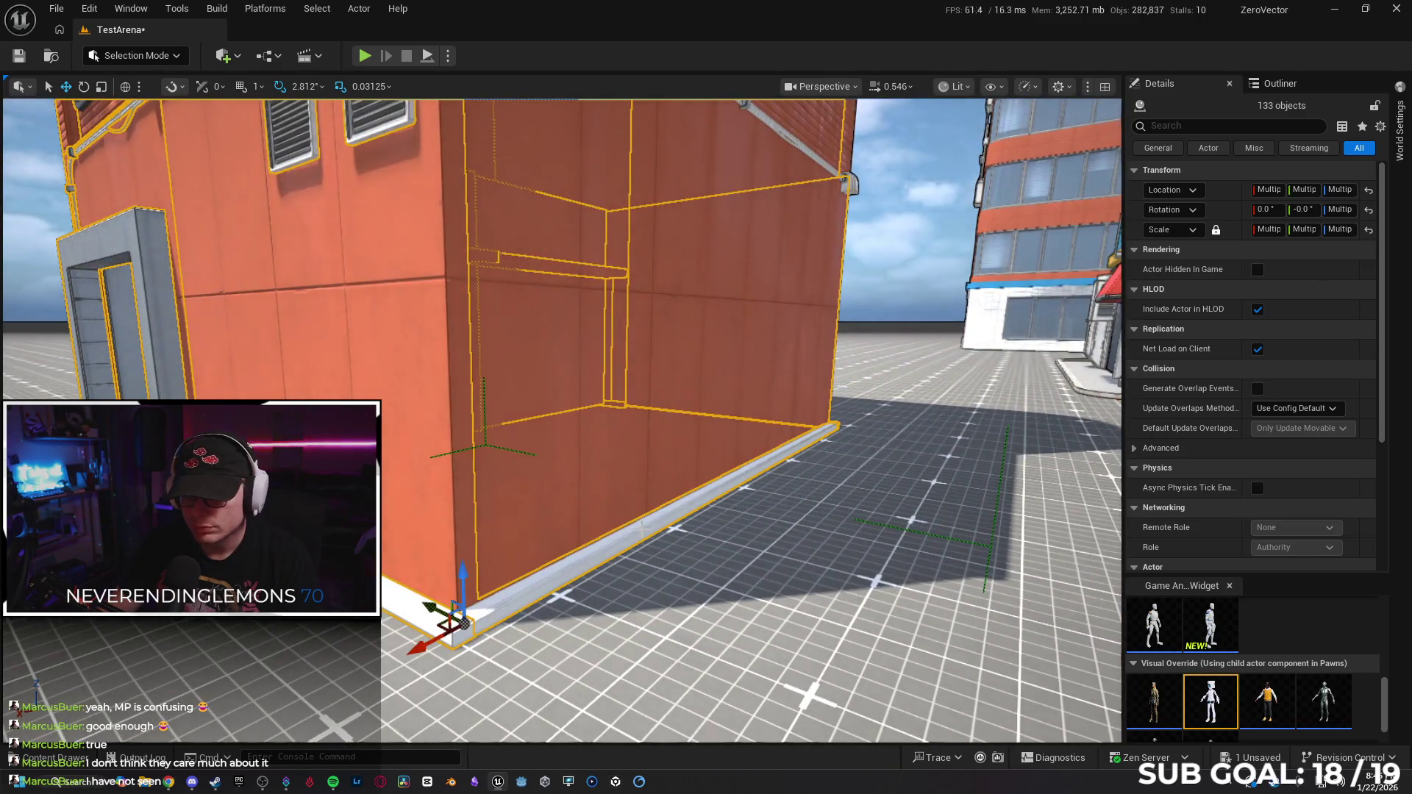
pyautogui.moveTo(840, 546)
pyautogui.mouseDown()
pyautogui.moveTo(836, 577)
pyautogui.moveTo(895, 618)
pyautogui.mouseUp()
# Save the TestArena level, restoring the multi-object selection after a stray single click.
pyautogui.click(549, 340)
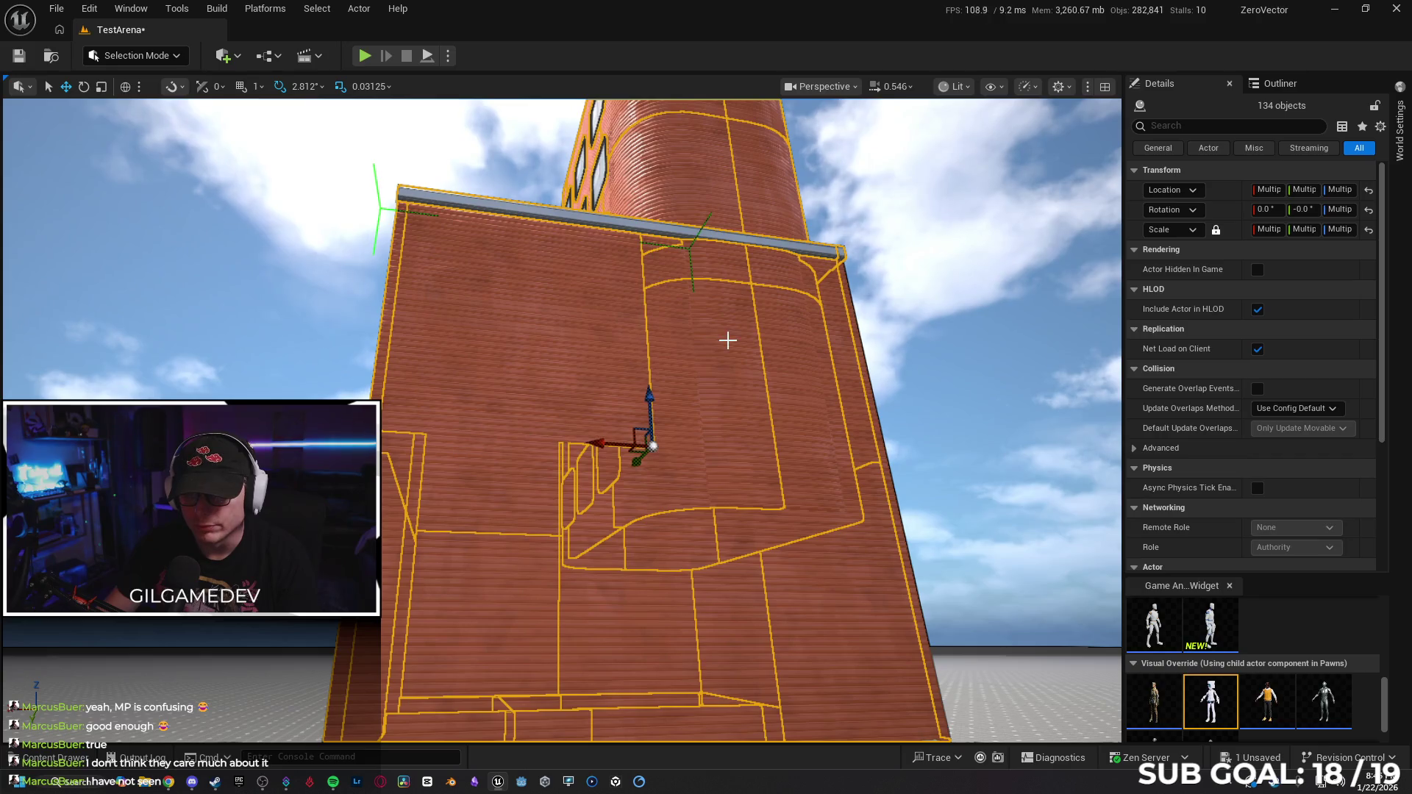
pyautogui.hotkey('ctrl', 'z')
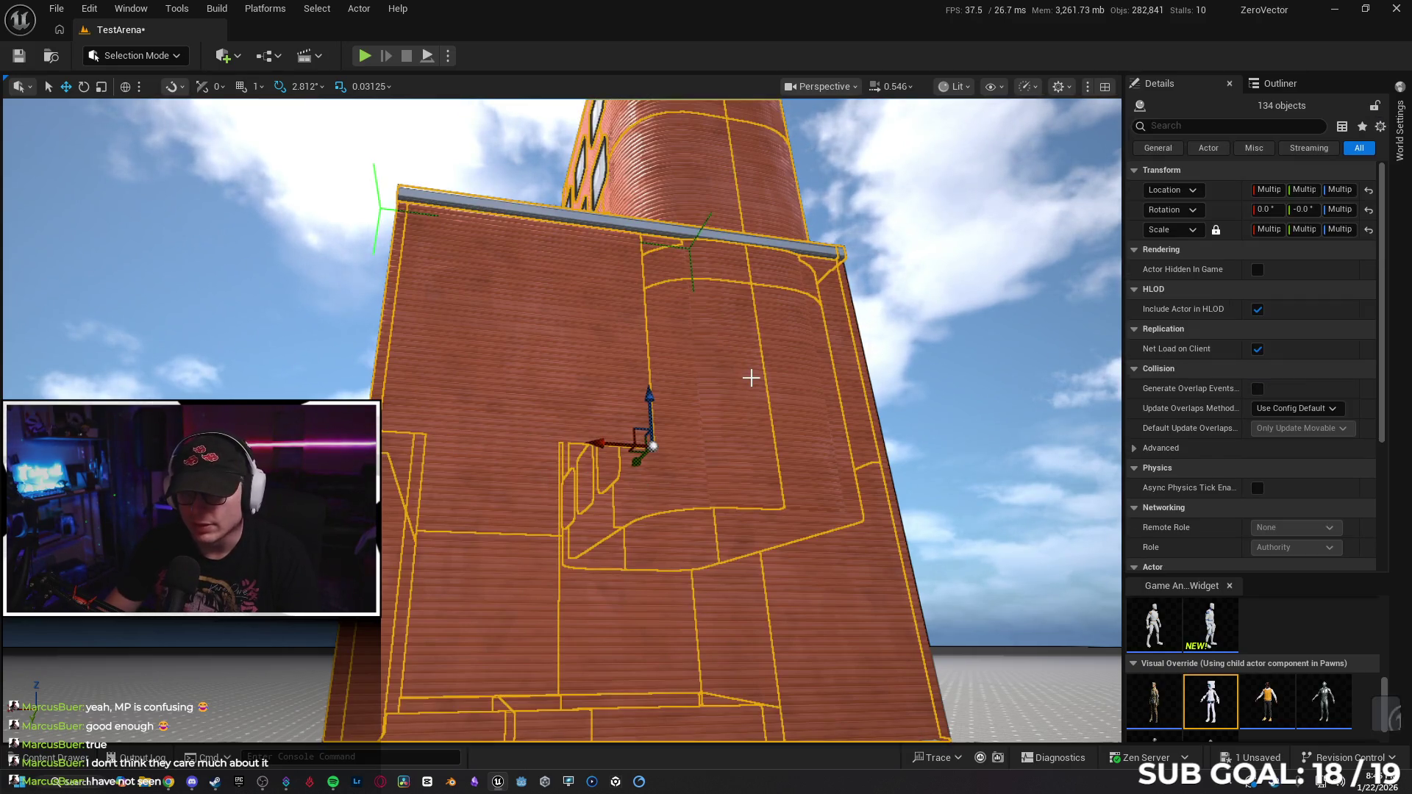
pyautogui.hotkey('ctrl', 'y')
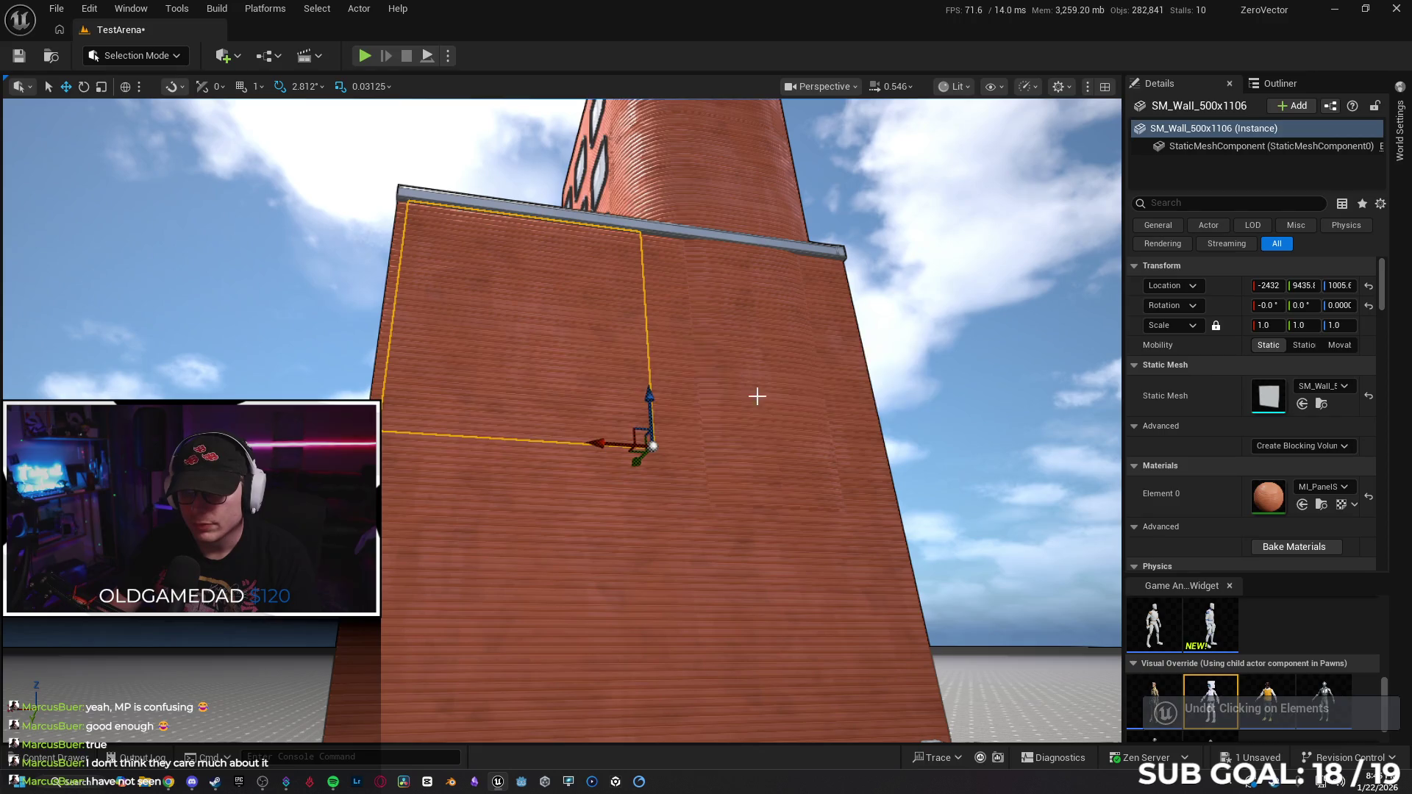
pyautogui.hotkey('ctrl', 's')
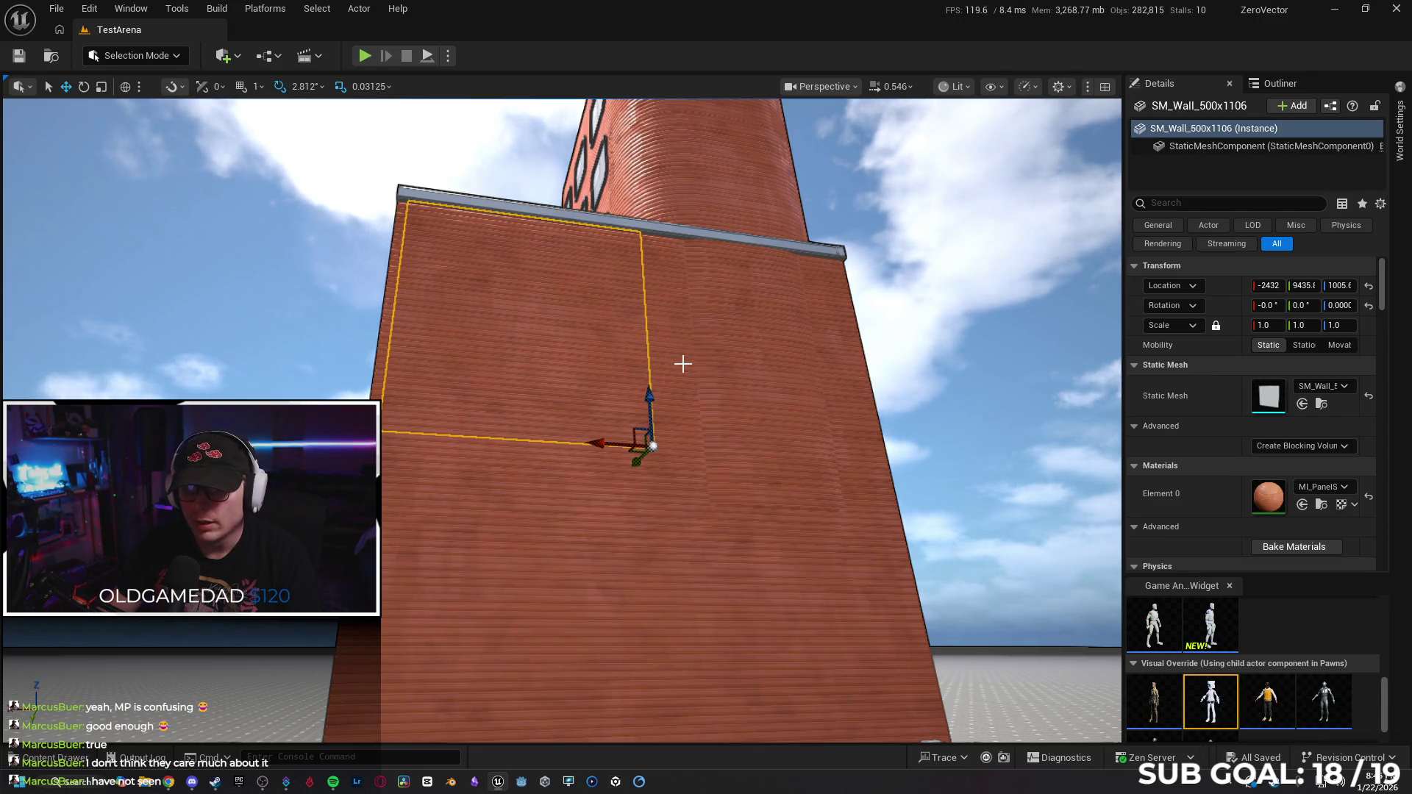
pyautogui.hotkey('ctrl', 'z')
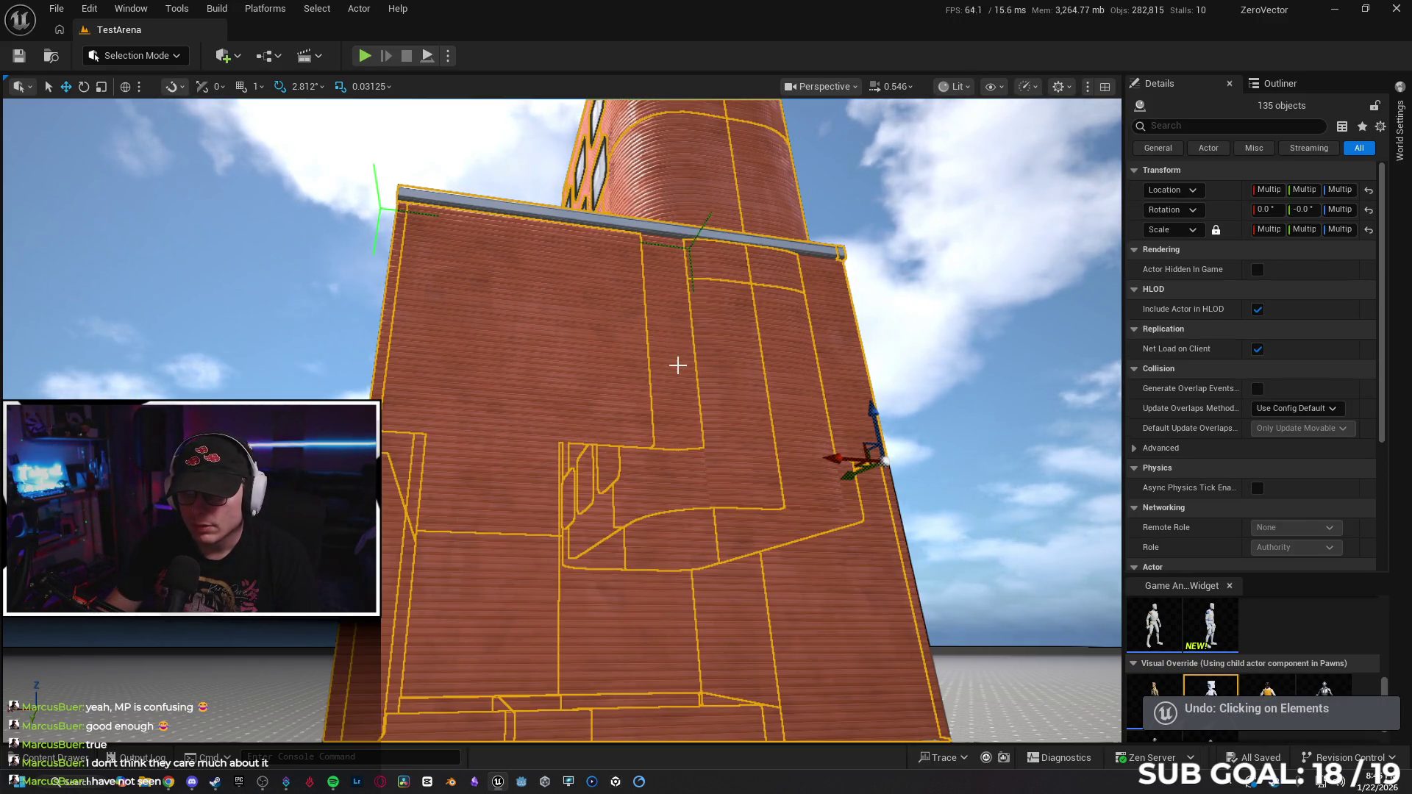
# Add the rail end and lower wall post, bringing the selection to 138 objects.
pyautogui.press('w')
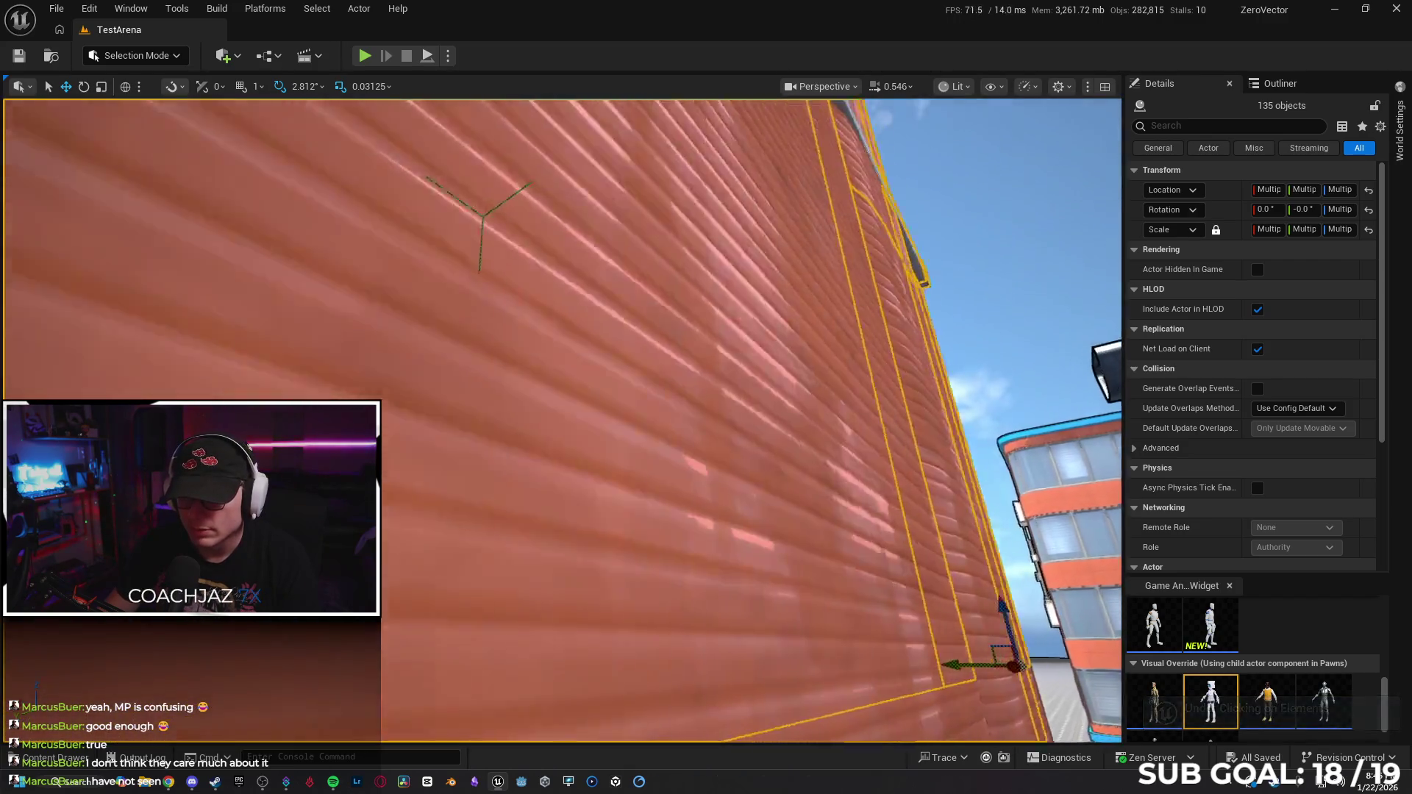
pyautogui.press('s')
pyautogui.press('w')
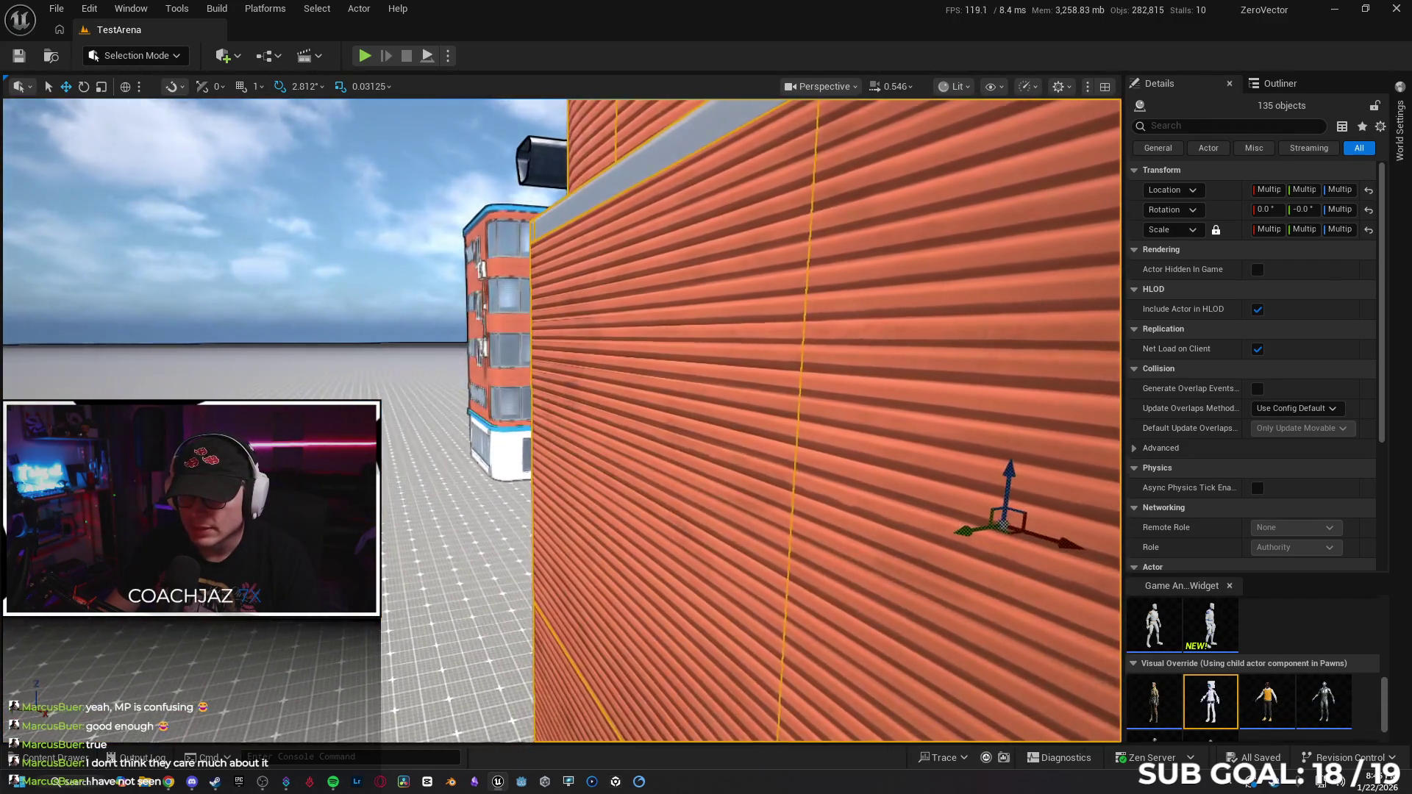
pyautogui.press('s')
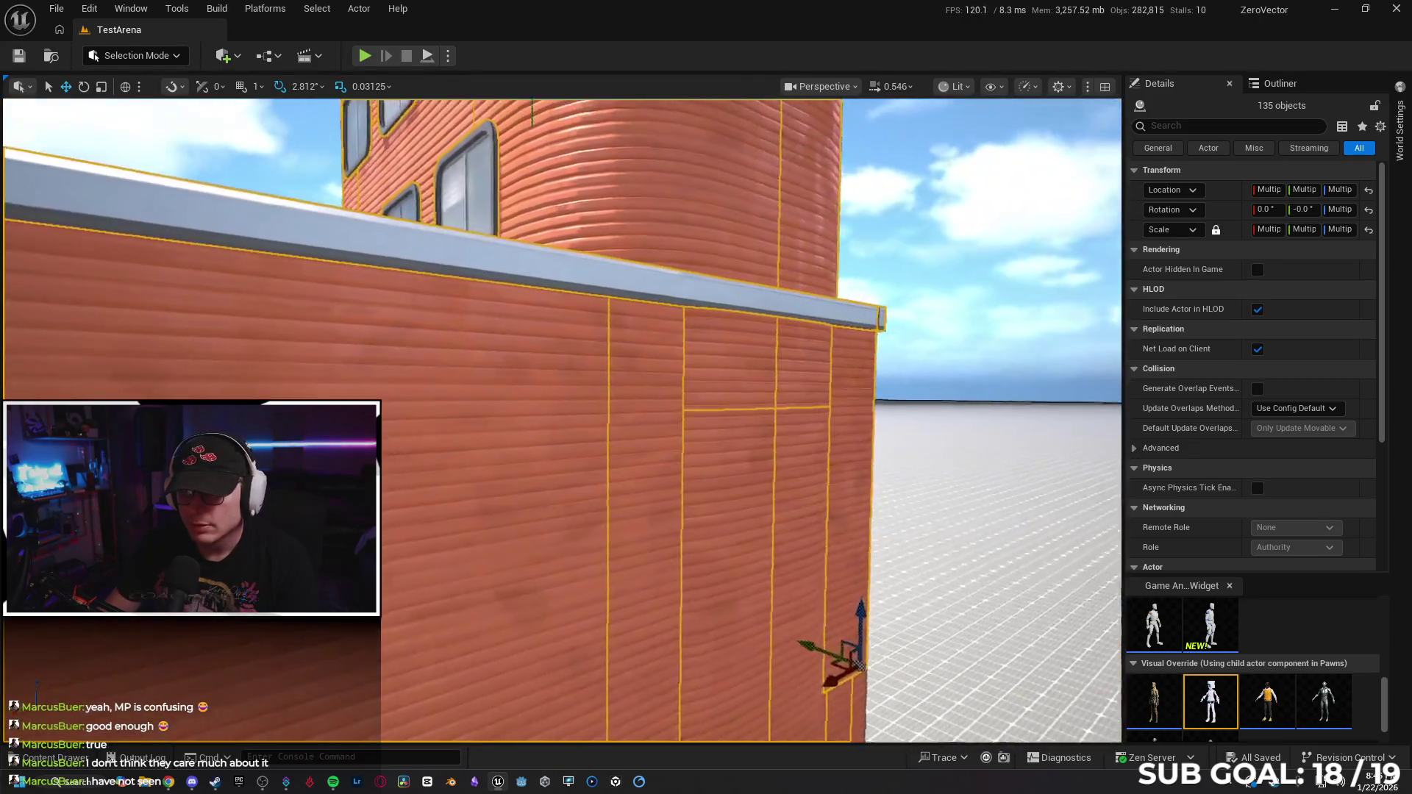
pyautogui.press('s')
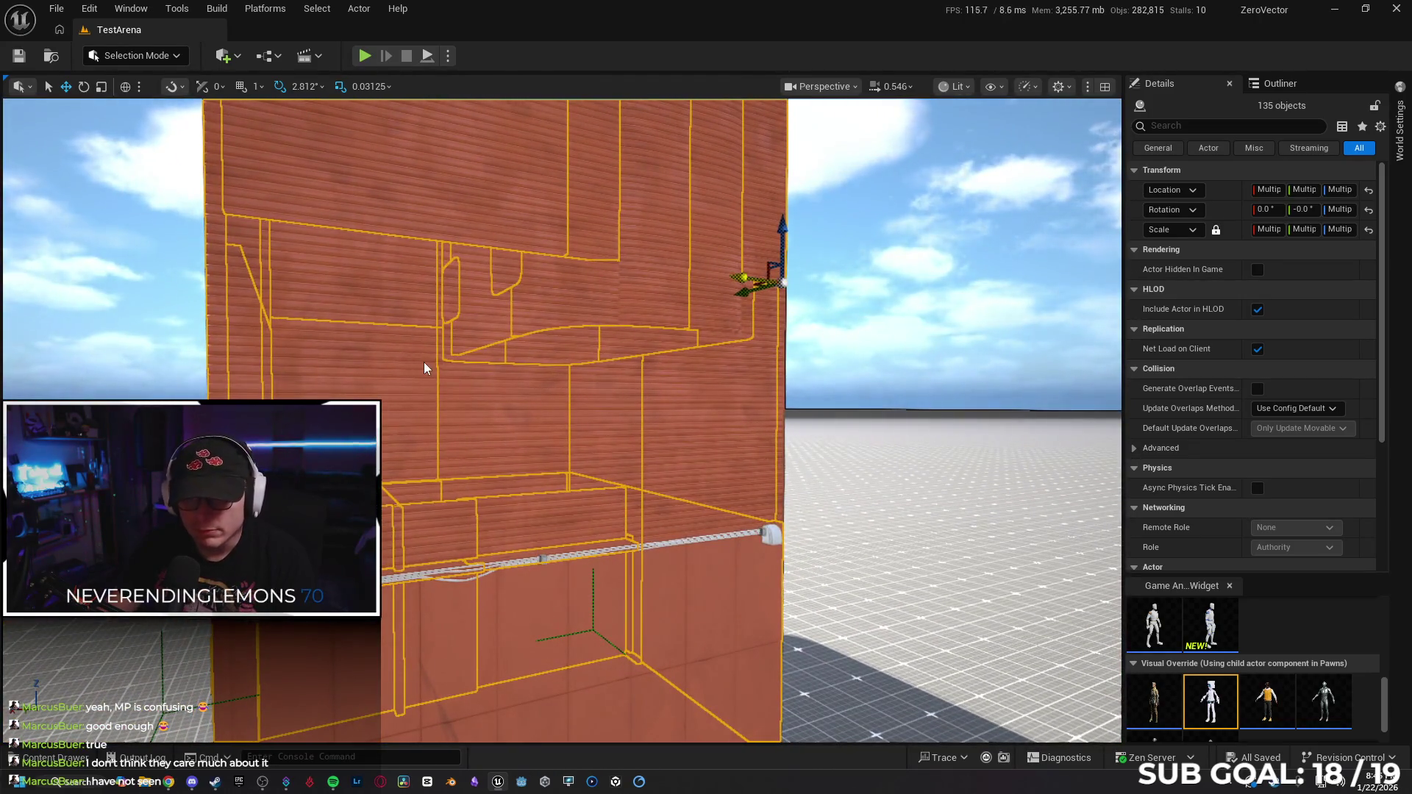
pyautogui.keyDown('ctrl'); pyautogui.click(751, 409); pyautogui.keyUp('ctrl')
pyautogui.press('f')
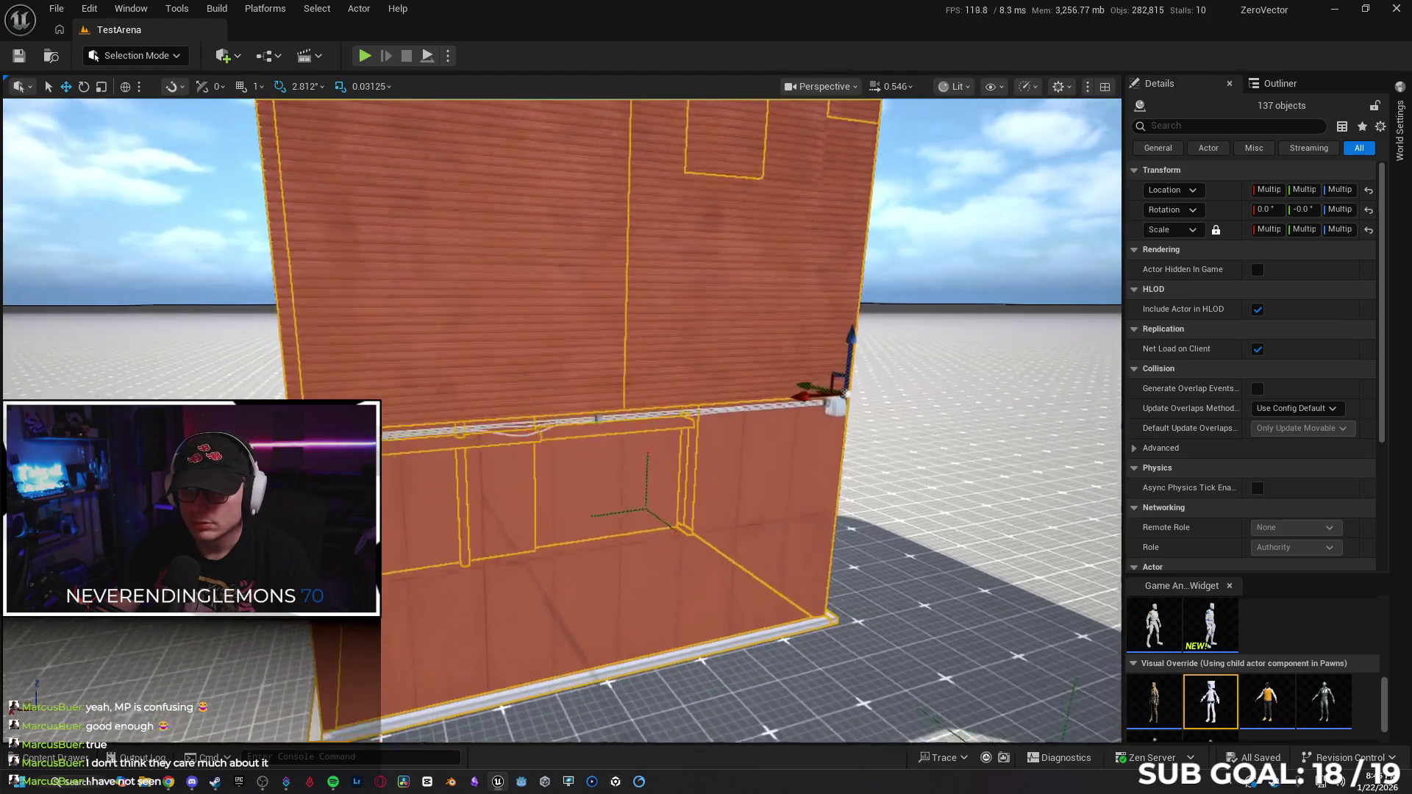
pyautogui.keyDown('ctrl'); pyautogui.click(534, 403); pyautogui.keyUp('ctrl')
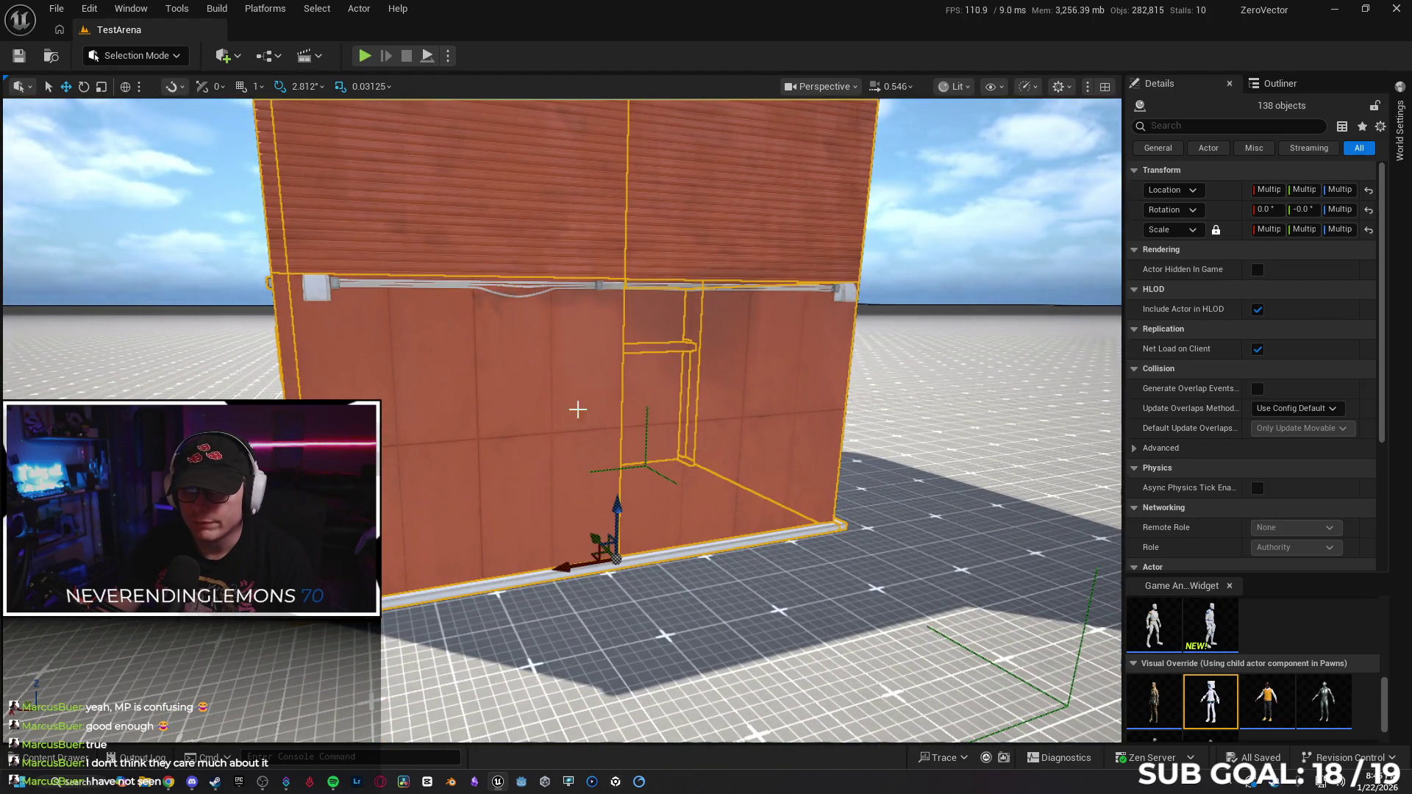
pyautogui.moveTo(698, 411); pyautogui.dragTo(559, 412)
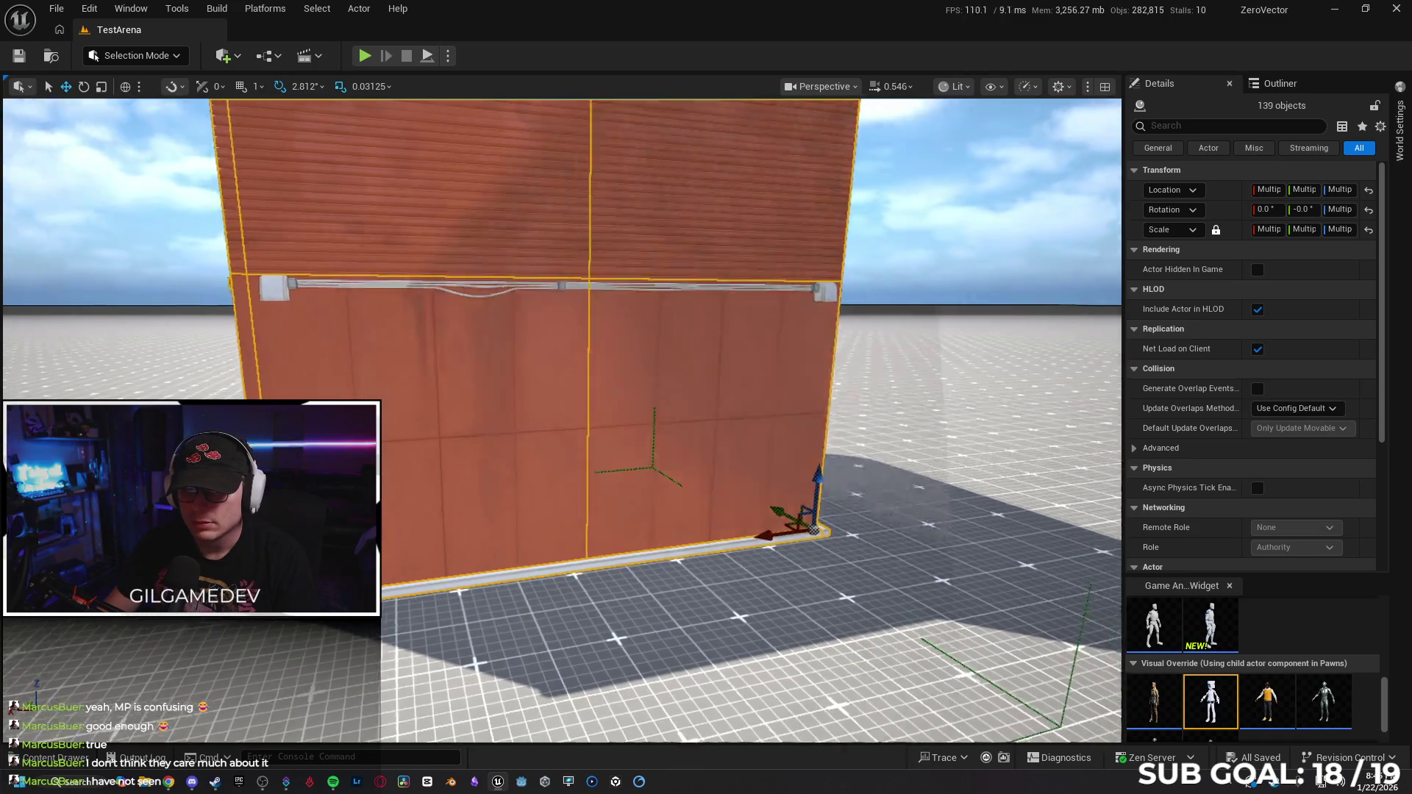
# Restore the 138-object building selection, add the wall box, and undo its accidental move.
pyautogui.click(848, 378)
pyautogui.press('Escape')
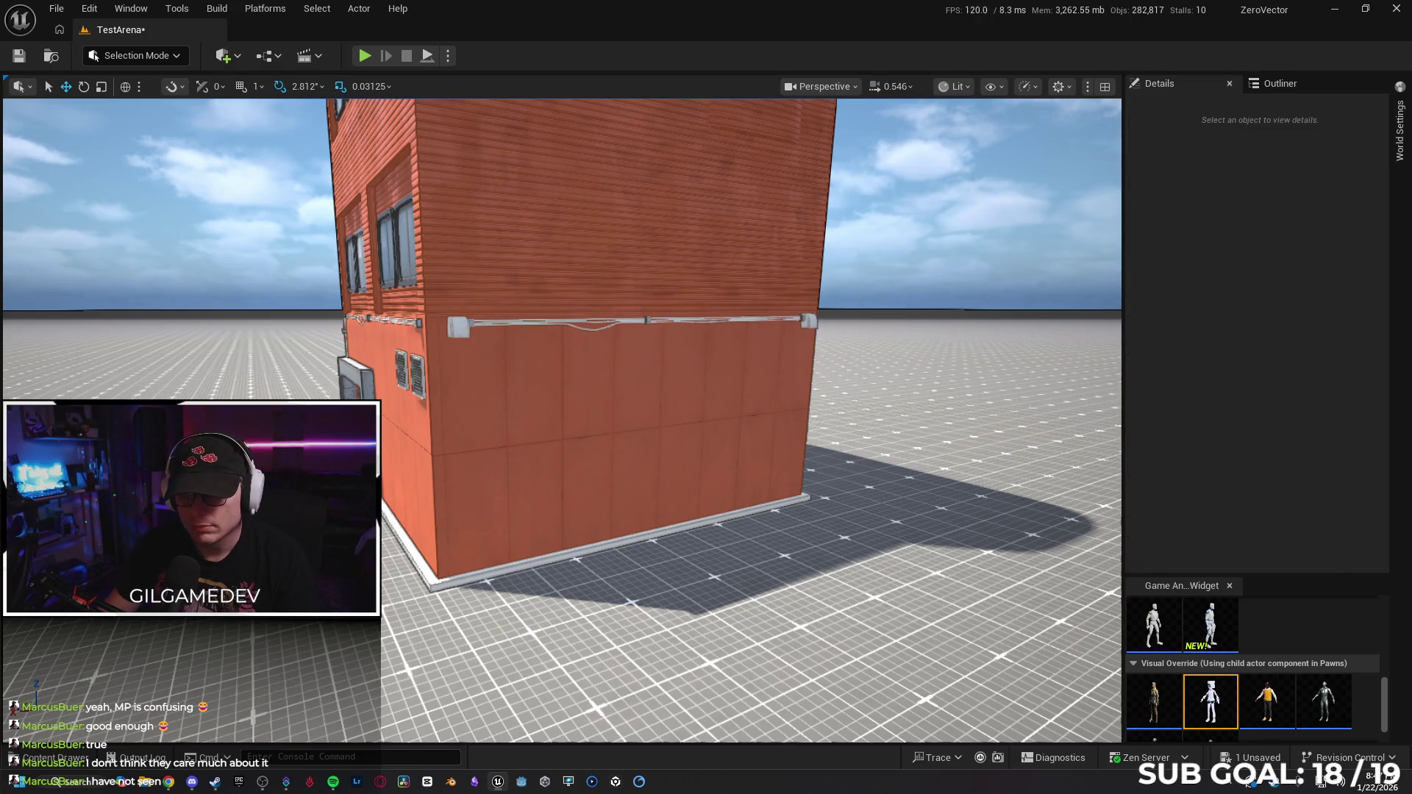
pyautogui.hotkey('ctrl', 'z')
pyautogui.press('f')
pyautogui.keyDown('ctrl'); pyautogui.click(500, 341); pyautogui.keyUp('ctrl')
pyautogui.hotkey('ctrl', 'z')
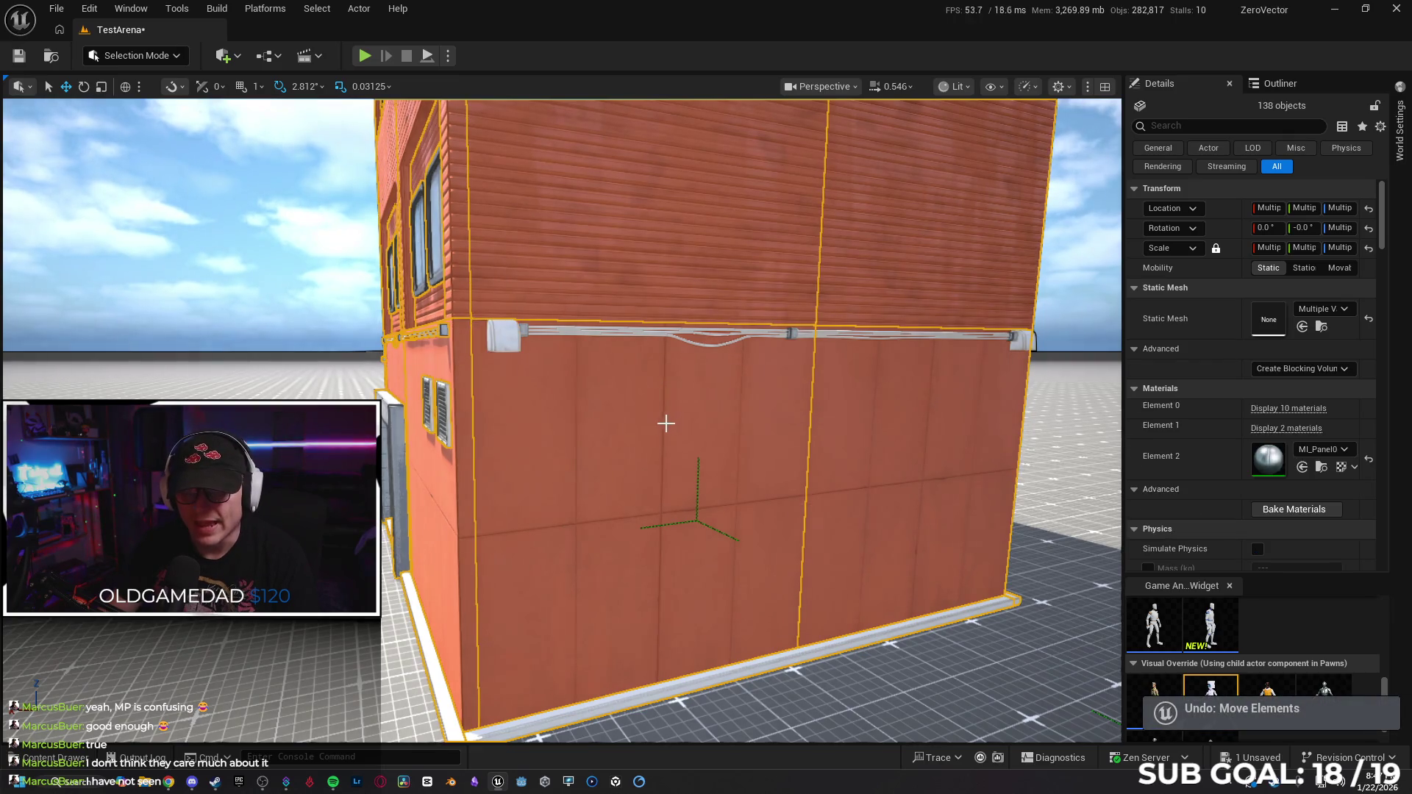
pyautogui.press('f')
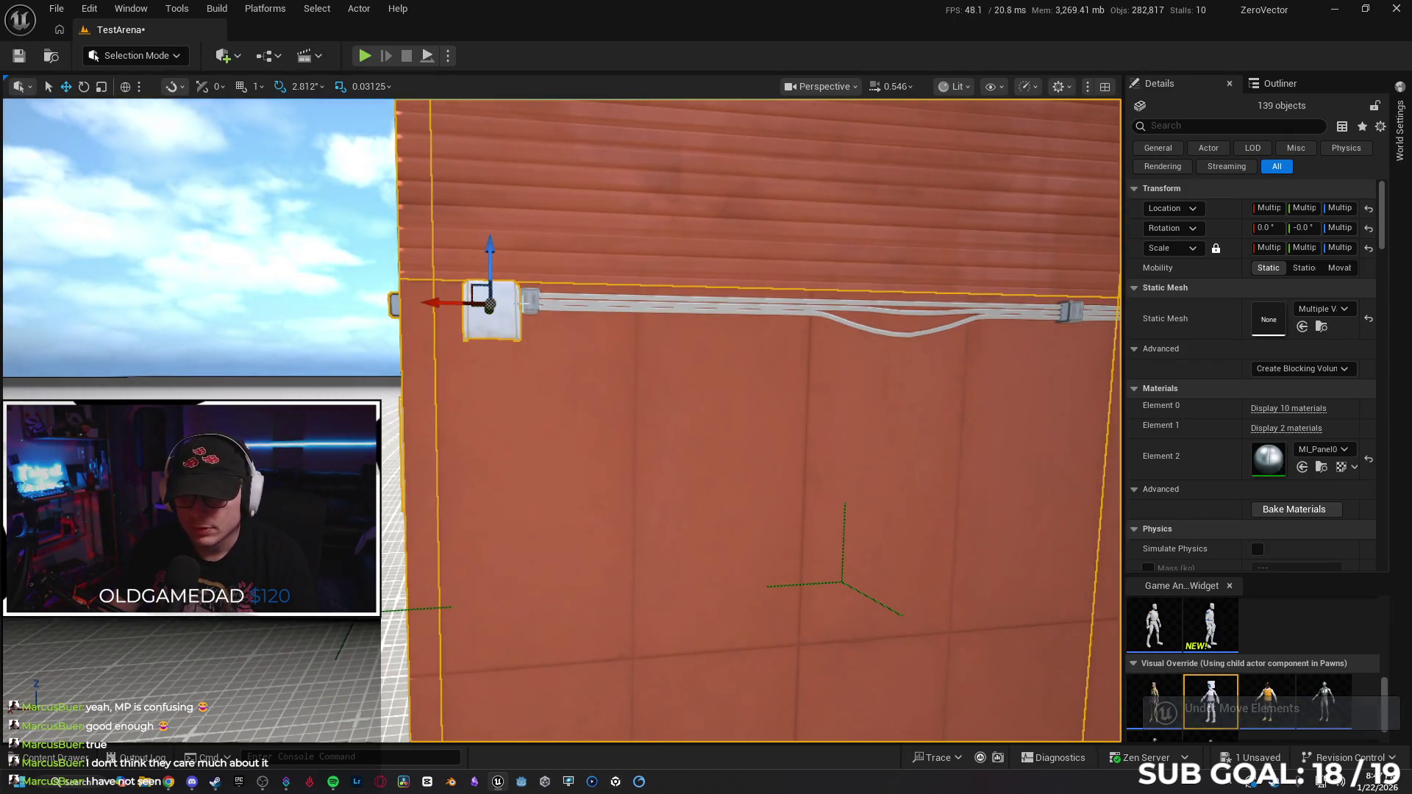
# Add the wall cable, the long white cable and several cable end pieces to the selection.
pyautogui.keyDown('ctrl'); pyautogui.click(534, 304); pyautogui.keyUp('ctrl')
pyautogui.press('Right')
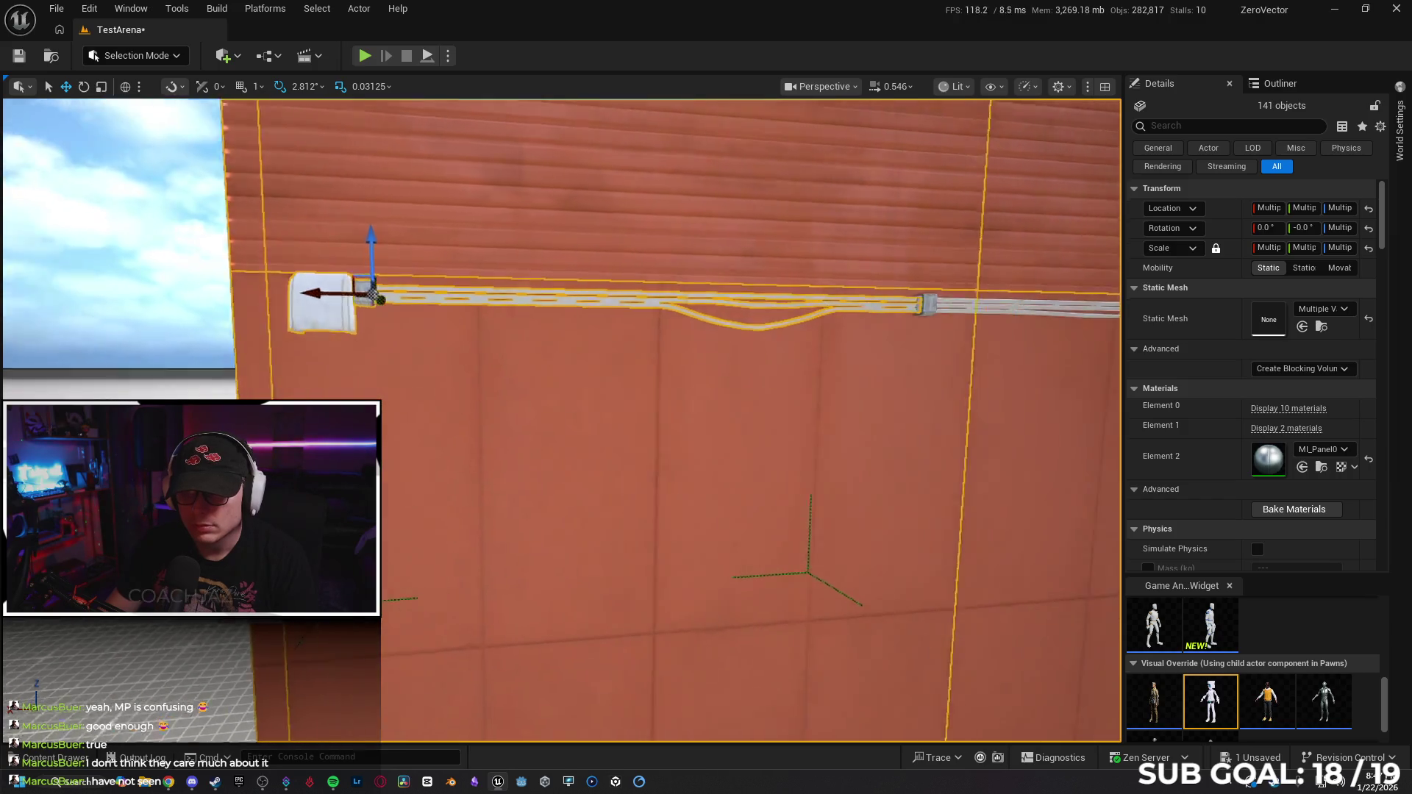
pyautogui.keyDown('ctrl'); pyautogui.click(602, 321); pyautogui.keyUp('ctrl')
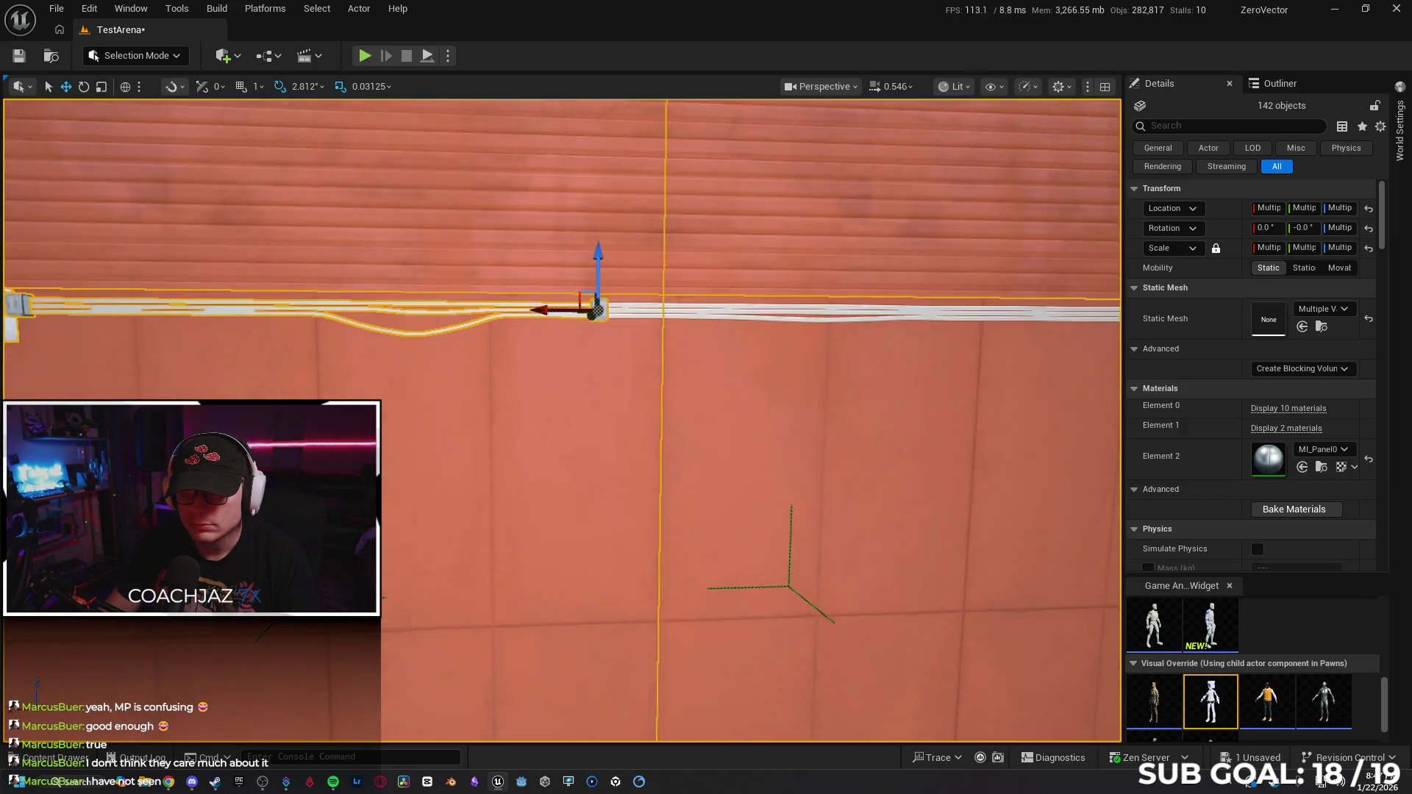
pyautogui.press('Right')
pyautogui.keyDown('ctrl'); pyautogui.click(650, 322); pyautogui.keyUp('ctrl')
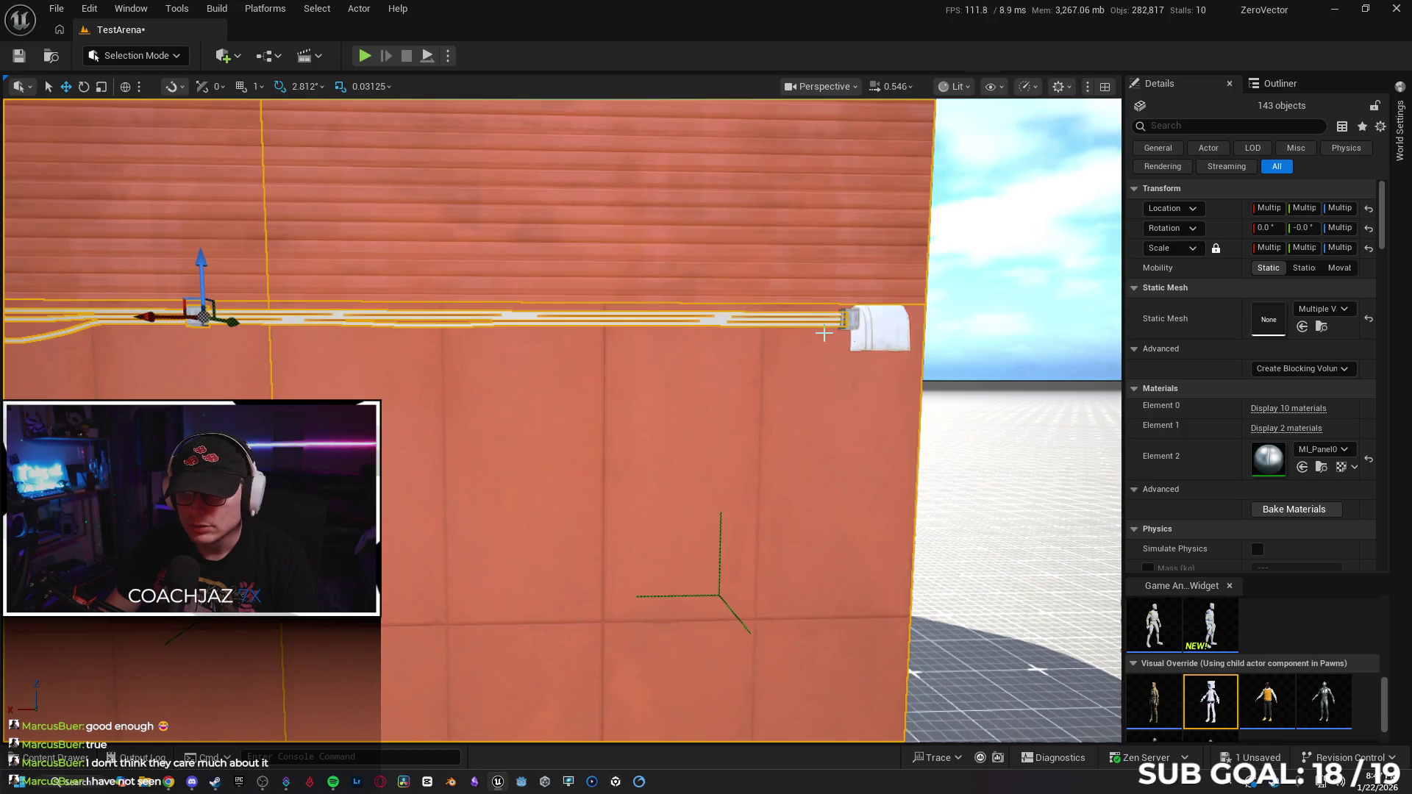
pyautogui.keyDown('ctrl'); pyautogui.click(888, 331); pyautogui.keyUp('ctrl')
pyautogui.press('Right')
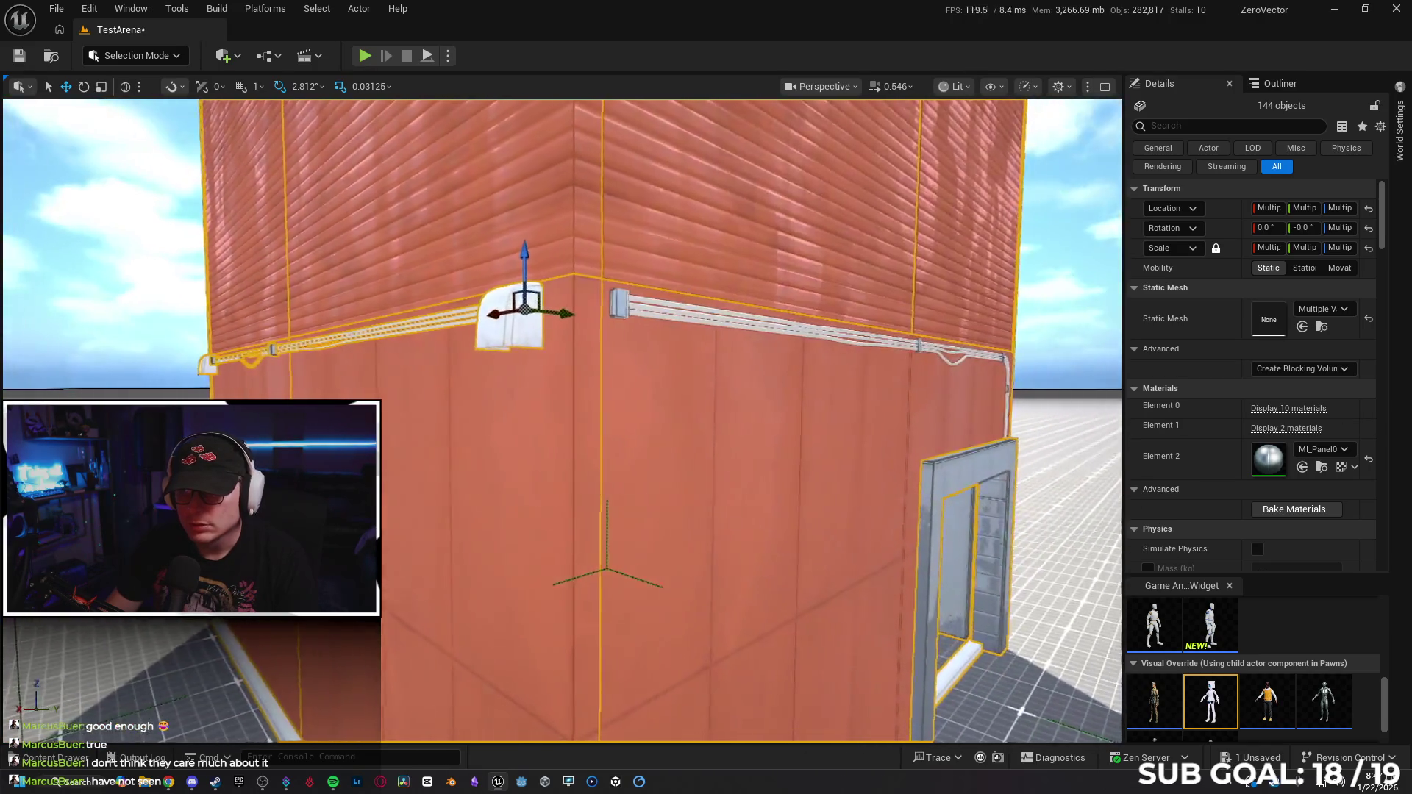
pyautogui.keyDown('ctrl'); pyautogui.click(611, 303); pyautogui.keyUp('ctrl')
pyautogui.press('Right')
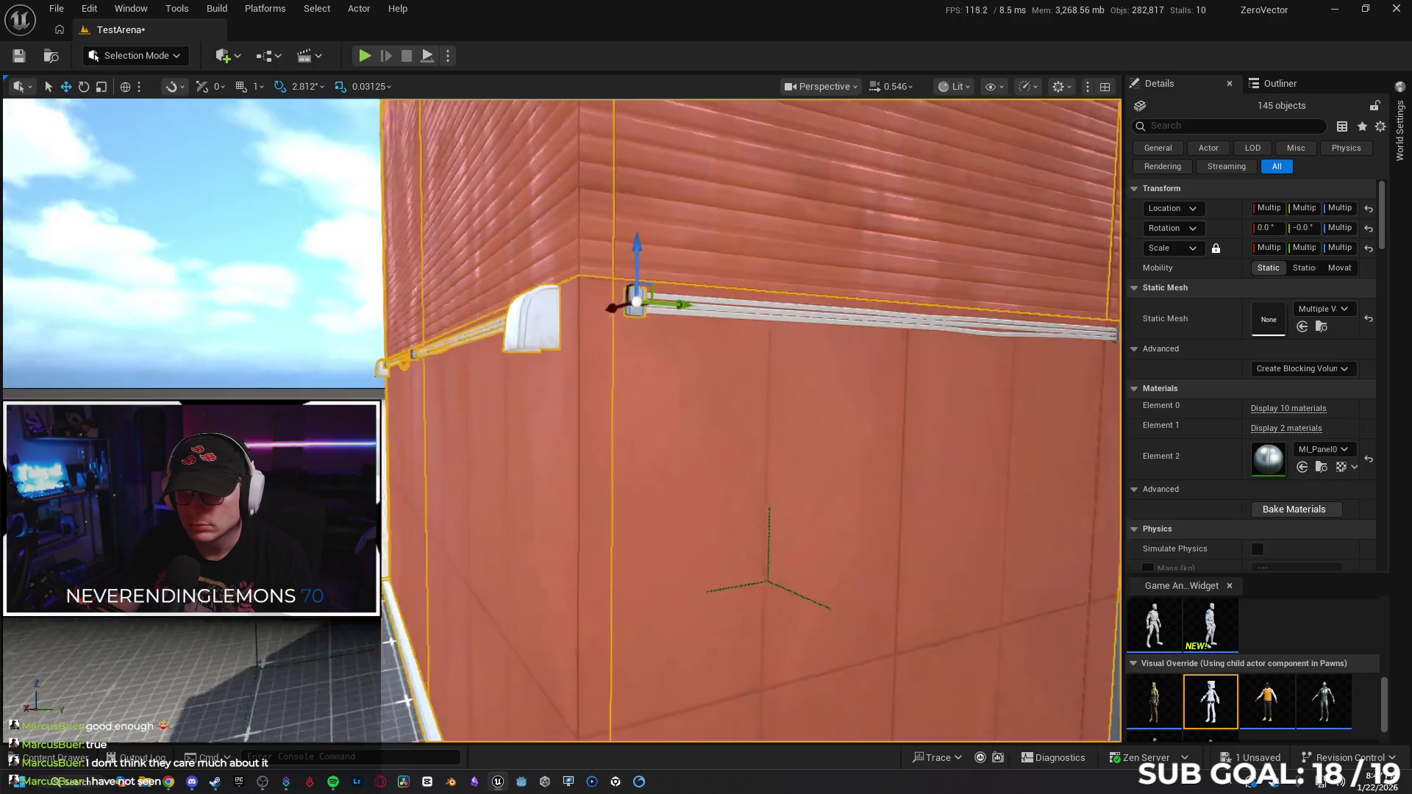
# Add the cable clip, the next cable end piece and the right-hand cables to the selection.
pyautogui.keyDown('ctrl'); pyautogui.click(758, 339); pyautogui.keyUp('ctrl')
pyautogui.press('Up')
pyautogui.press('Right')
pyautogui.keyDown('ctrl'); pyautogui.click(441, 353); pyautogui.keyUp('ctrl')
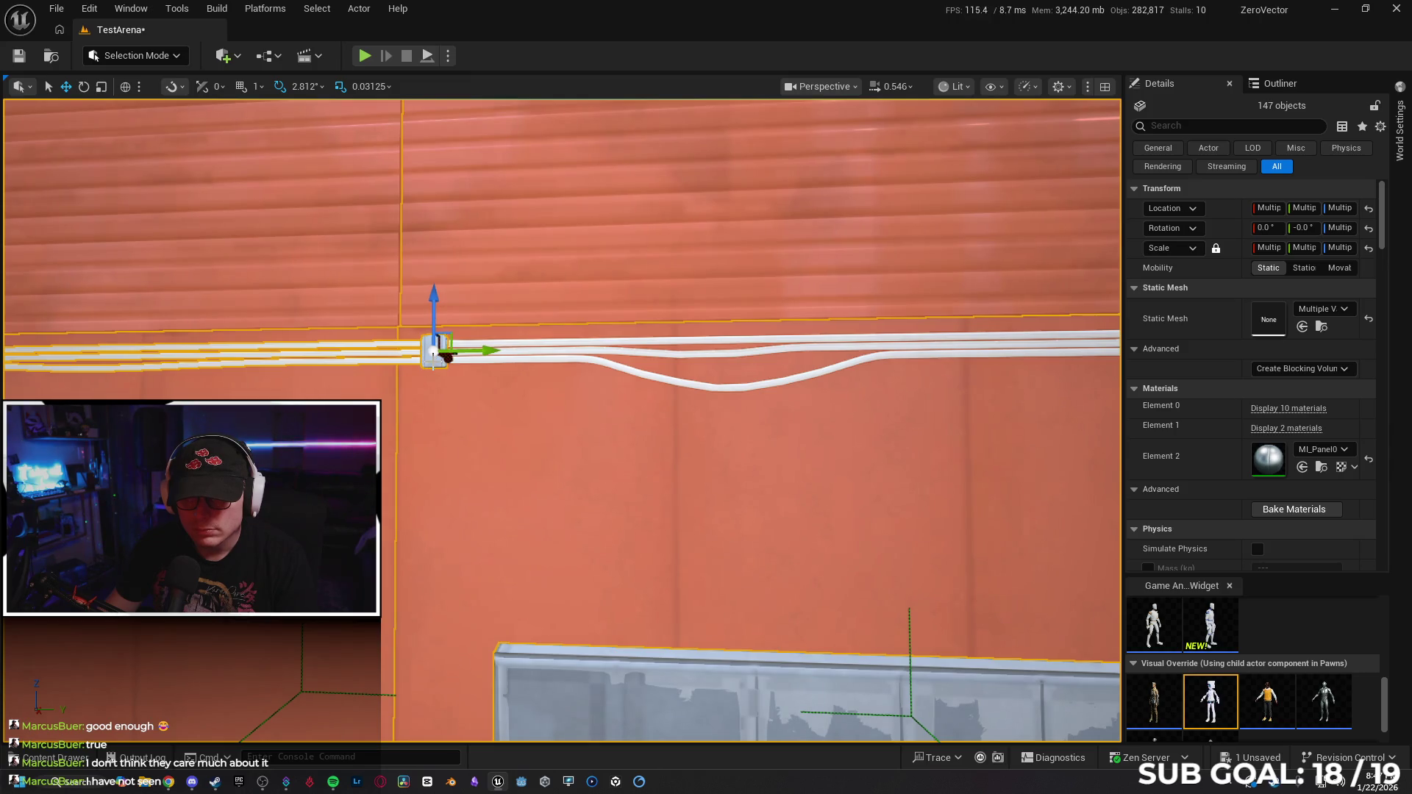
pyautogui.keyDown('ctrl'); pyautogui.click(571, 354); pyautogui.keyUp('ctrl')
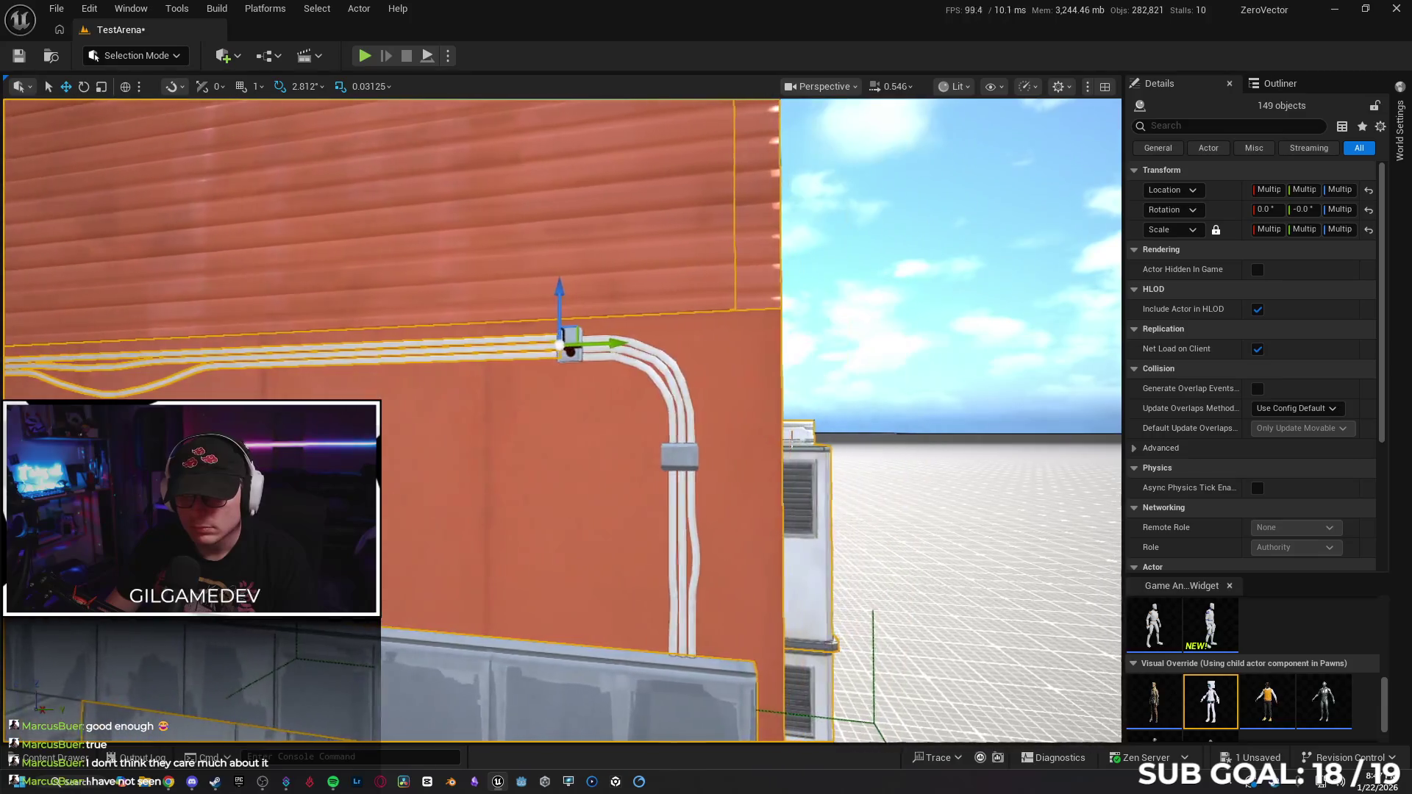
pyautogui.press('Right')
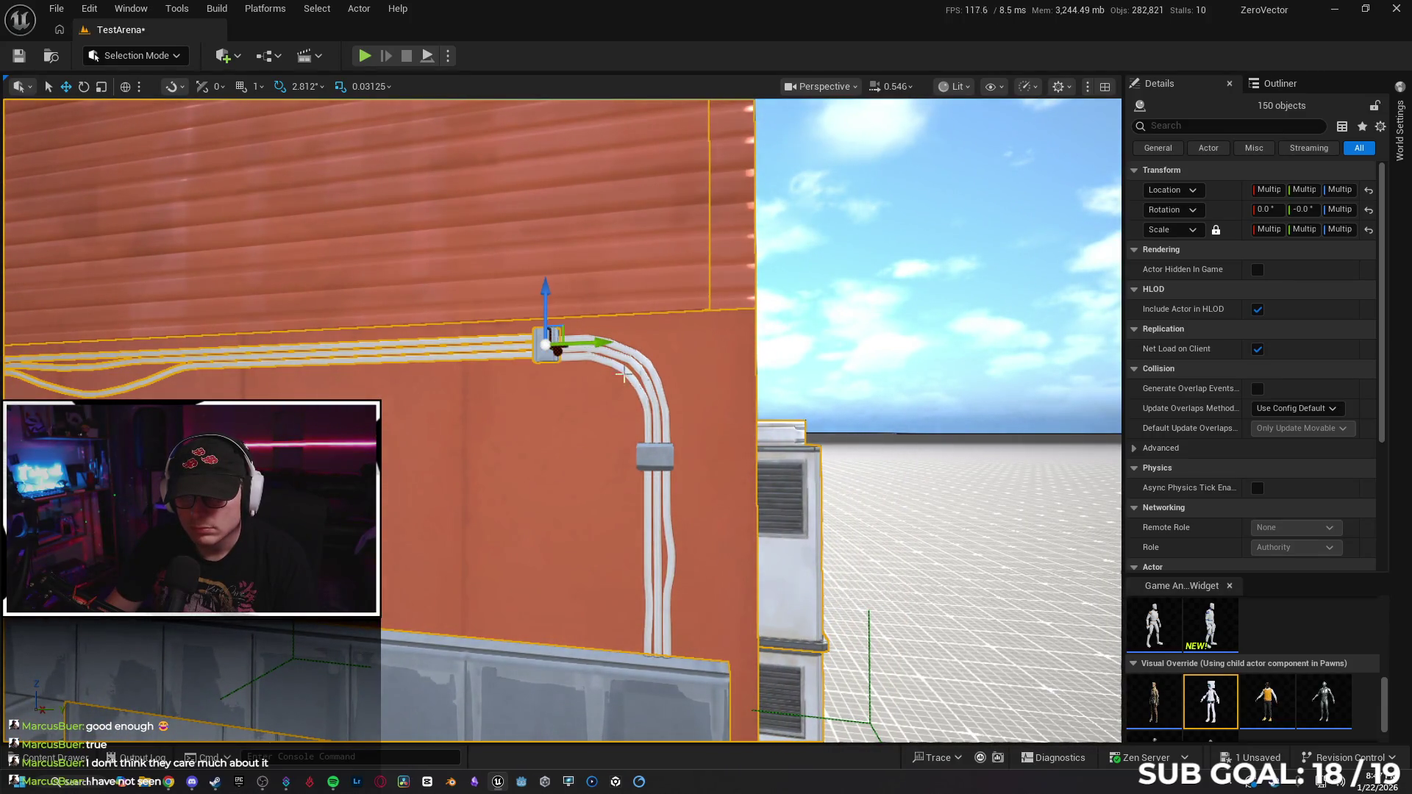
# Add the curved vertical cable, the clamp and vertical cables, then deselect one stray object.
pyautogui.keyDown('ctrl'); pyautogui.click(645, 381); pyautogui.keyUp('ctrl')
pyautogui.keyDown('ctrl'); pyautogui.click(661, 461); pyautogui.keyUp('ctrl')
pyautogui.keyDown('ctrl'); pyautogui.click(662, 503); pyautogui.keyUp('ctrl')
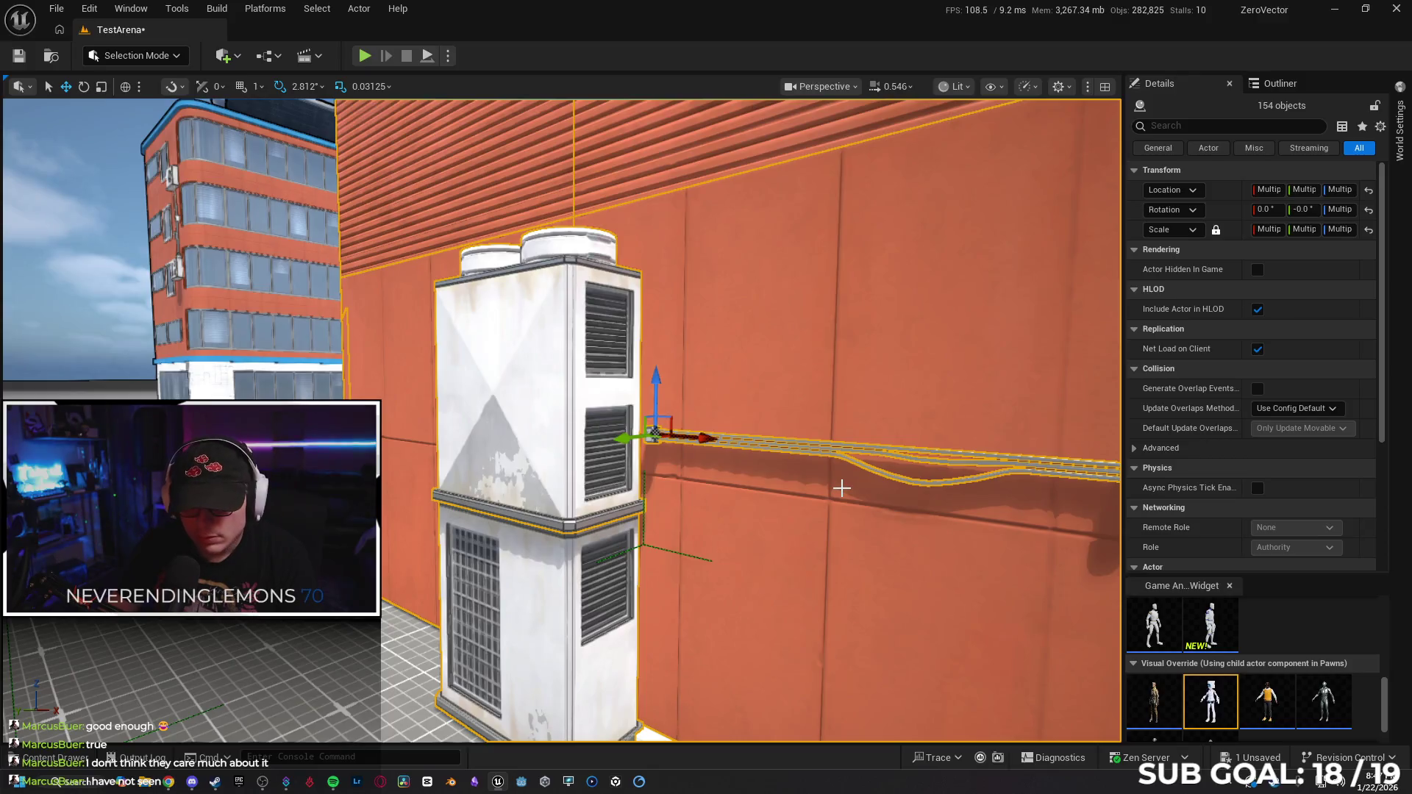
pyautogui.keyDown('ctrl'); pyautogui.click(842, 488); pyautogui.keyUp('ctrl')
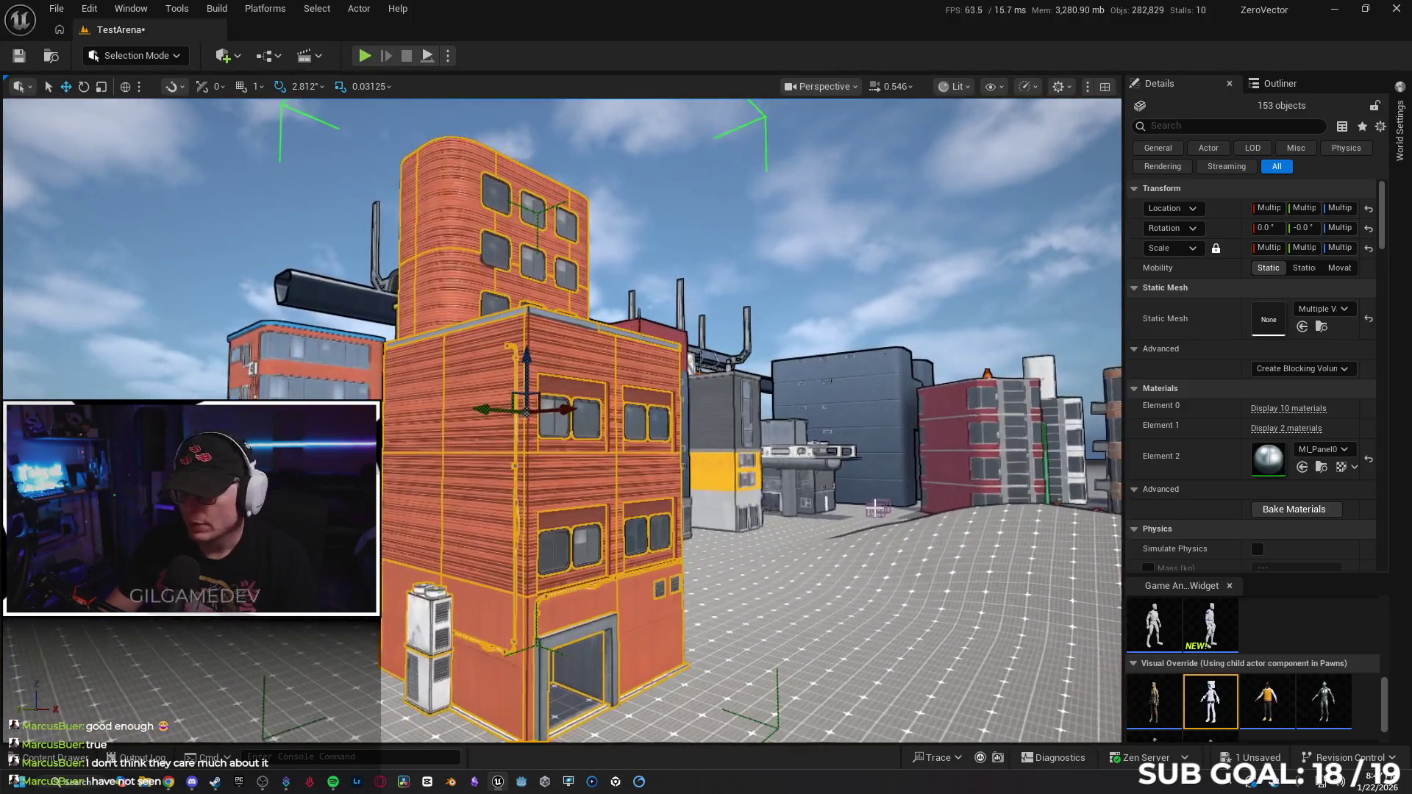
# Save the modified TestArena level via Save Selected, check the Play options, and switch to full screen.
pyautogui.hotkey('ctrl', 's')
pyautogui.click(816, 565)
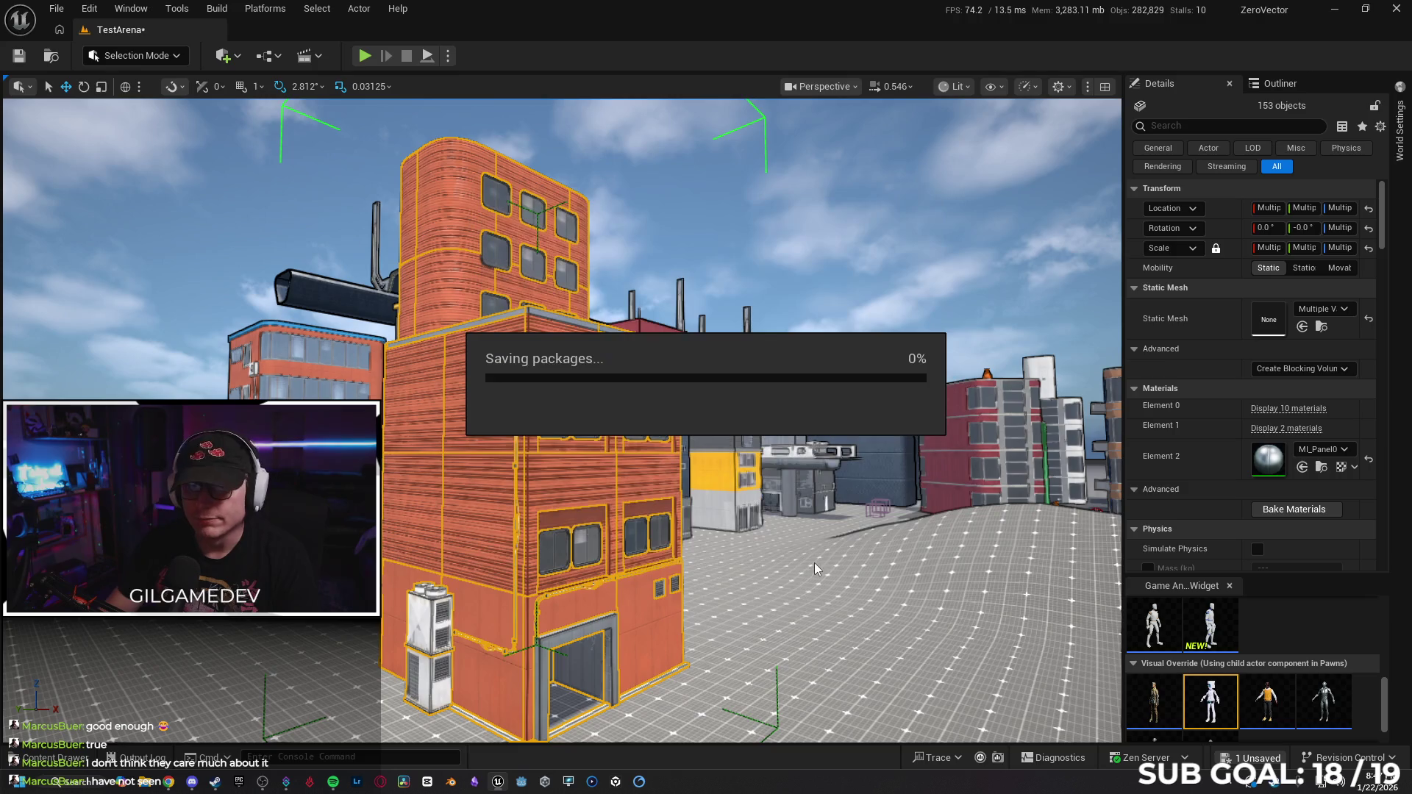
pyautogui.click(448, 57)
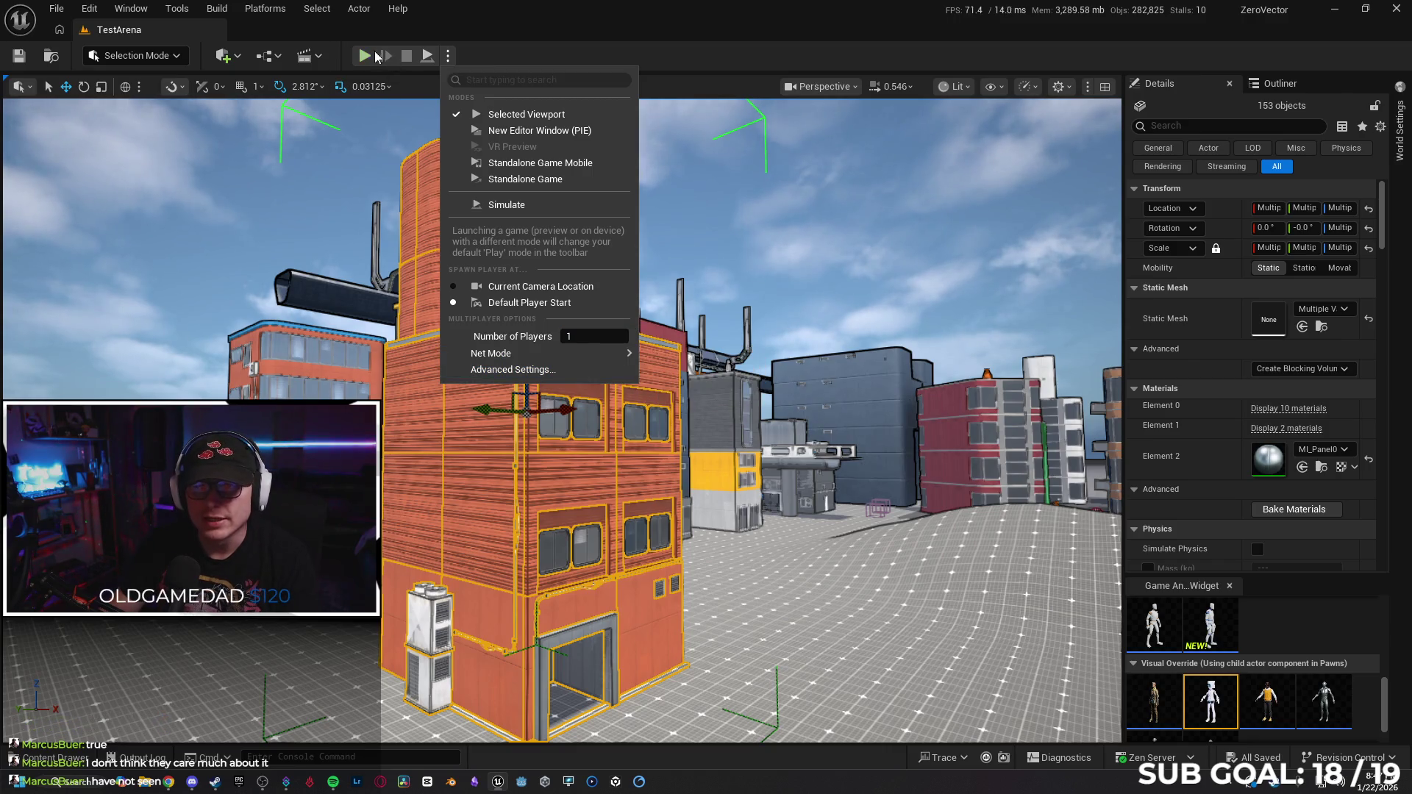
pyautogui.click(564, 51)
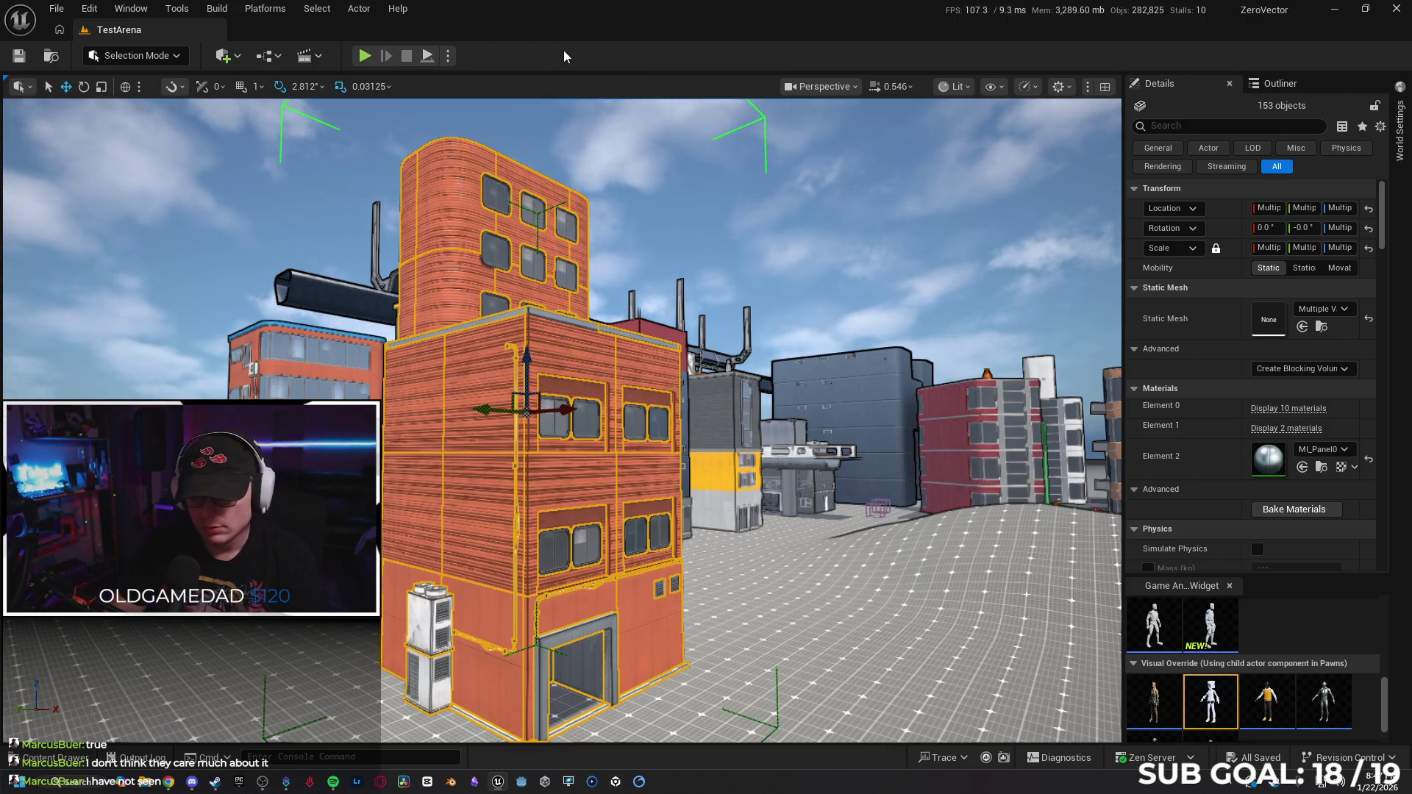
pyautogui.press('F11')
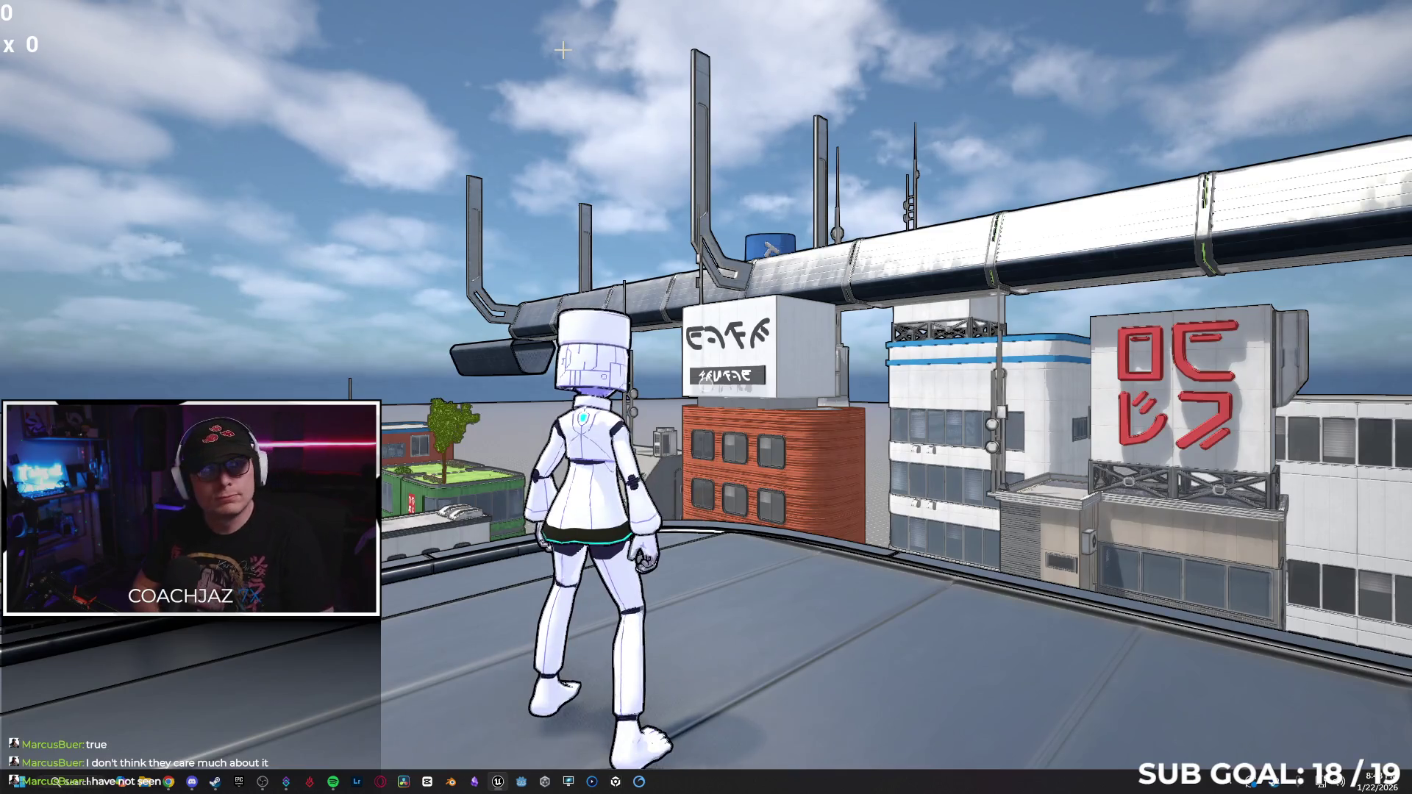
# Run off the roof edge, slide down the orange wall, and climb onto the dark block.
pyautogui.click(758, 396)
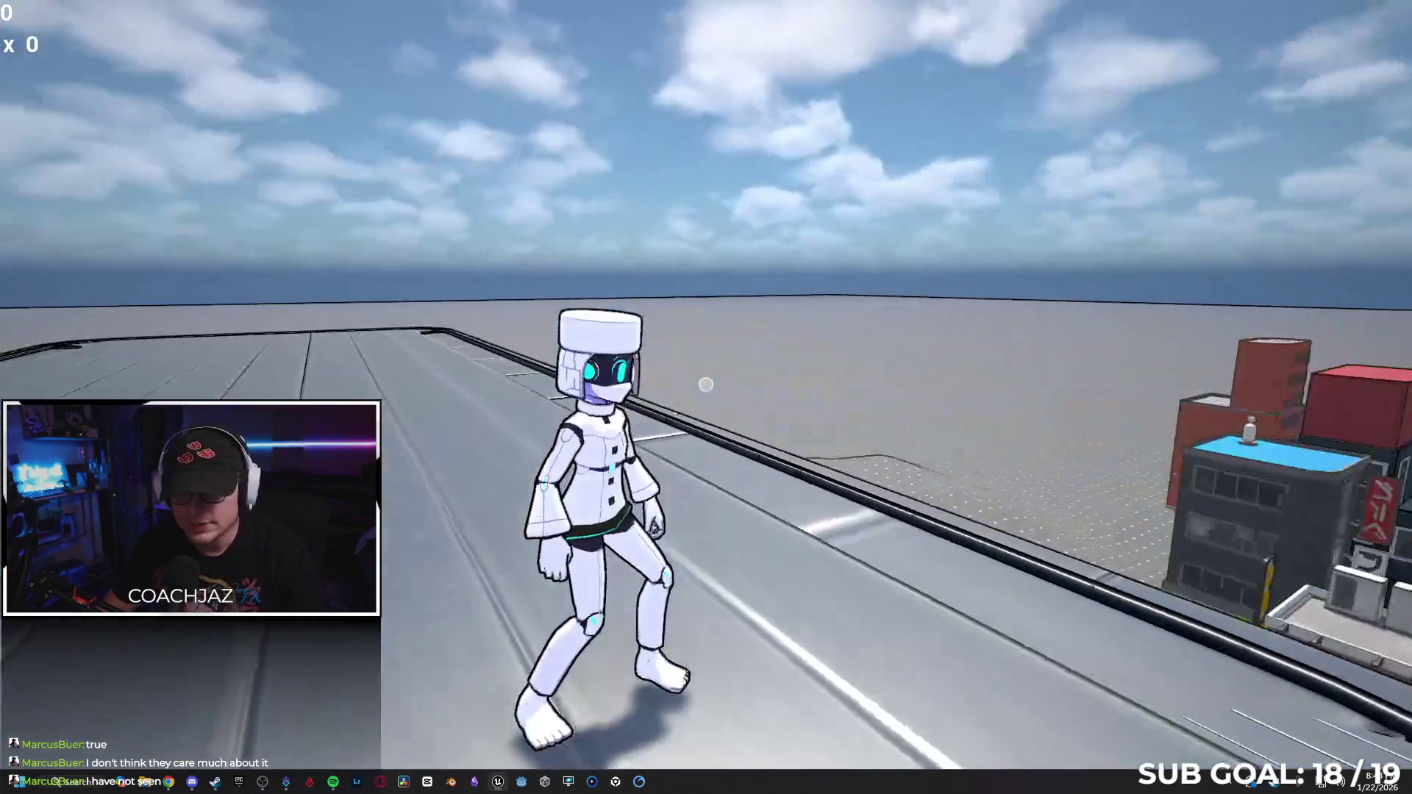
pyautogui.press('w')
pyautogui.press('w')
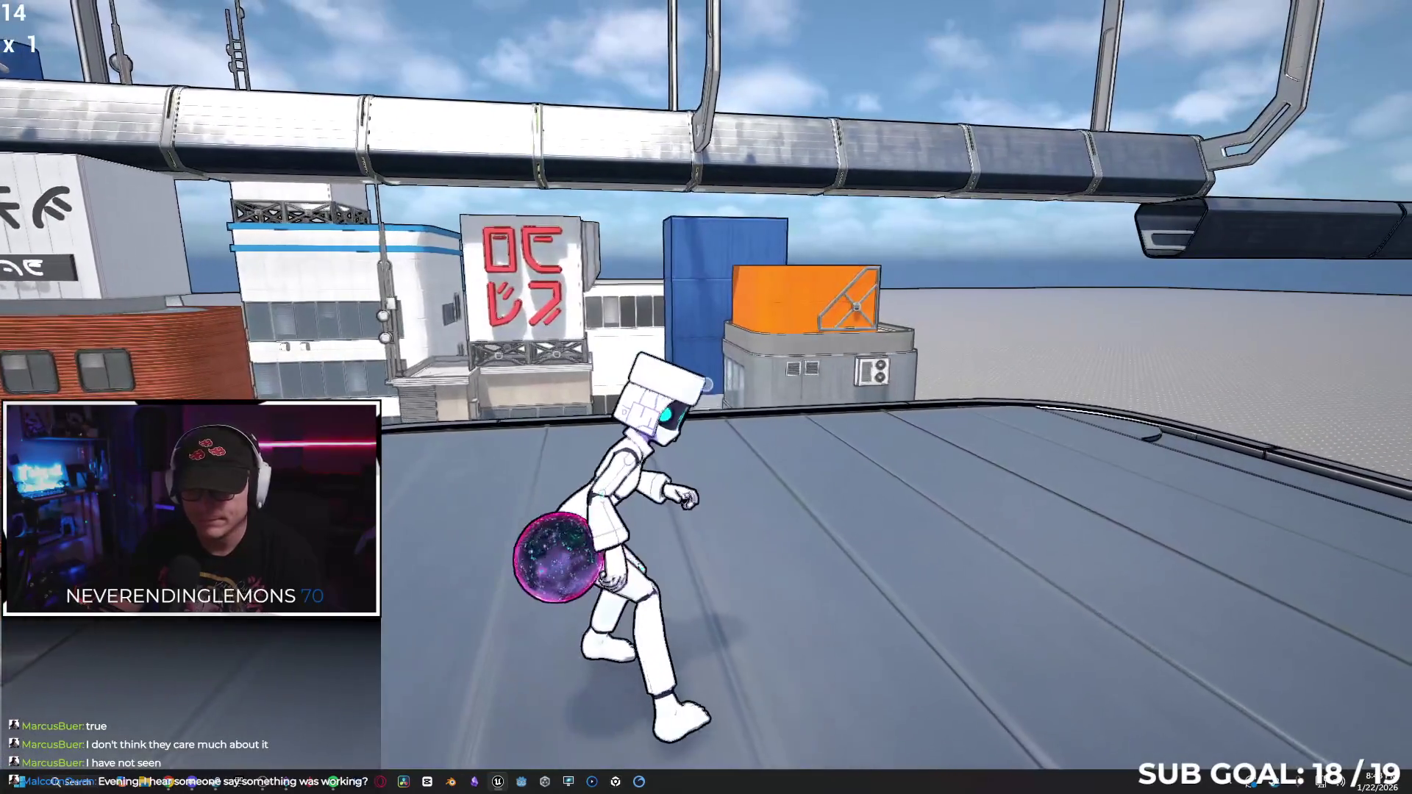
pyautogui.press('space')
pyautogui.press('w')
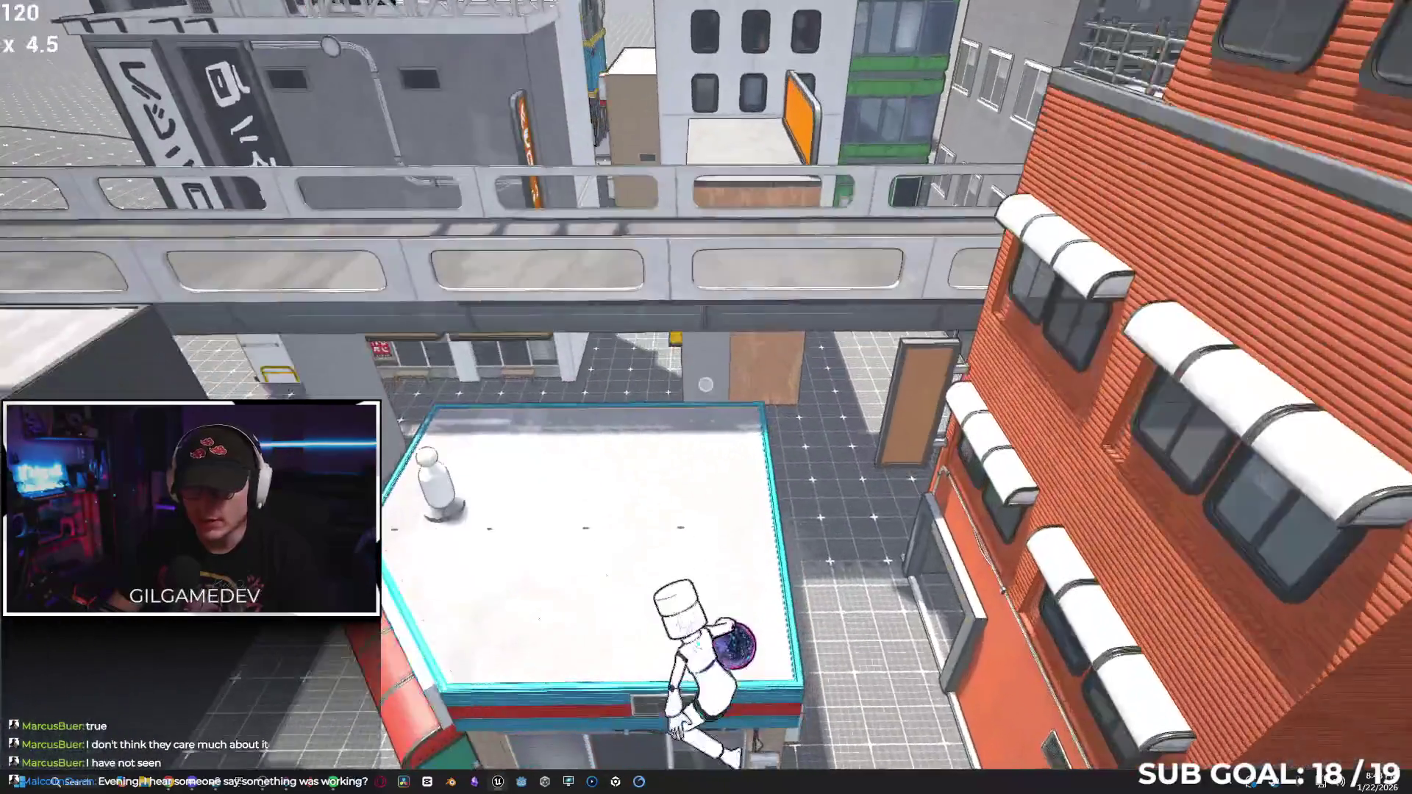
pyautogui.press('space')
pyautogui.press('w')
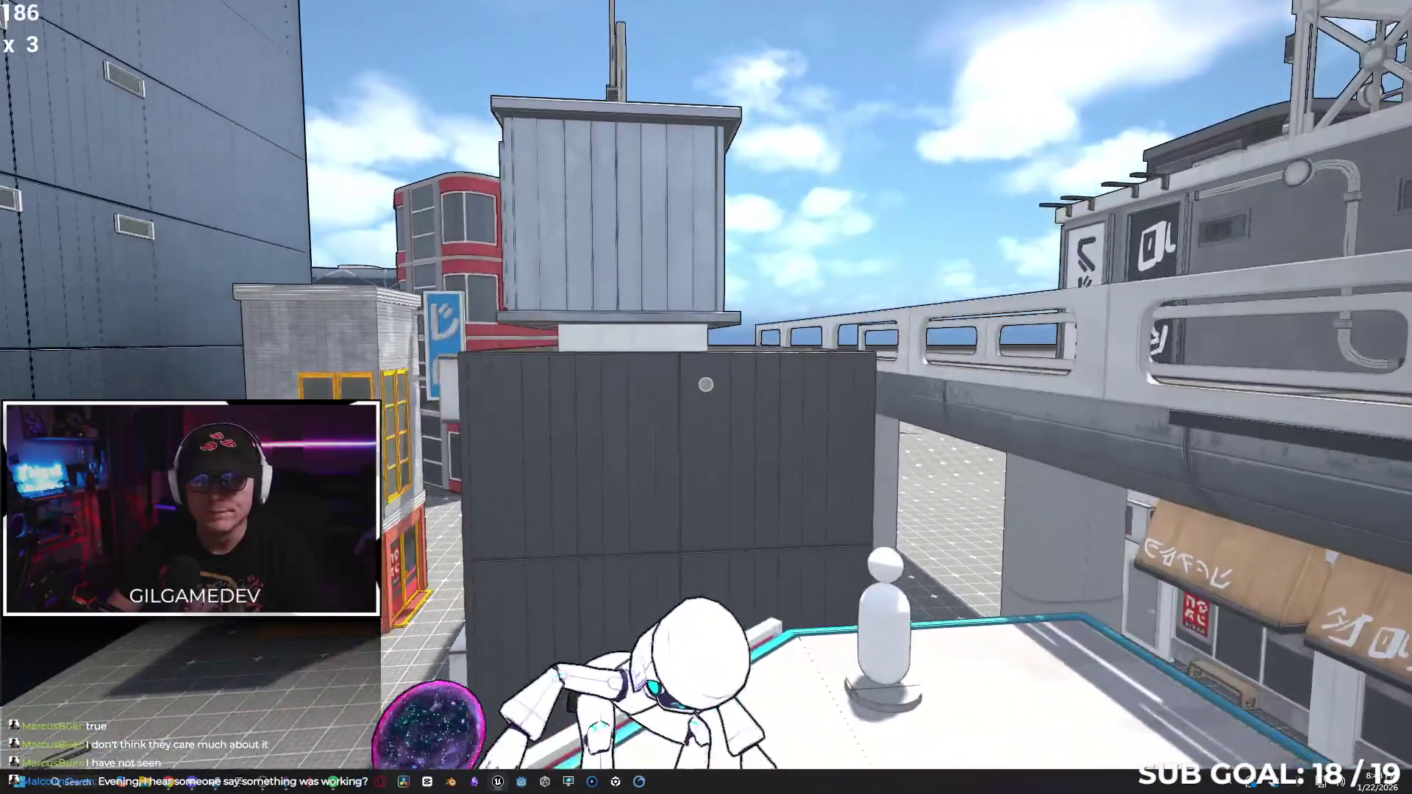
pyautogui.press('w')
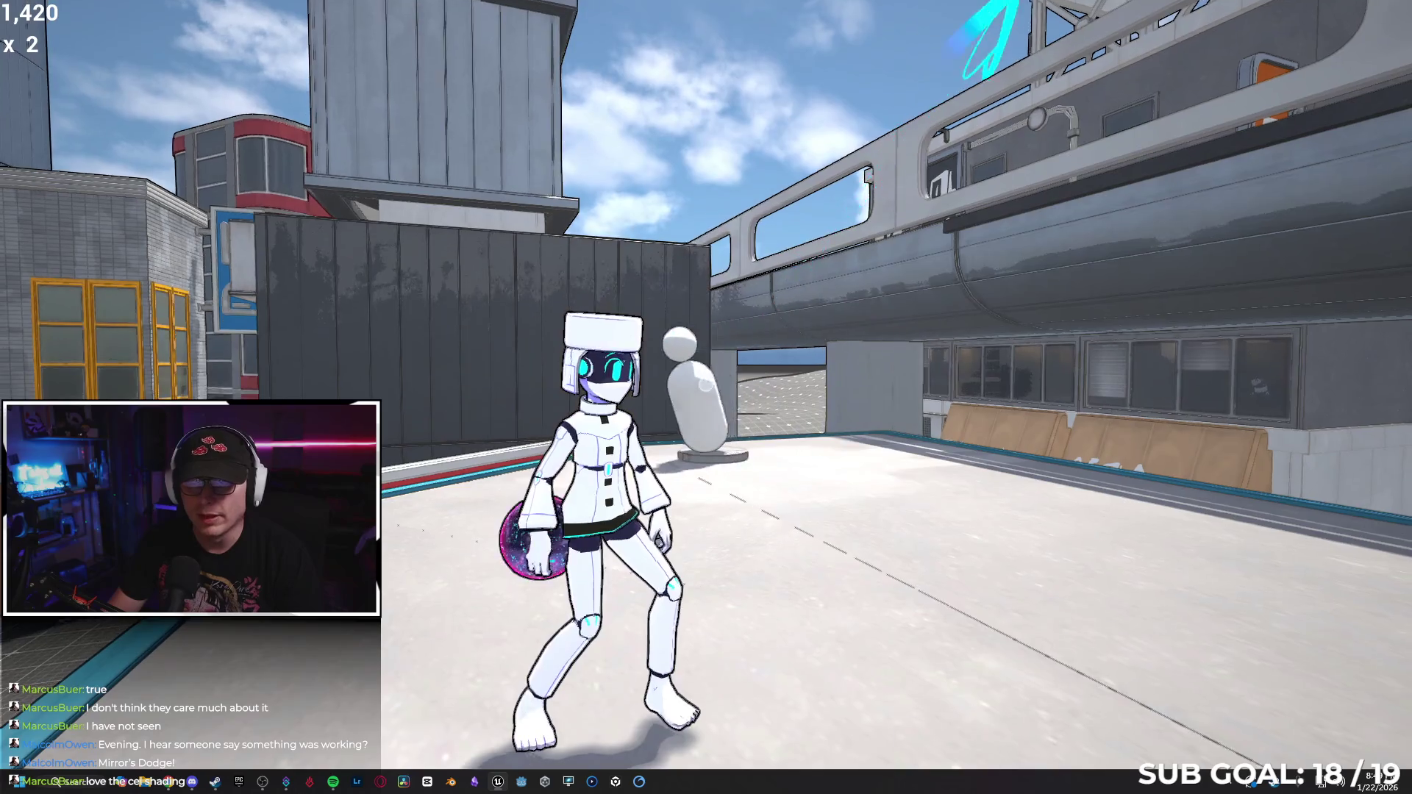
# Wall-run and leap across the rooftops, flip mid-air, and climb the white building wall.
pyautogui.press('space')
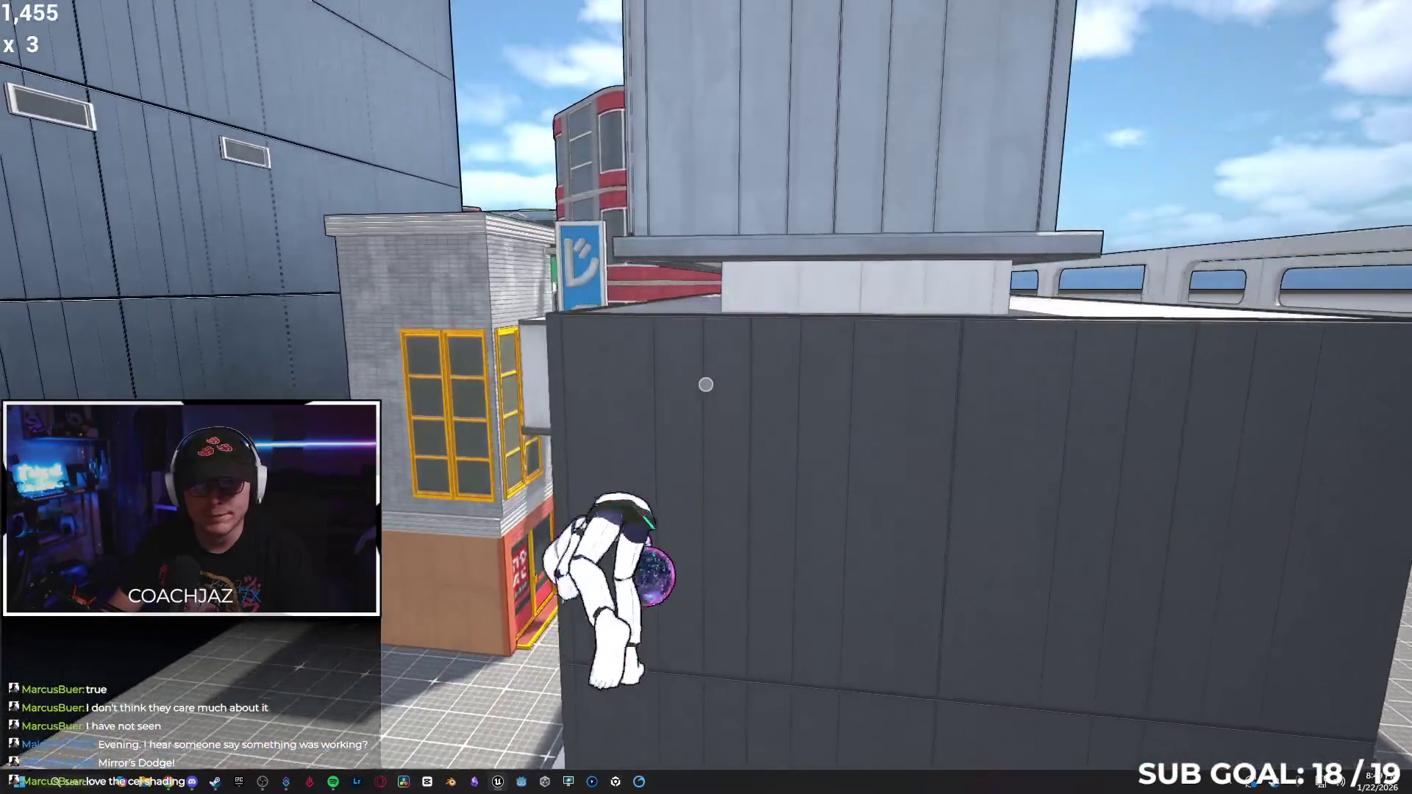
pyautogui.press('w')
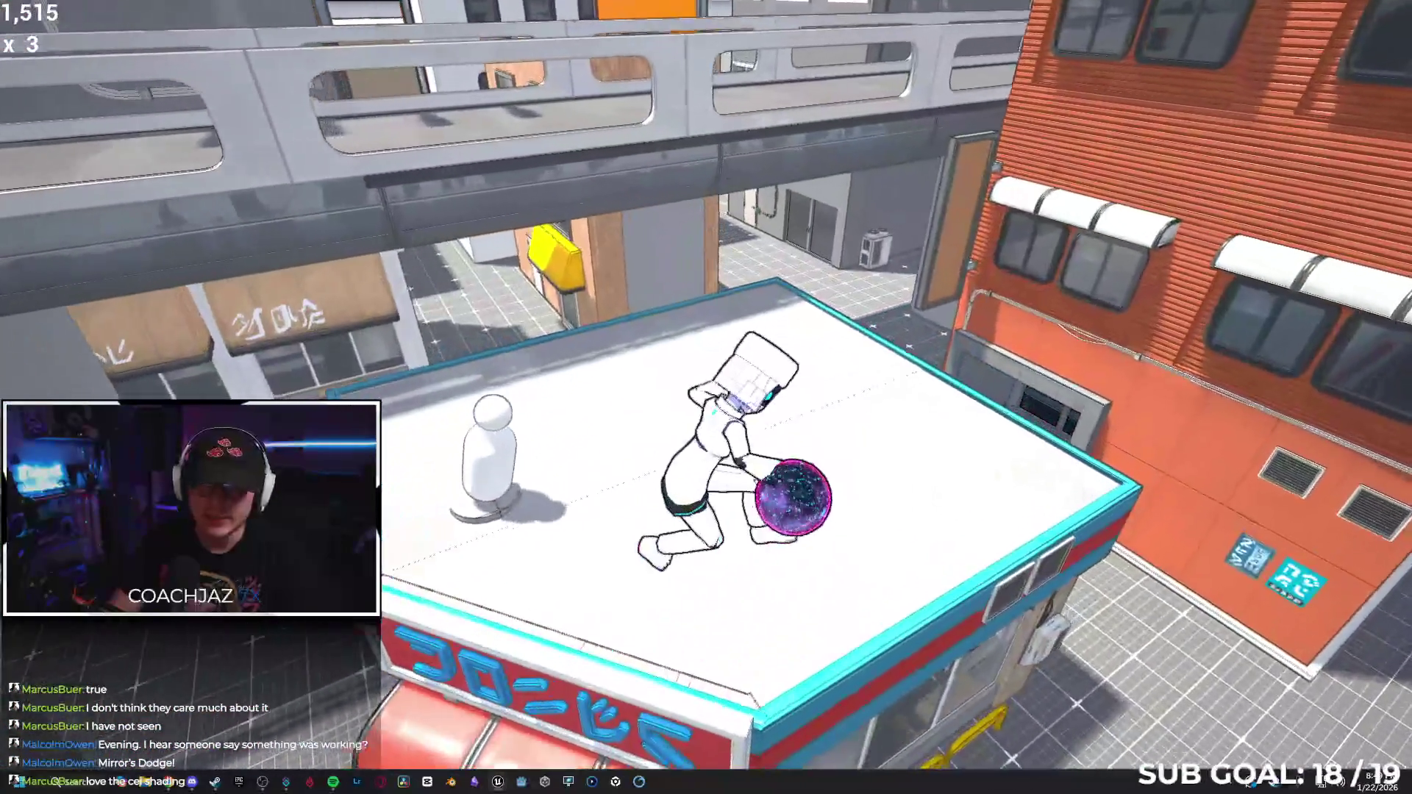
pyautogui.press('space')
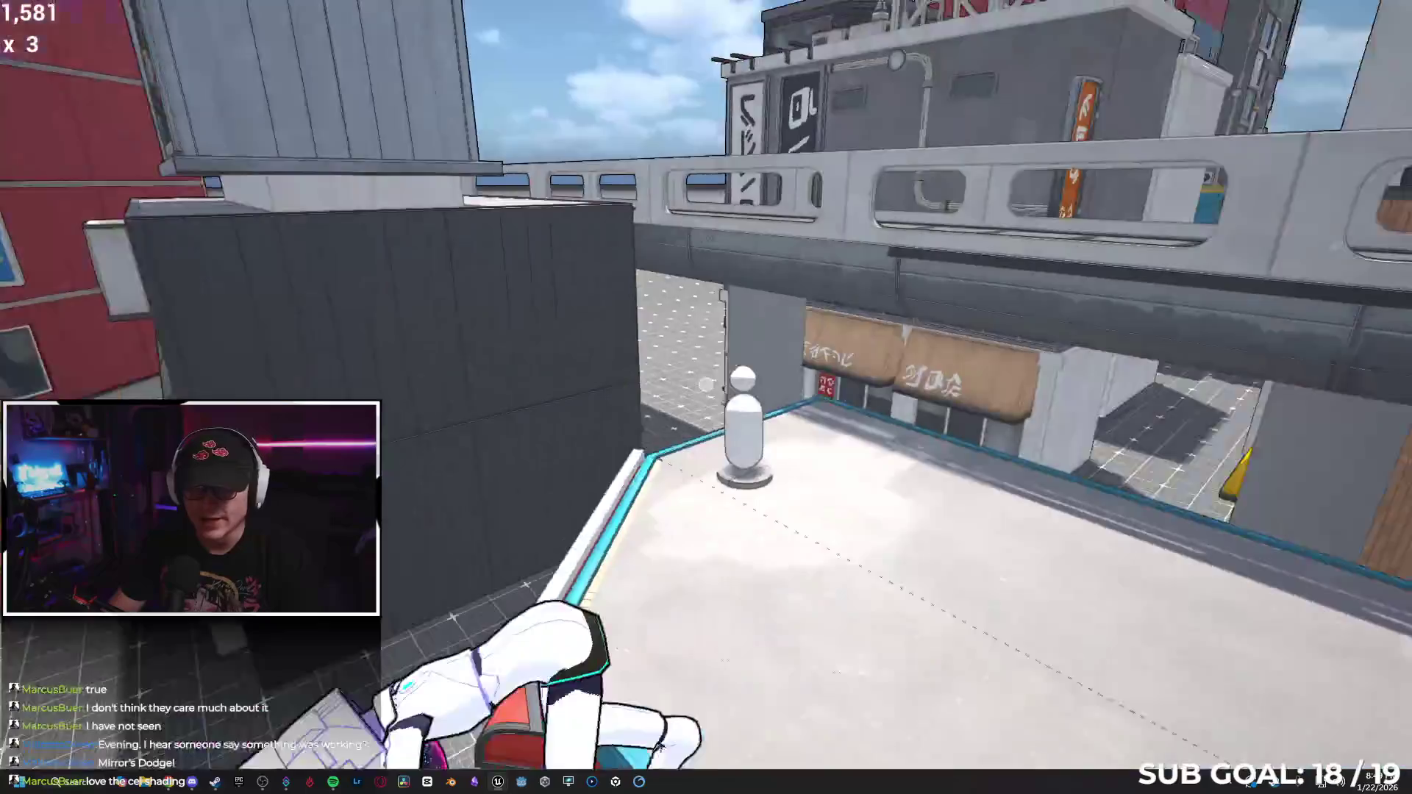
pyautogui.press('space')
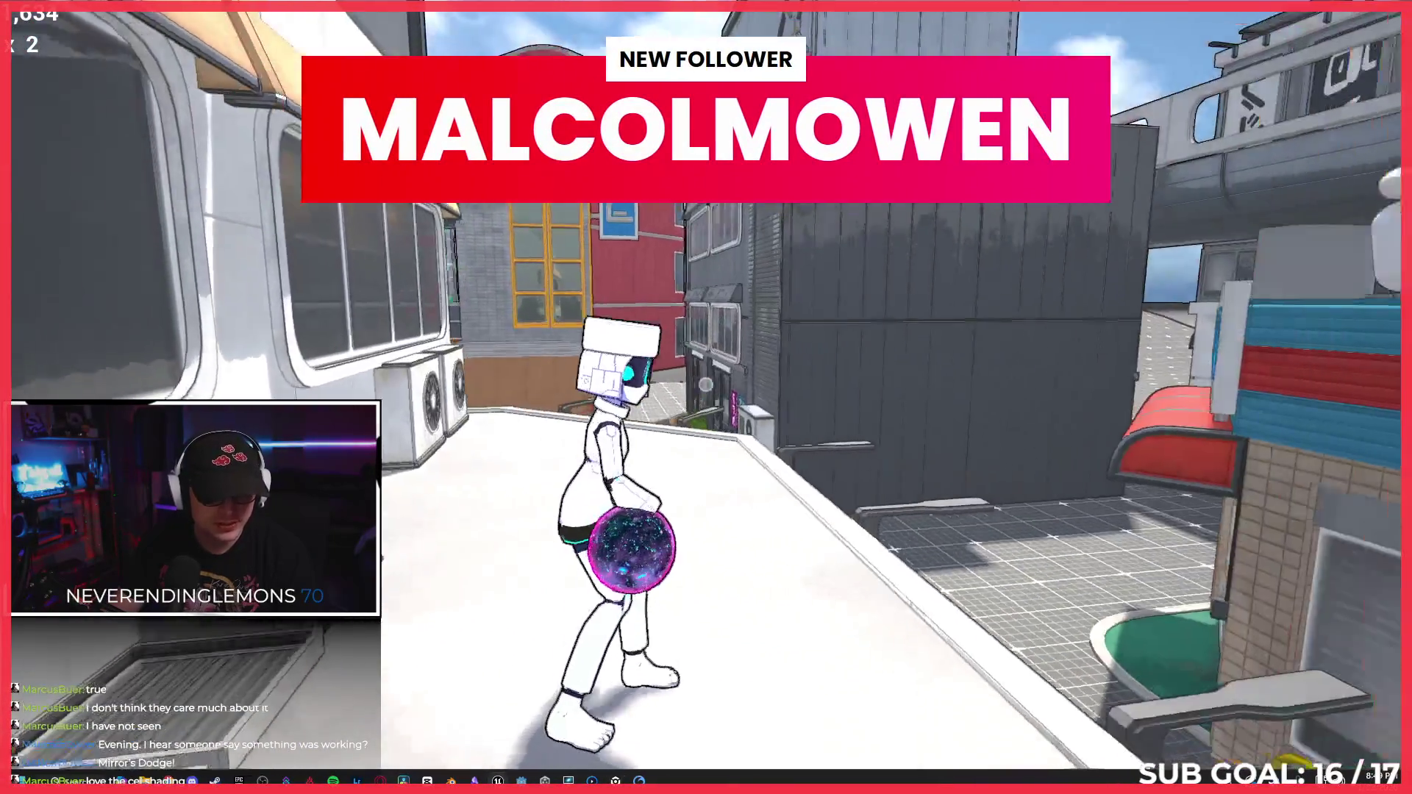
pyautogui.press('space')
pyautogui.press('space')
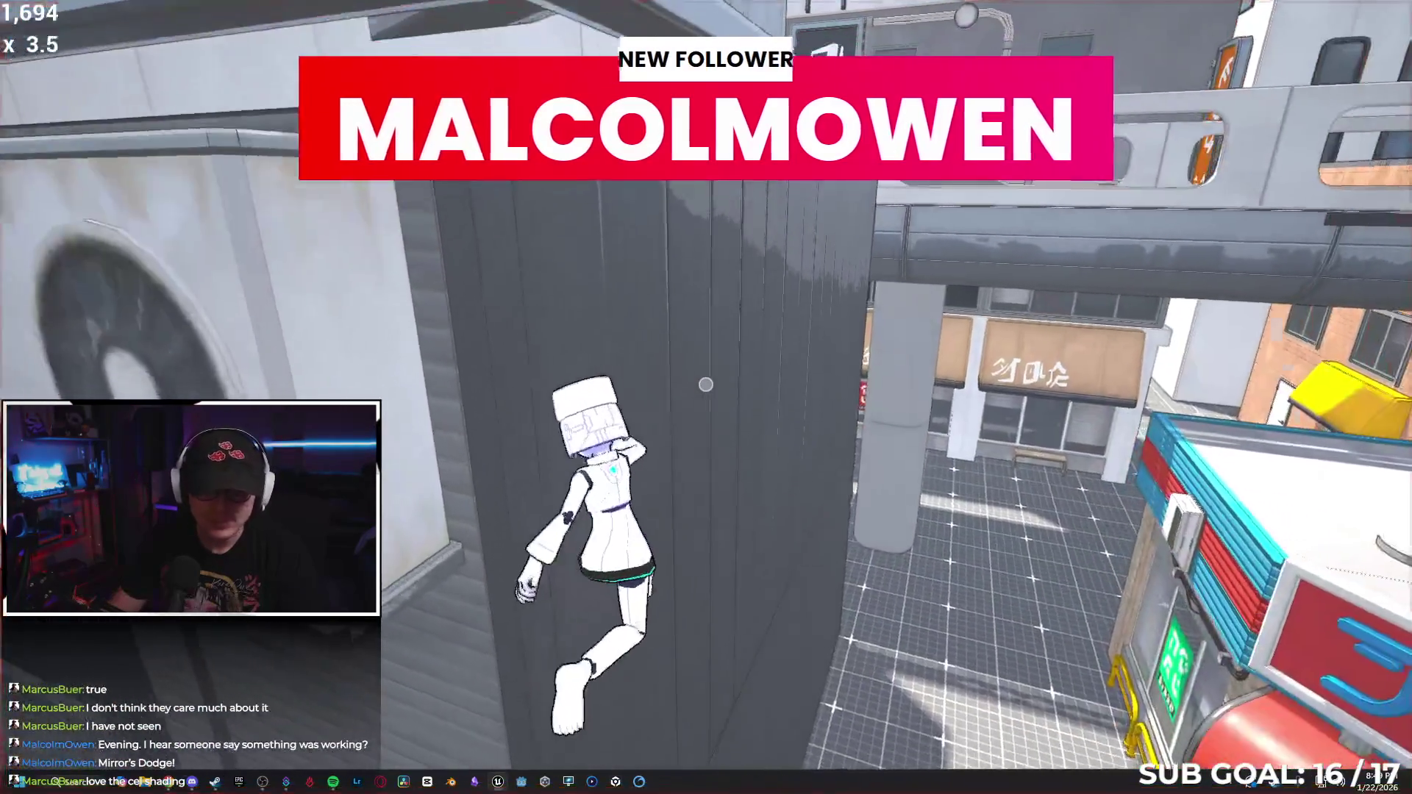
pyautogui.press('space')
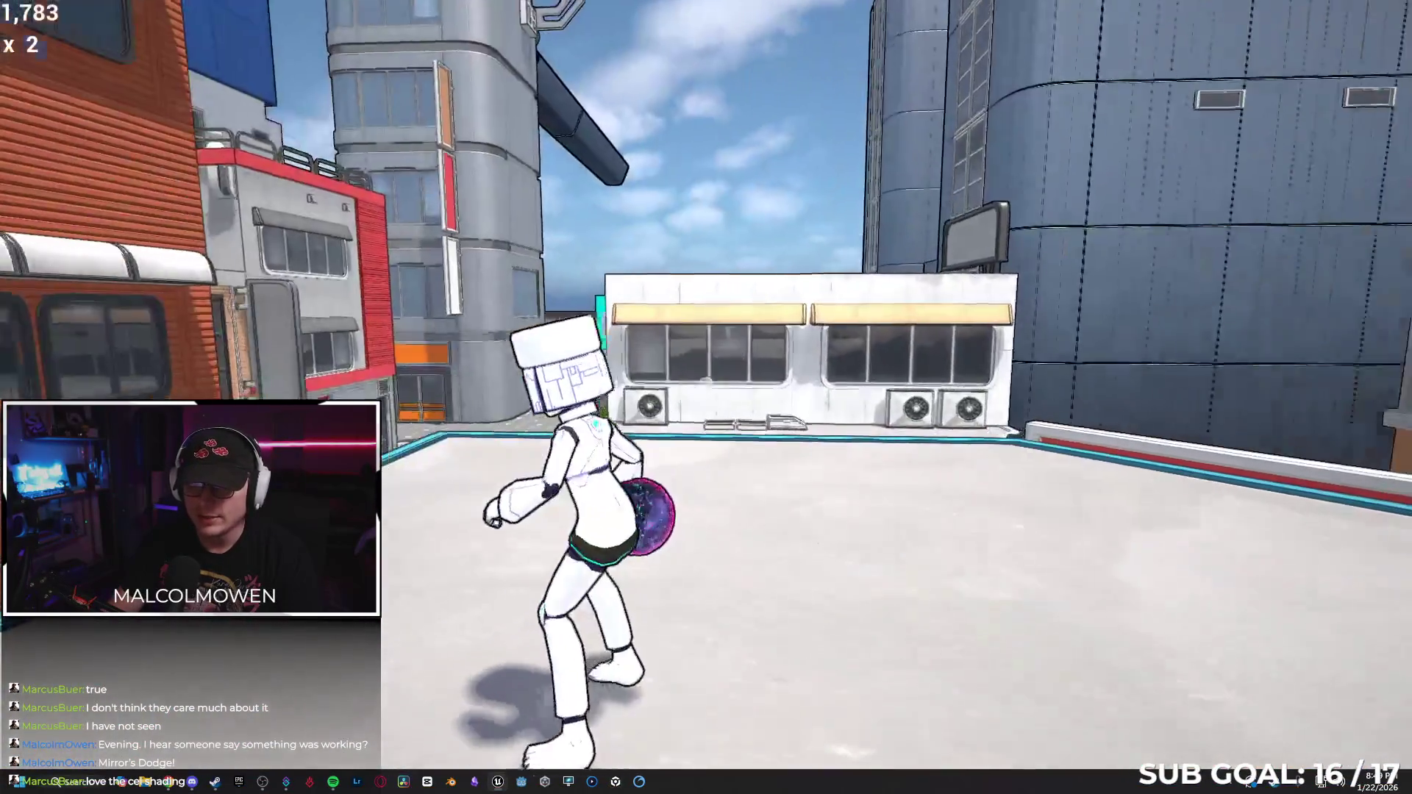
pyautogui.press('space')
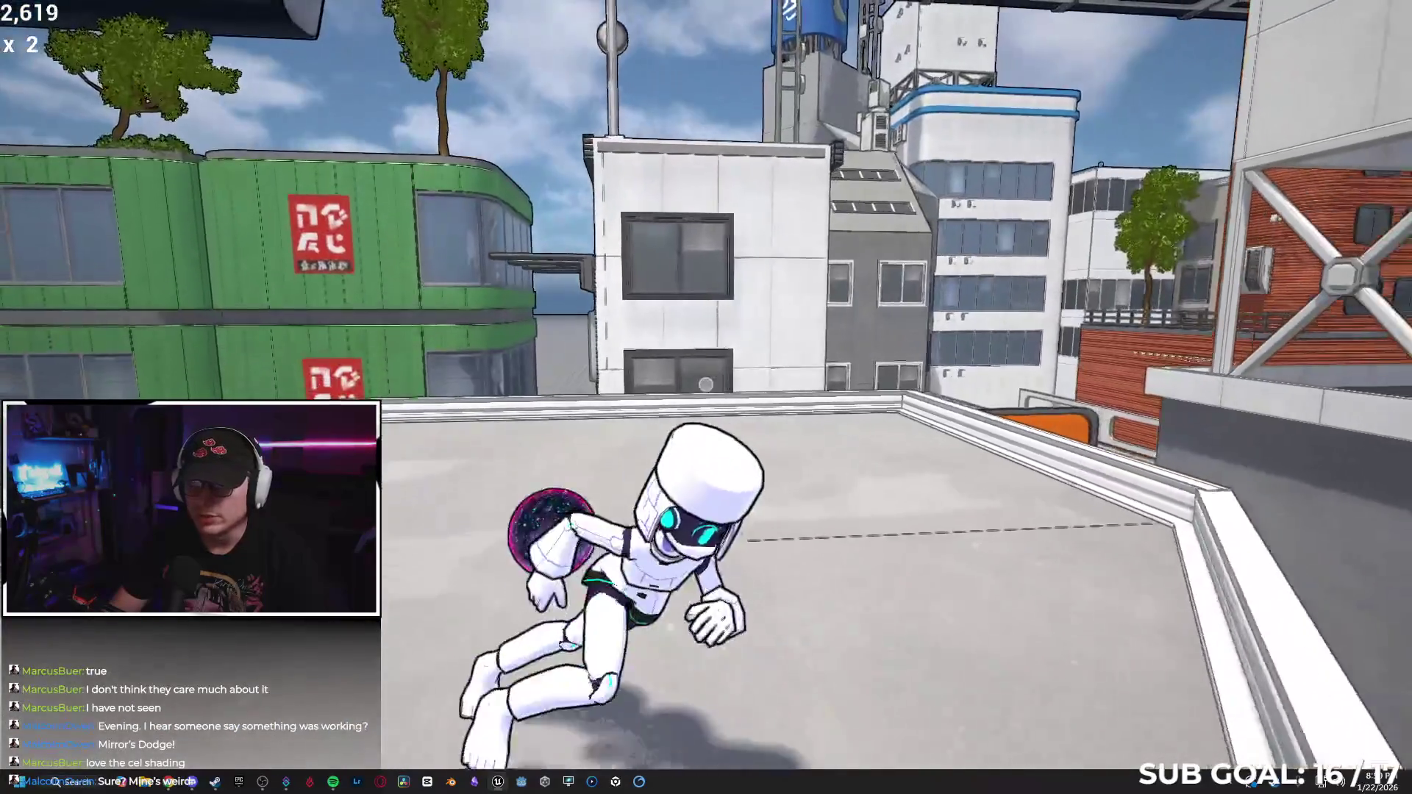
pyautogui.press('space')
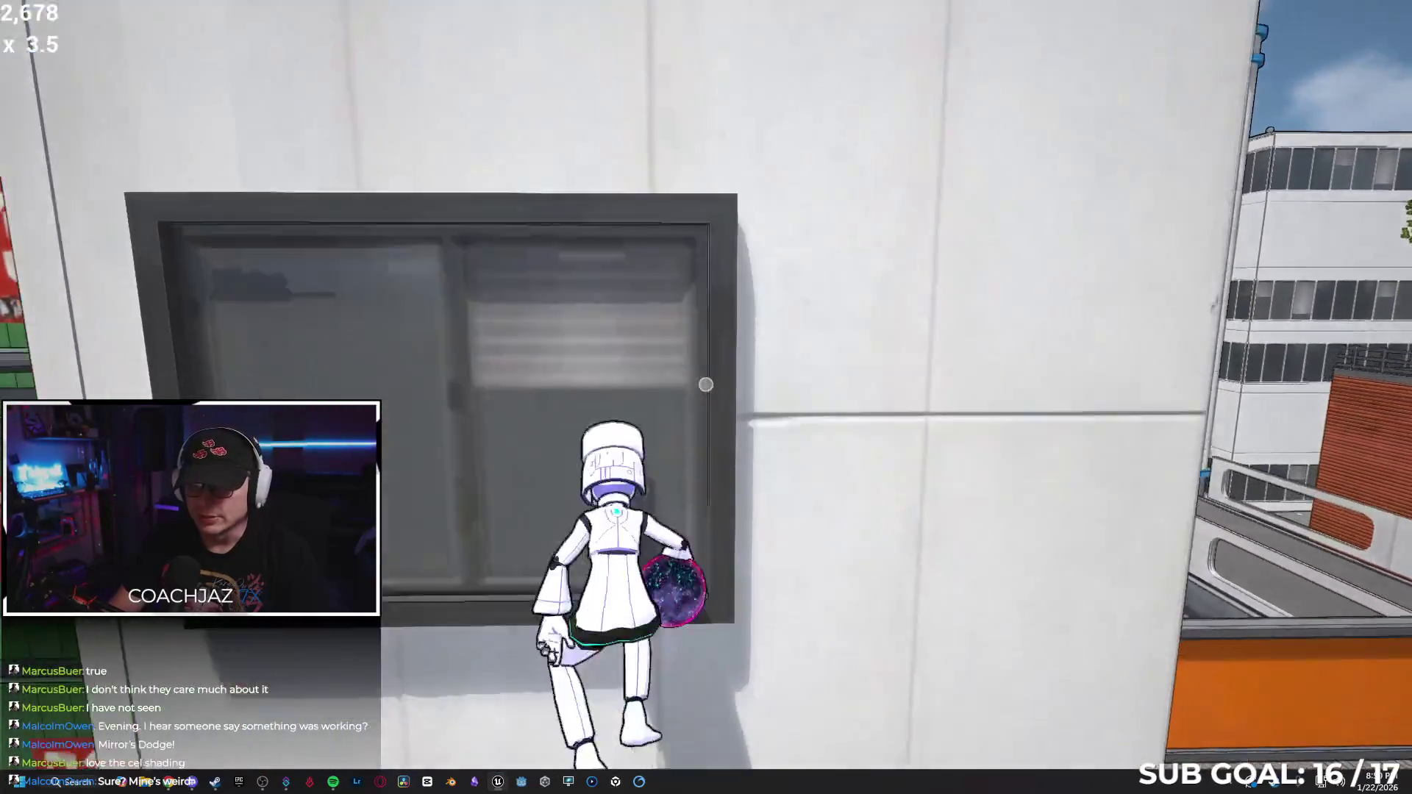
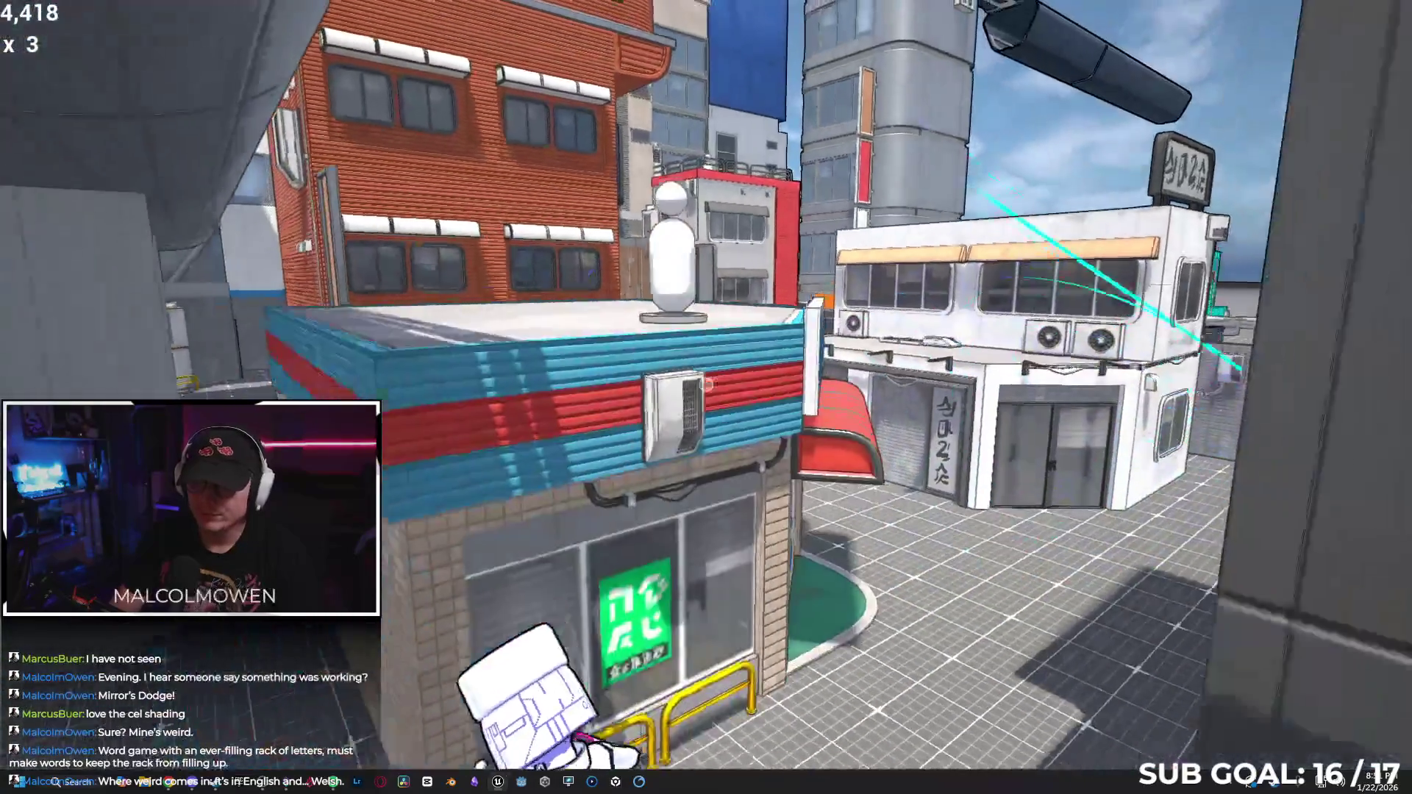
# End the play session, close the Message Log, and leave immersive mode to restore the editor layout.
pyautogui.press('Escape')
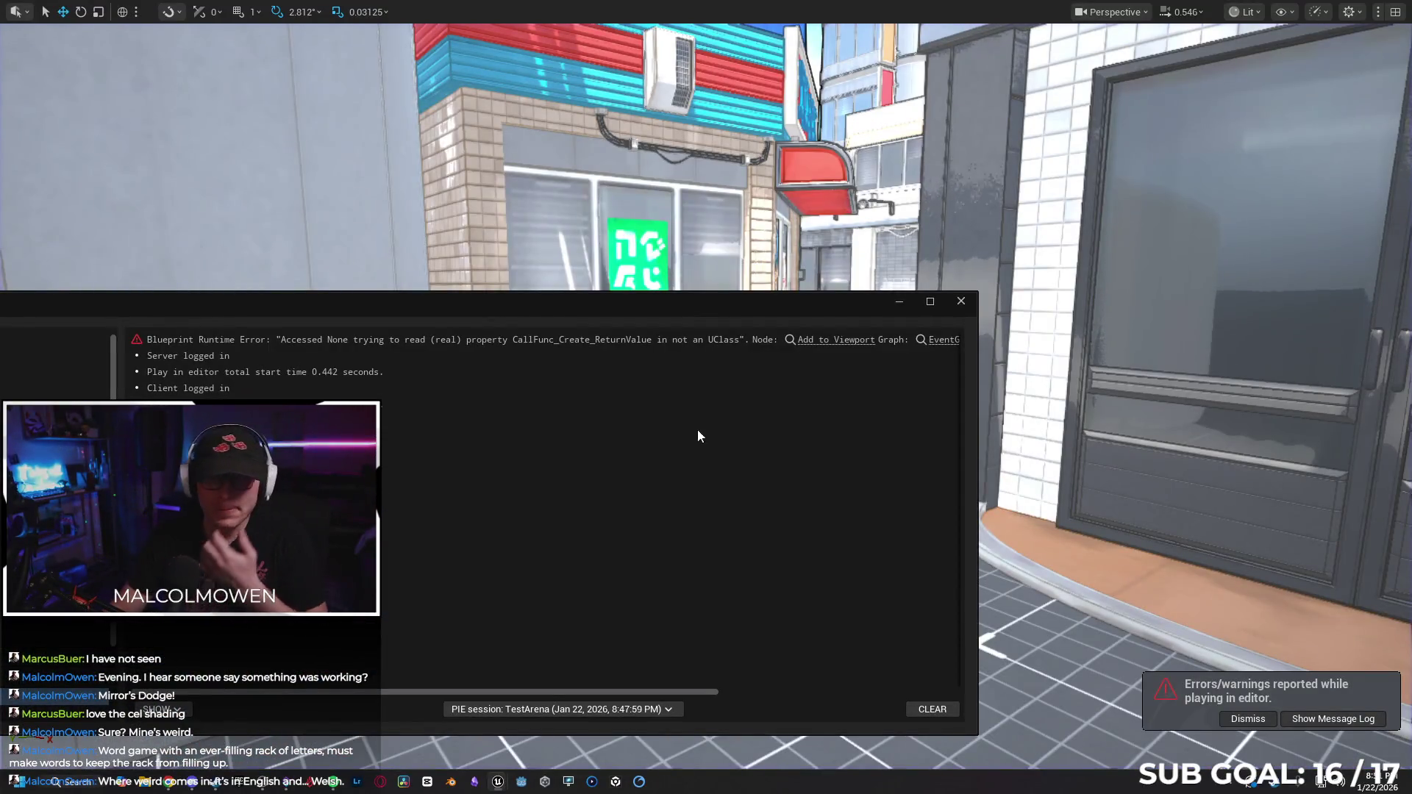
pyautogui.click(961, 300)
pyautogui.press('F11')
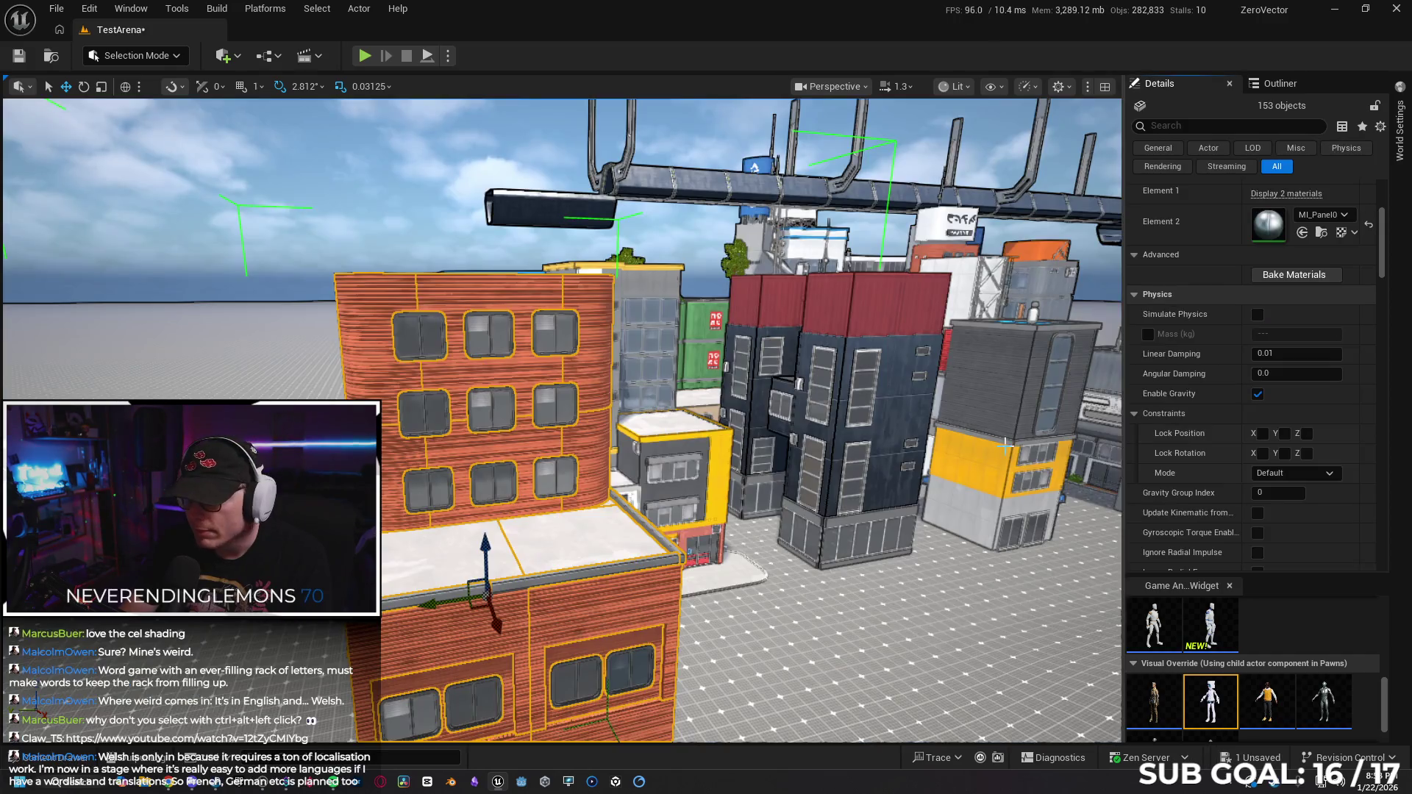
# Undo the last material swap and change the orange building's siding material to grey.
pyautogui.press('f')
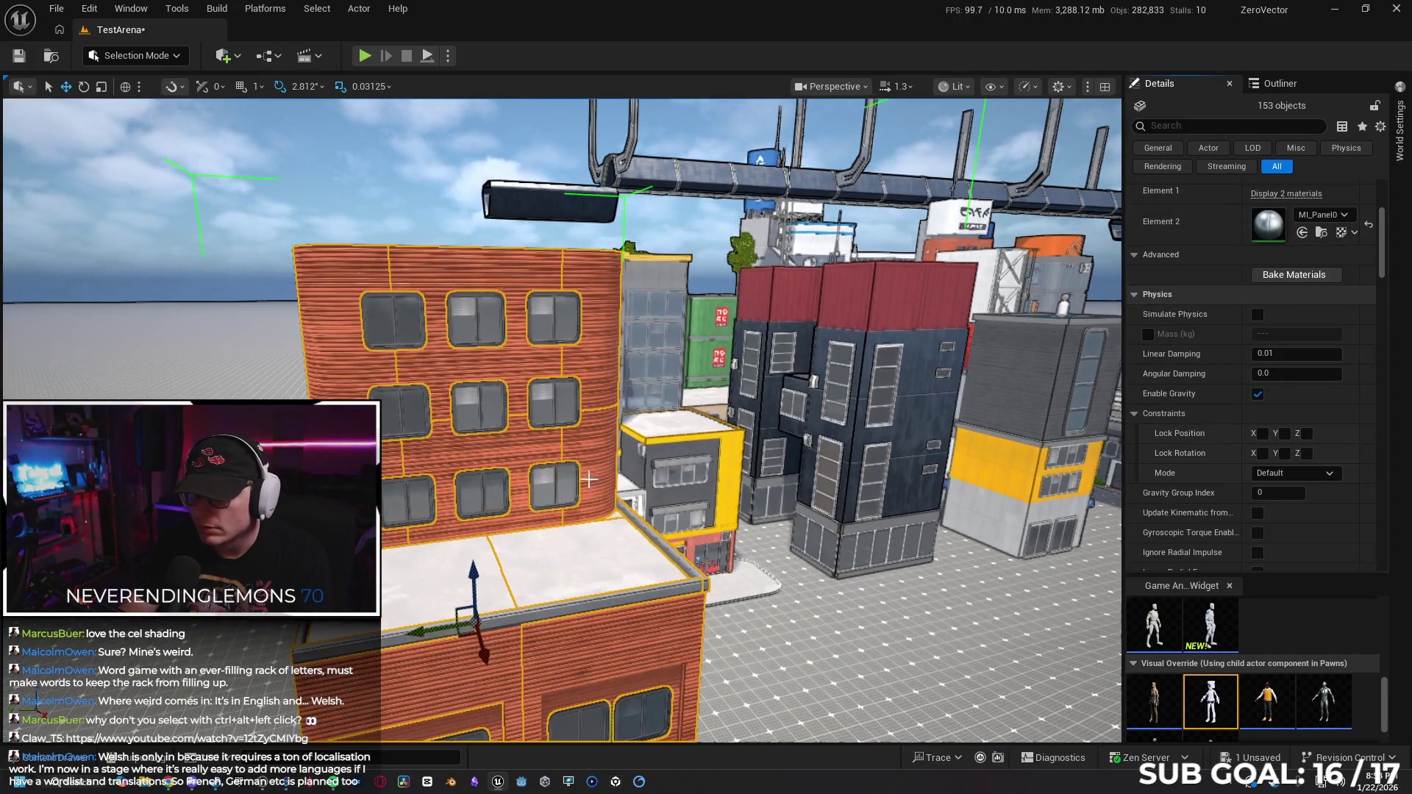
pyautogui.press('w')
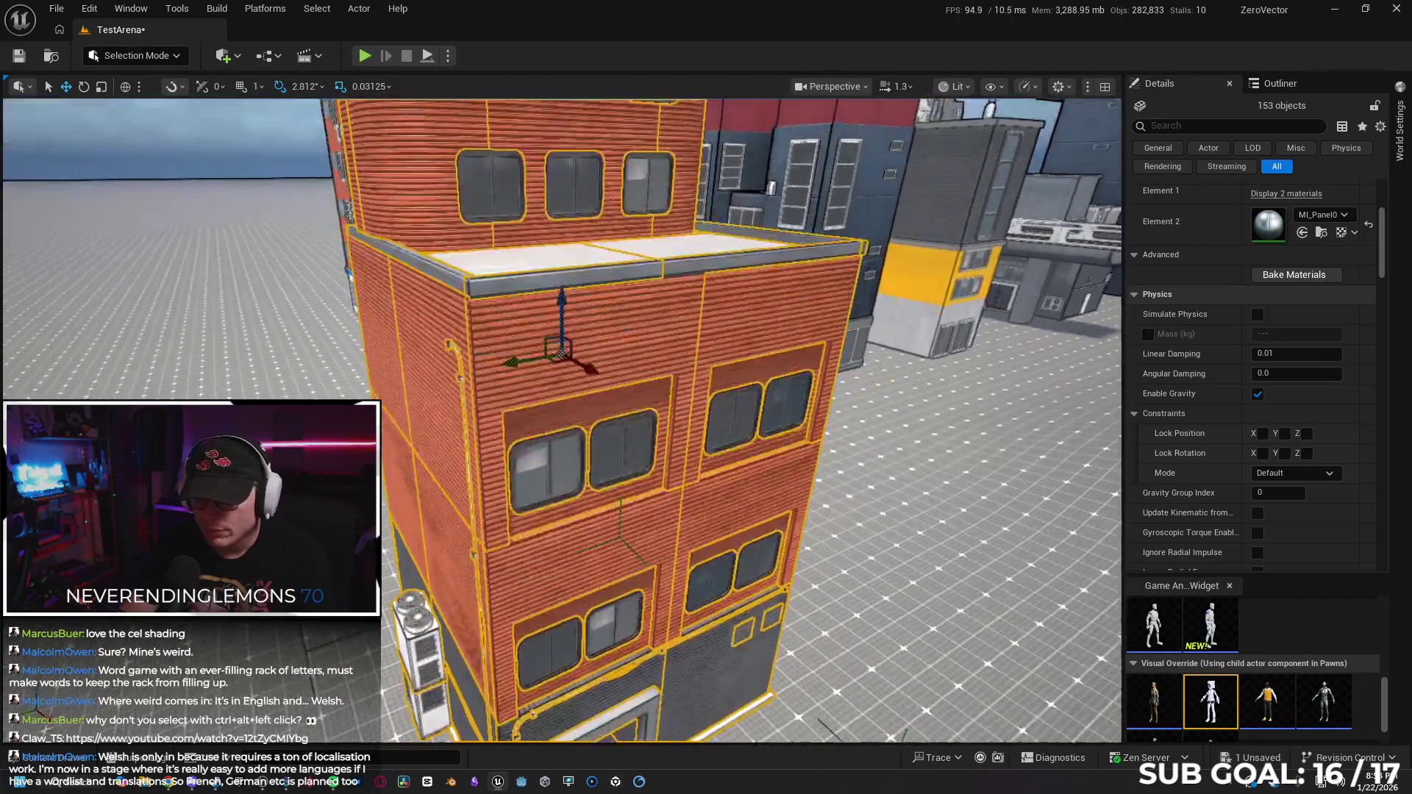
pyautogui.hotkey('ctrl', 'z')
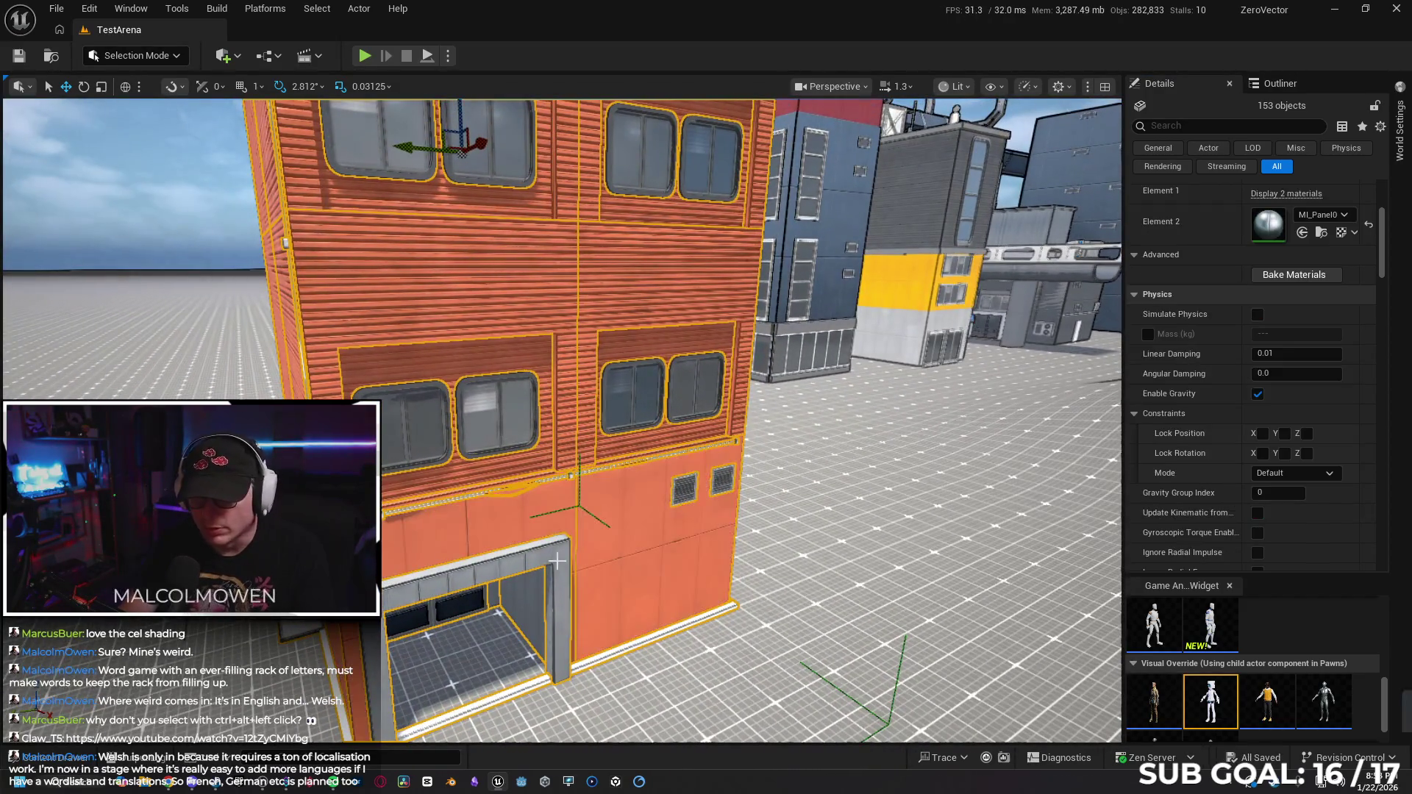
pyautogui.scroll(2, 1326, 256)
pyautogui.click(1287, 245)
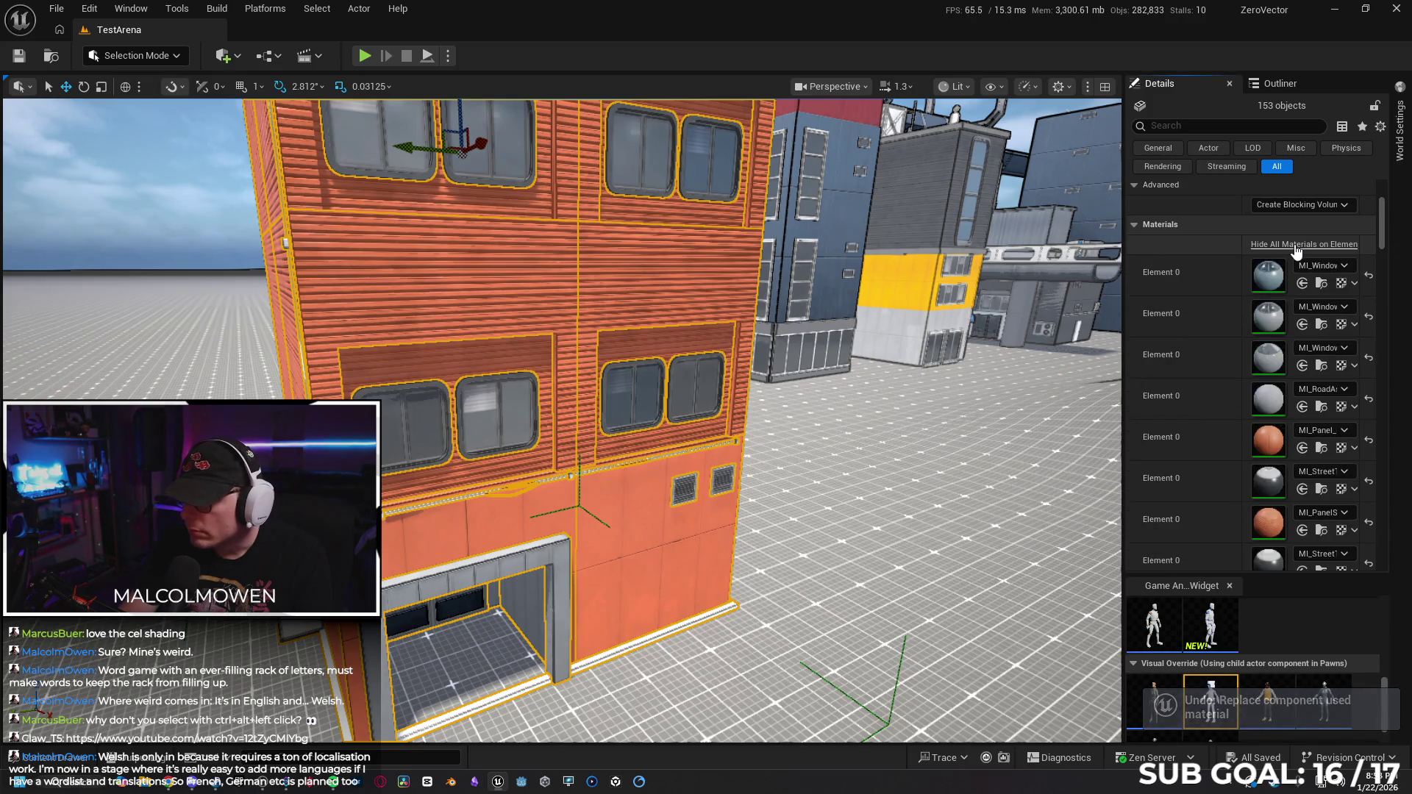
pyautogui.click(1303, 529)
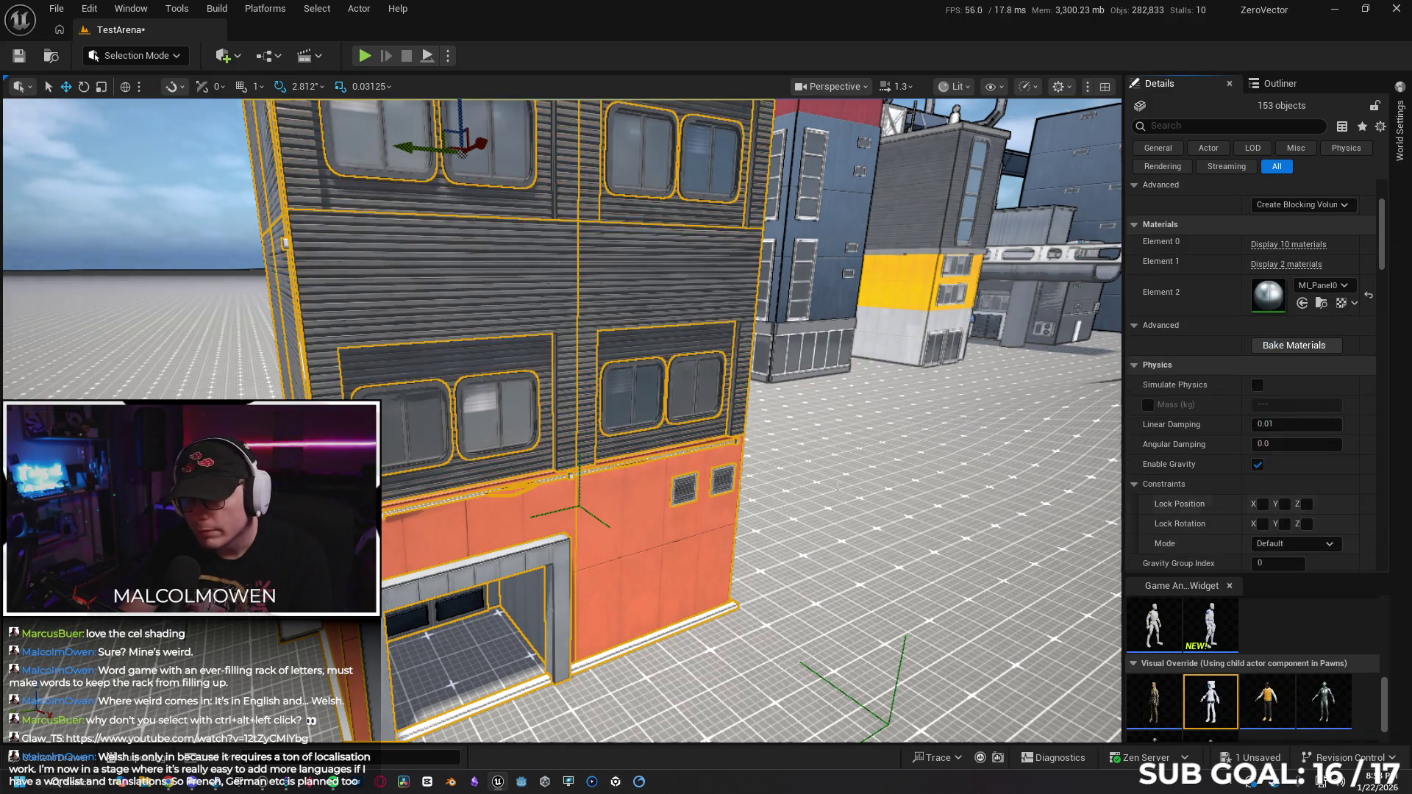
# Locate the building's panel material in the Content Browser, opening the Tile_Panel_Plain folder.
pyautogui.press('w')
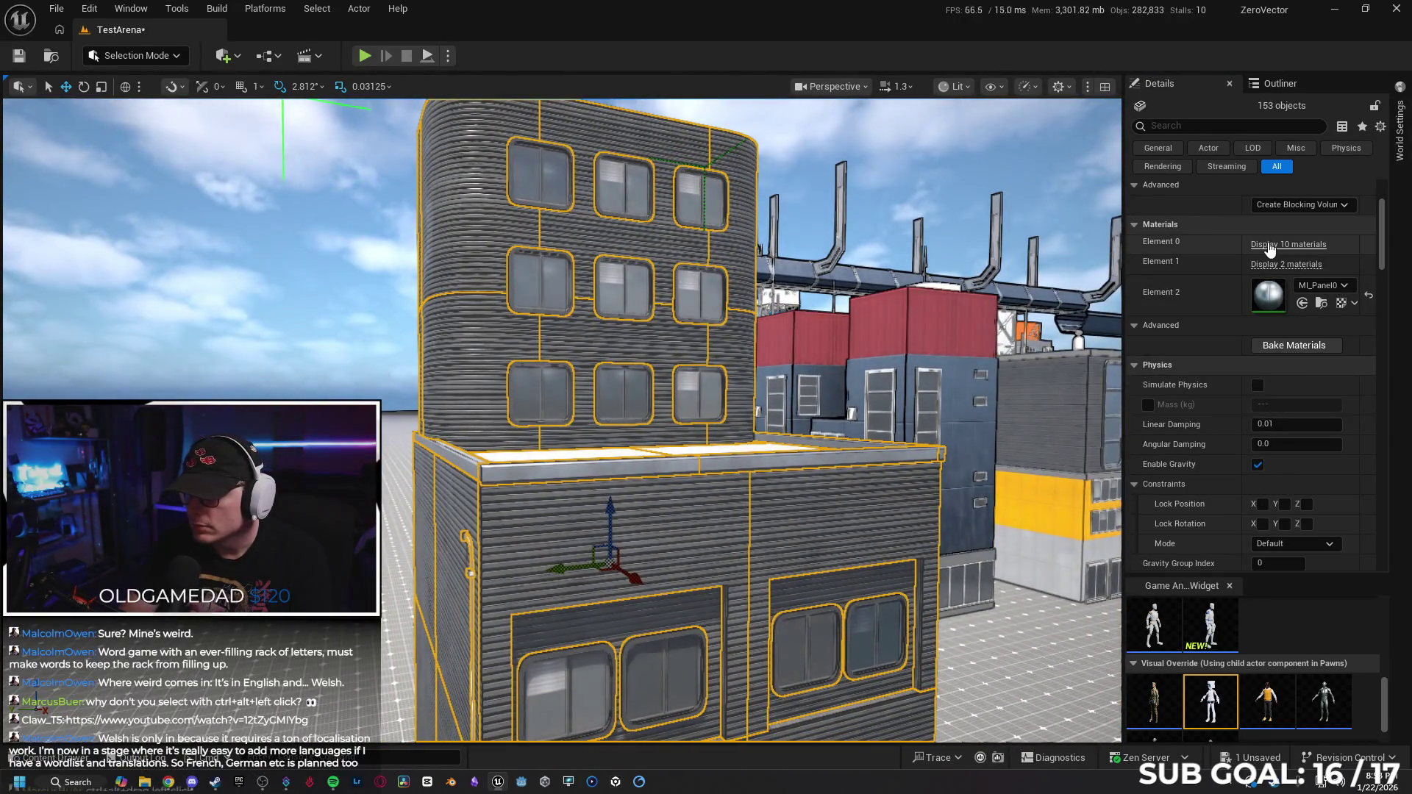
pyautogui.click(1287, 245)
pyautogui.scroll(-1, 1266, 382)
pyautogui.scroll(-3, 1267, 383)
pyautogui.click(1322, 354)
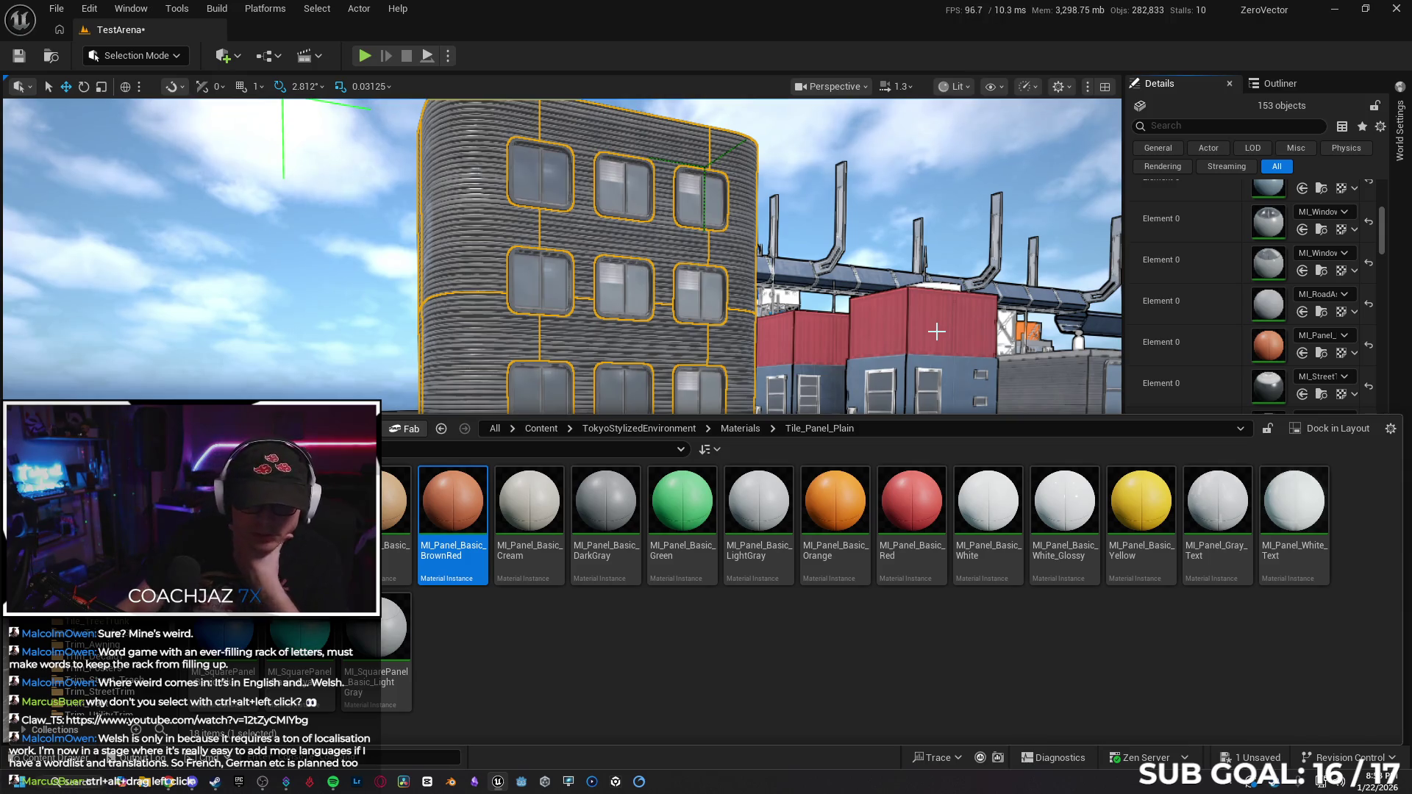
# Apply MI_Panel_Basic_Yellow to the building's lower panels.
pyautogui.click(1142, 514)
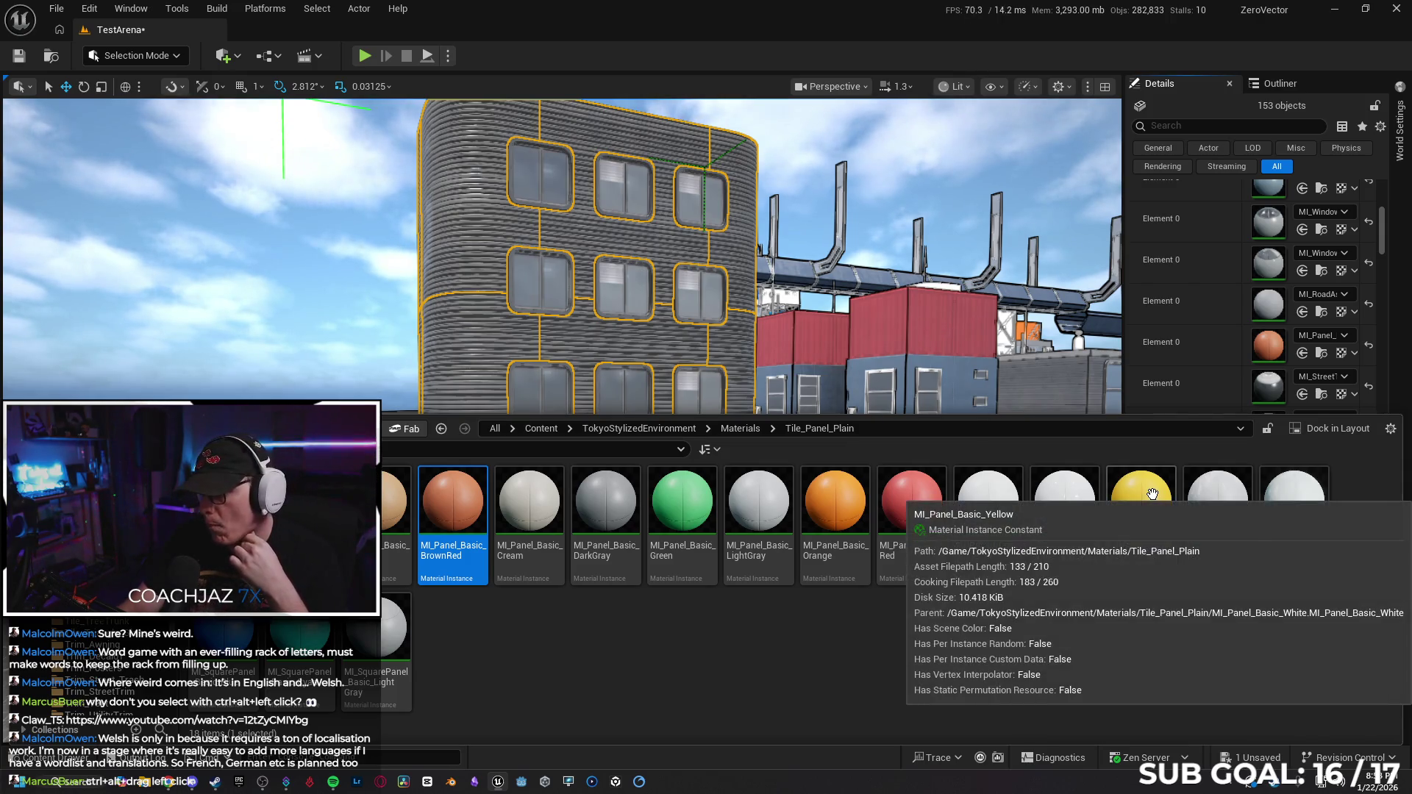
pyautogui.click(1302, 353)
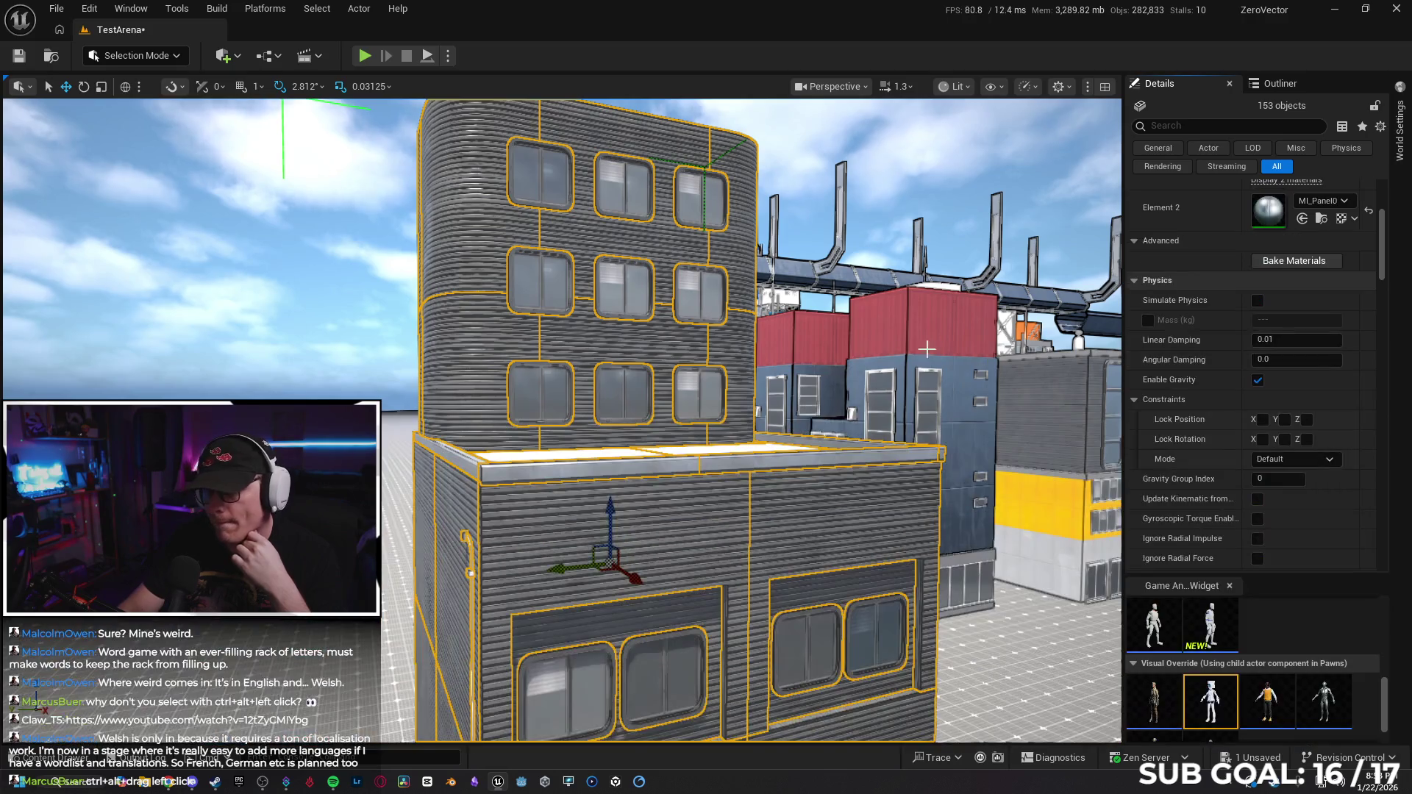
pyautogui.press('w')
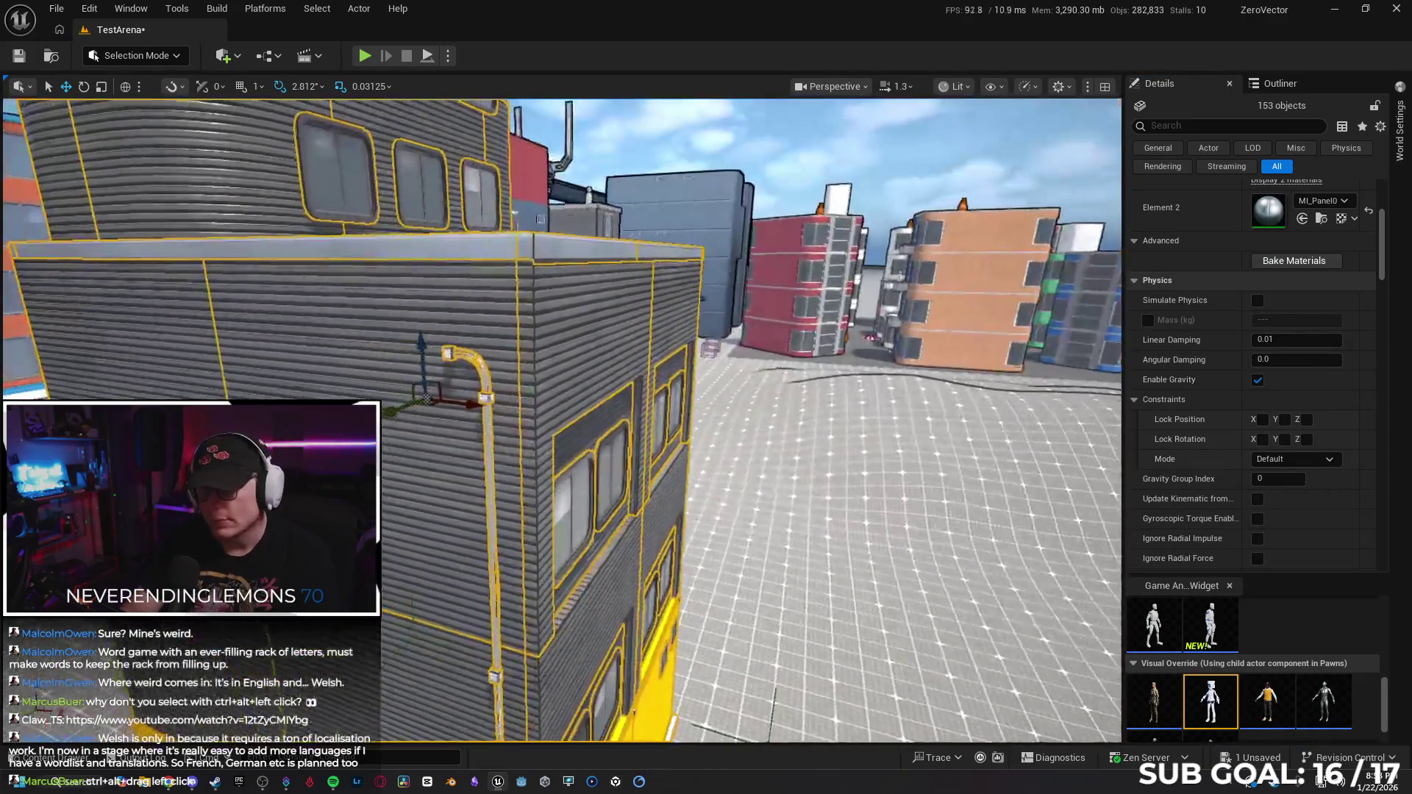
pyautogui.press('s')
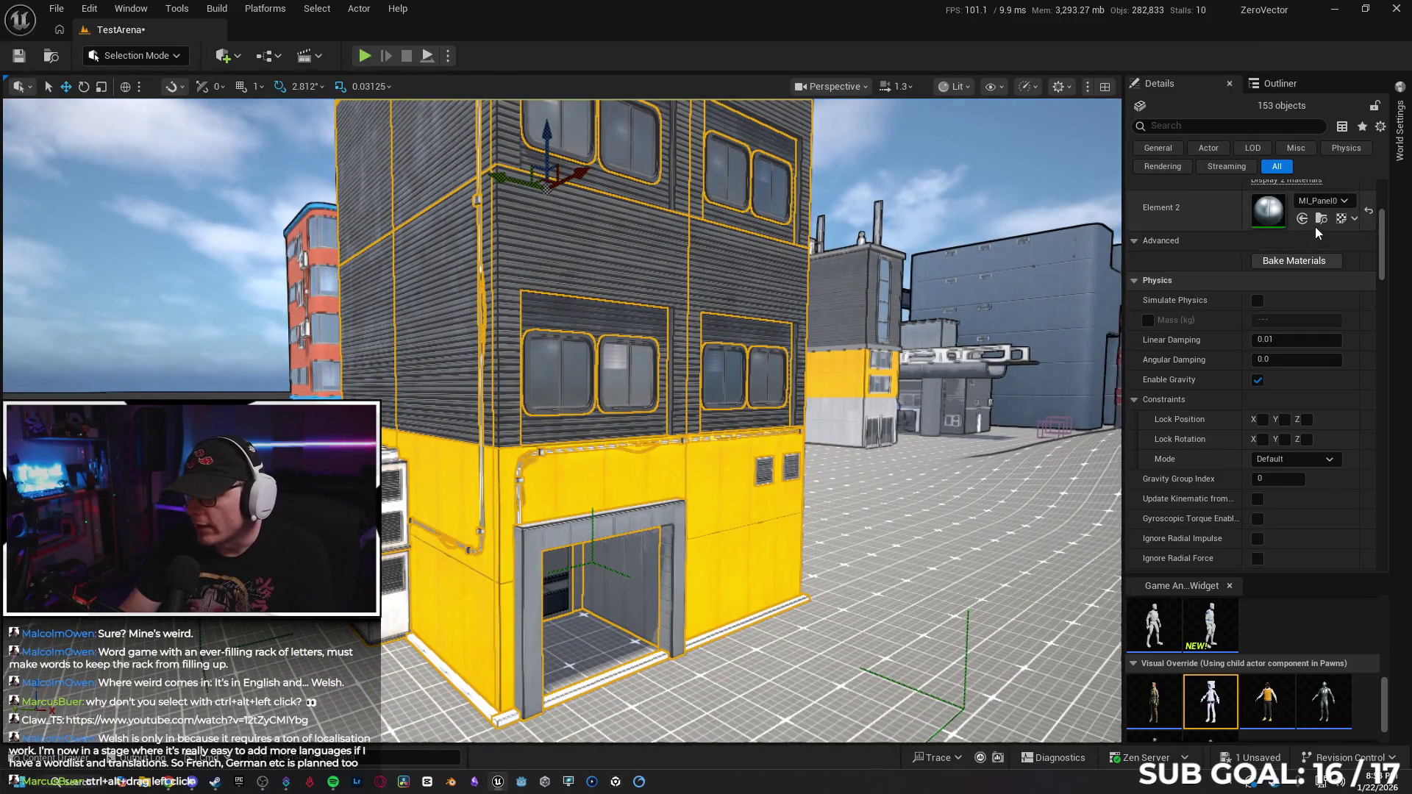
# Find the yellow panel material in the Content Browser and go up to the Materials folder.
pyautogui.scroll(4, 1316, 227)
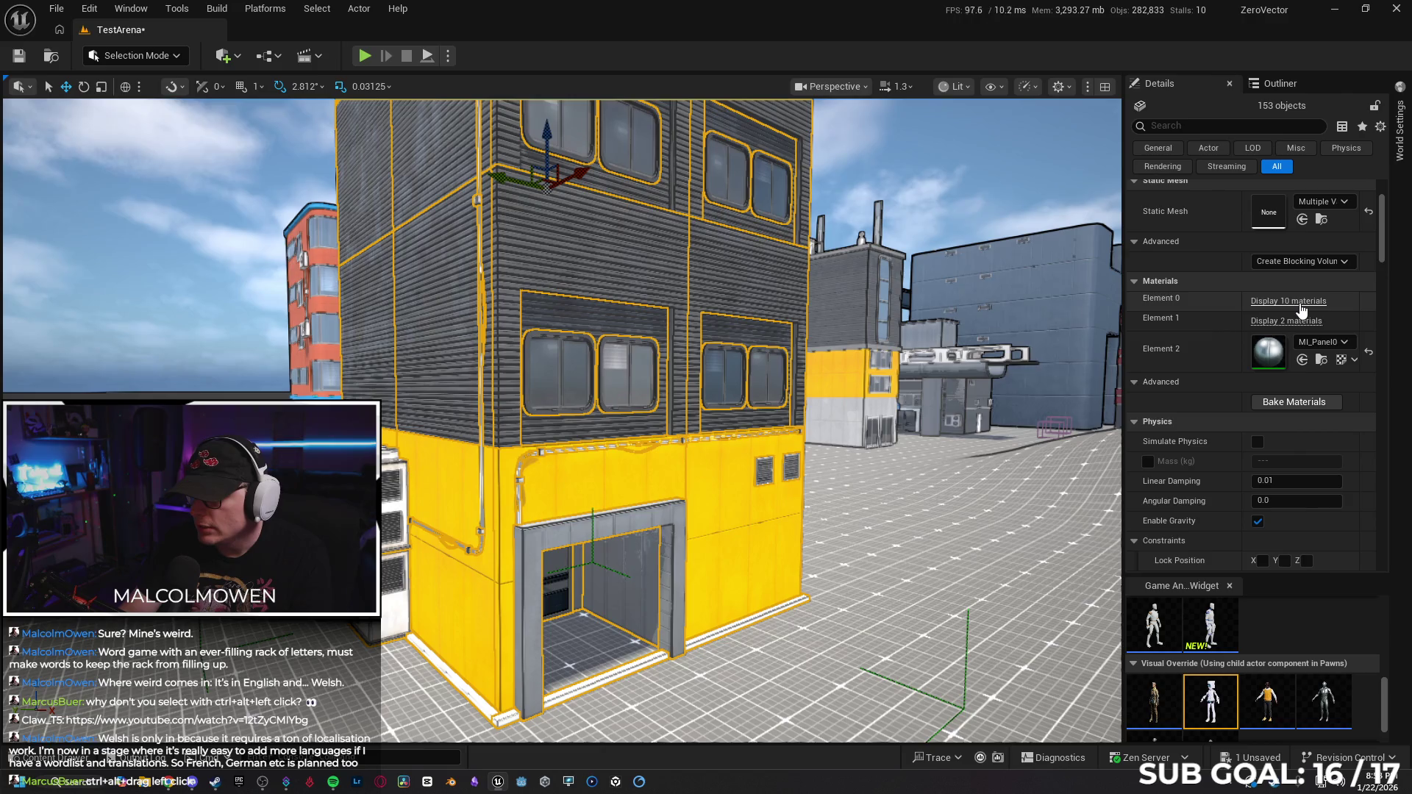
pyautogui.click(1300, 301)
pyautogui.click(1321, 505)
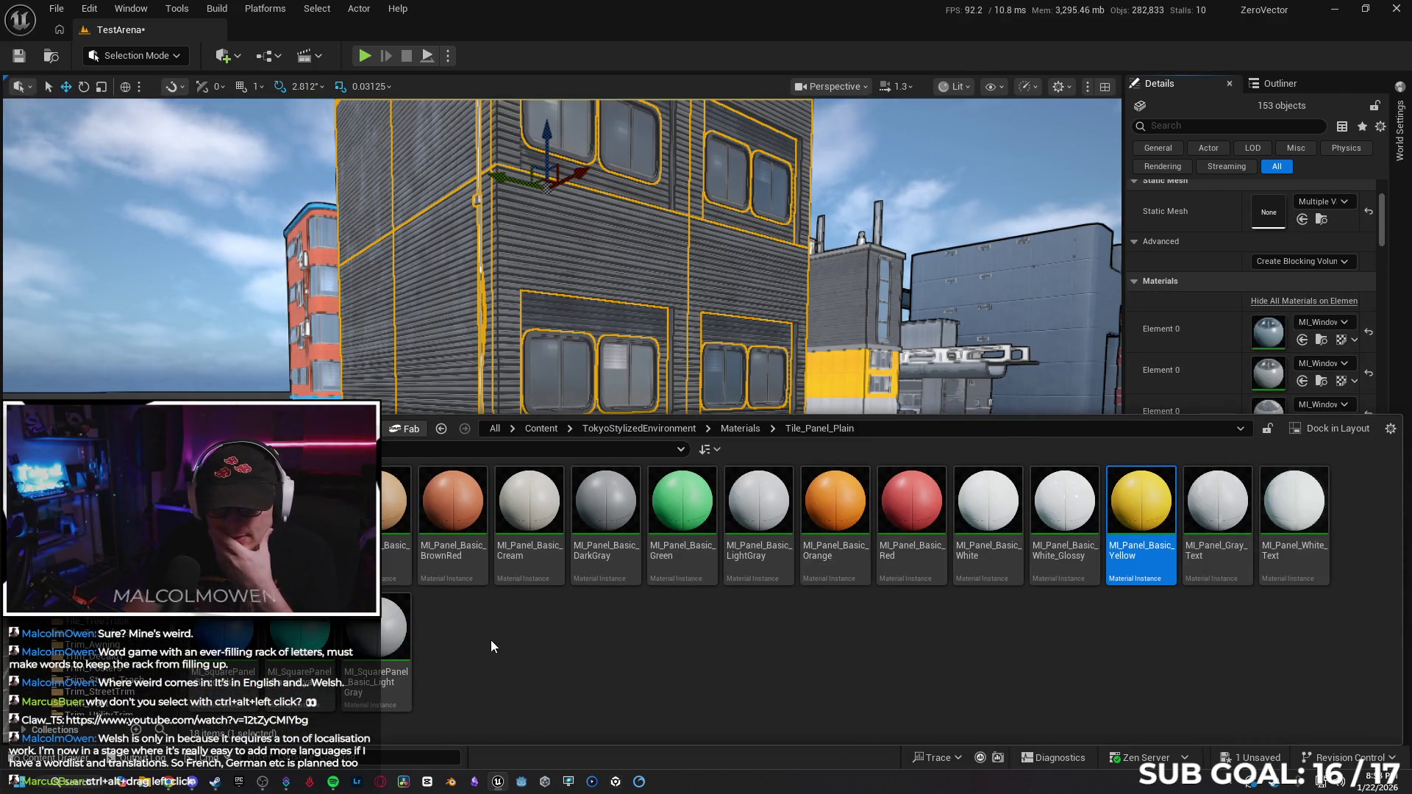
pyautogui.click(740, 428)
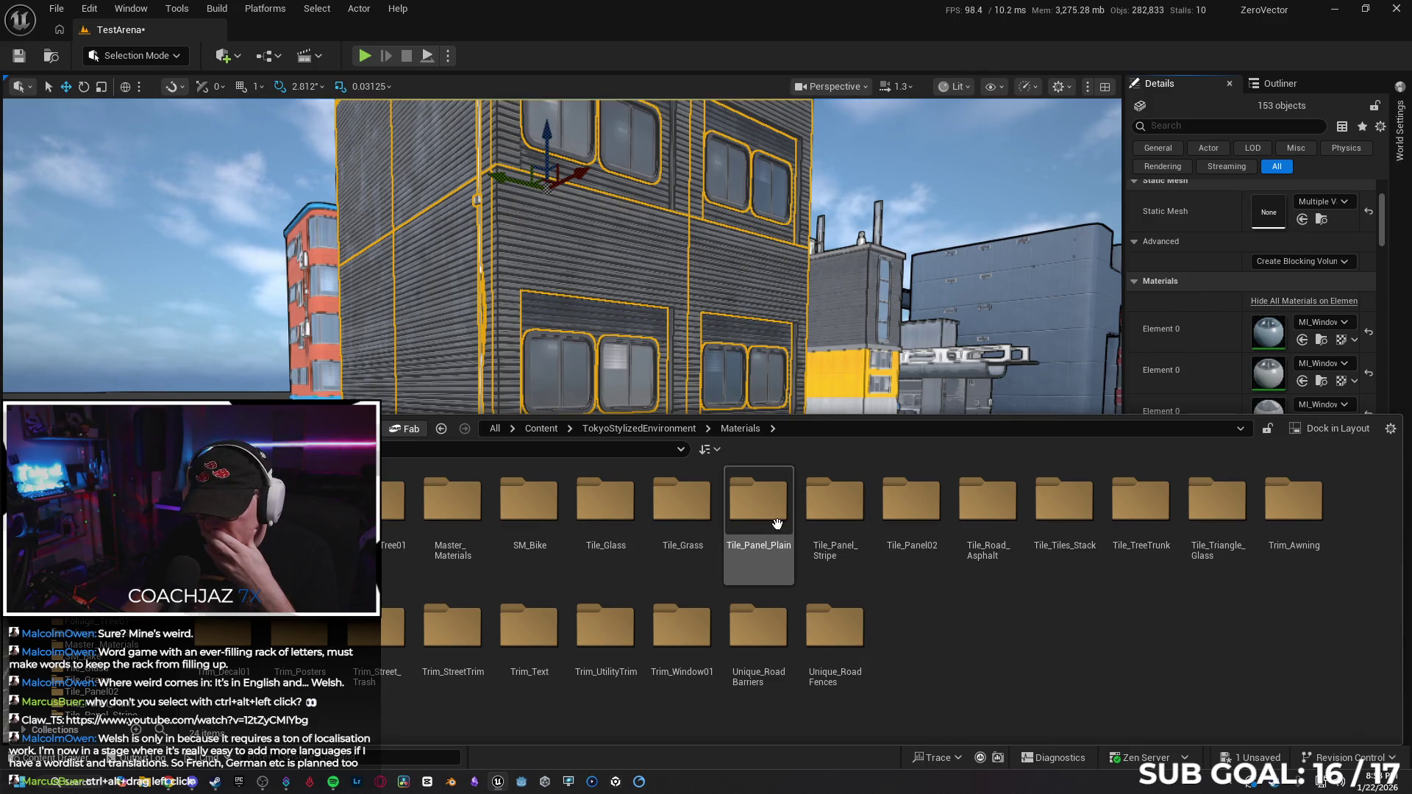
# Check Tile_Panel_Stripe, then apply MI_Panel_Basic_White_Glossy to the building's lower panels.
pyautogui.doubleClick(827, 504)
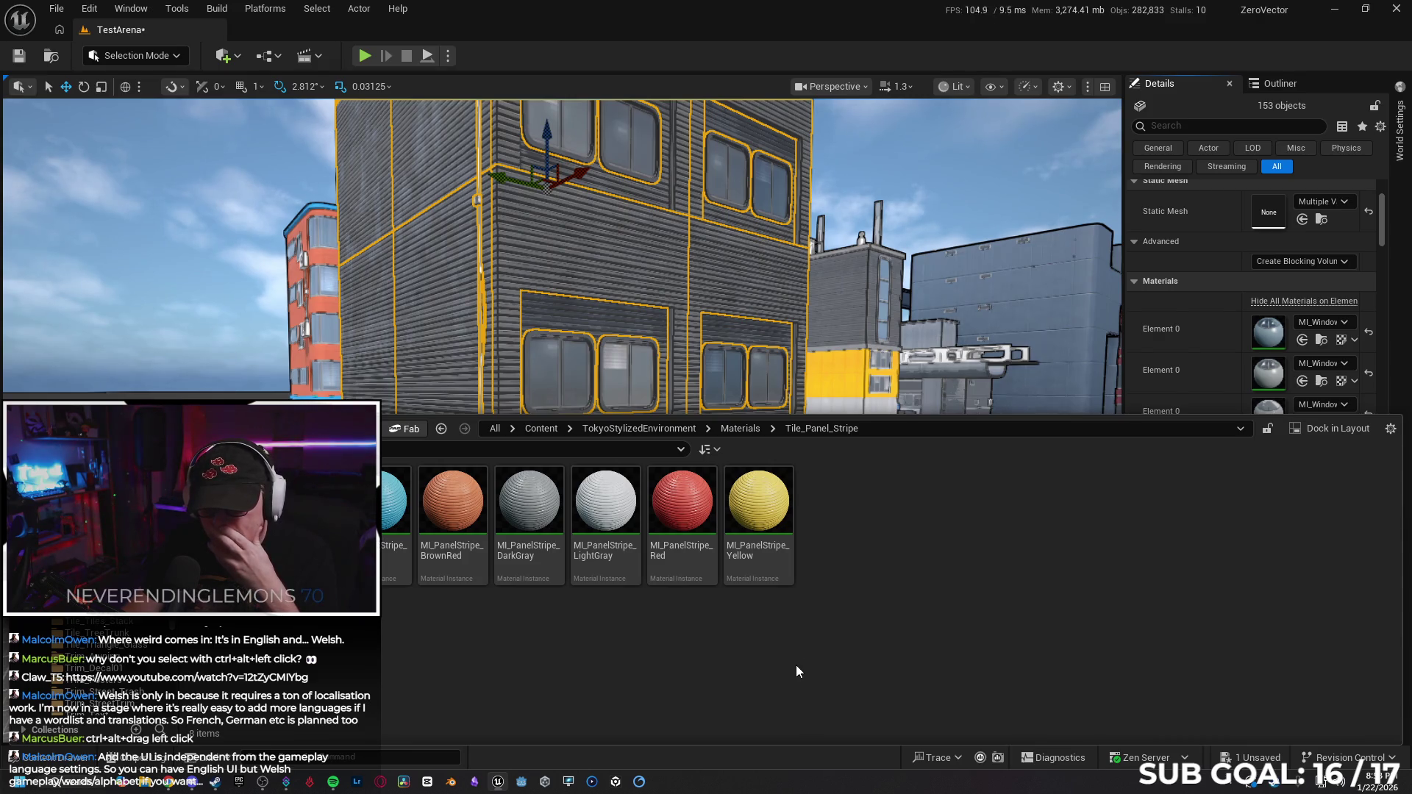
pyautogui.hotkey('alt', 'Left')
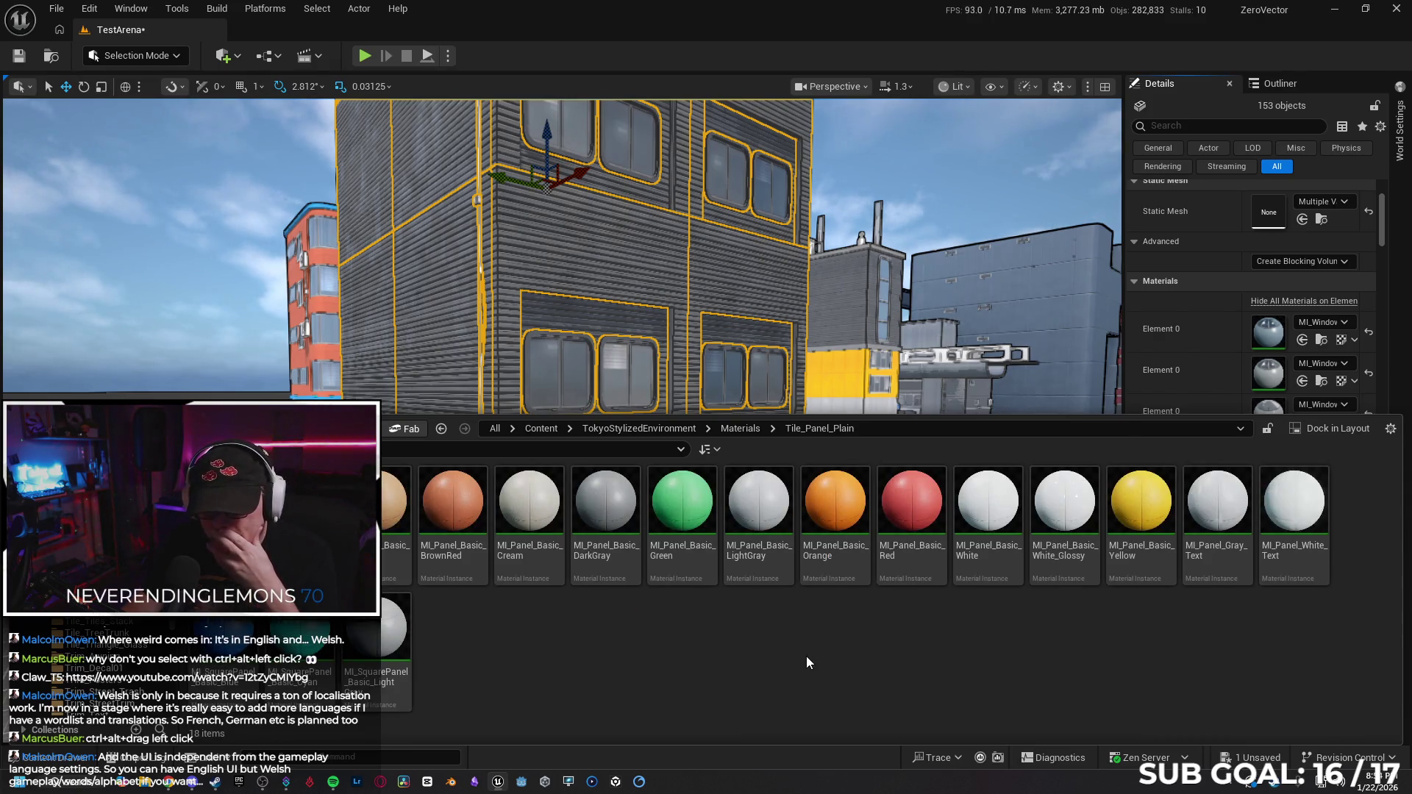
pyautogui.click(1065, 515)
pyautogui.scroll(-2, 1282, 340)
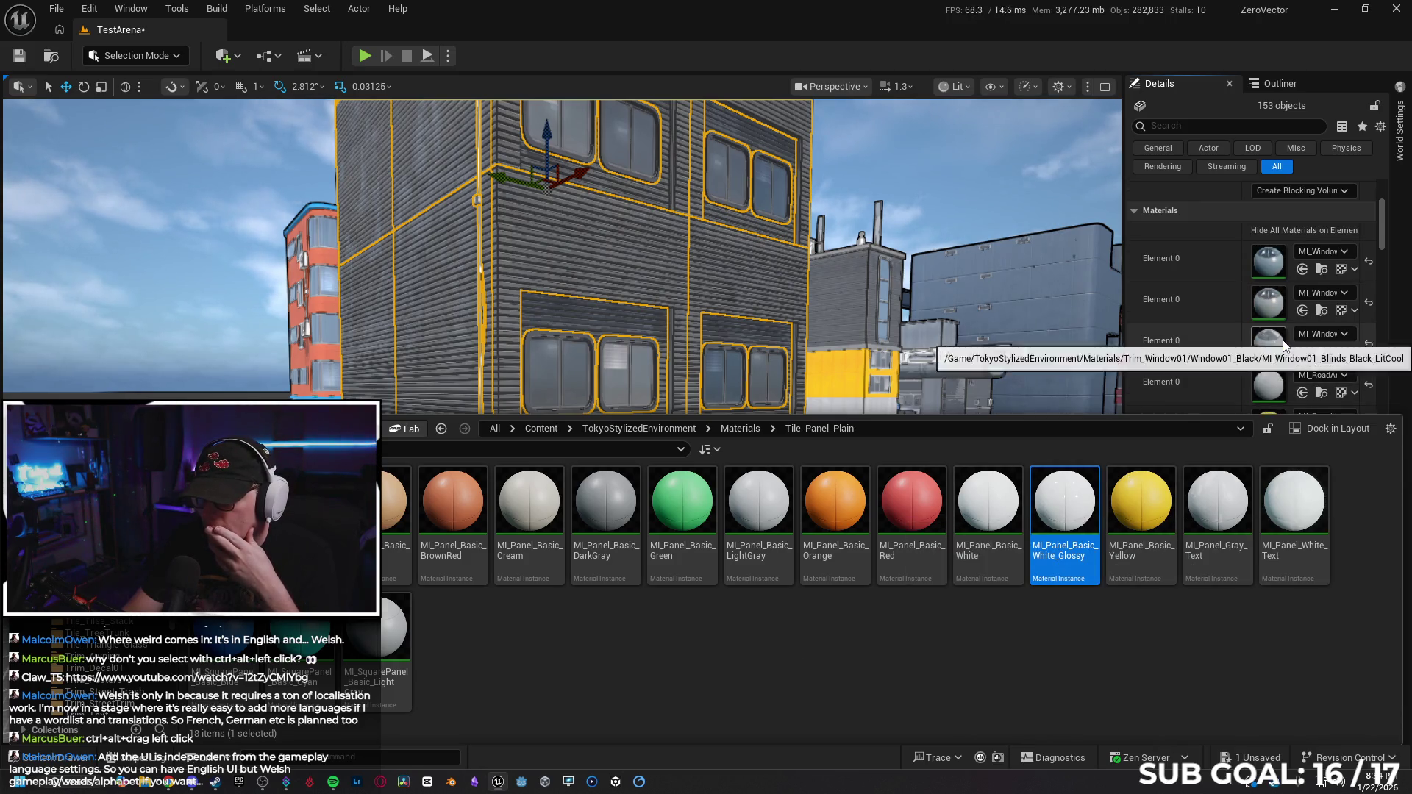
pyautogui.click(1298, 389)
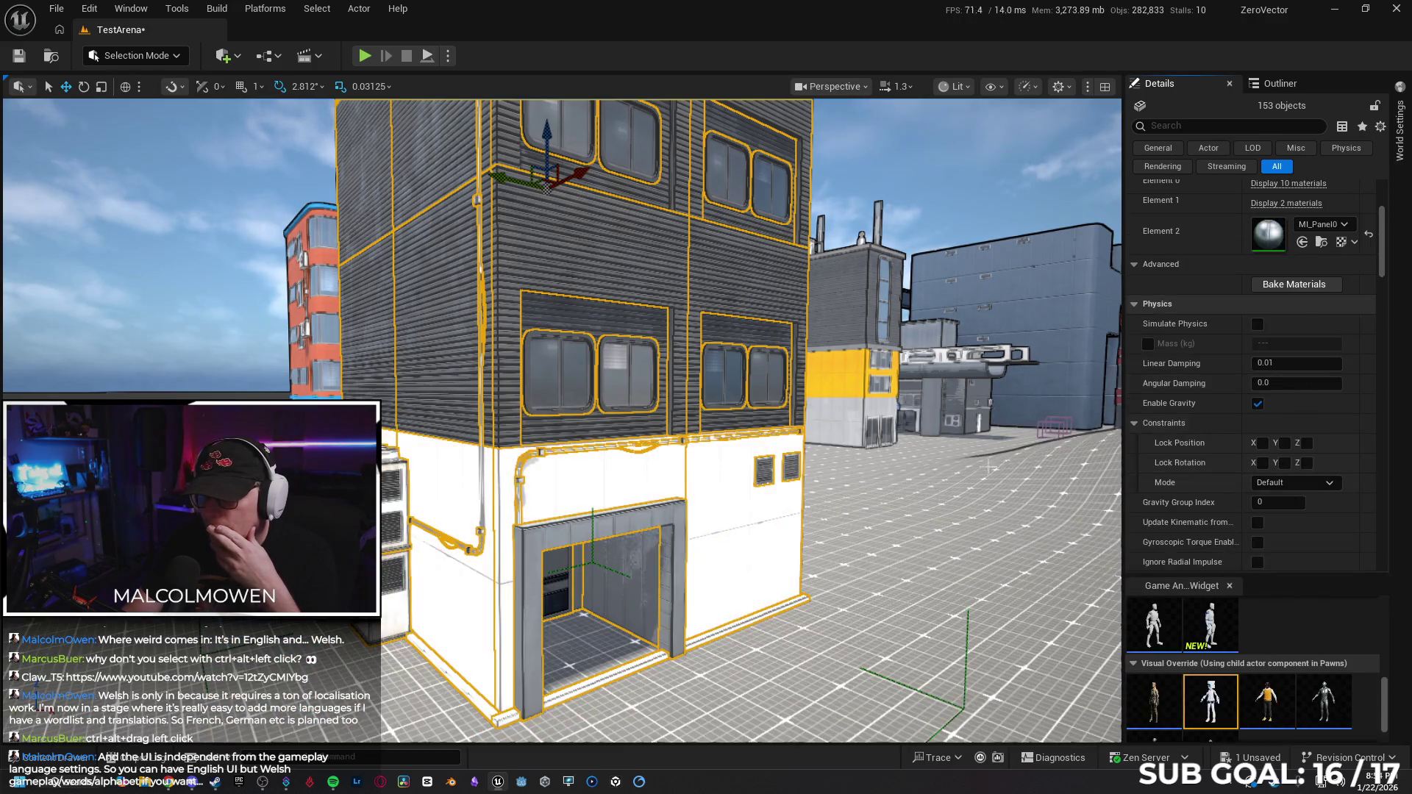
# Reopen the Content Drawer and return to the Materials folder listing.
pyautogui.moveTo(662, 368)
pyautogui.mouseDown()
pyautogui.moveTo(736, 368)
pyautogui.moveTo(618, 368)
pyautogui.moveTo(699, 345)
pyautogui.mouseUp()
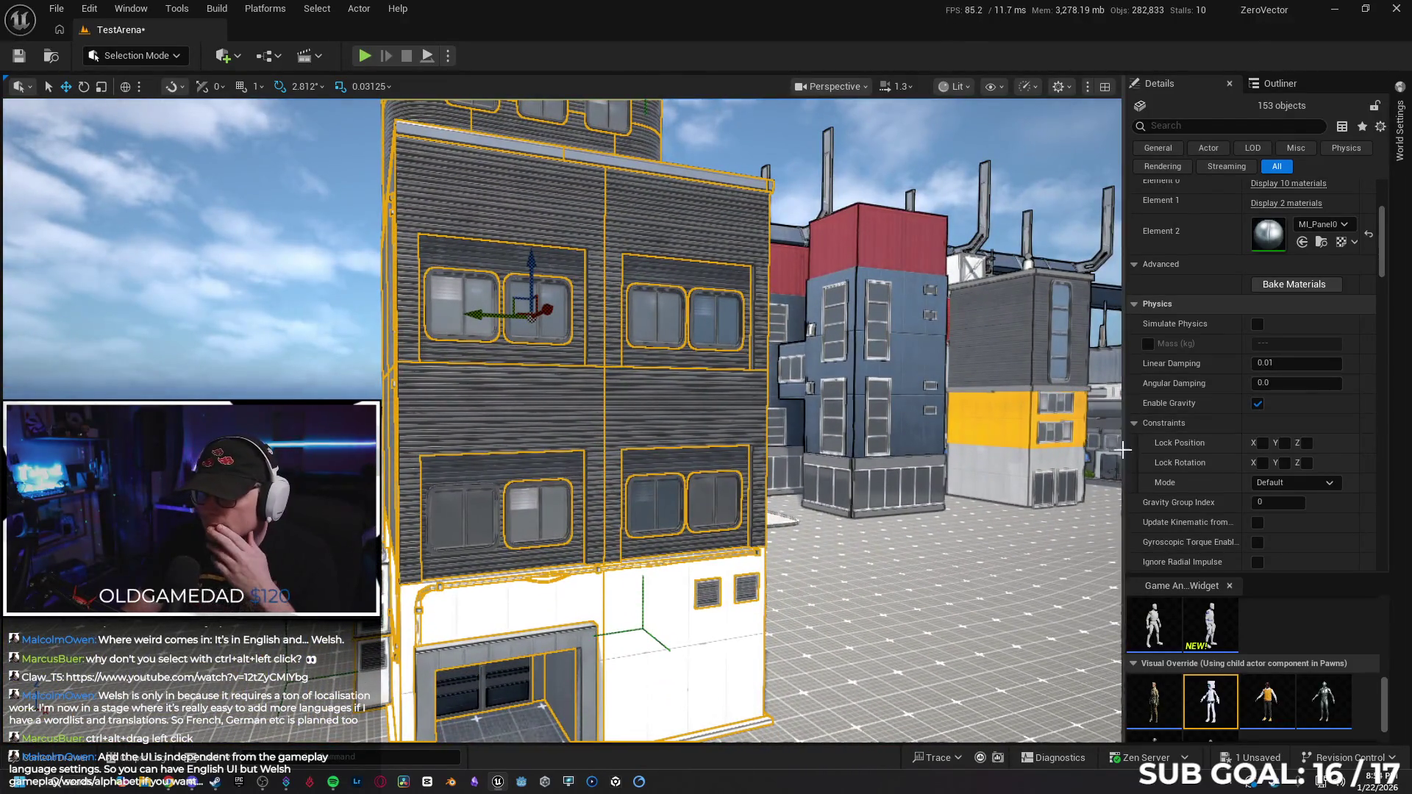
pyautogui.click(48, 764)
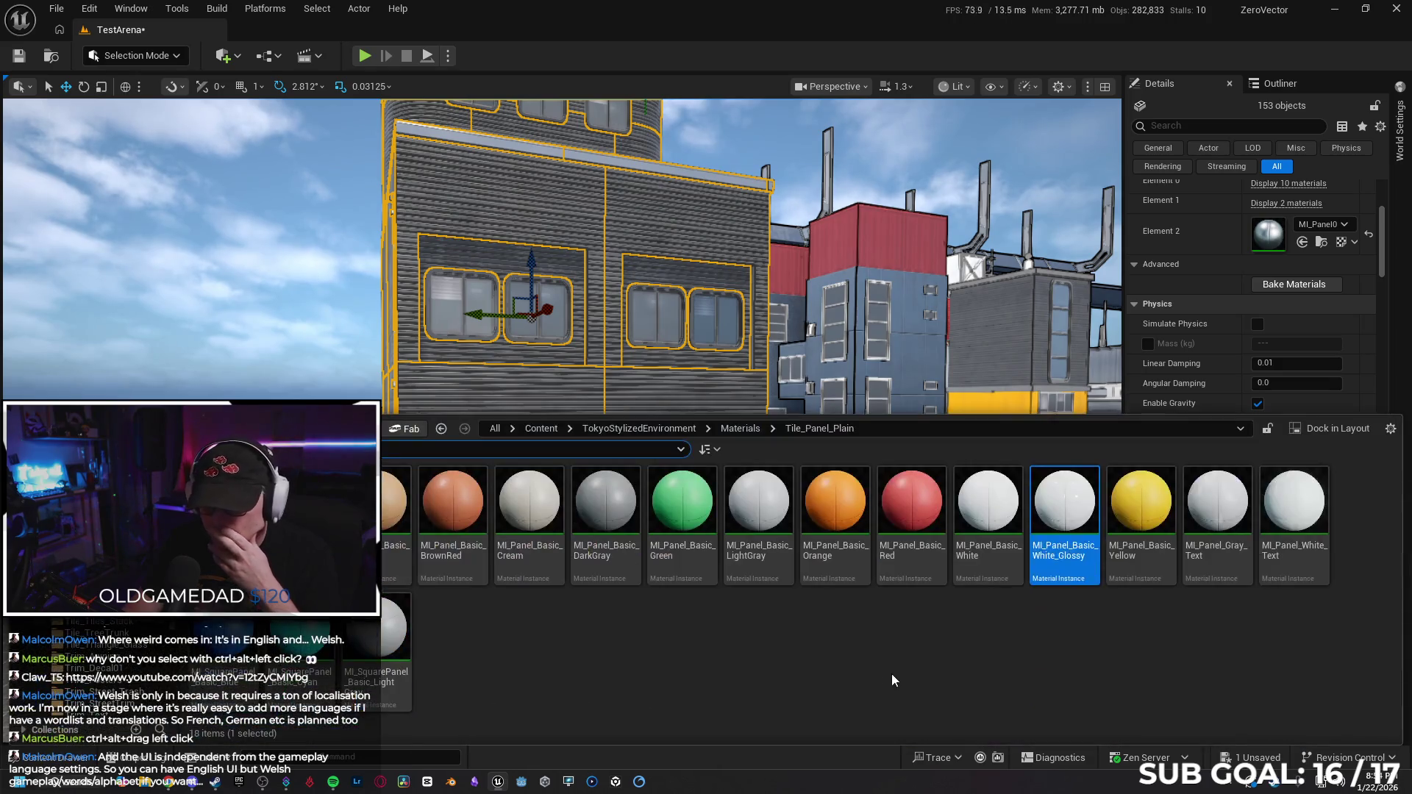
pyautogui.hotkey('alt', 'Left')
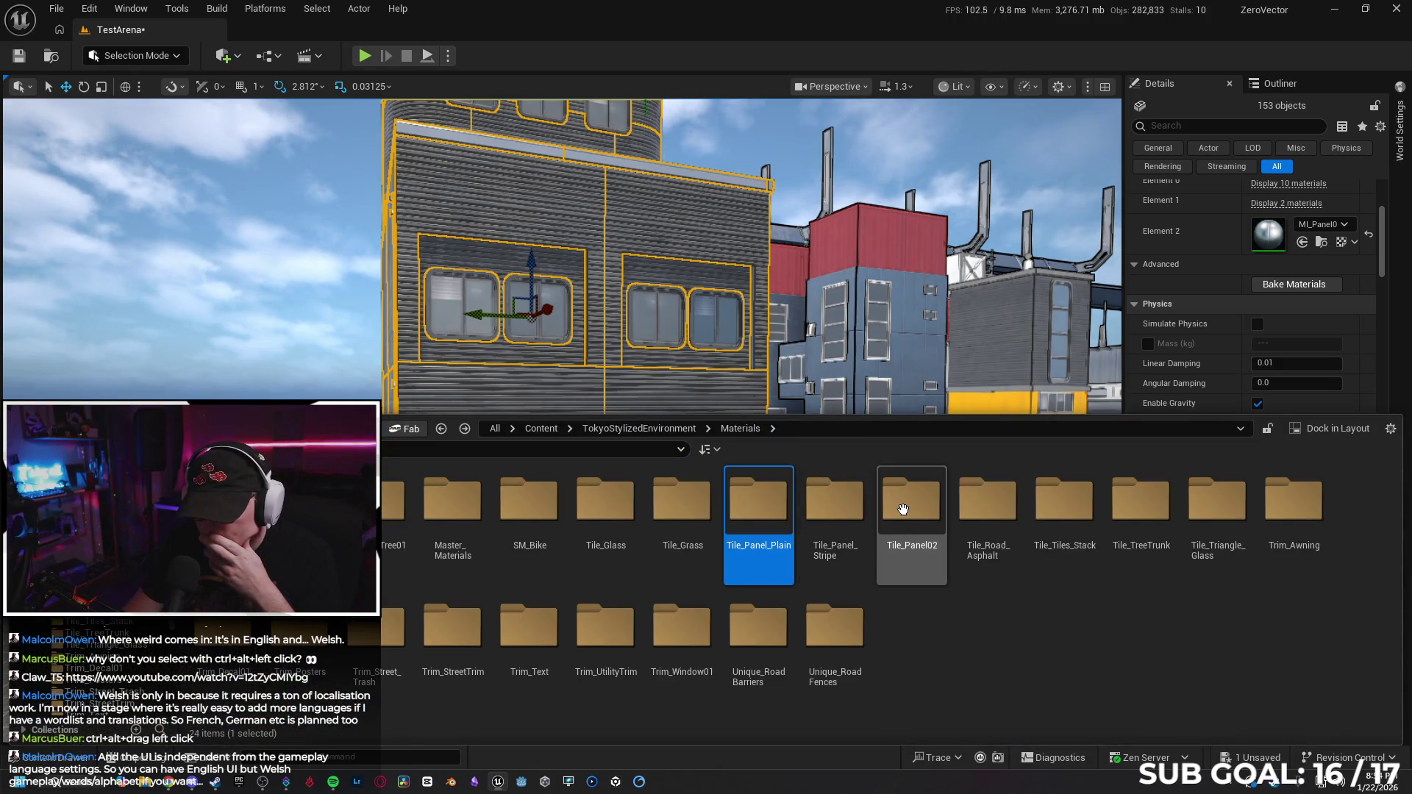
# Apply MI_Panel02_Metallic_Red from Tile_Panel02 to the building's lower-section material slot.
pyautogui.doubleClick(904, 508)
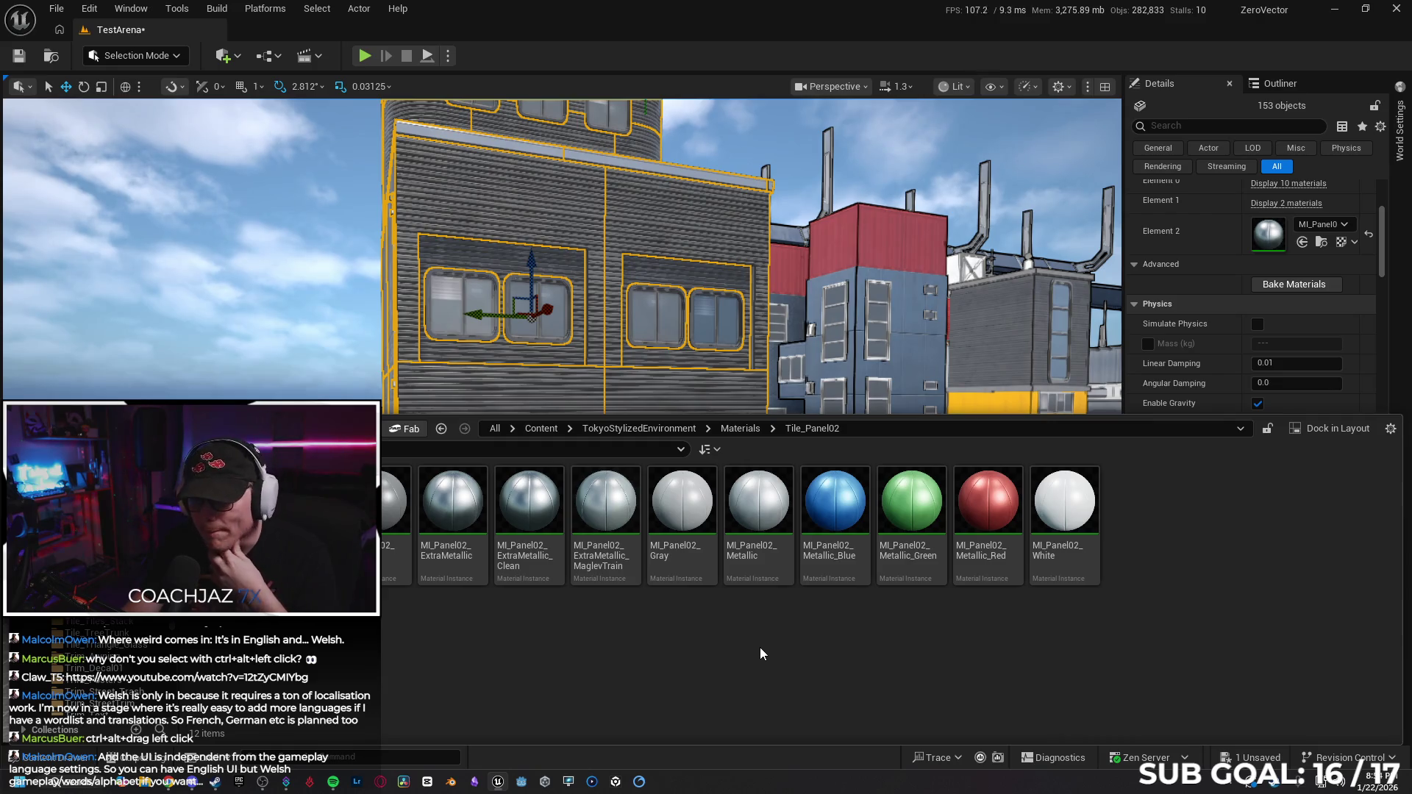
pyautogui.click(979, 492)
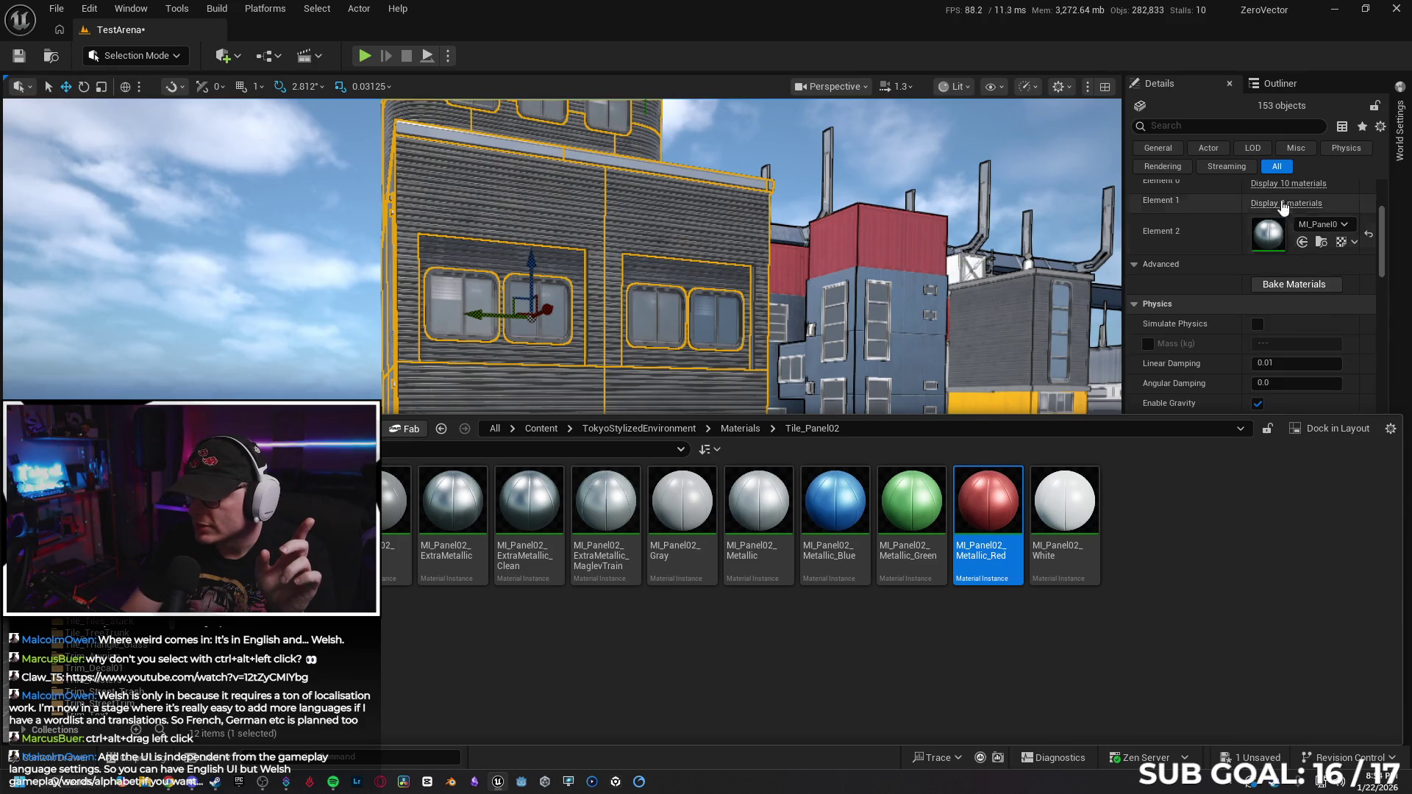
pyautogui.click(1288, 183)
pyautogui.click(1302, 387)
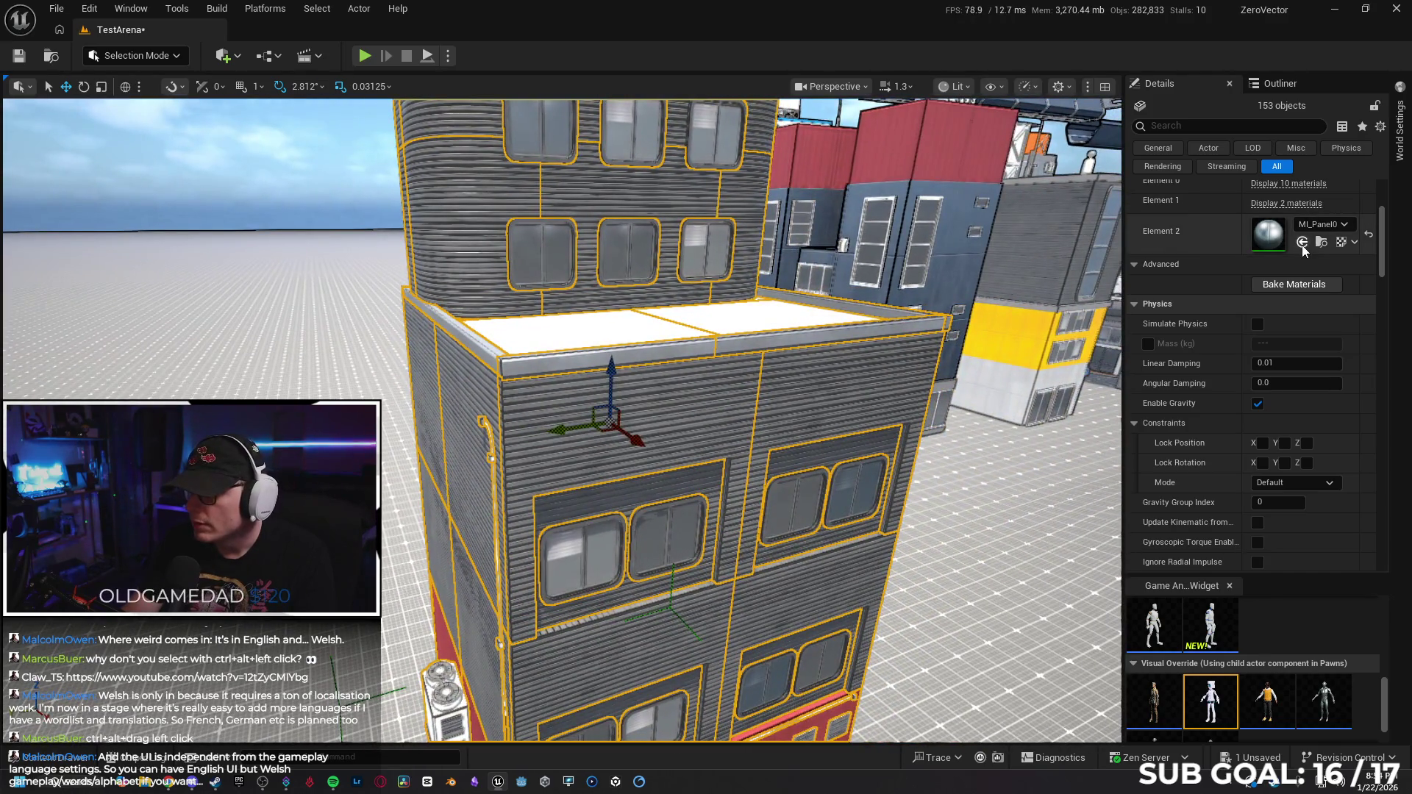
pyautogui.click(1302, 242)
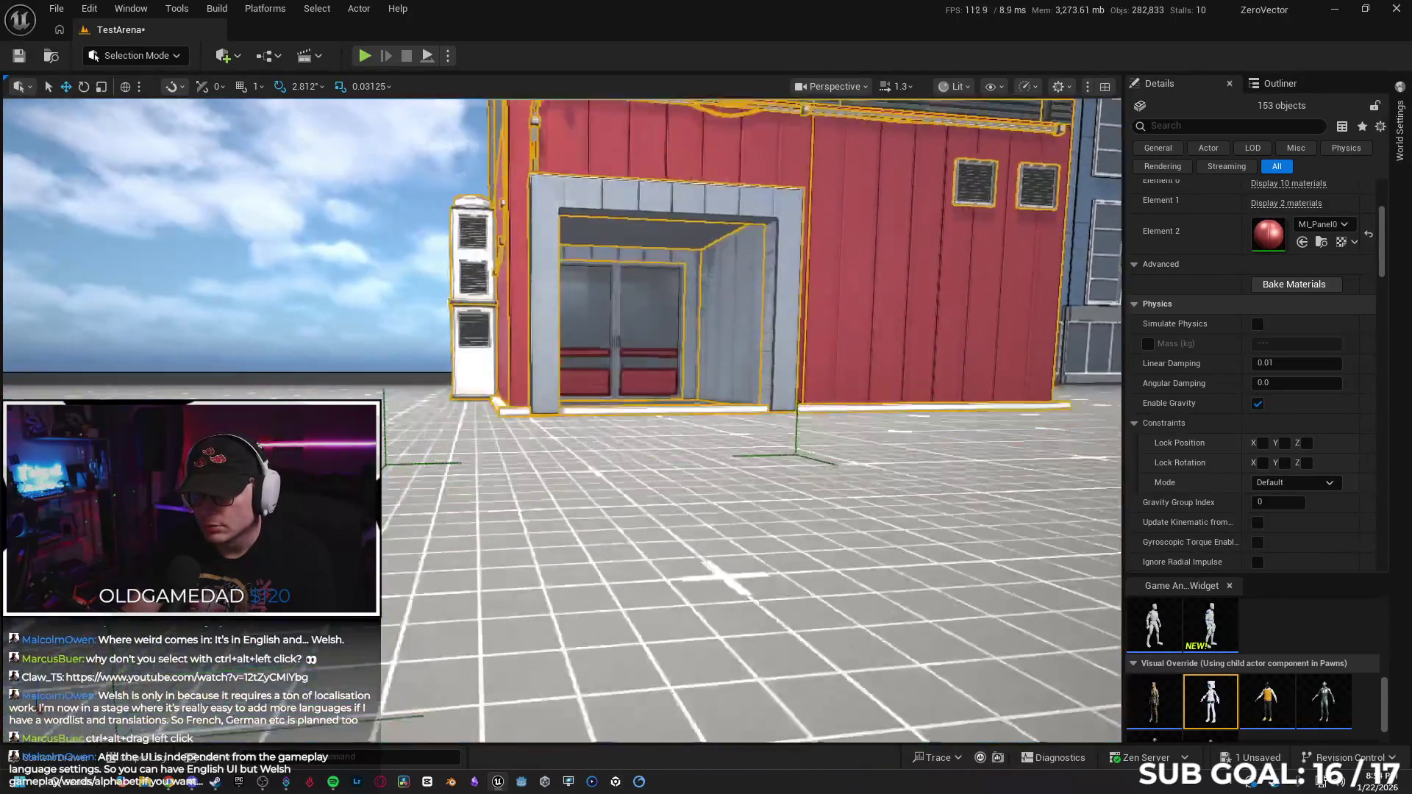
pyautogui.hotkey('ctrl', 'z')
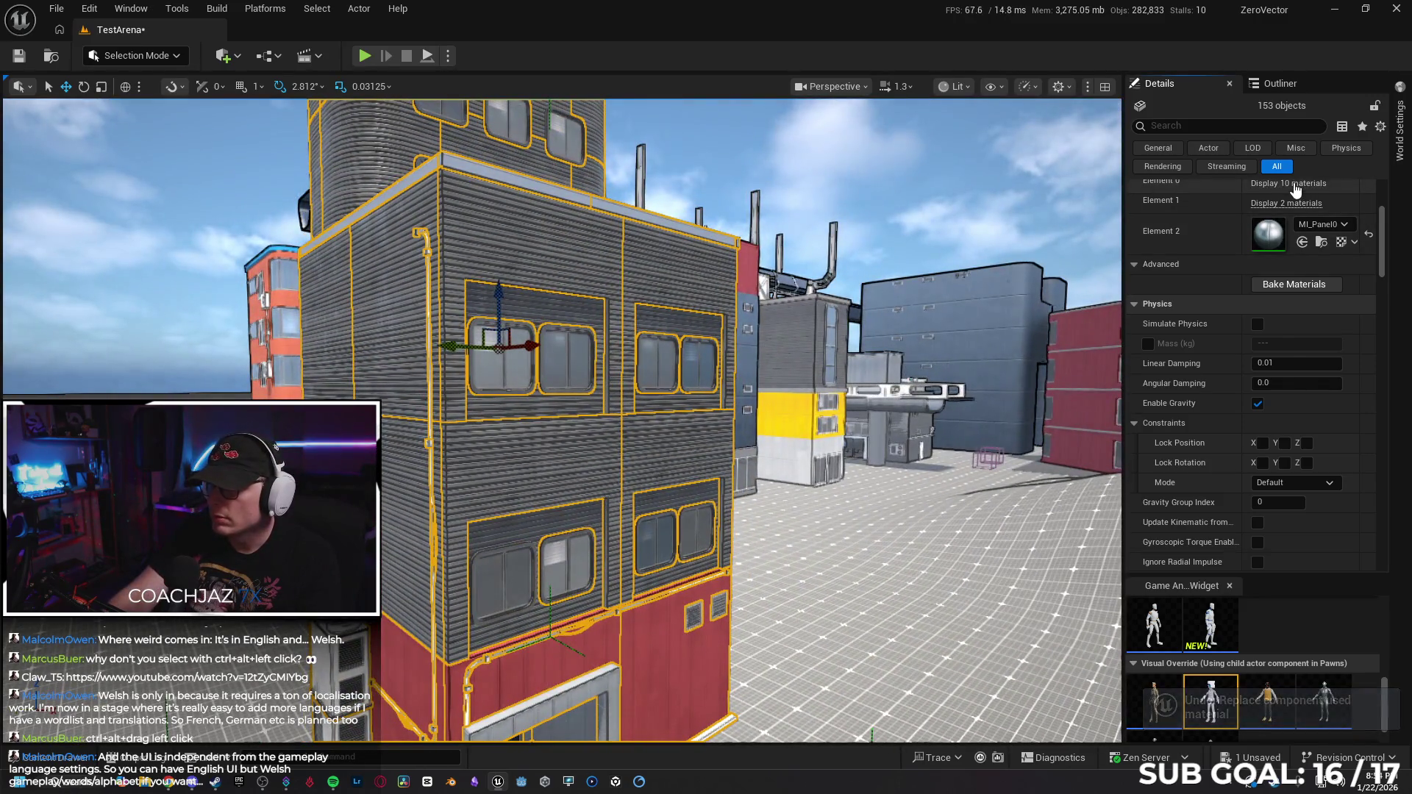
pyautogui.click(1291, 184)
pyautogui.scroll(-2, 1251, 358)
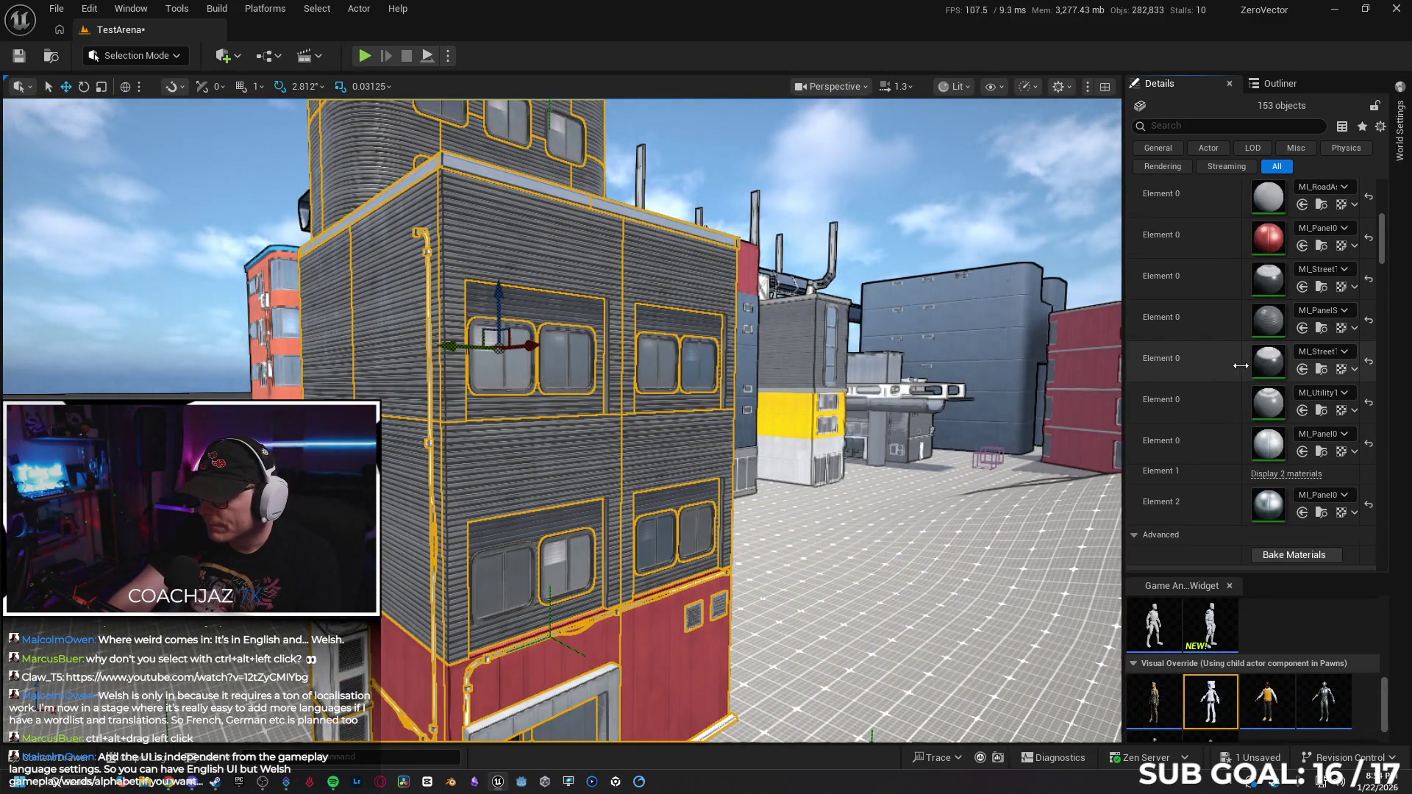
pyautogui.scroll(-10, 1299, 459)
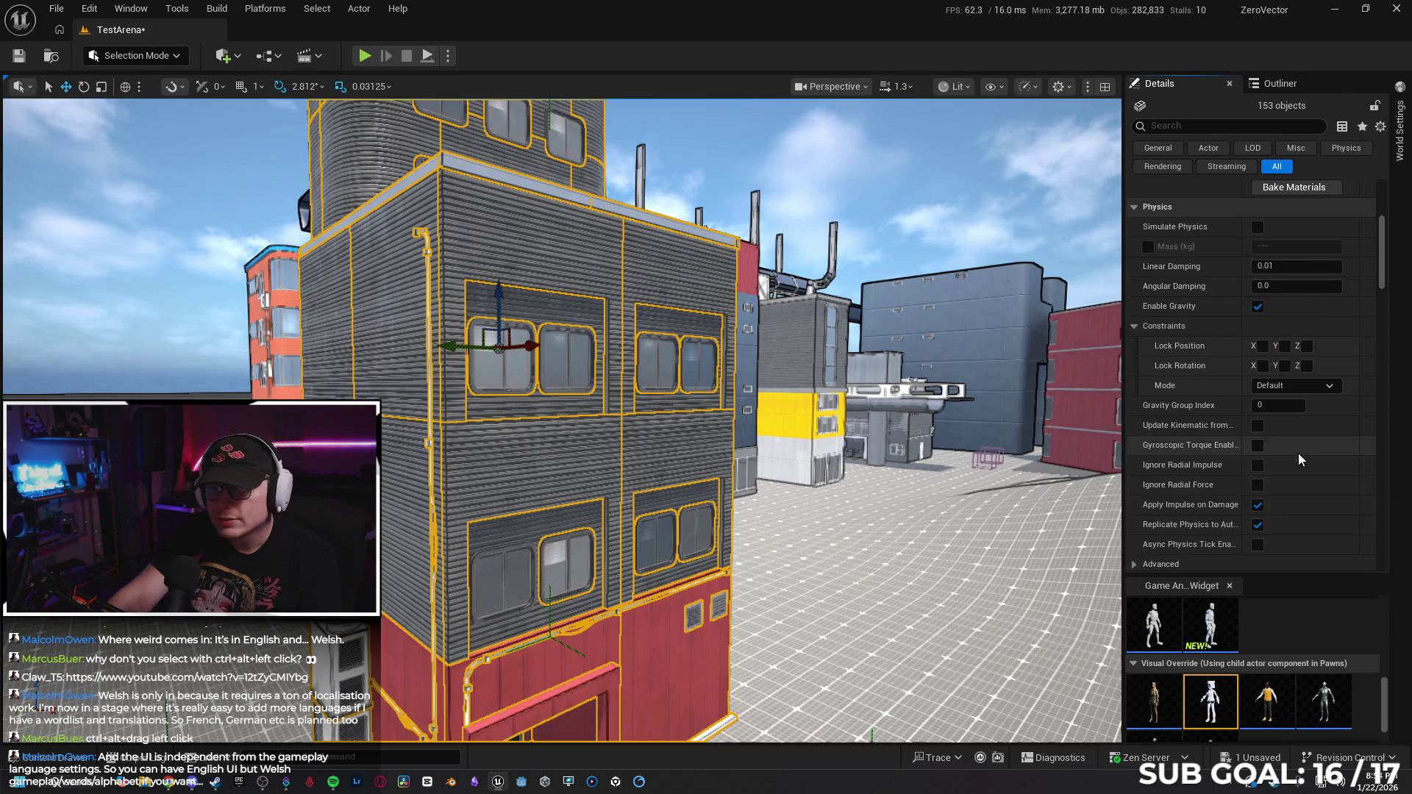
pyautogui.hotkey('ctrl', 'z')
pyautogui.scroll(4, 1286, 280)
pyautogui.click(1286, 273)
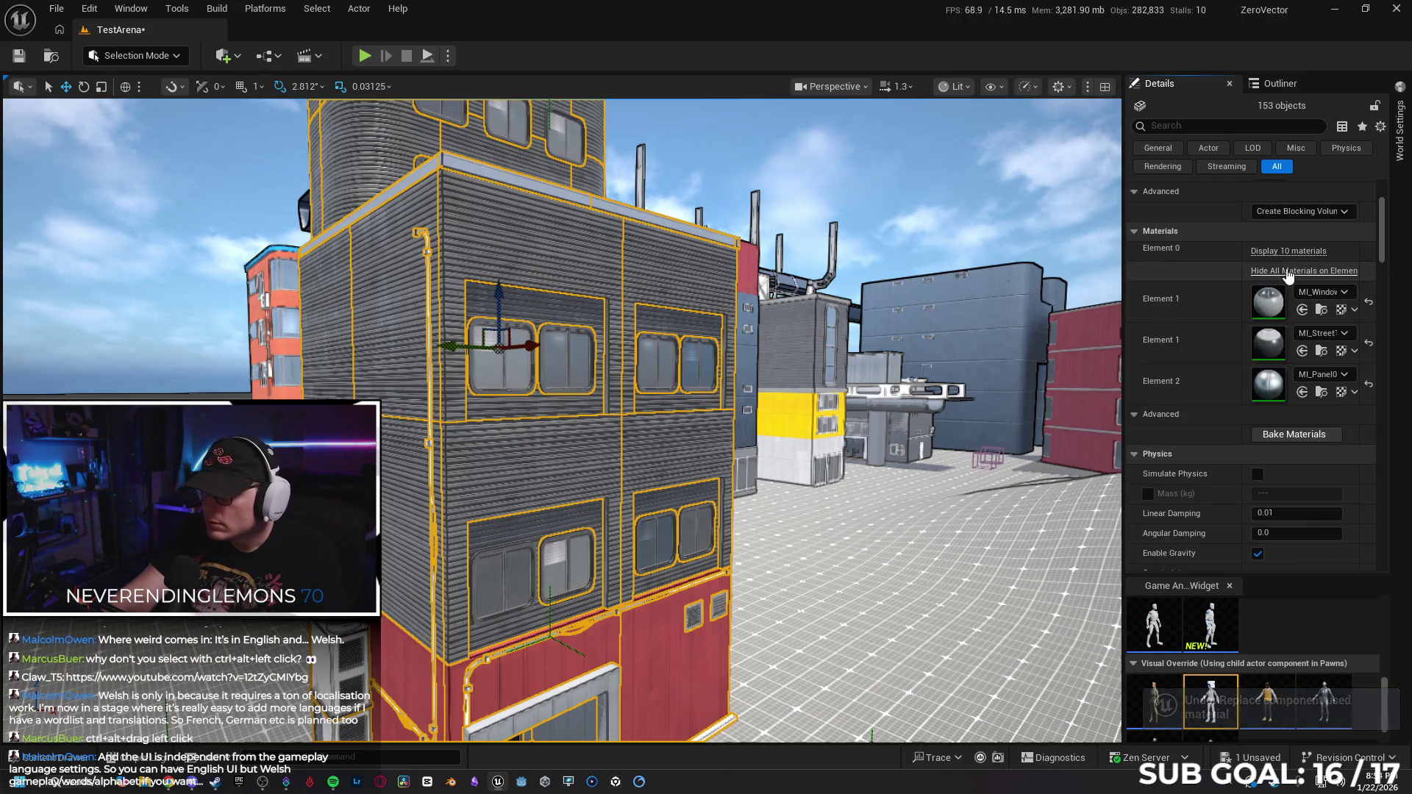
pyautogui.click(1300, 393)
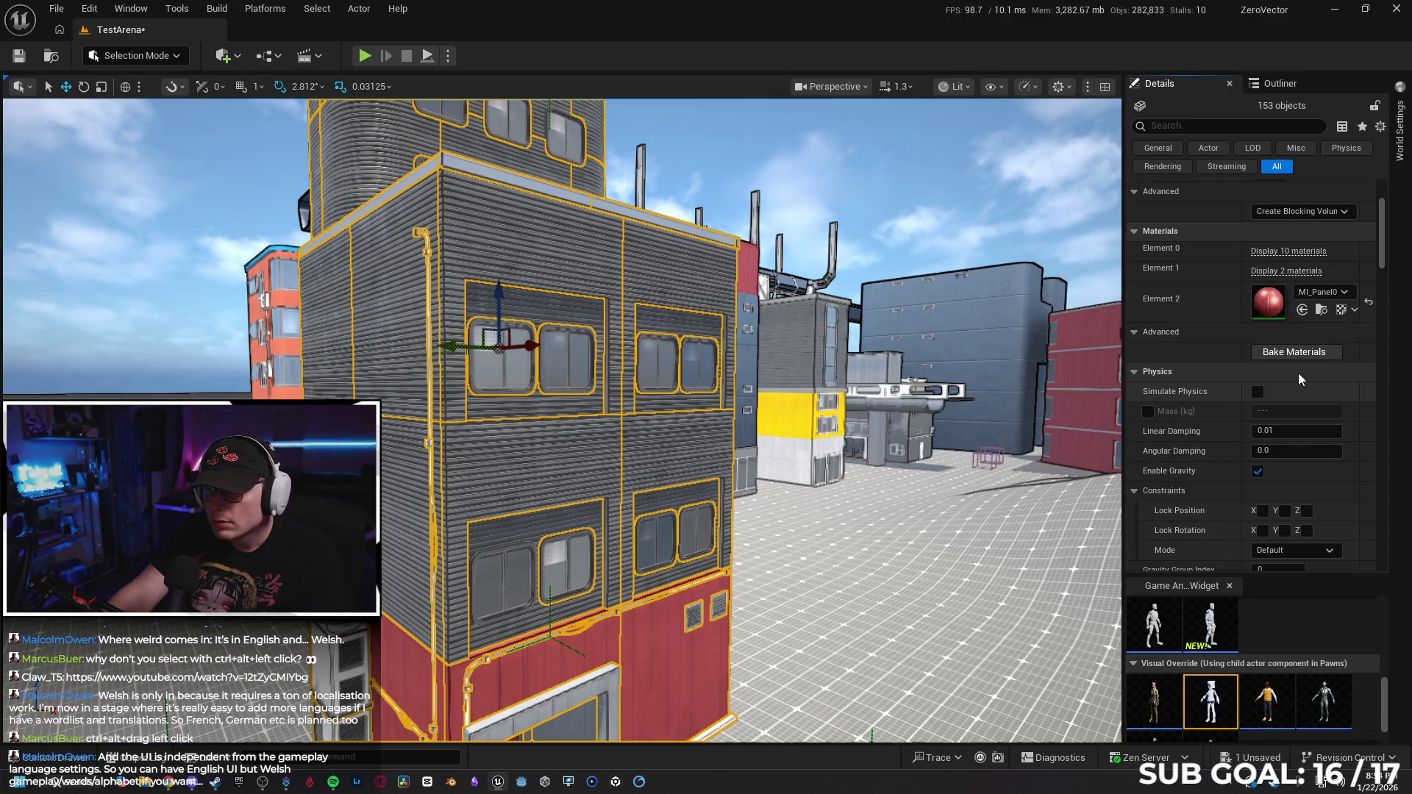
pyautogui.hotkey('ctrl', 'z')
pyautogui.press('w')
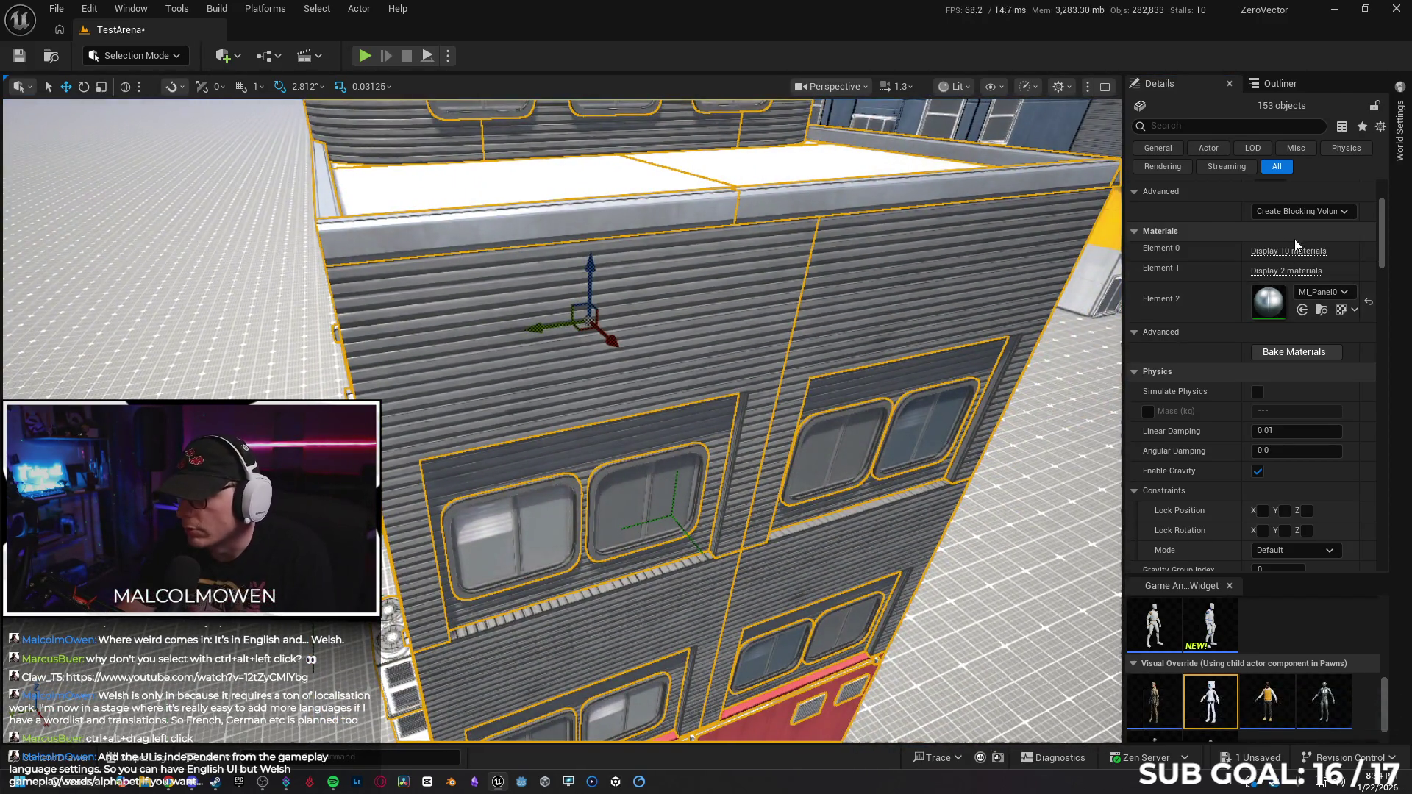
pyautogui.click(1303, 253)
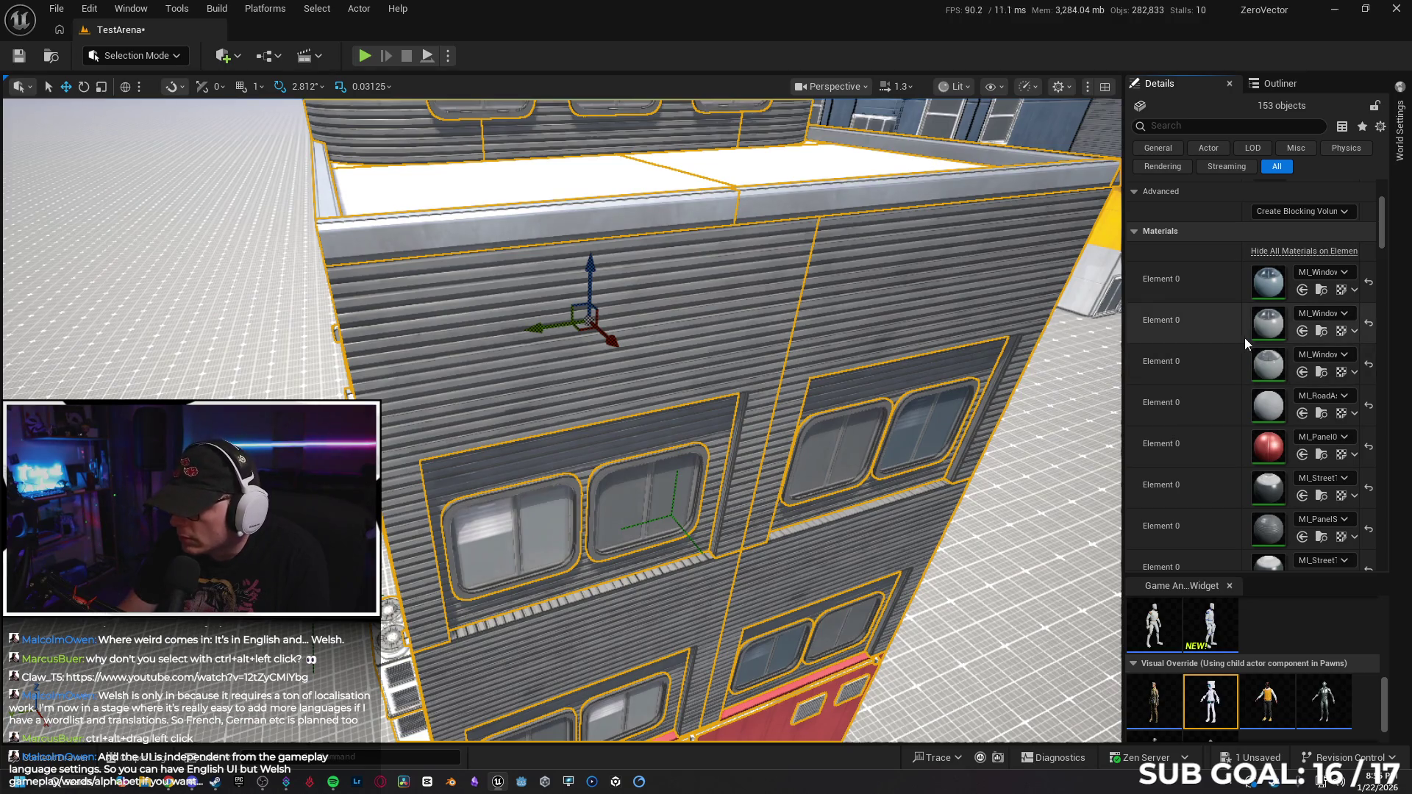
pyautogui.scroll(-3, 1289, 420)
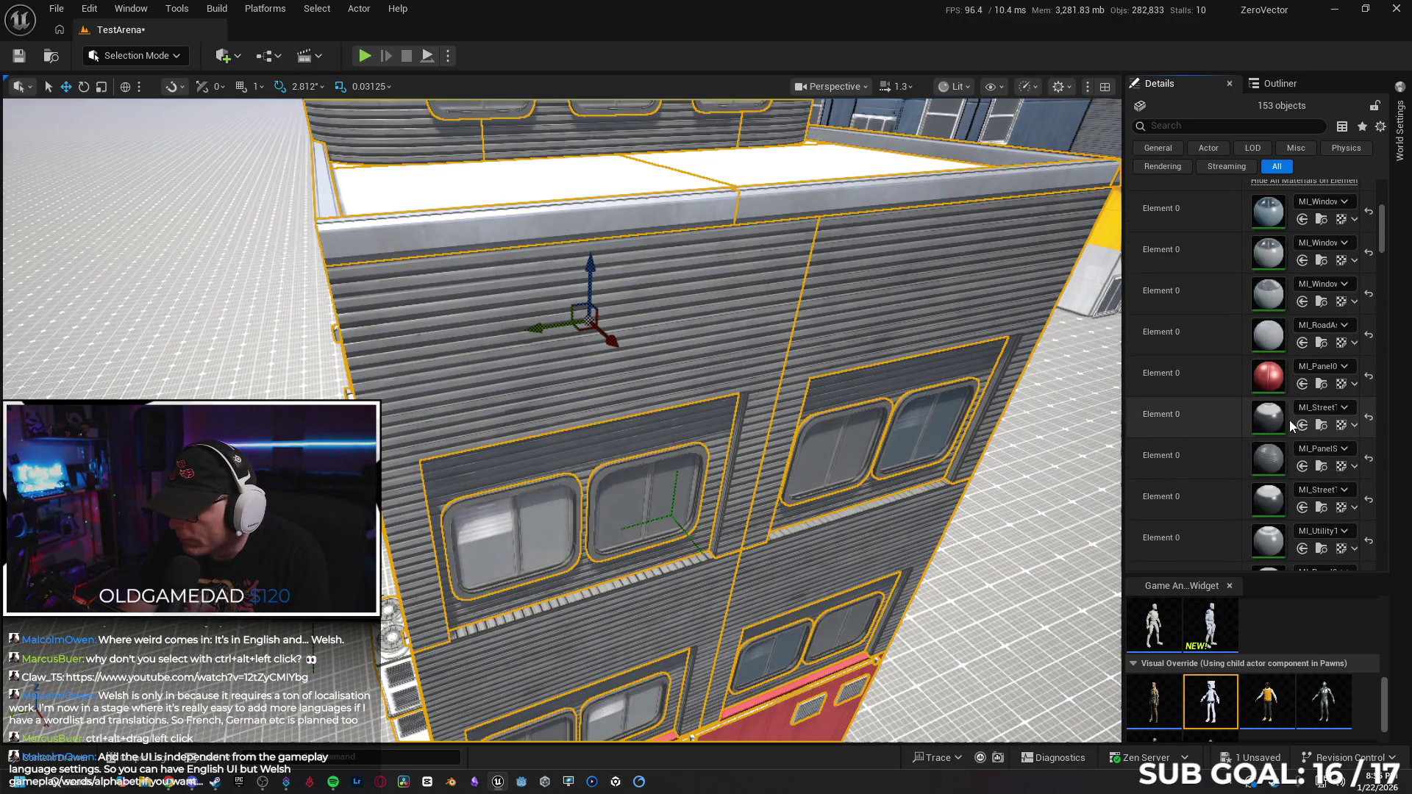
pyautogui.scroll(-3, 1296, 434)
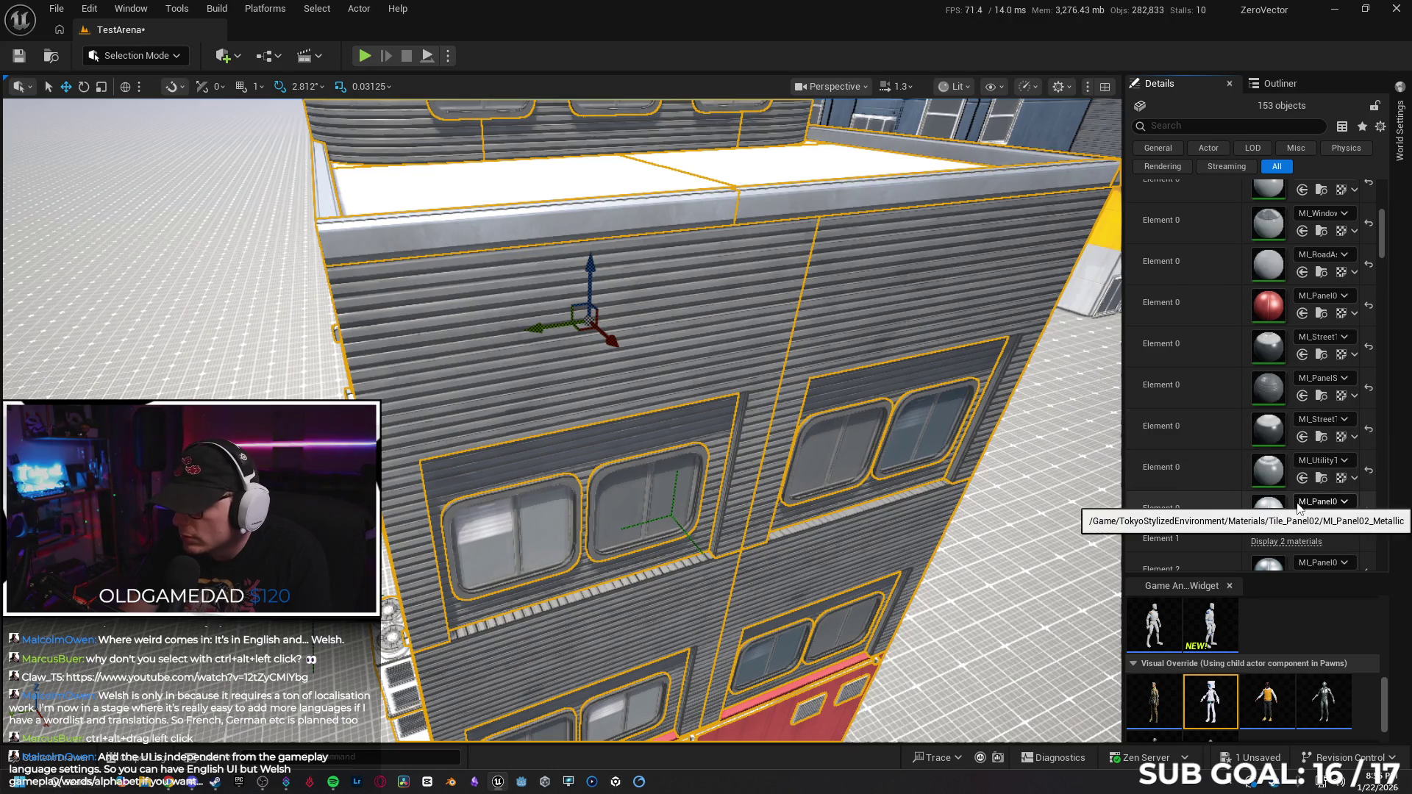
pyautogui.scroll(-15, 1304, 475)
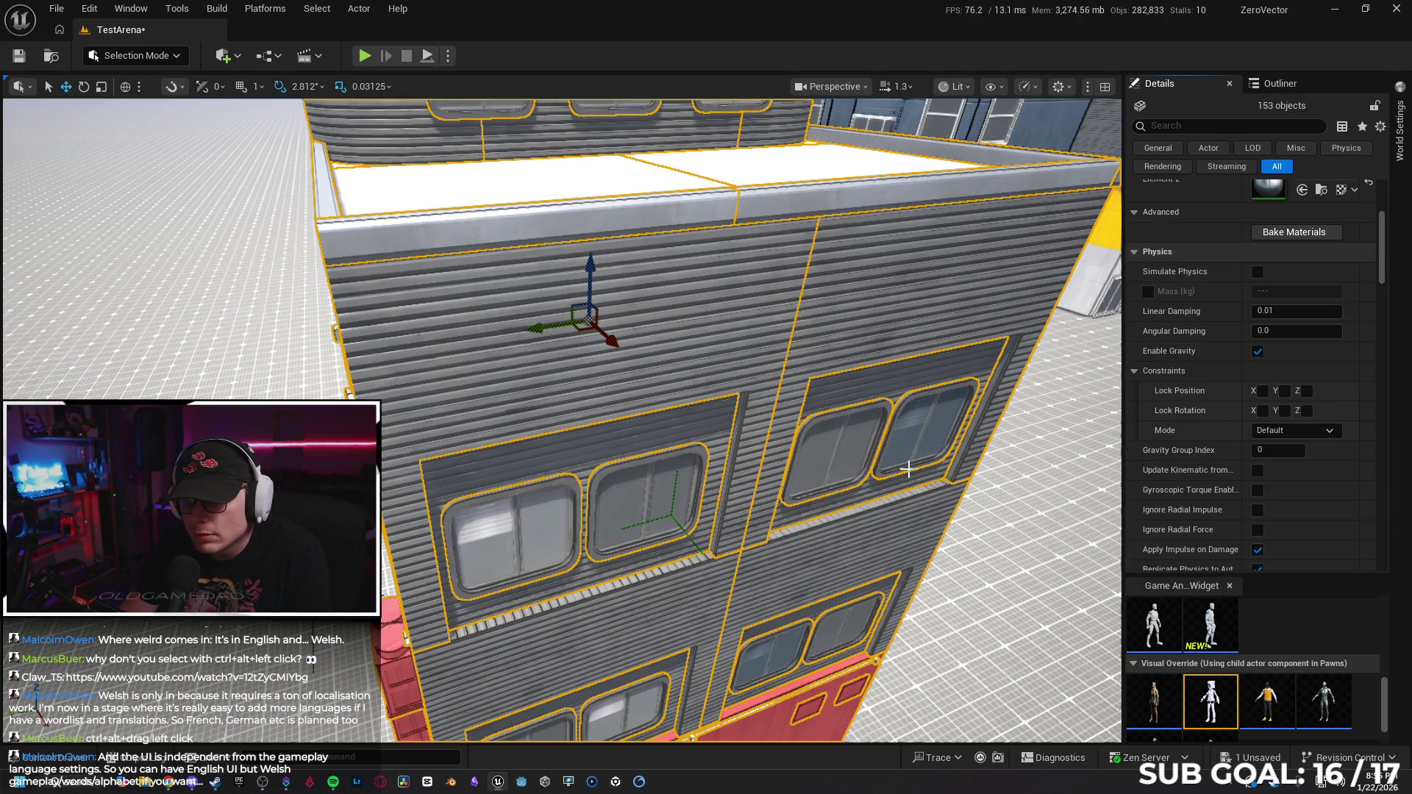
pyautogui.hotkey('ctrl', 'z')
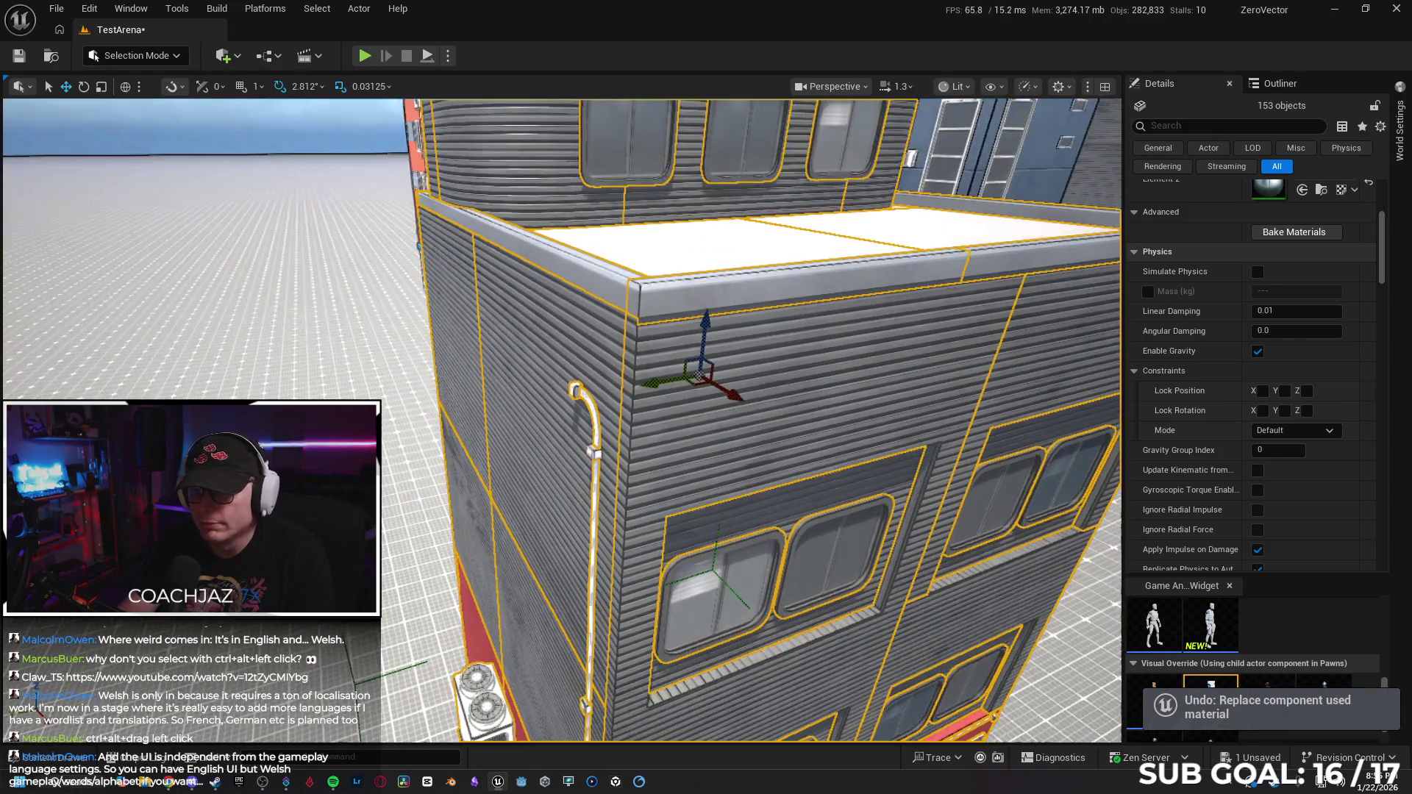
# Unlock the grey building's group and select roof beam SM_Beam22 with all matching beams.
pyautogui.rightClick(790, 229)
pyautogui.moveTo(893, 611)
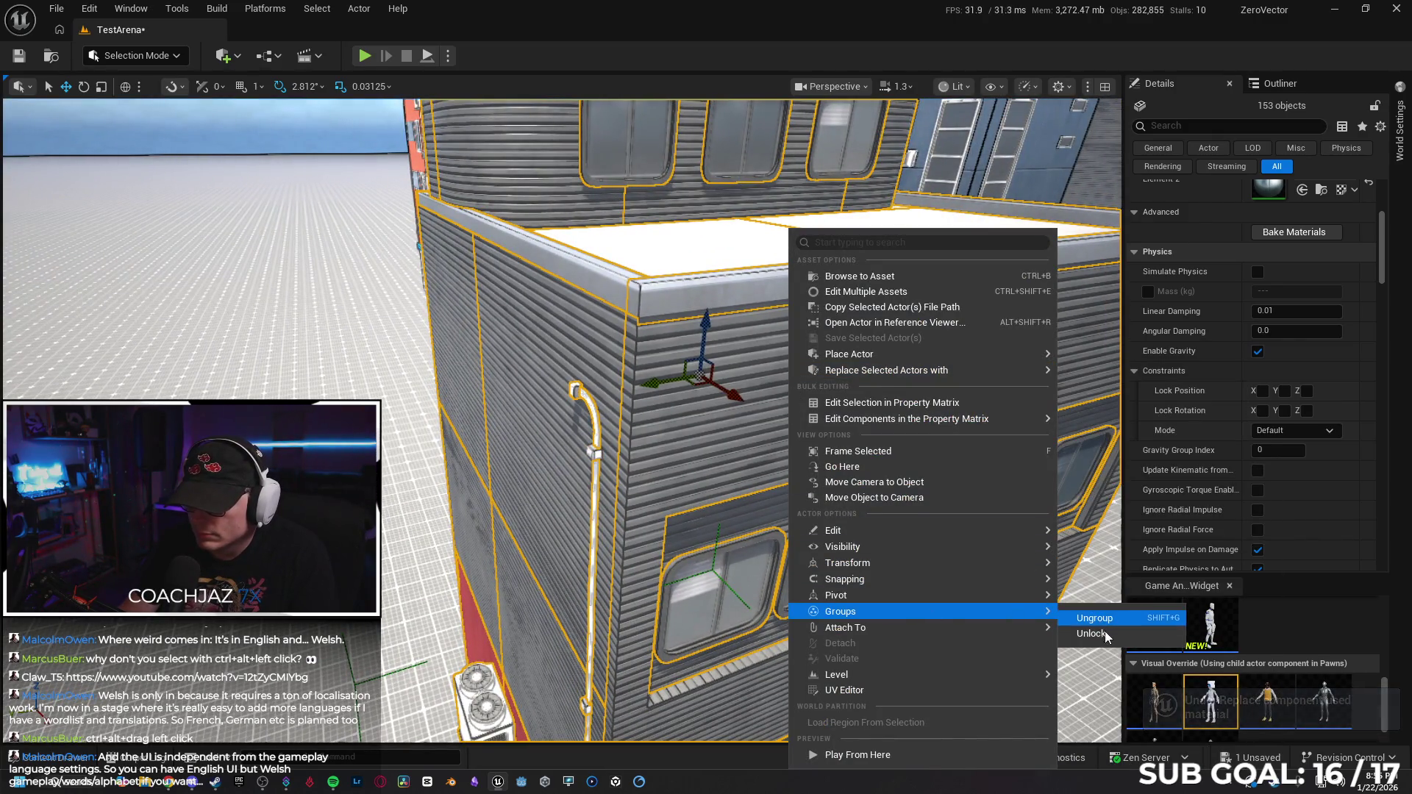
pyautogui.click(1105, 633)
pyautogui.click(761, 300)
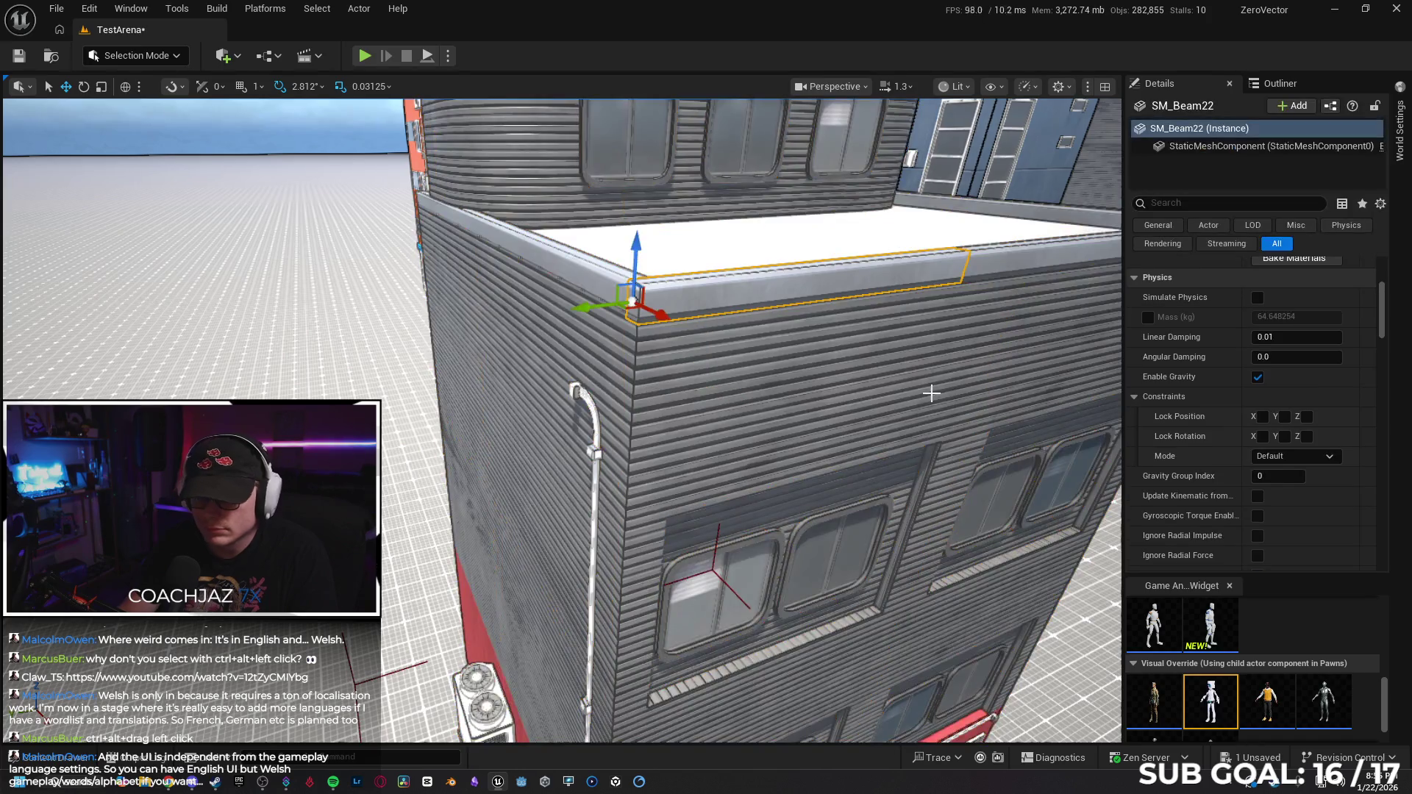
pyautogui.hotkey('shift', 'e')
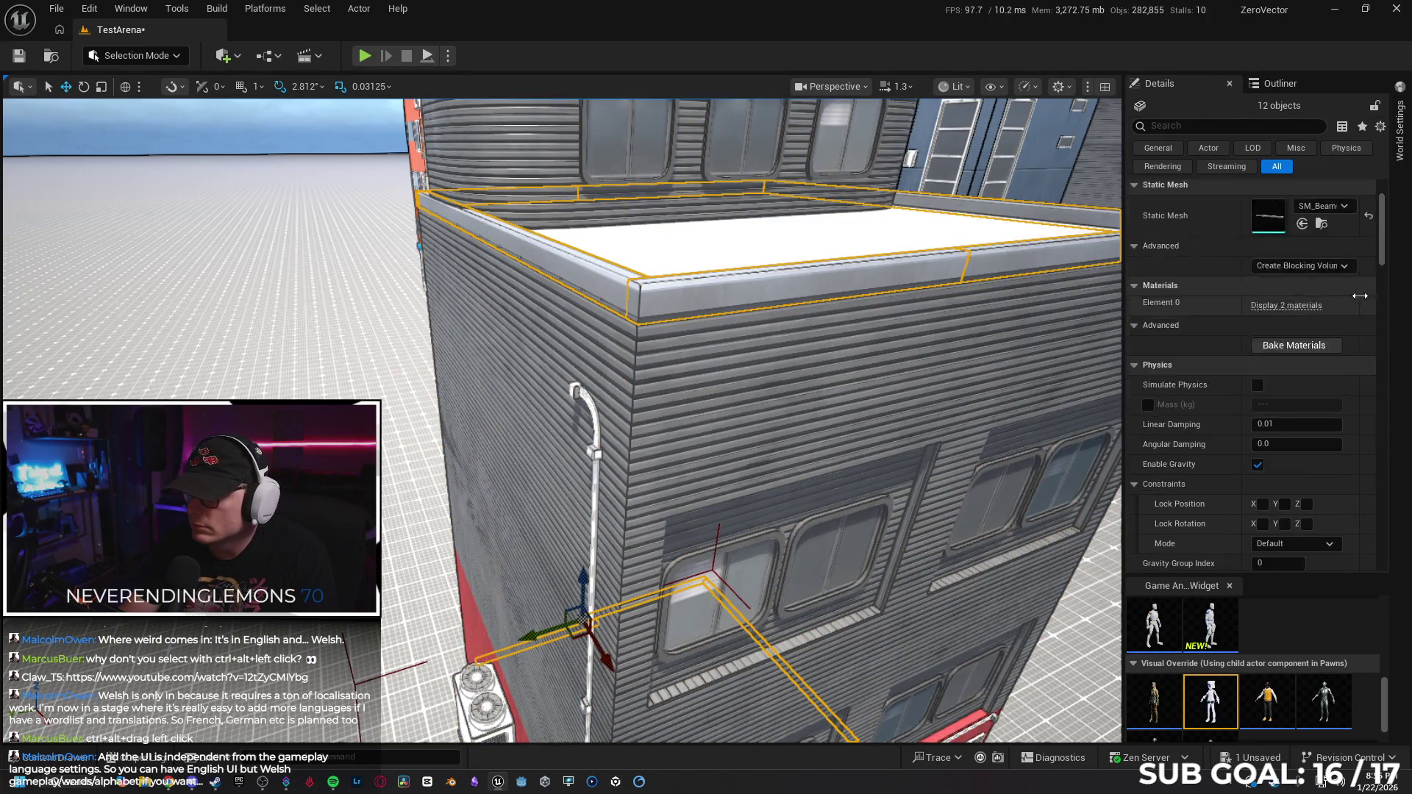
pyautogui.click(1298, 332)
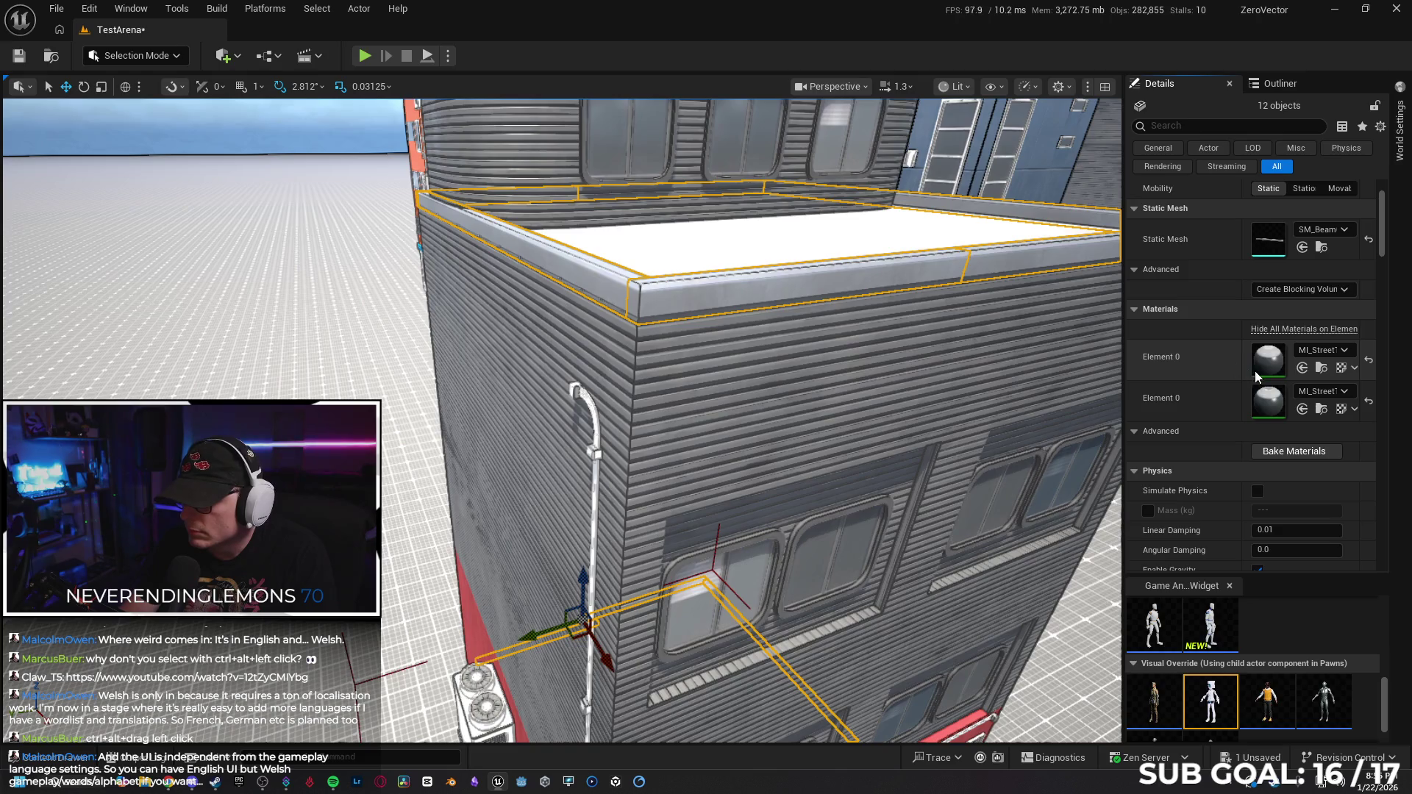
# Select two roof-edge beams and set their material to the red MI_Panel0.
pyautogui.moveTo(735, 441); pyautogui.dragTo(735, 324)
pyautogui.moveTo(682, 375)
pyautogui.mouseDown()
pyautogui.moveTo(683, 316)
pyautogui.moveTo(683, 375)
pyautogui.mouseUp()
pyautogui.click(683, 375)
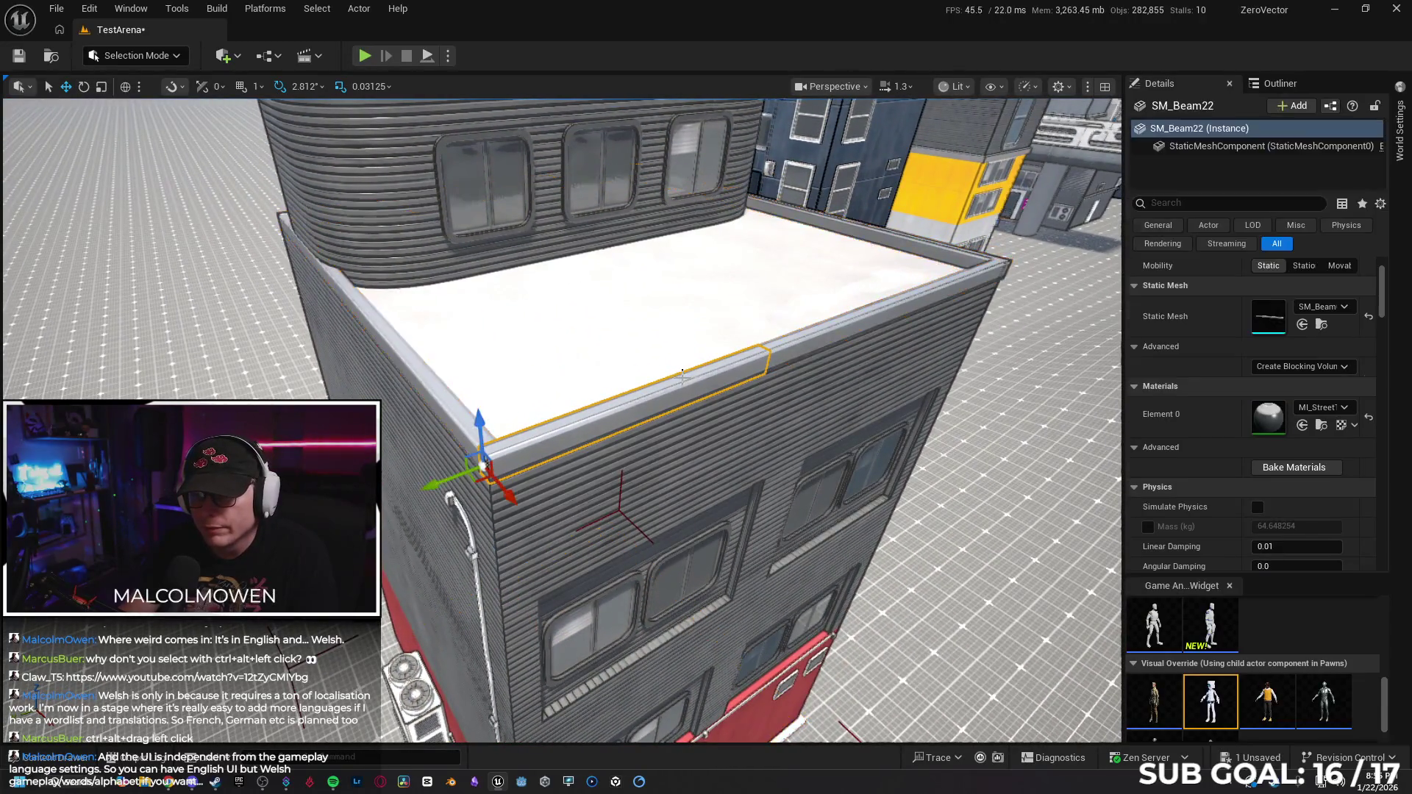
pyautogui.keyDown('ctrl'); pyautogui.click(813, 347); pyautogui.keyUp('ctrl')
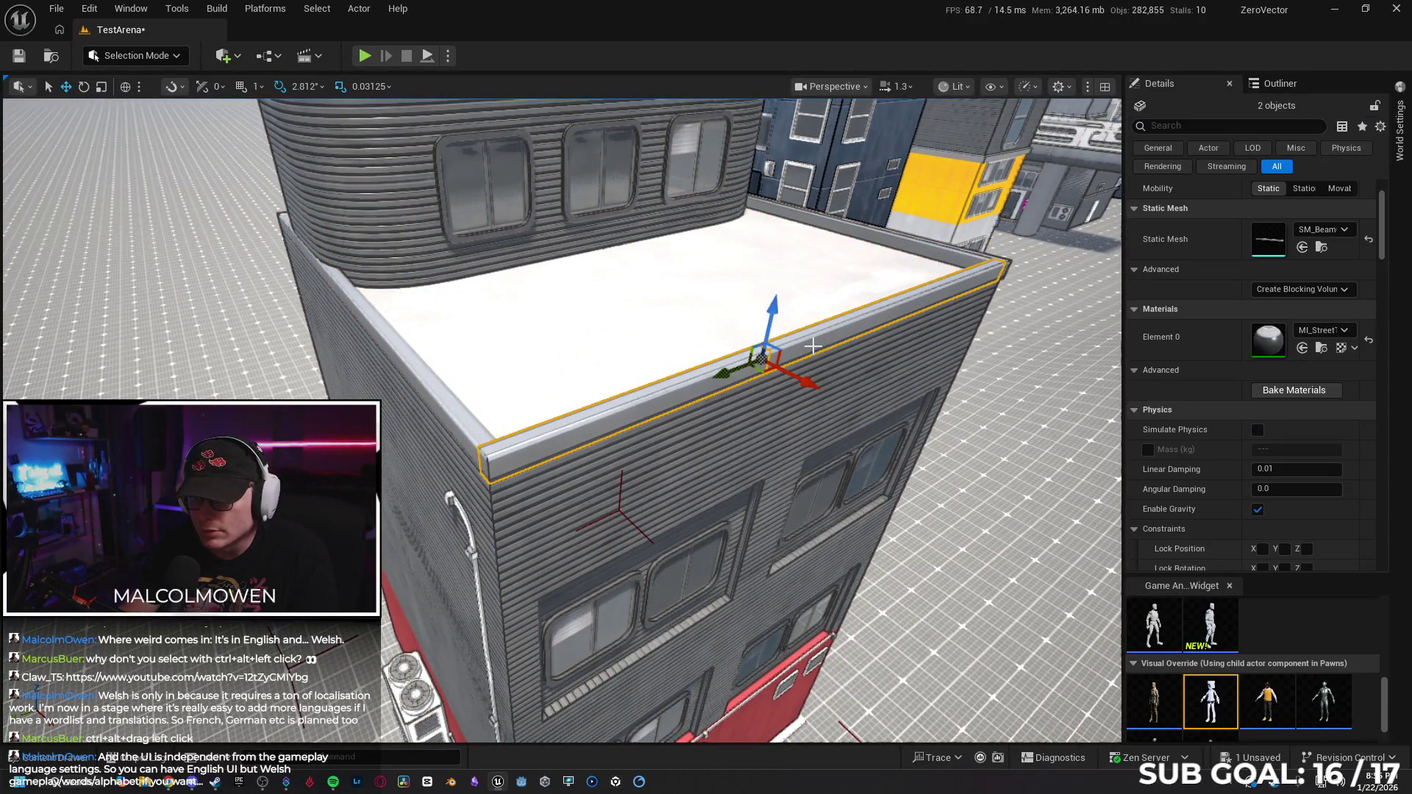
pyautogui.click(1302, 348)
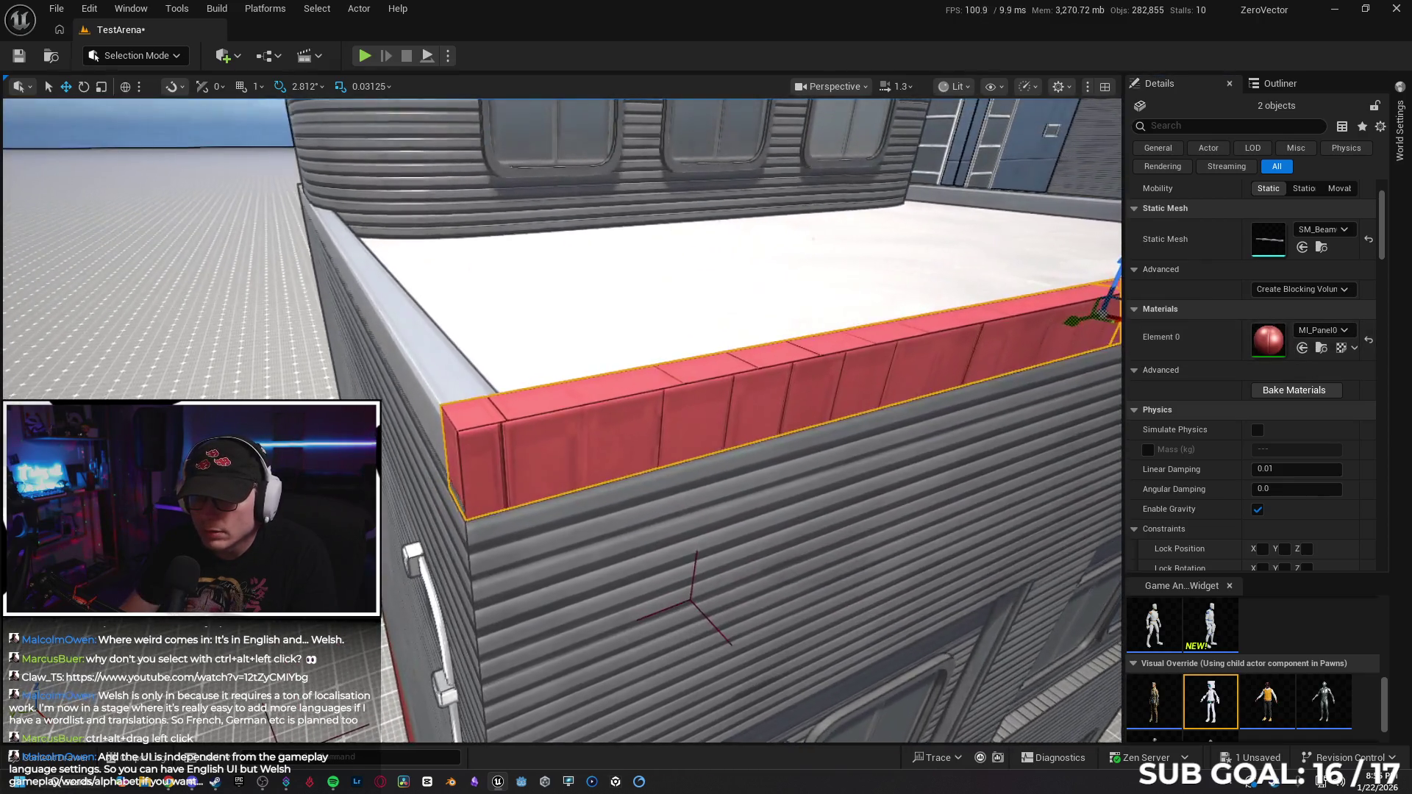
# Add the left roof-edge beam and apply red MI_Panel0 to all selected beams.
pyautogui.moveTo(683, 376); pyautogui.dragTo(683, 456)
pyautogui.moveTo(517, 347); pyautogui.dragTo(517, 346)
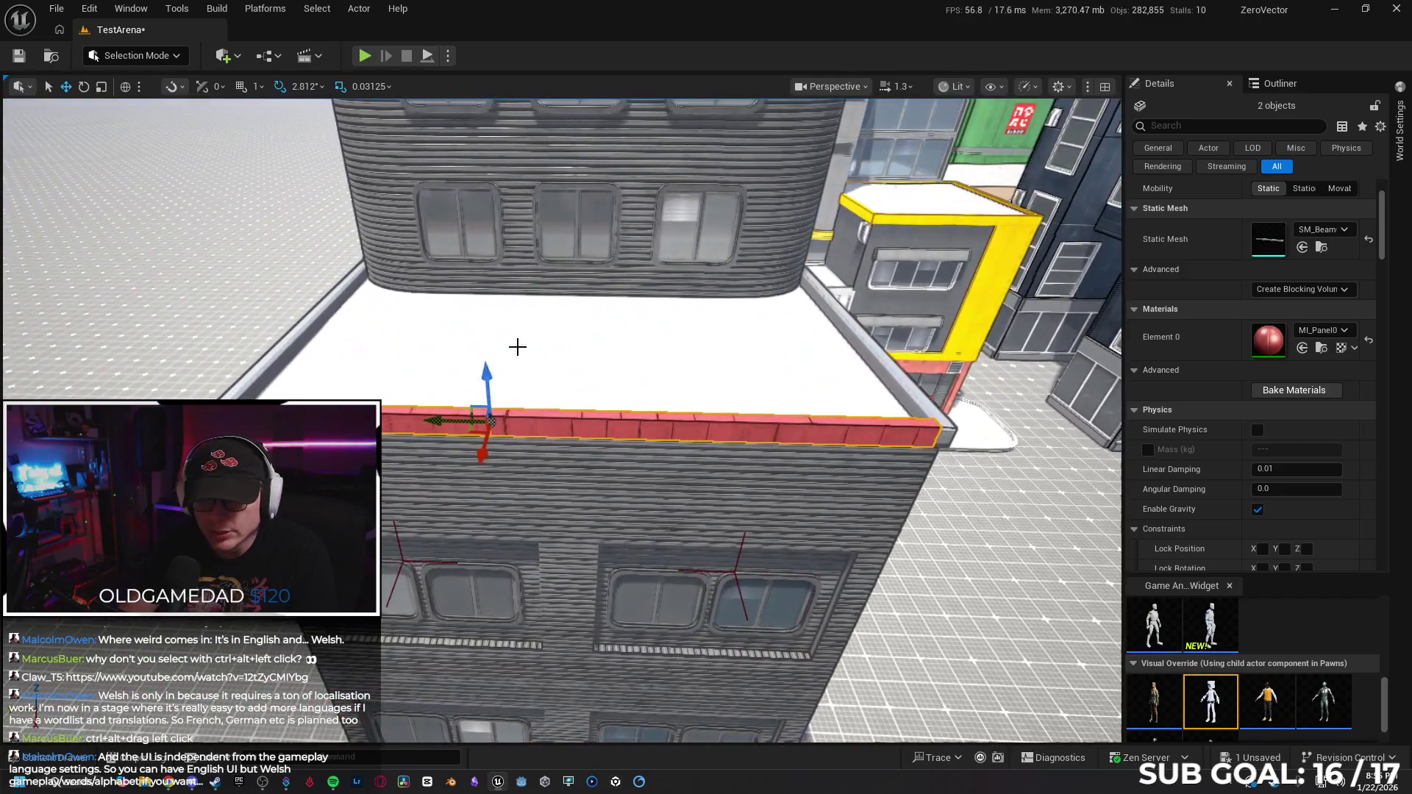
pyautogui.keyDown('ctrl'); pyautogui.click(297, 346); pyautogui.keyUp('ctrl')
pyautogui.moveTo(765, 387); pyautogui.dragTo(766, 386)
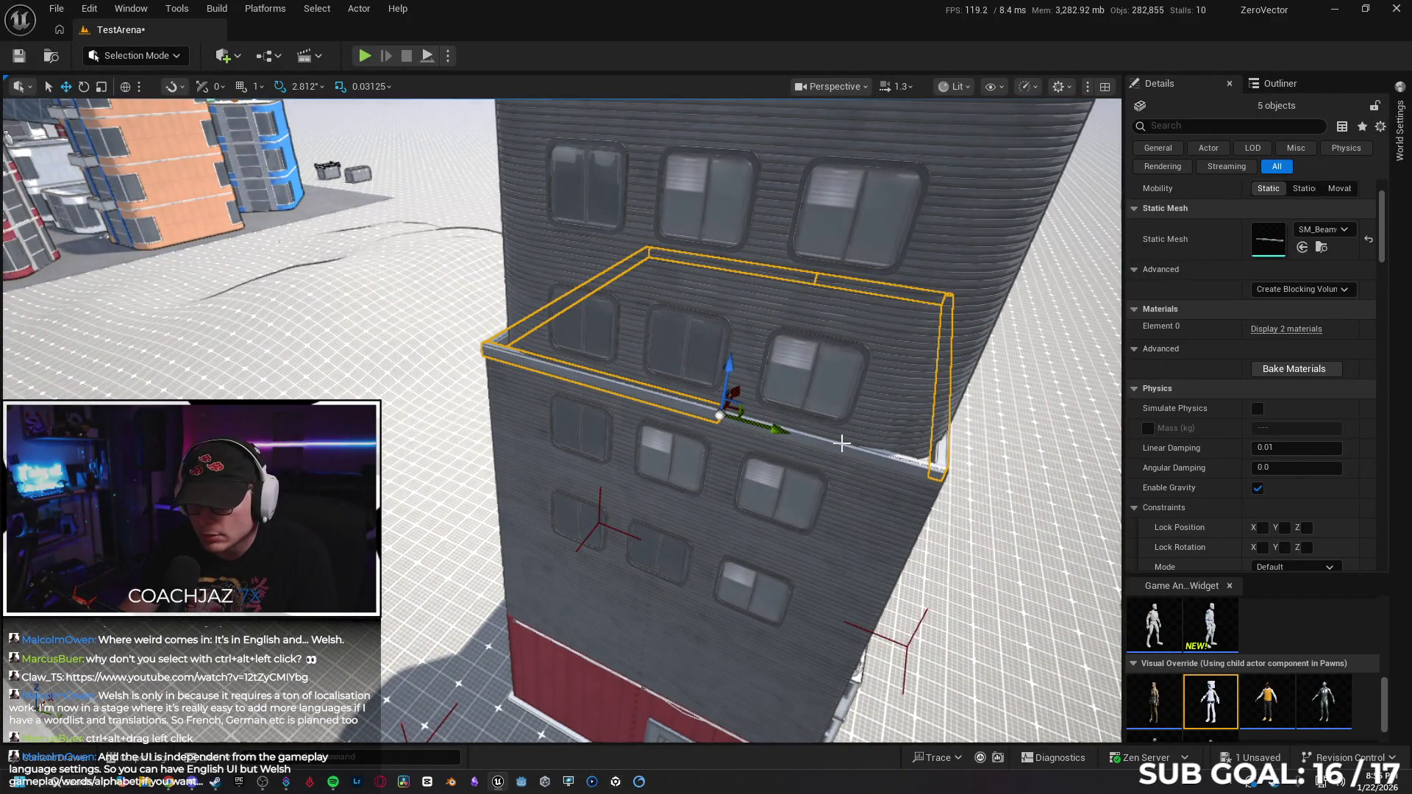
pyautogui.click(1291, 329)
pyautogui.click(1302, 372)
pyautogui.moveTo(960, 405); pyautogui.dragTo(960, 407)
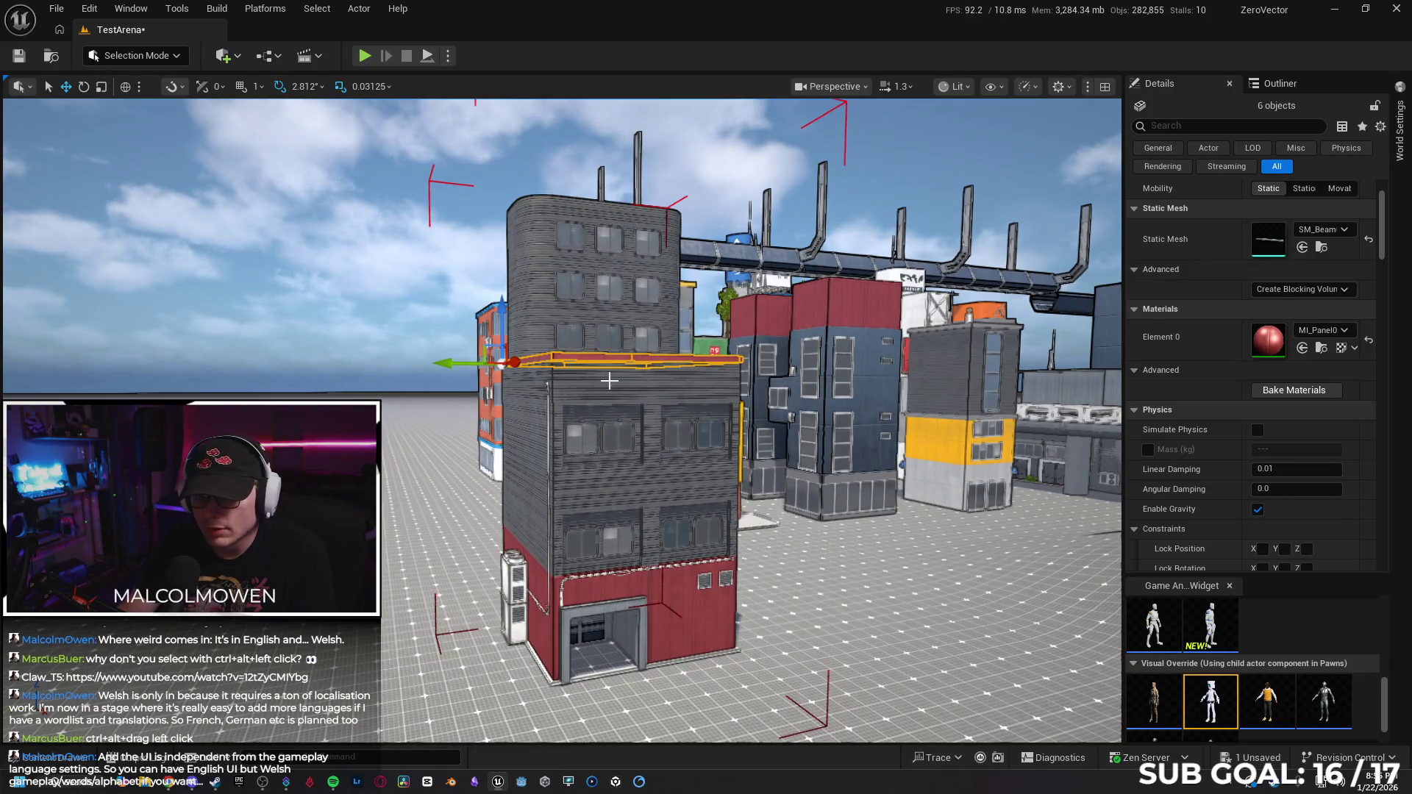
# Lock the grey building's group again.
pyautogui.rightClick(609, 381)
pyautogui.moveTo(725, 619)
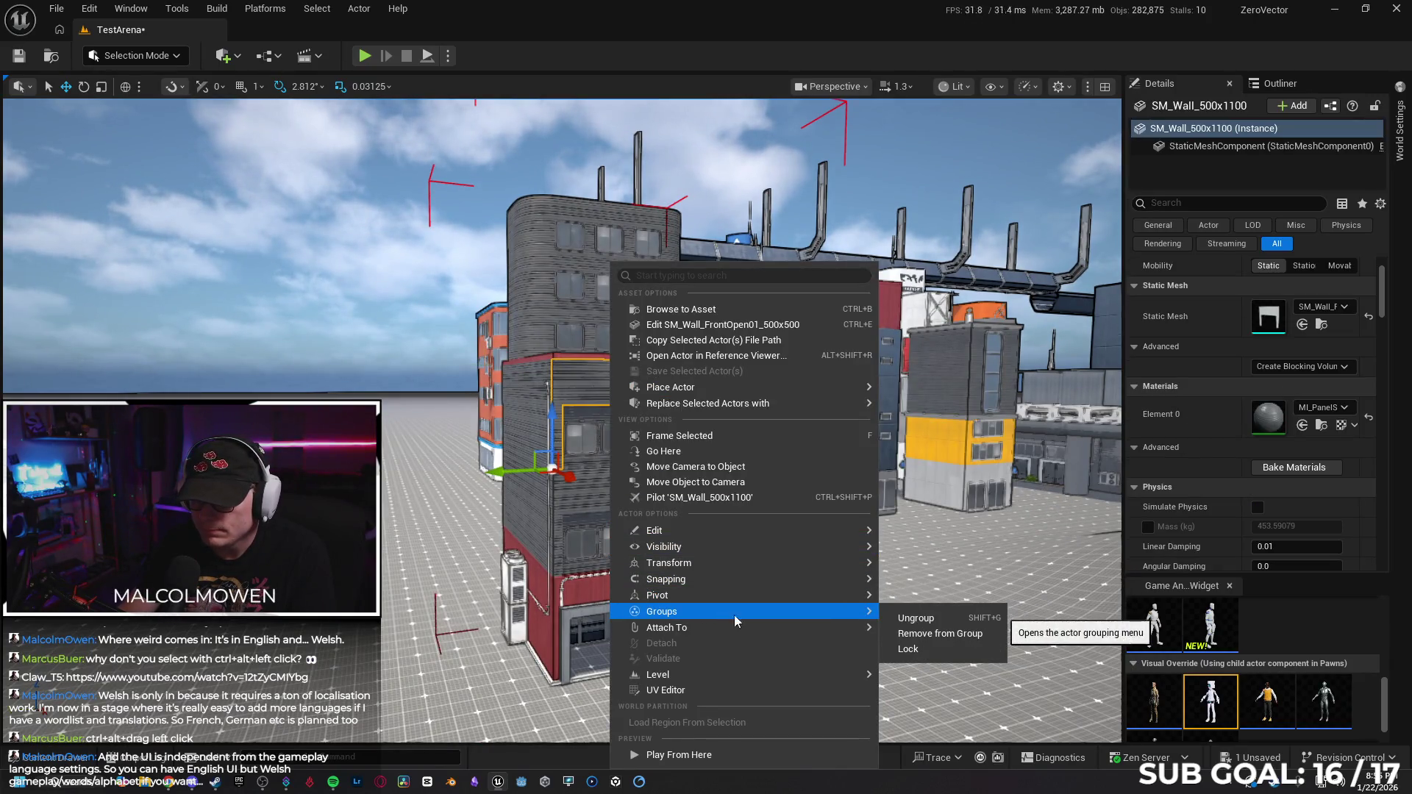
pyautogui.click(911, 649)
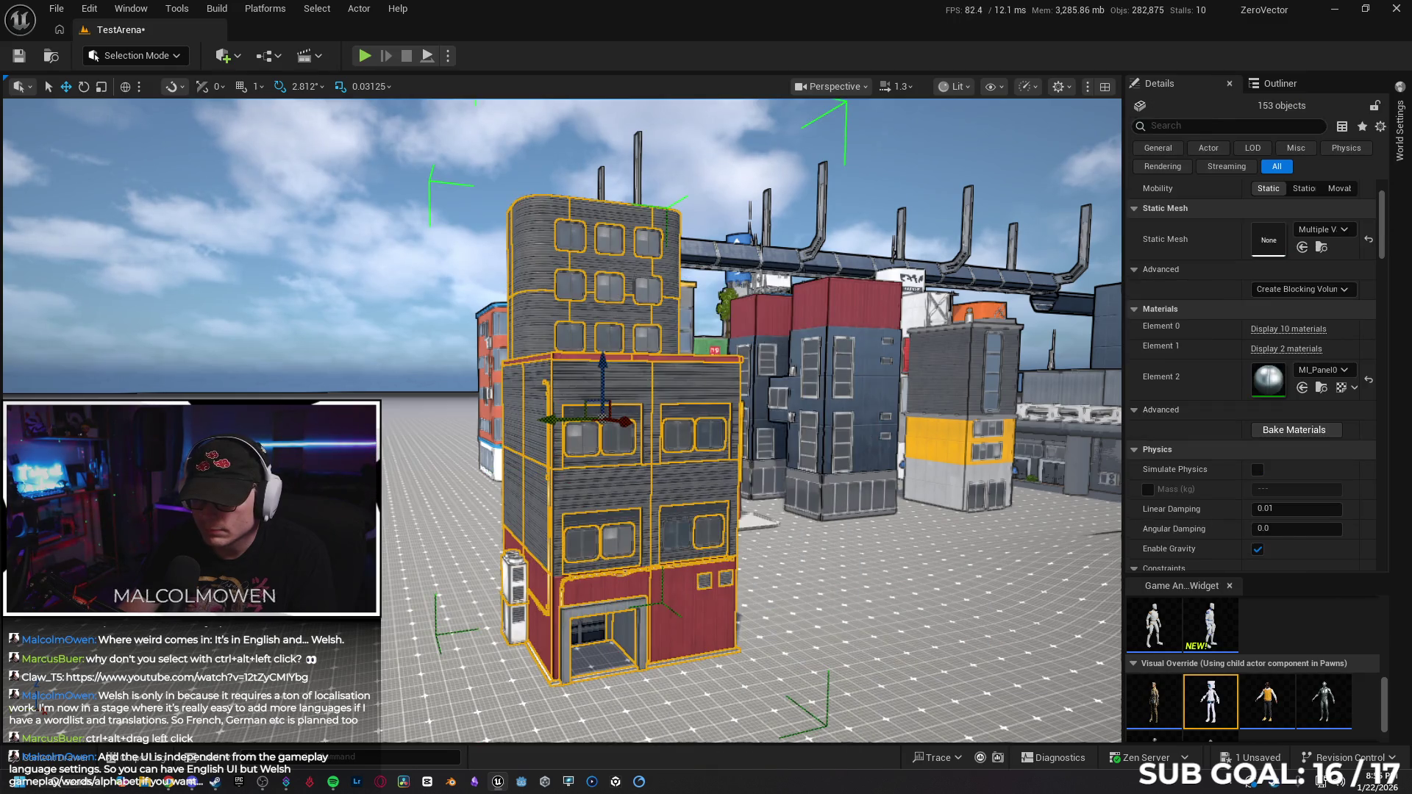
# Fly over to the orange and blue block buildings and select the orange wall panel.
pyautogui.click(910, 649)
pyautogui.moveTo(910, 649); pyautogui.dragTo(911, 649)
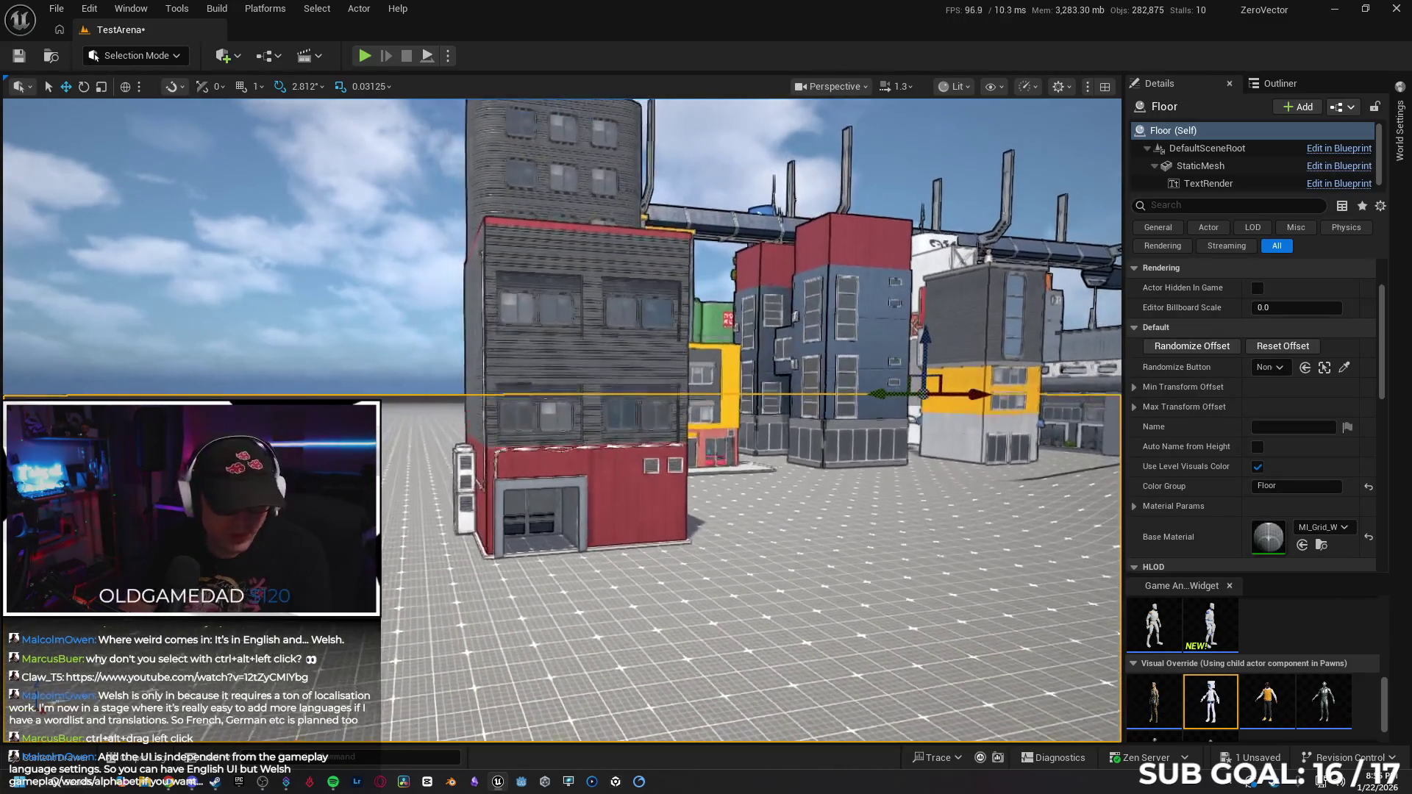
pyautogui.moveTo(910, 588); pyautogui.dragTo(910, 588)
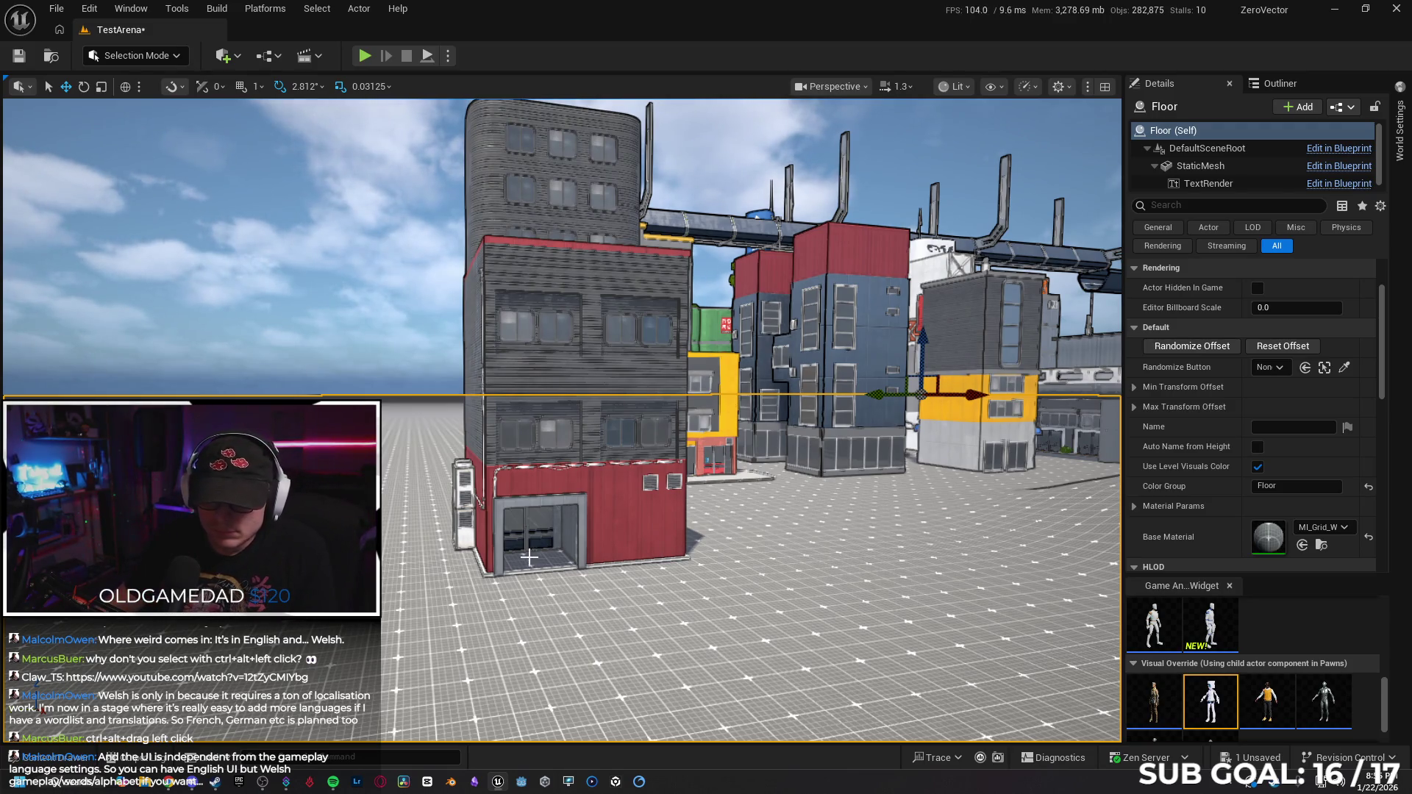
pyautogui.moveTo(680, 545); pyautogui.dragTo(680, 545)
pyautogui.moveTo(581, 420); pyautogui.dragTo(581, 420)
pyautogui.click(582, 419)
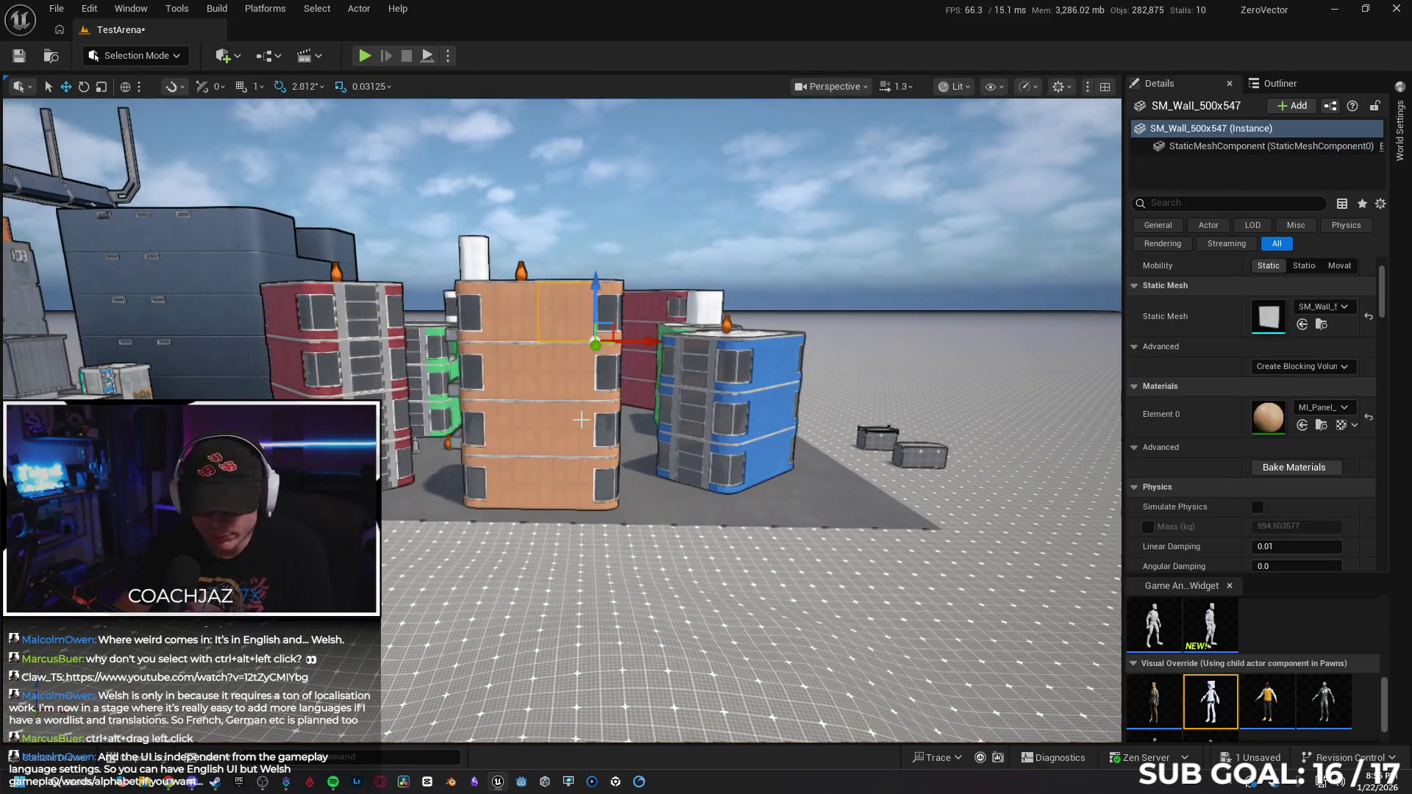
# Try copying and sliding the orange wall panel toward the blue building, undoing each attempt.
pyautogui.moveTo(638, 341)
pyautogui.mouseDown()
pyautogui.moveTo(873, 341)
pyautogui.moveTo(482, 341)
pyautogui.moveTo(761, 342)
pyautogui.mouseUp()
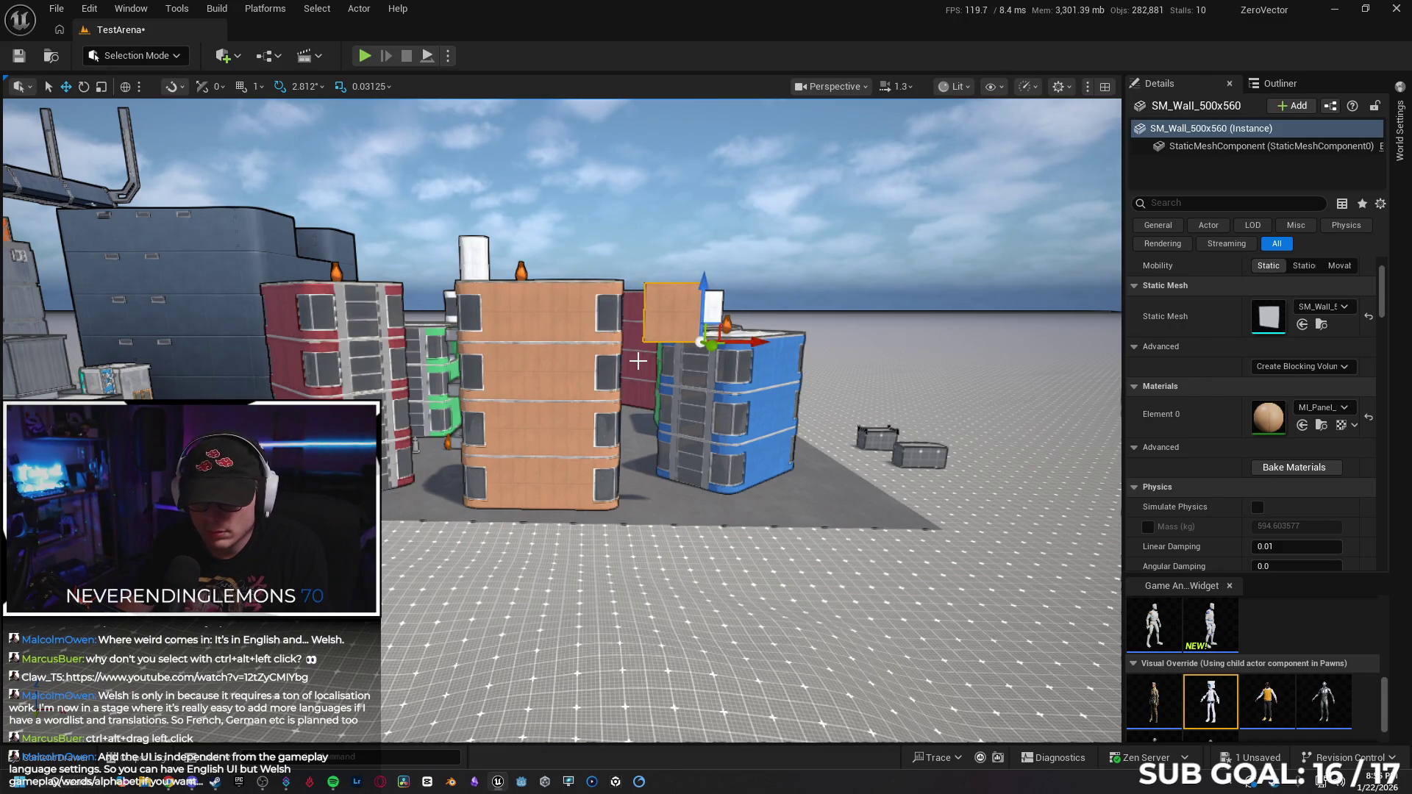
pyautogui.hotkey('ctrl', 'z')
pyautogui.moveTo(641, 346)
pyautogui.mouseDown()
pyautogui.moveTo(1052, 344)
pyautogui.moveTo(860, 342)
pyautogui.moveTo(735, 403)
pyautogui.mouseUp()
pyautogui.hotkey('ctrl', 'z')
pyautogui.moveTo(660, 429); pyautogui.dragTo(868, 412)
pyautogui.hotkey('ctrl', 'z')
pyautogui.hotkey('ctrl', 'z')
pyautogui.moveTo(293, 383); pyautogui.dragTo(770, 435)
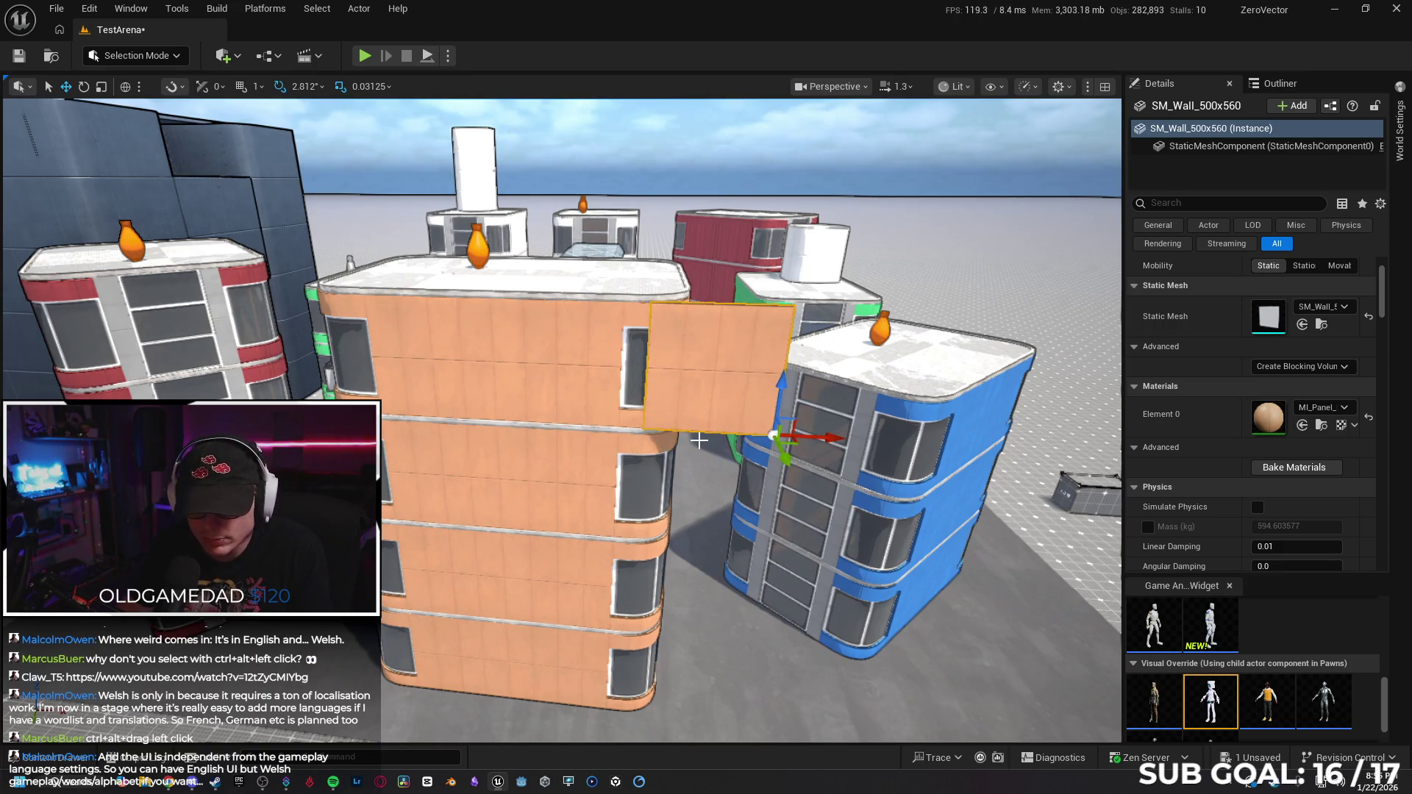
# Undo the wall moves to return the panel home and marquee-select the building's 44 pieces.
pyautogui.hotkey('ctrl', 'z')
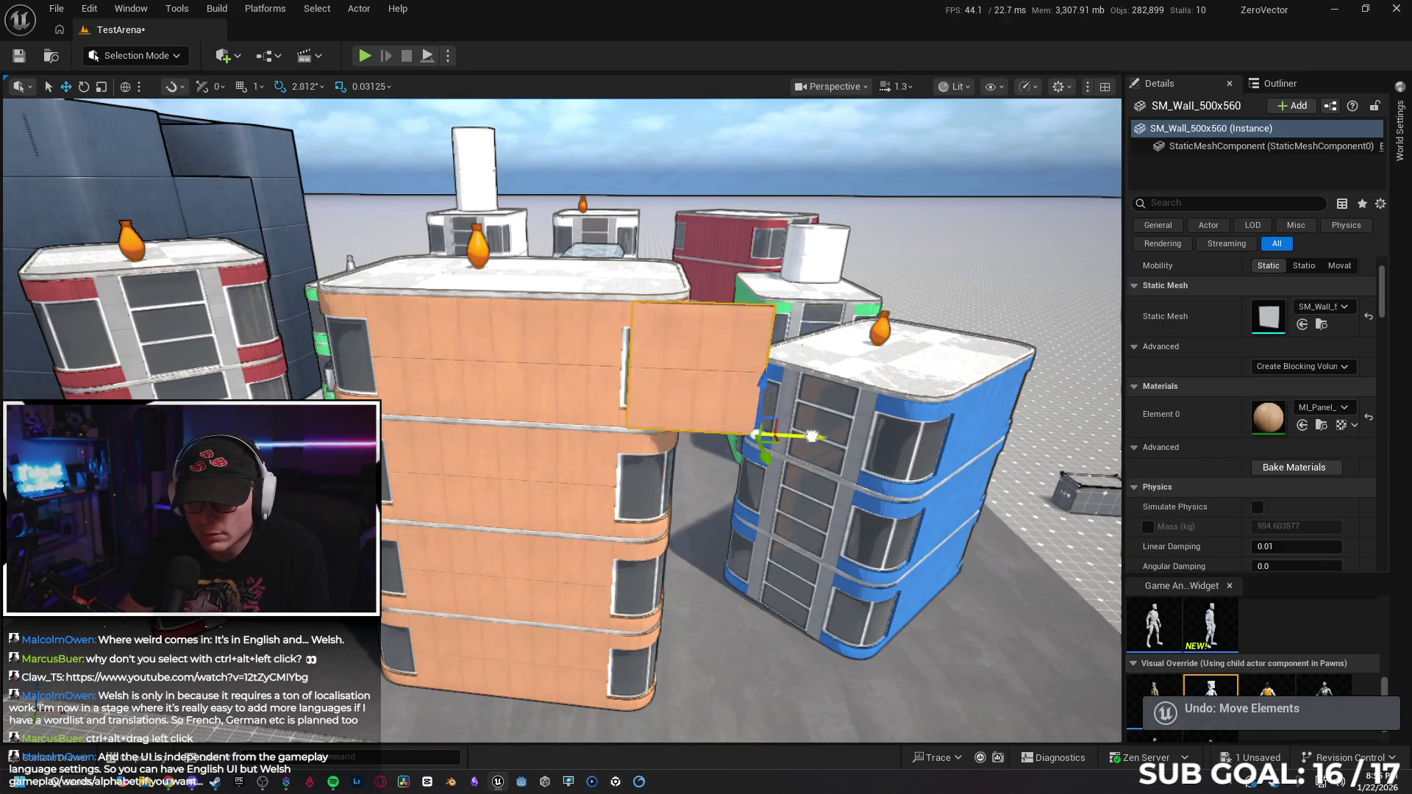
pyautogui.hotkey('ctrl', 'z')
pyautogui.hotkey('ctrl', 'z')
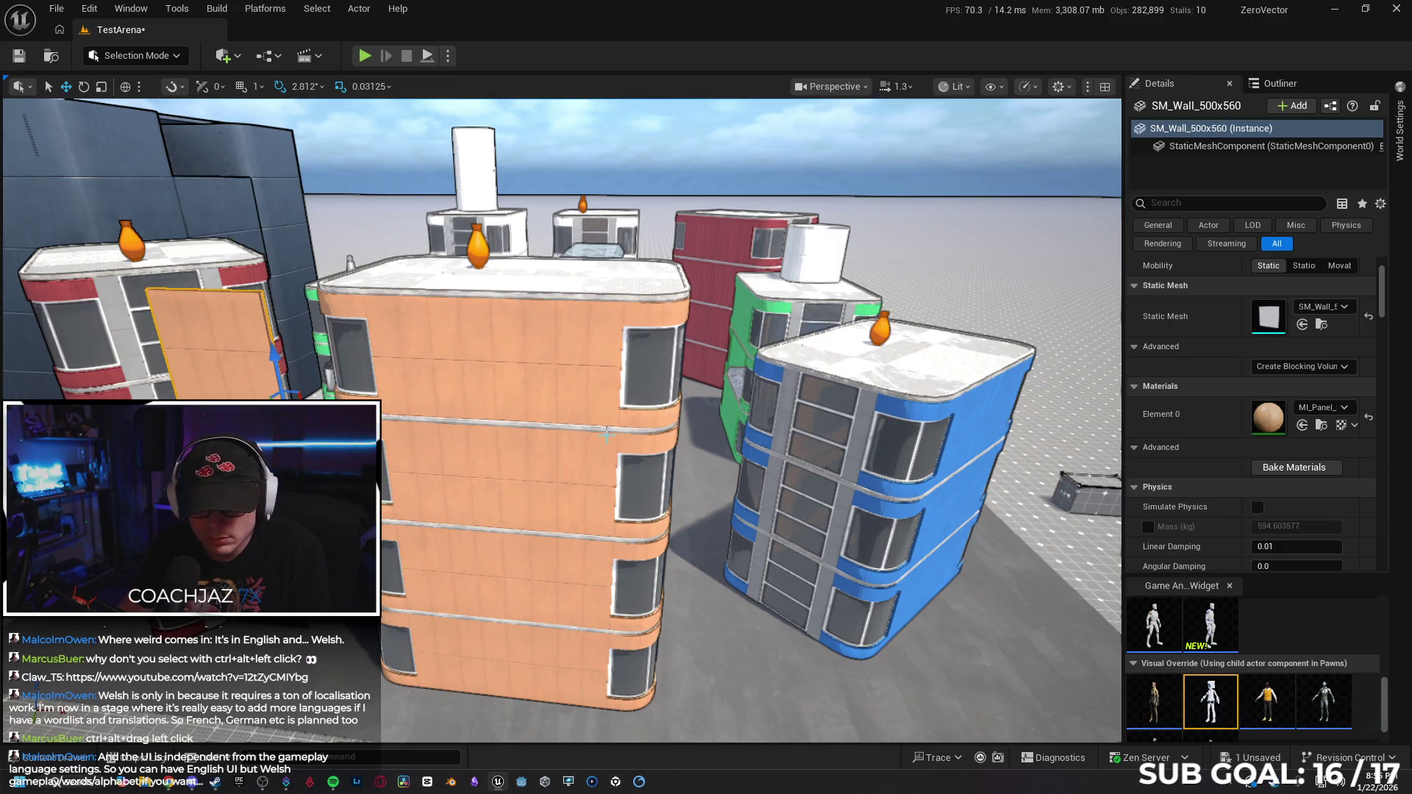
pyautogui.hotkey('ctrl', 'z')
pyautogui.hotkey('ctrl', 'z')
pyautogui.hotkey('ctrl', 'z')
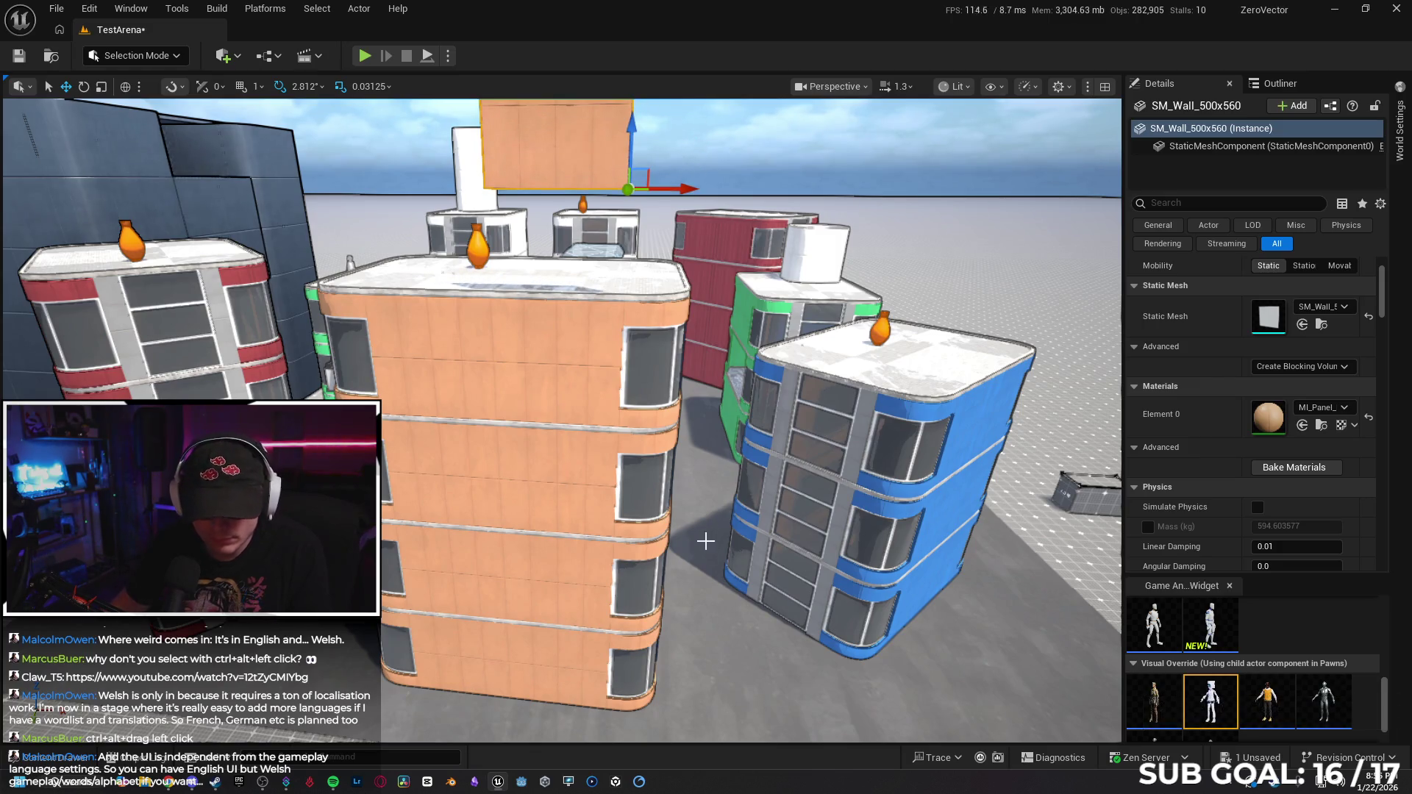
pyautogui.hotkey('ctrl', 'z')
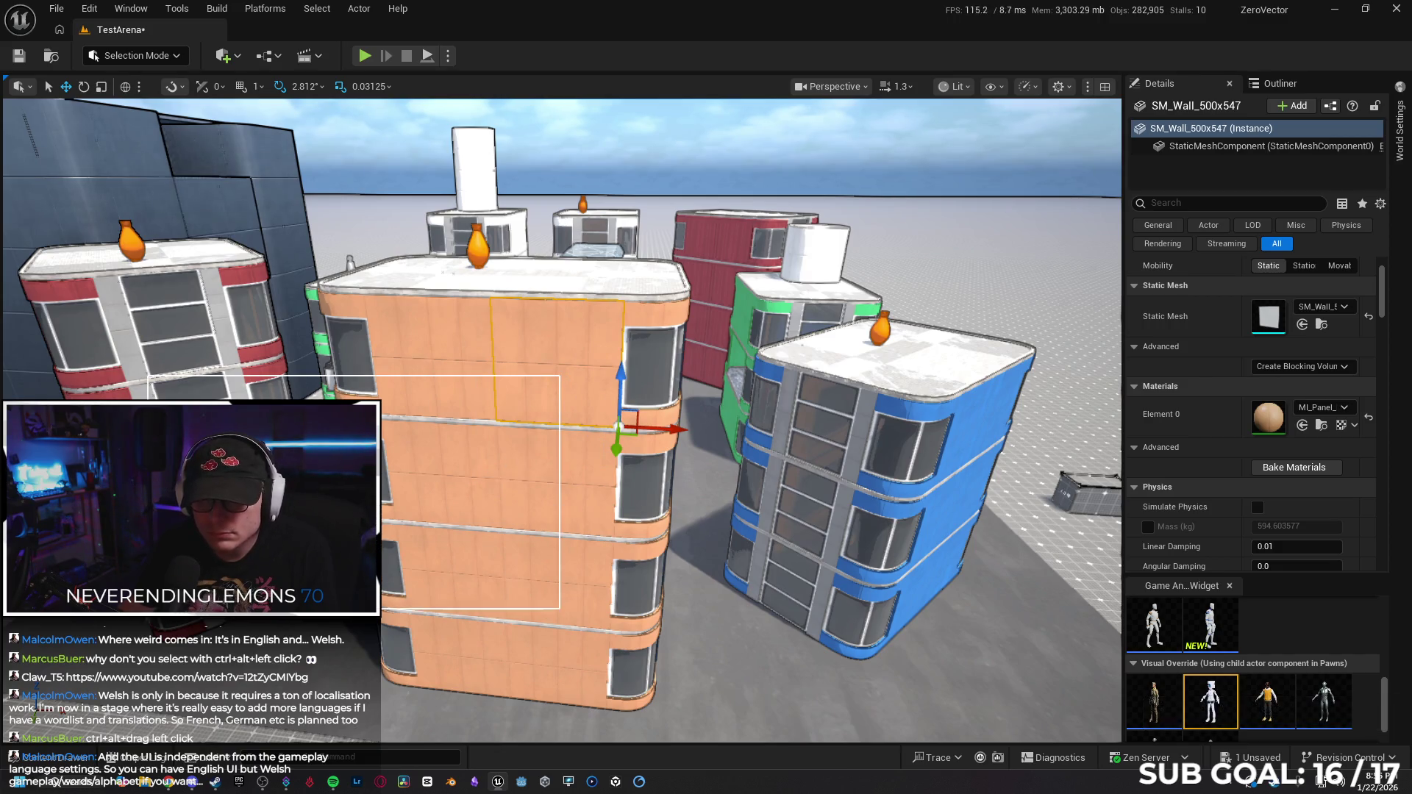
pyautogui.moveTo(559, 627); pyautogui.dragTo(559, 627)
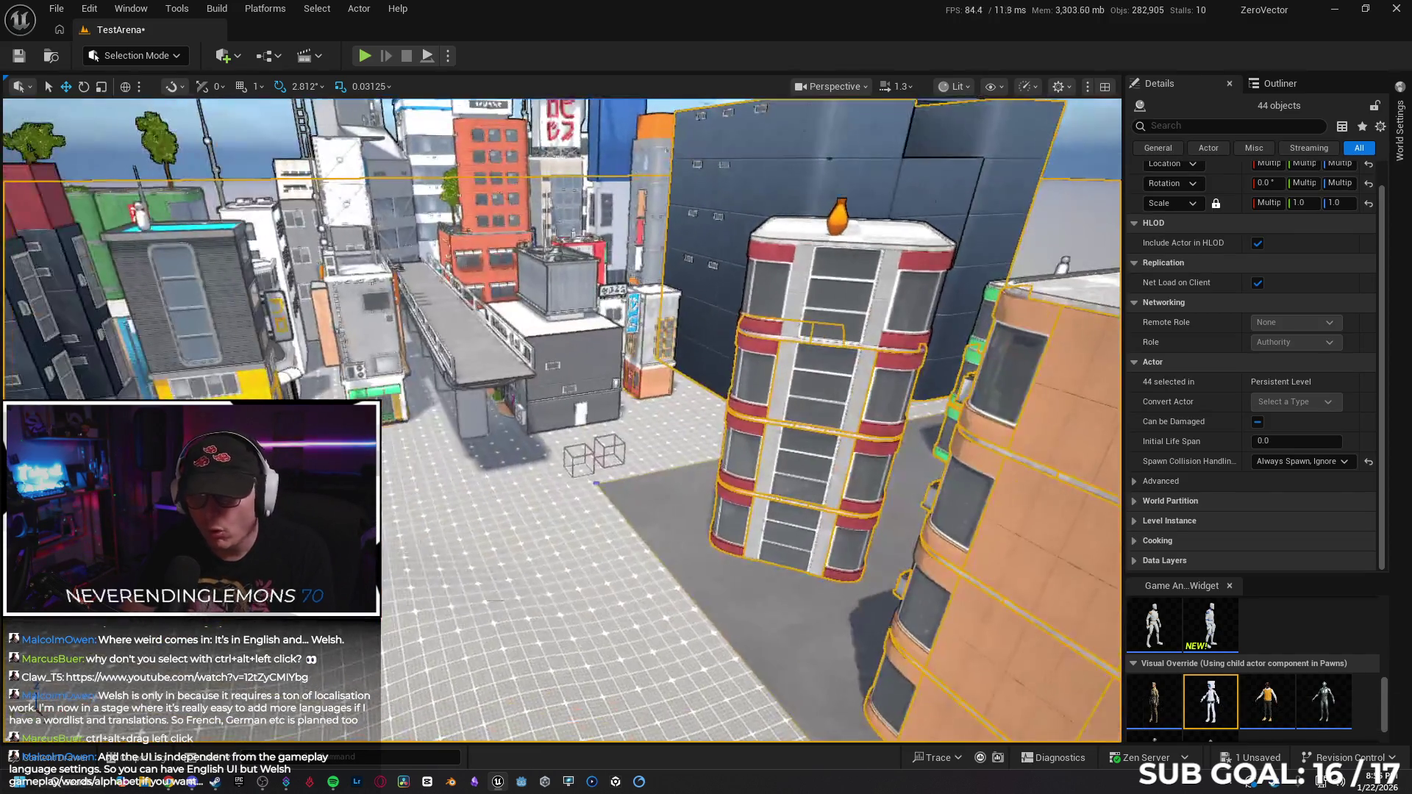
# Deselect, fly to the red-and-grey tower, and marquee-select its parts minus the Floor.
pyautogui.click(559, 627)
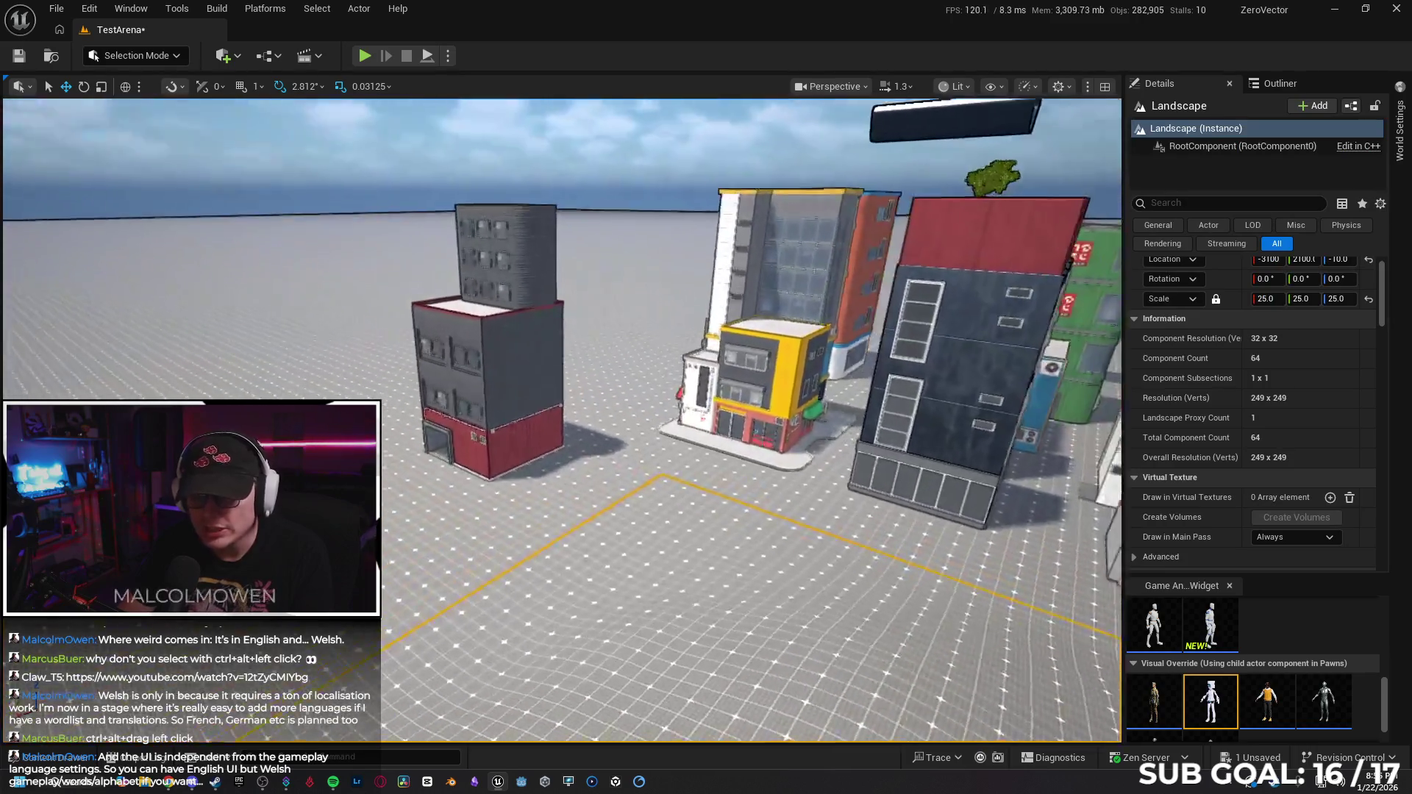
pyautogui.moveTo(397, 183); pyautogui.dragTo(397, 182)
pyautogui.moveTo(651, 523); pyautogui.dragTo(651, 521)
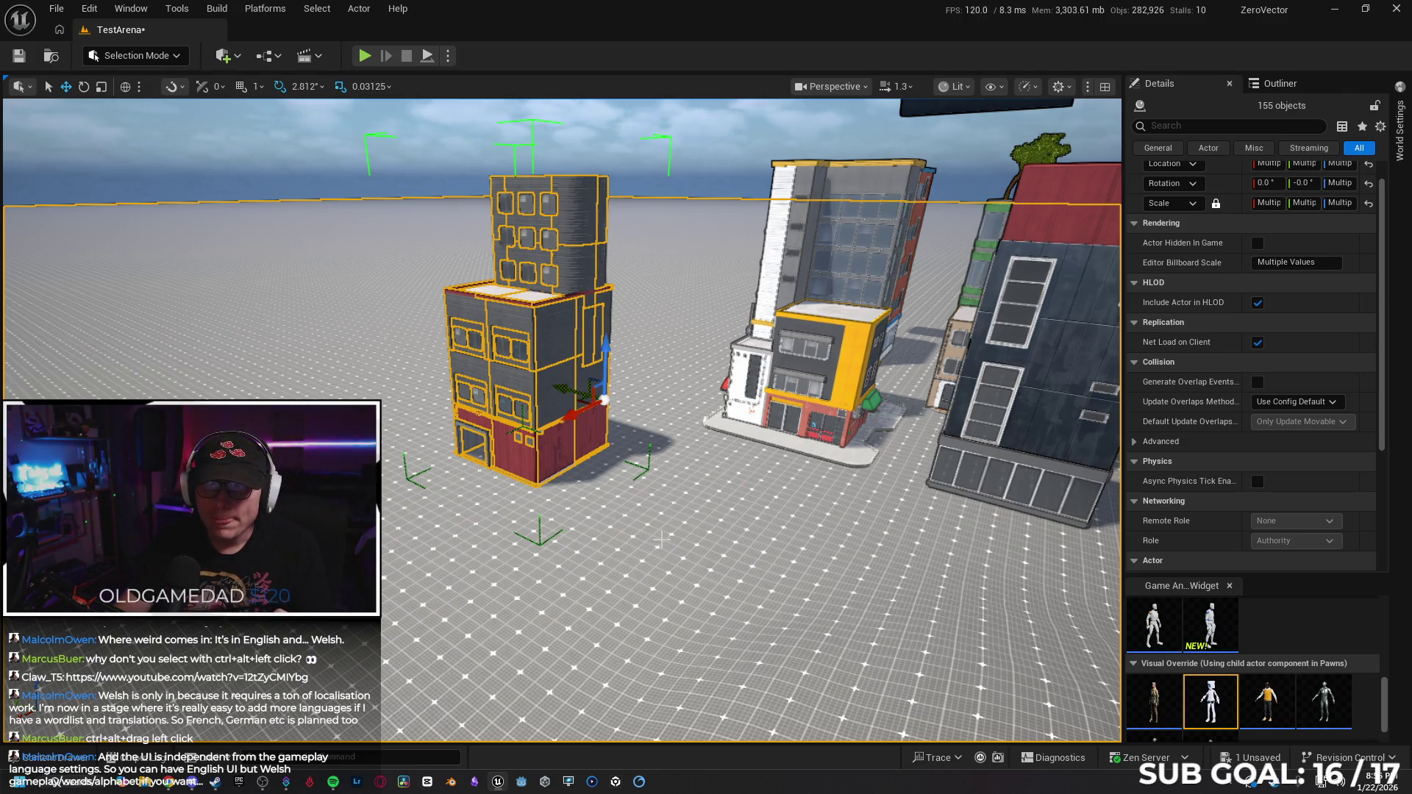
pyautogui.keyDown('ctrl'); pyautogui.click(425, 557); pyautogui.keyUp('ctrl')
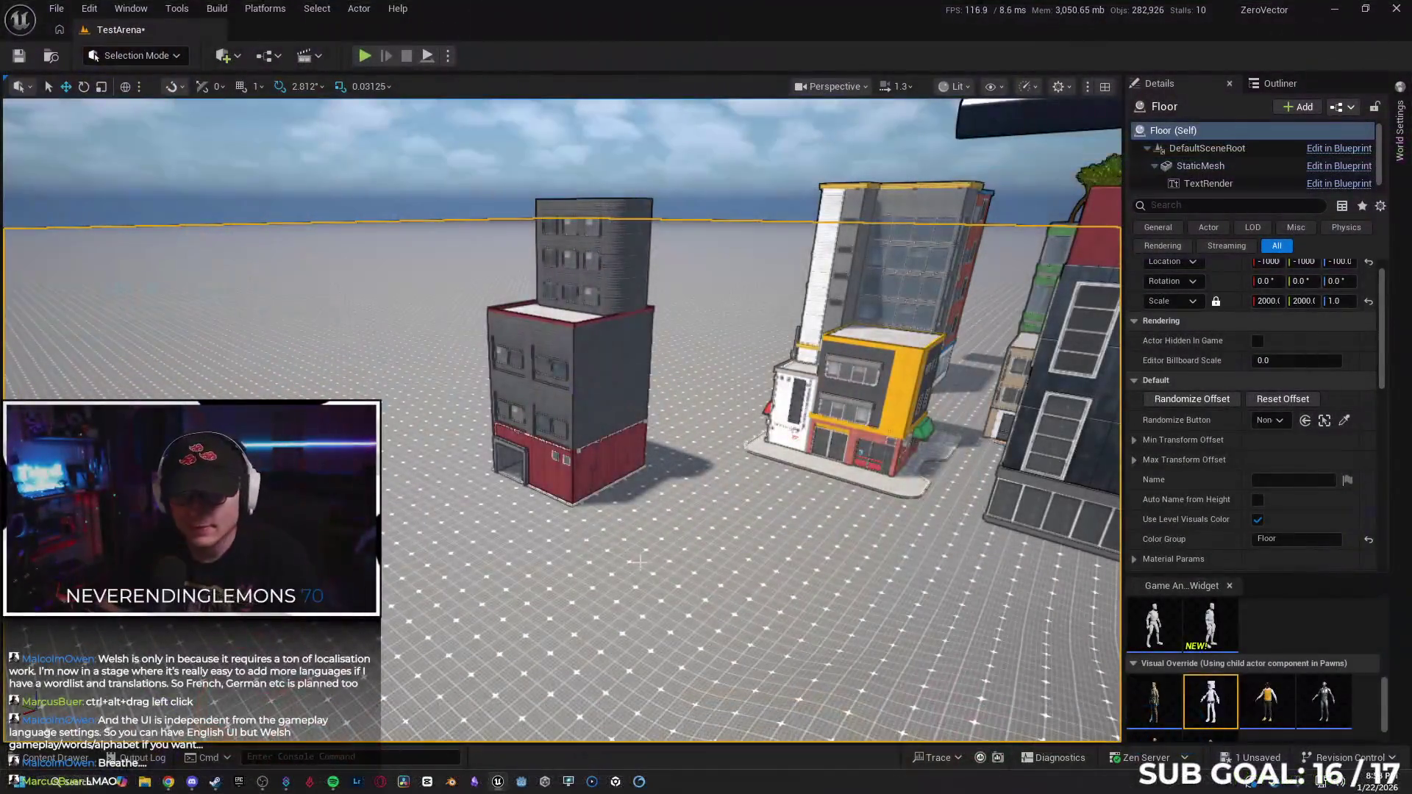
pyautogui.moveTo(515, 243)
pyautogui.mouseDown()
pyautogui.moveTo(478, 180)
pyautogui.moveTo(441, 195)
pyautogui.moveTo(500, 188)
pyautogui.moveTo(509, 215)
pyautogui.moveTo(514, 184)
pyautogui.moveTo(500, 193)
pyautogui.moveTo(569, 445)
pyautogui.mouseUp()
# Select the building's parts and try Create Packed Level Actor, cancelling the save and dismissing the failure.
pyautogui.click(493, 174)
pyautogui.click(561, 425)
pyautogui.rightClick(579, 439)
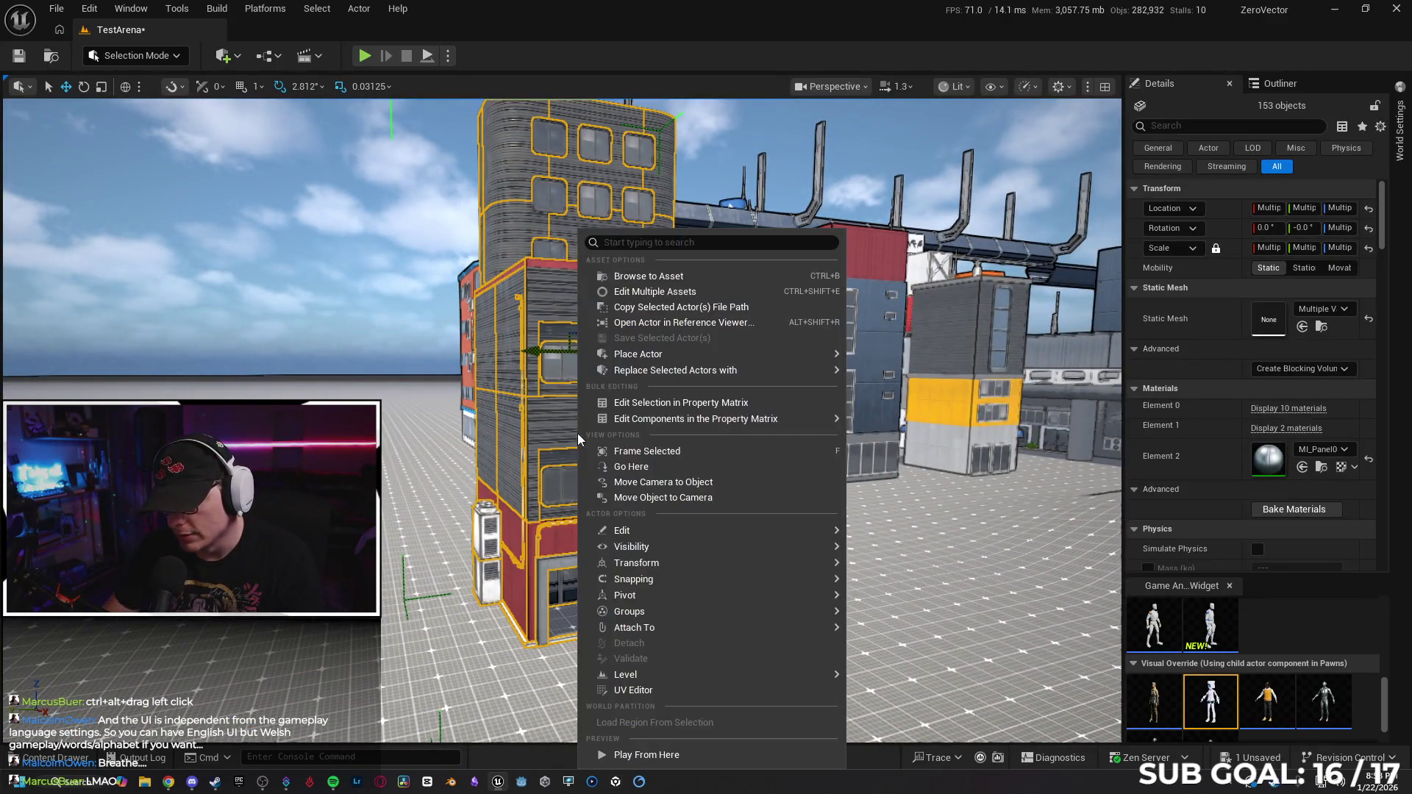
pyautogui.moveTo(697, 678)
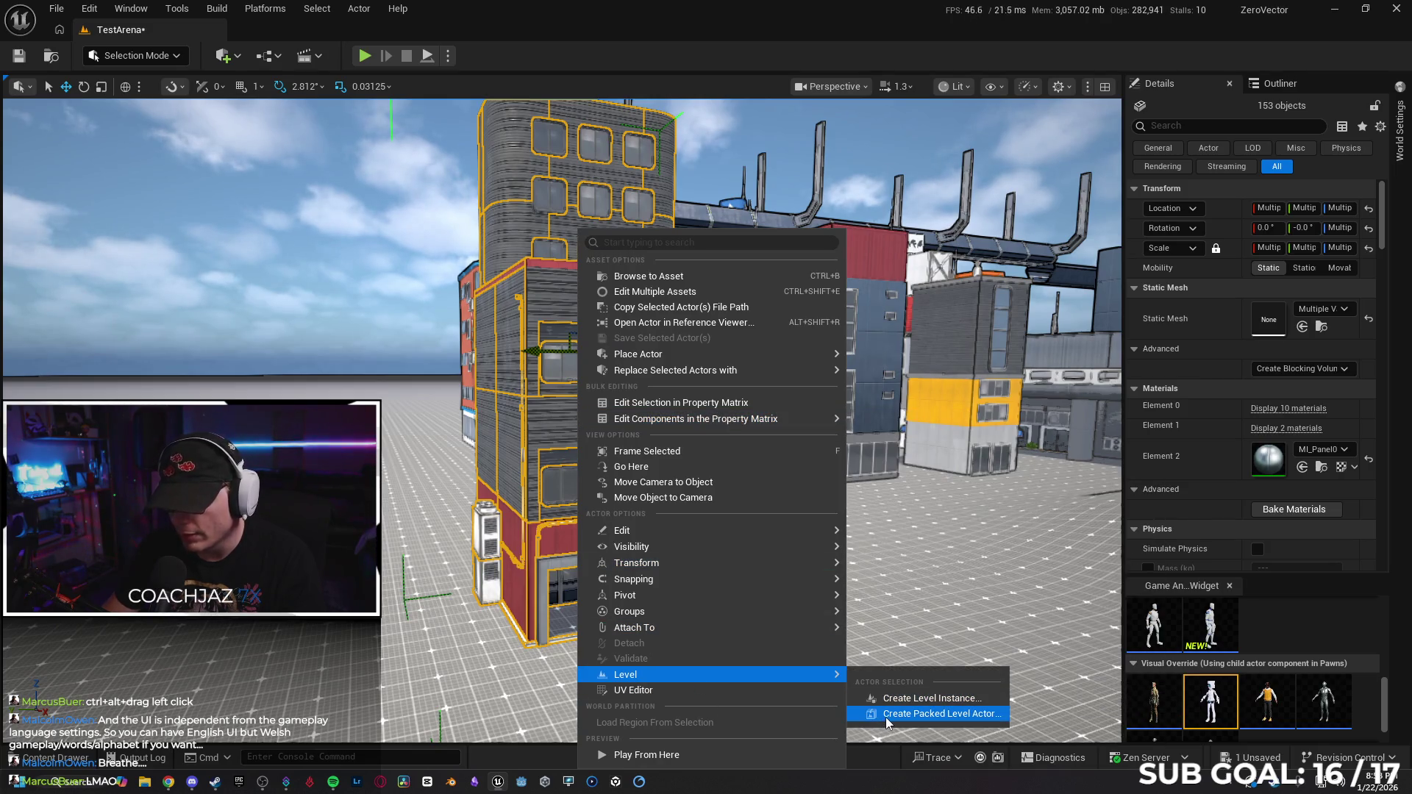
pyautogui.click(887, 714)
pyautogui.click(846, 486)
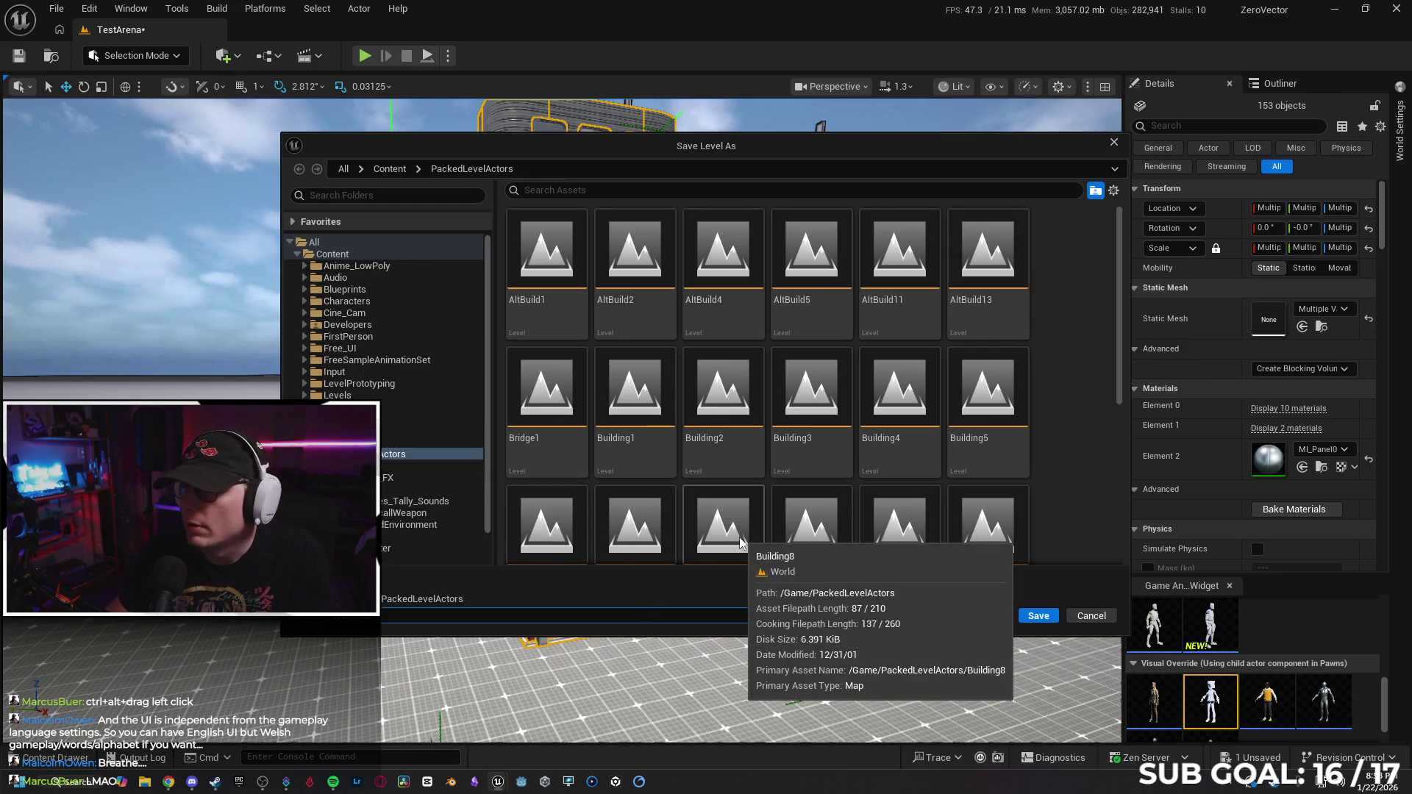
pyautogui.click(1081, 619)
pyautogui.click(800, 420)
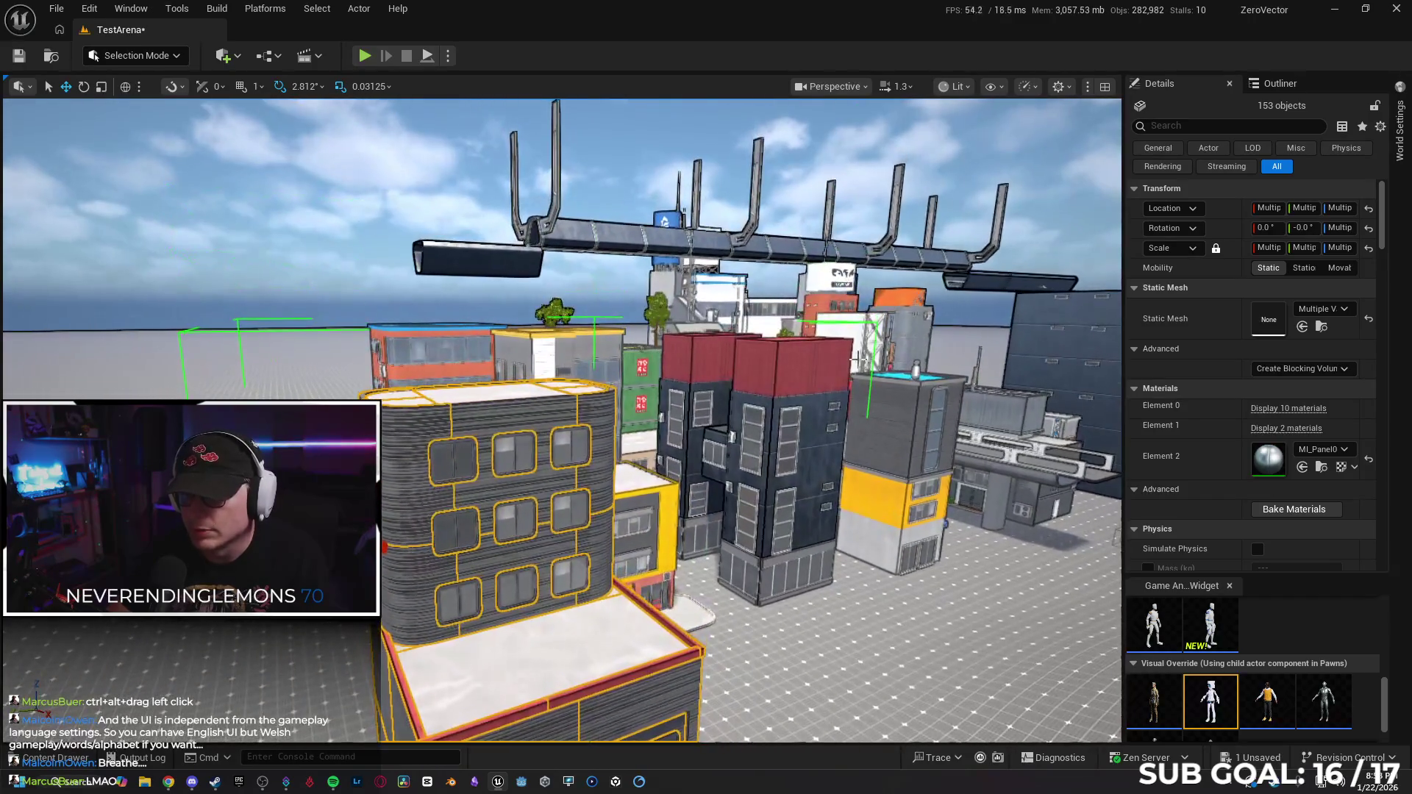
pyautogui.click(826, 304)
pyautogui.scroll(3, 412, 581)
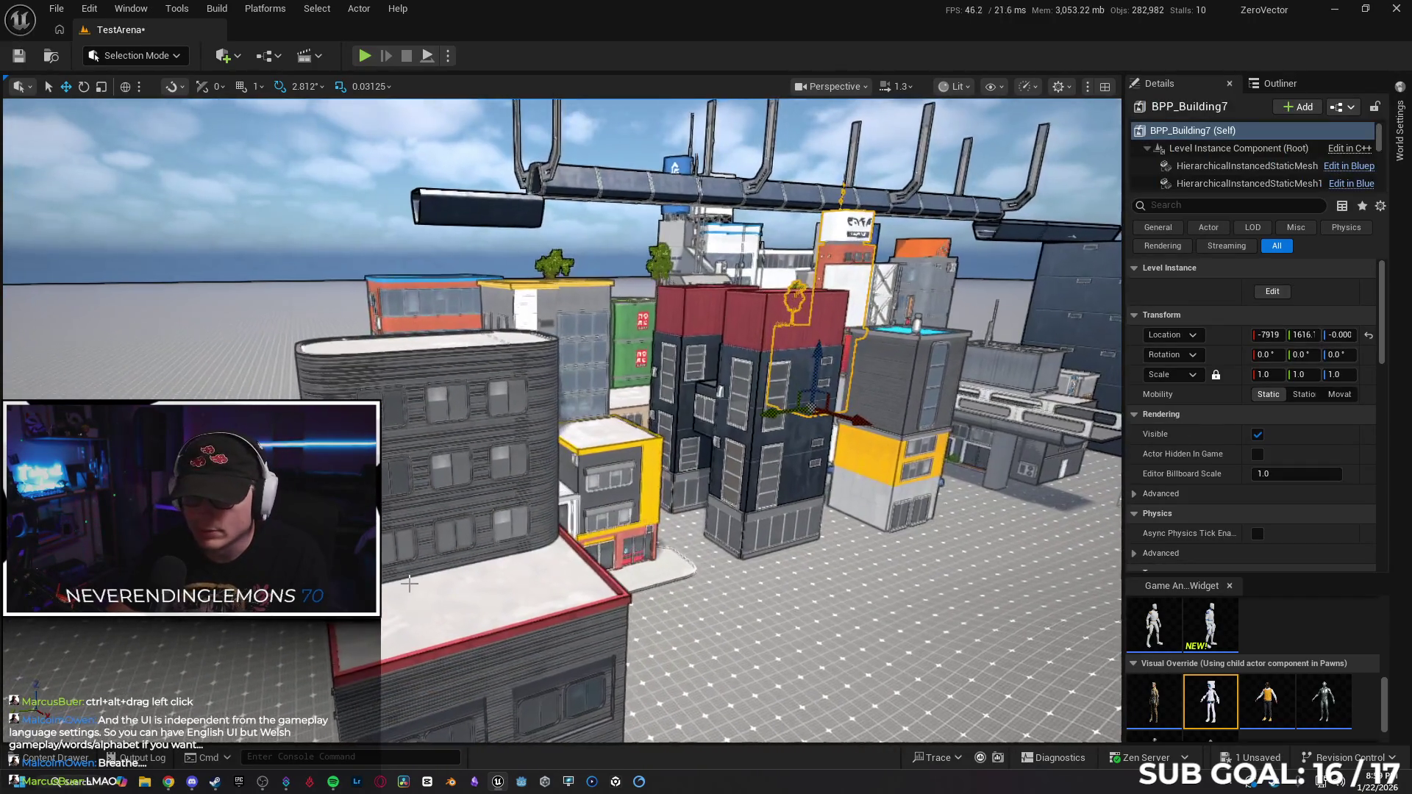
# Pack the reselected building as AltBuild7, delete the originals, and save the BPP_AltBuild7 blueprint.
pyautogui.click(412, 581)
pyautogui.rightClick(474, 591)
pyautogui.moveTo(603, 493)
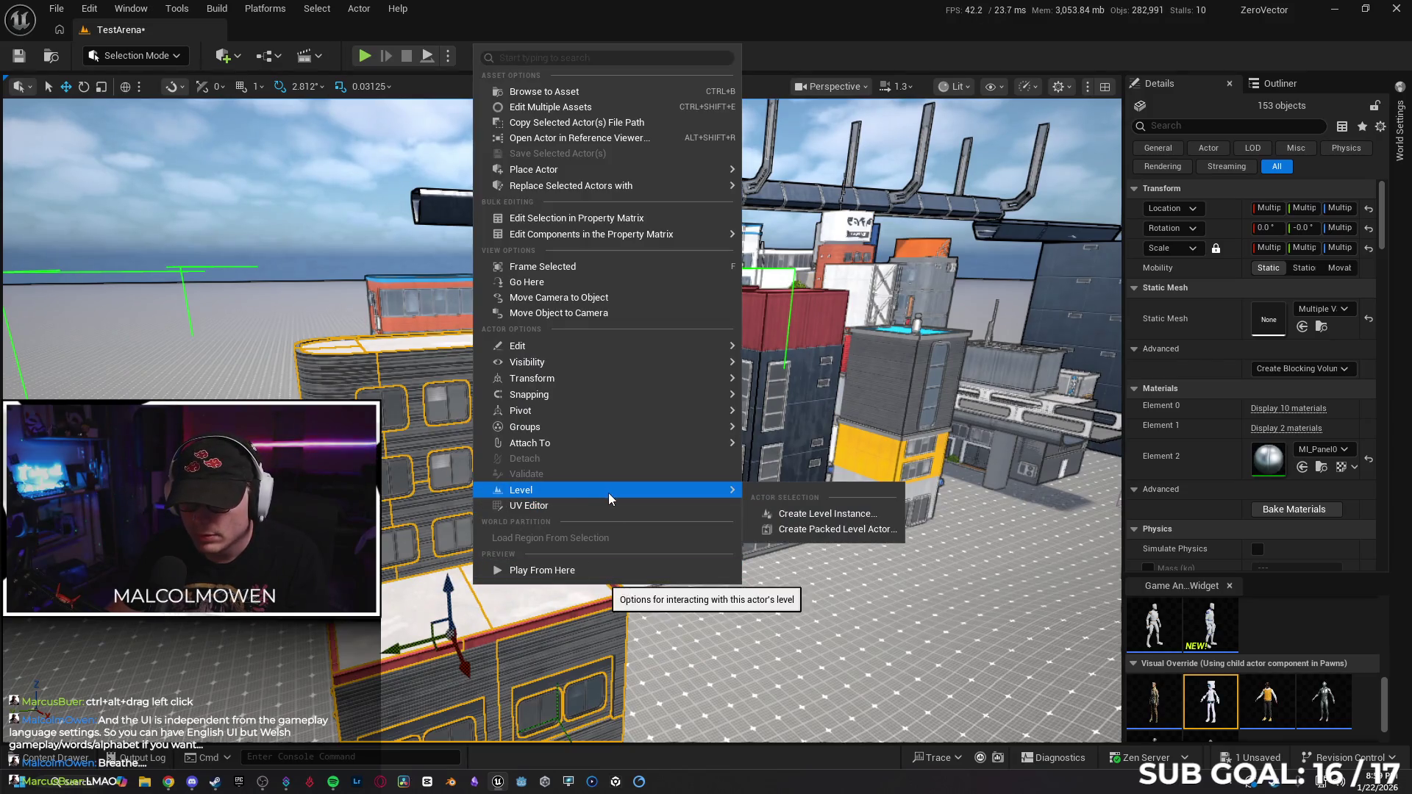
pyautogui.click(834, 528)
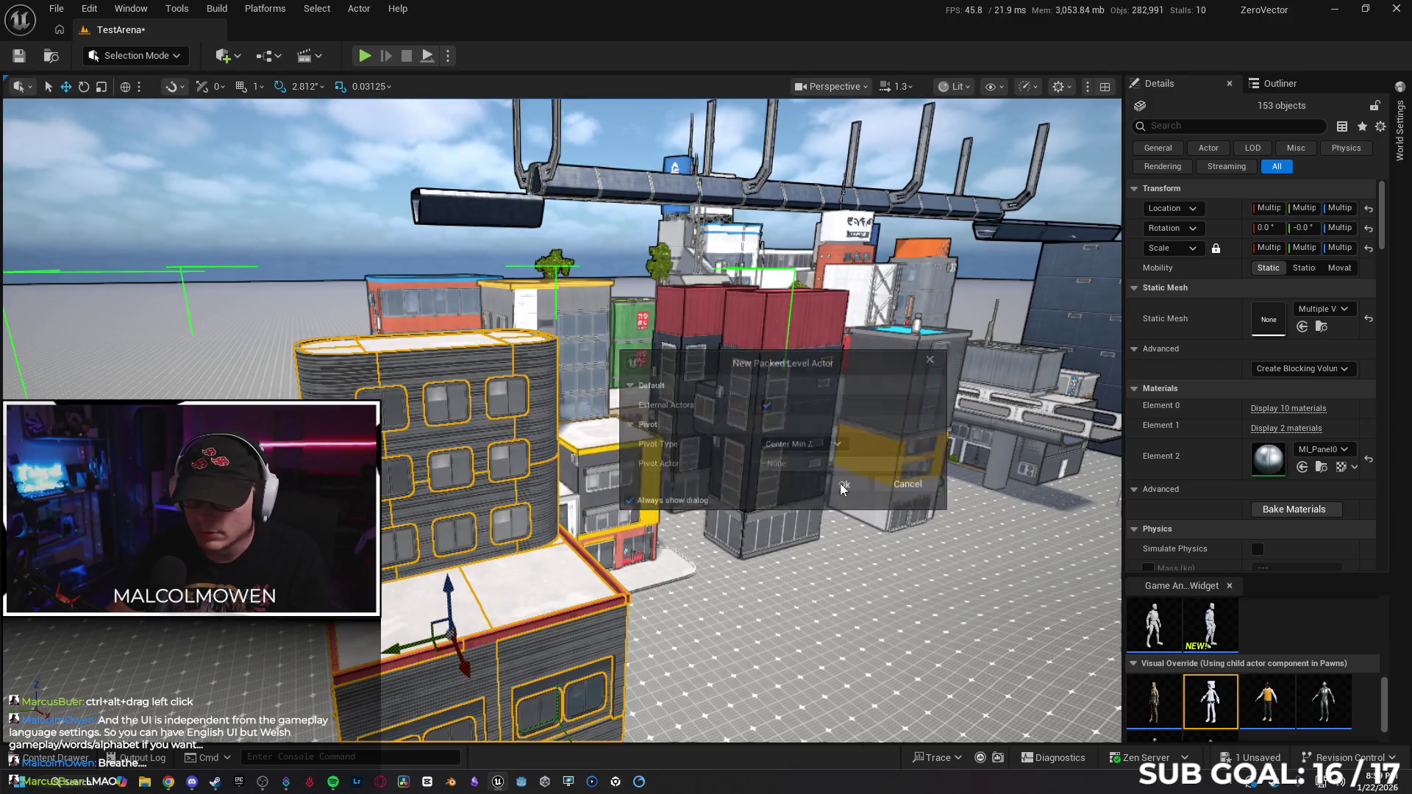
pyautogui.click(840, 483)
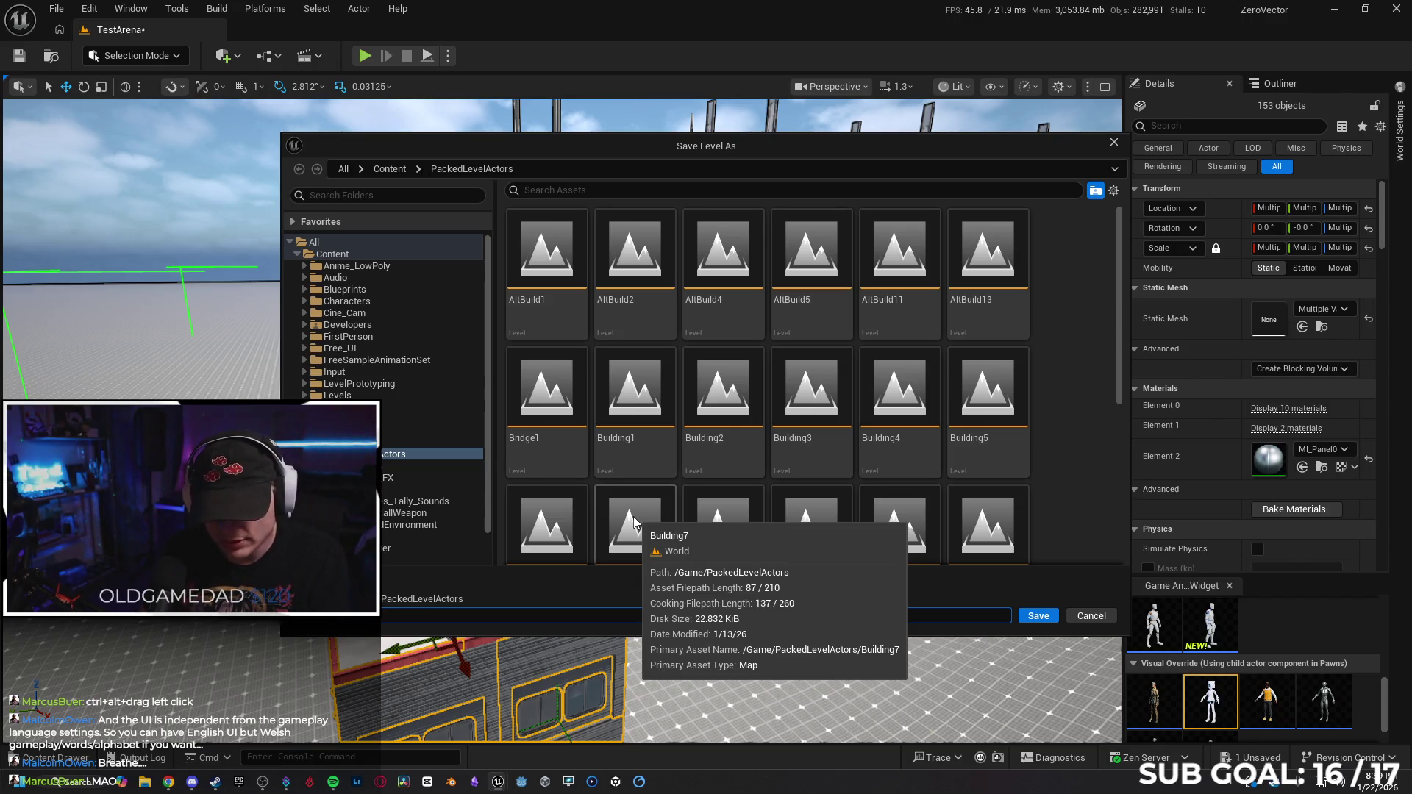
pyautogui.press('Return')
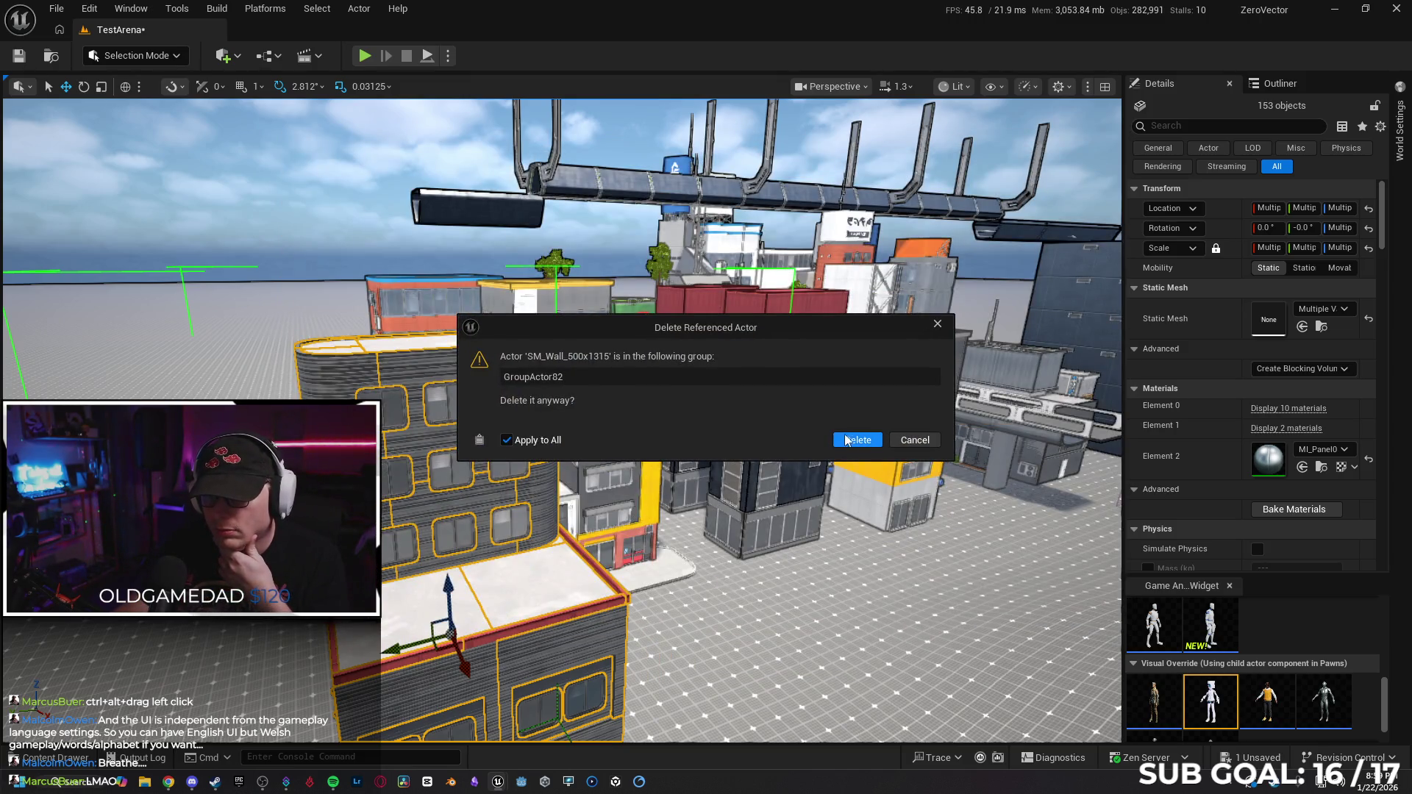
pyautogui.click(844, 440)
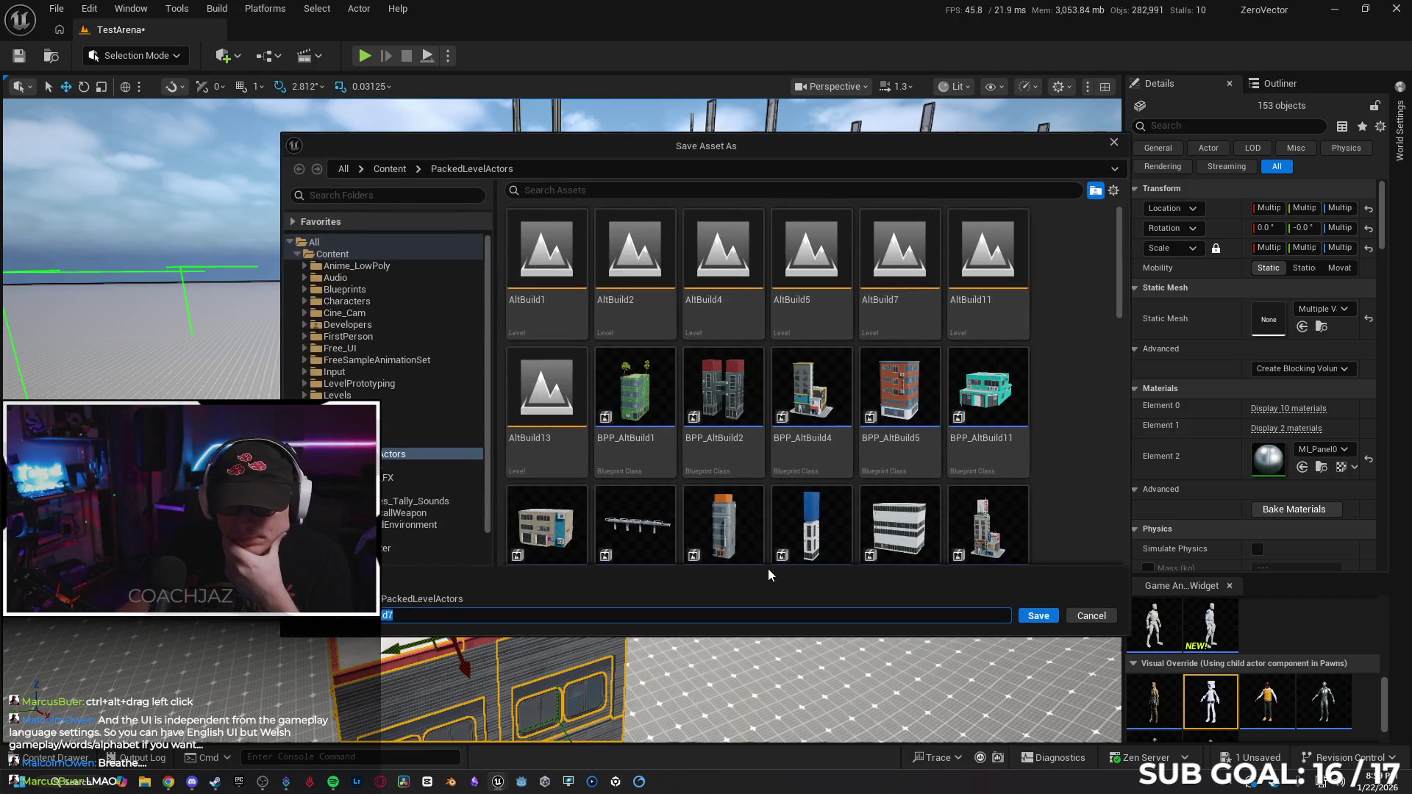
pyautogui.click(1039, 618)
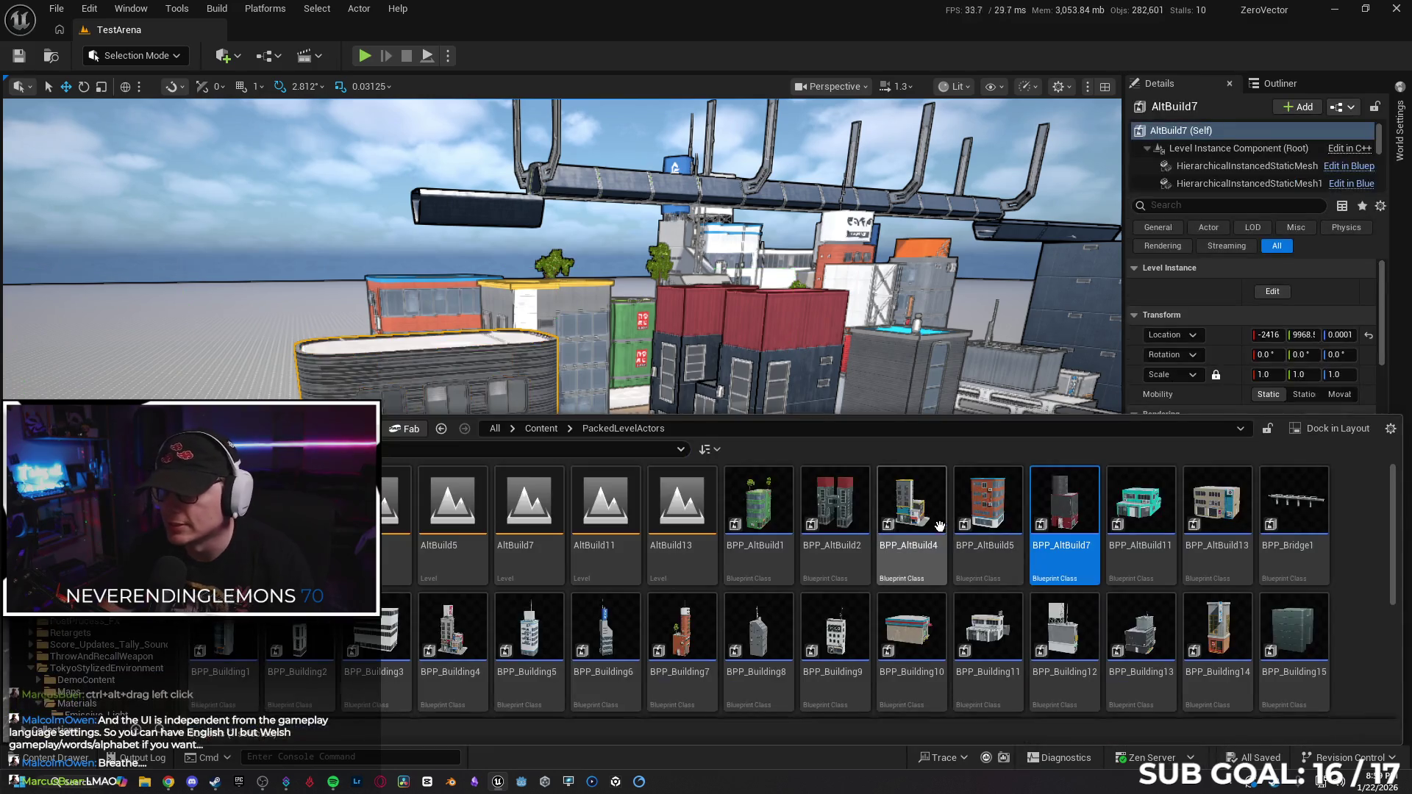
# Close the Content Drawer and slide AltBuild7 along X down the street.
pyautogui.press('f')
pyautogui.moveTo(526, 618)
pyautogui.mouseDown()
pyautogui.moveTo(503, 445)
pyautogui.moveTo(445, 421)
pyautogui.moveTo(533, 447)
pyautogui.mouseUp()
pyautogui.scroll(5, 532, 447)
pyautogui.scroll(5, 423, 522)
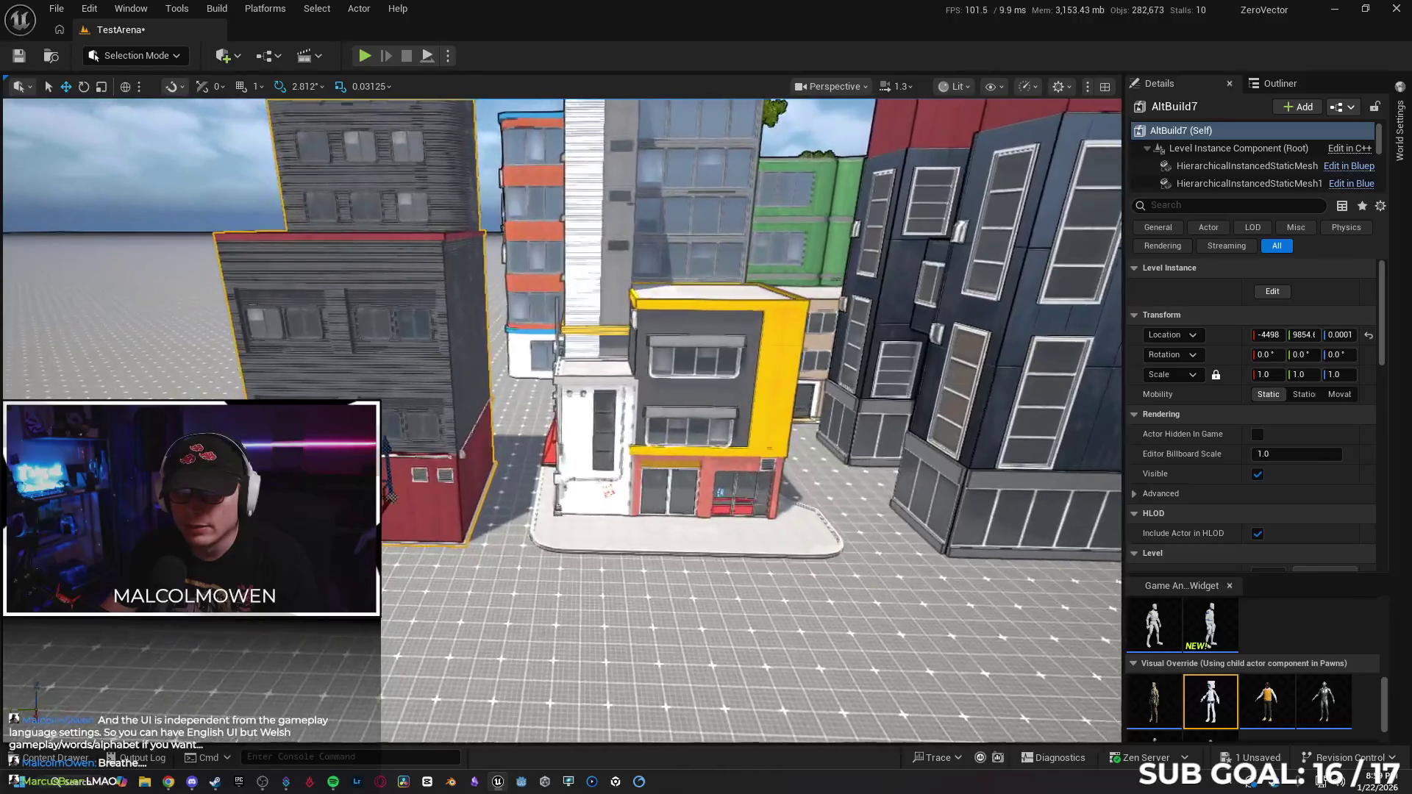
pyautogui.moveTo(423, 523); pyautogui.dragTo(434, 515)
pyautogui.scroll(4, 434, 515)
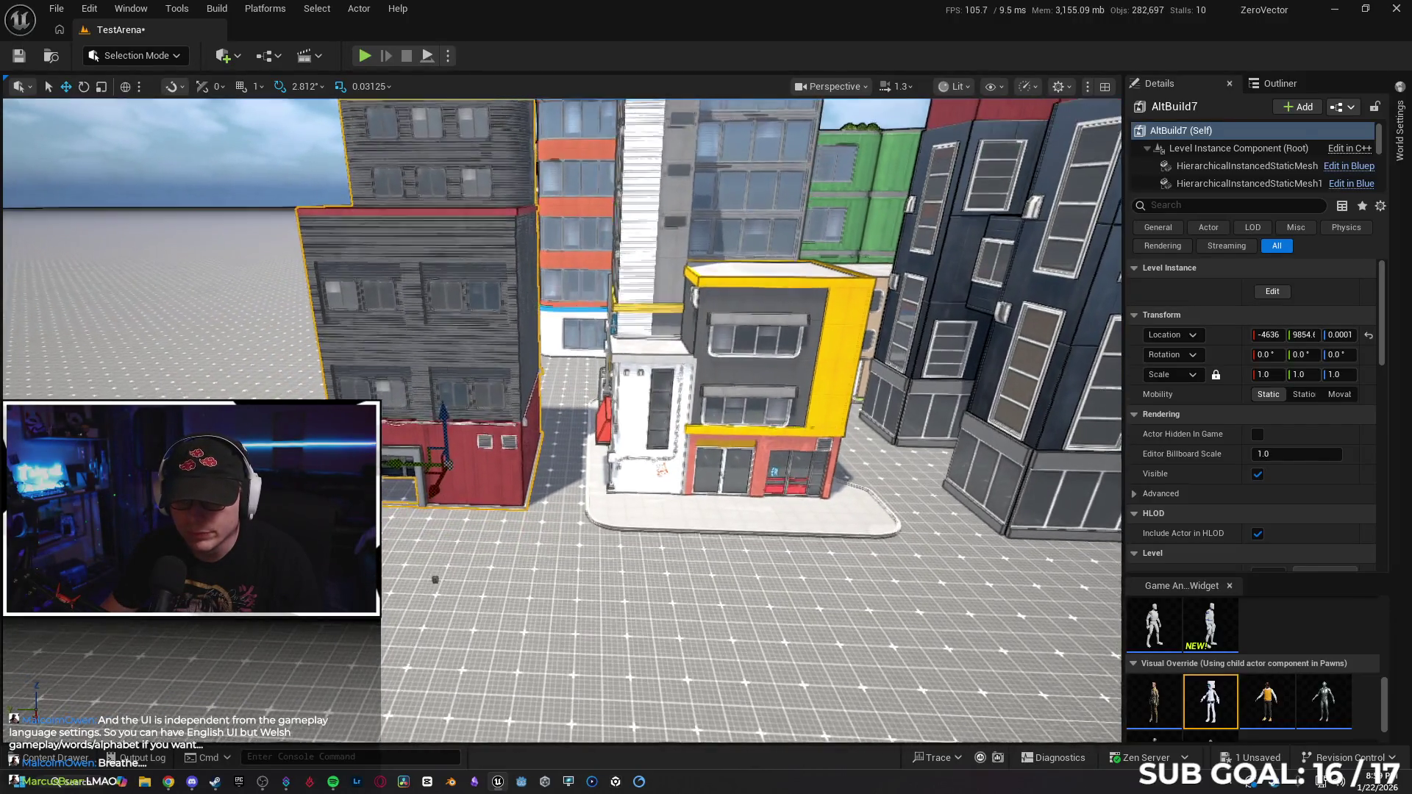
# Reselect AltBuild7 and move it further along X to about -6173.
pyautogui.click(431, 525)
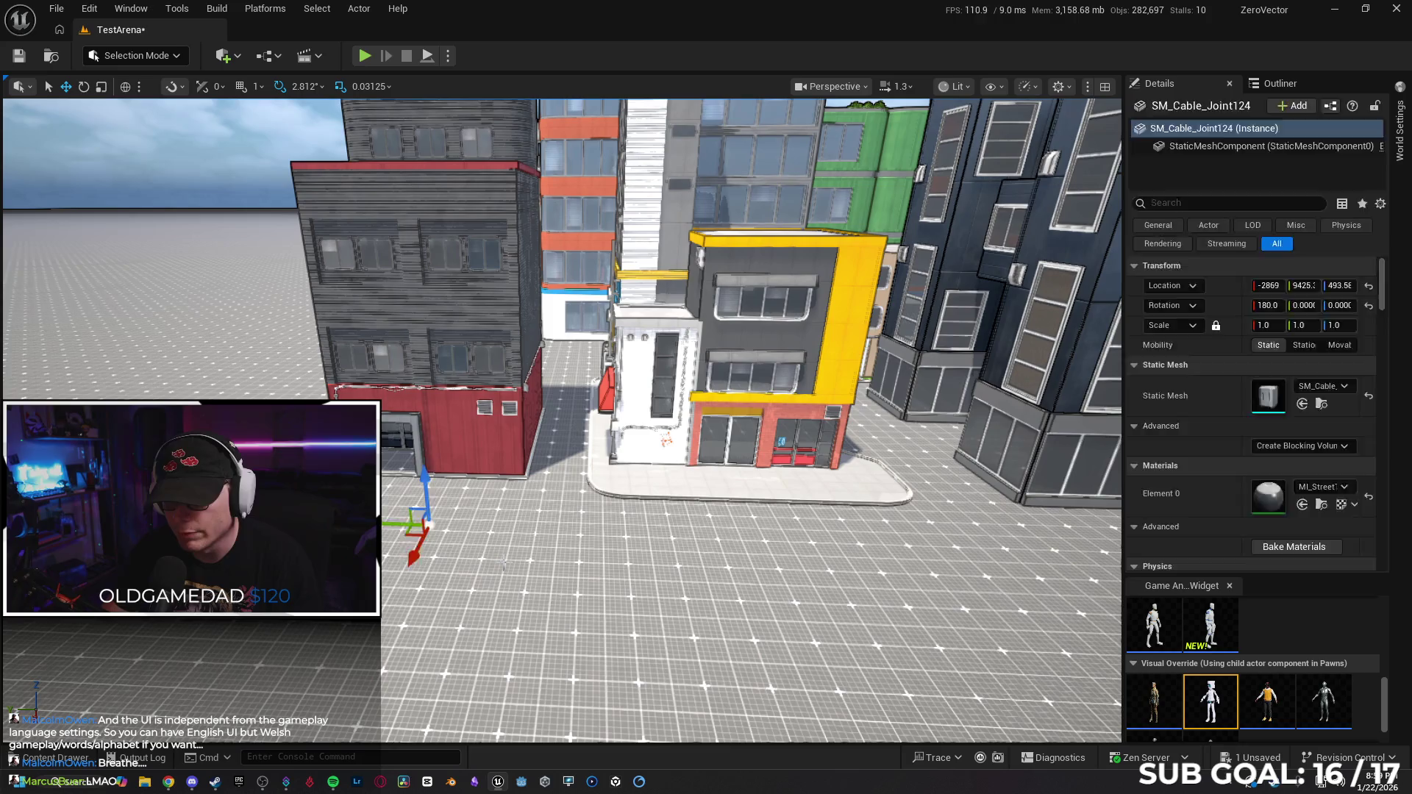
pyautogui.click(504, 564)
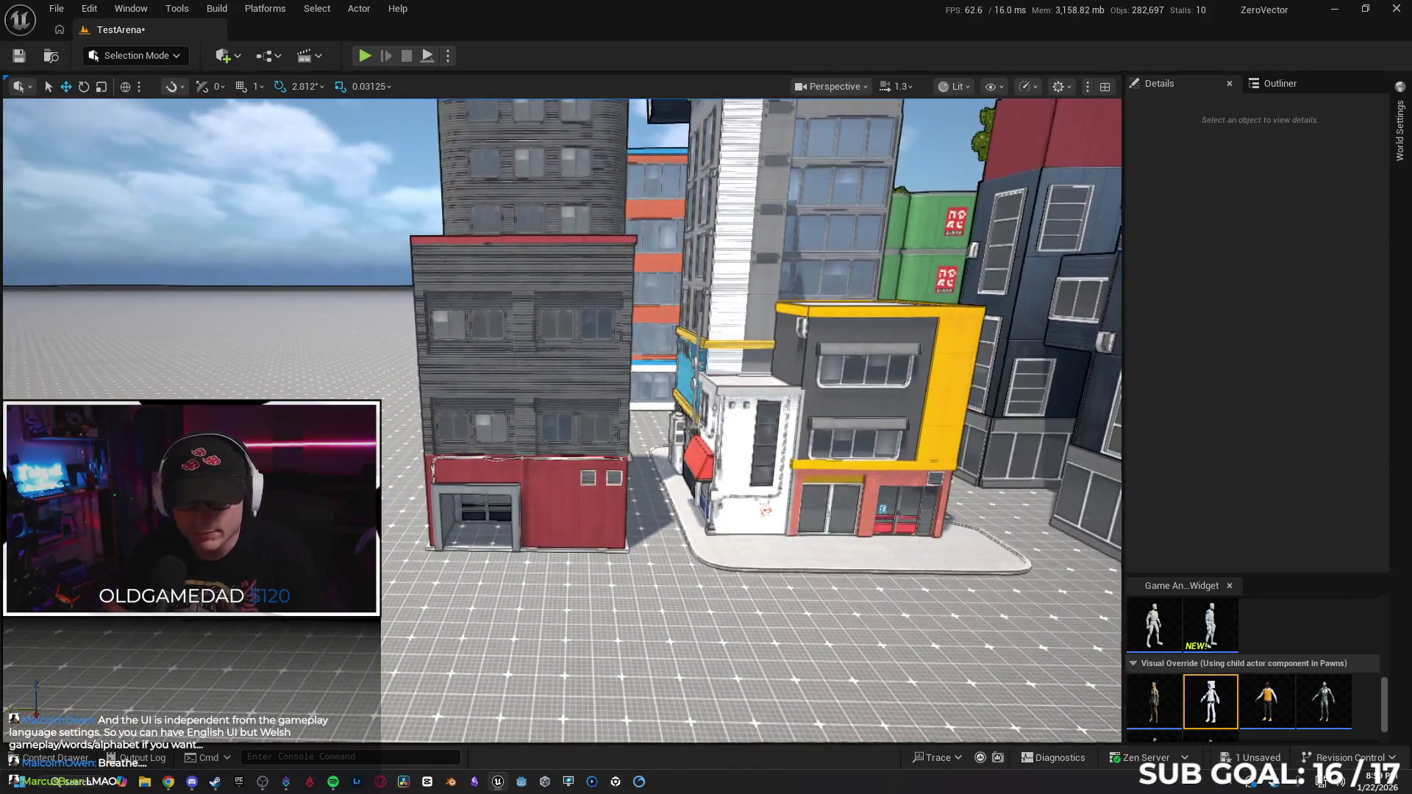
pyautogui.moveTo(637, 448); pyautogui.dragTo(638, 447)
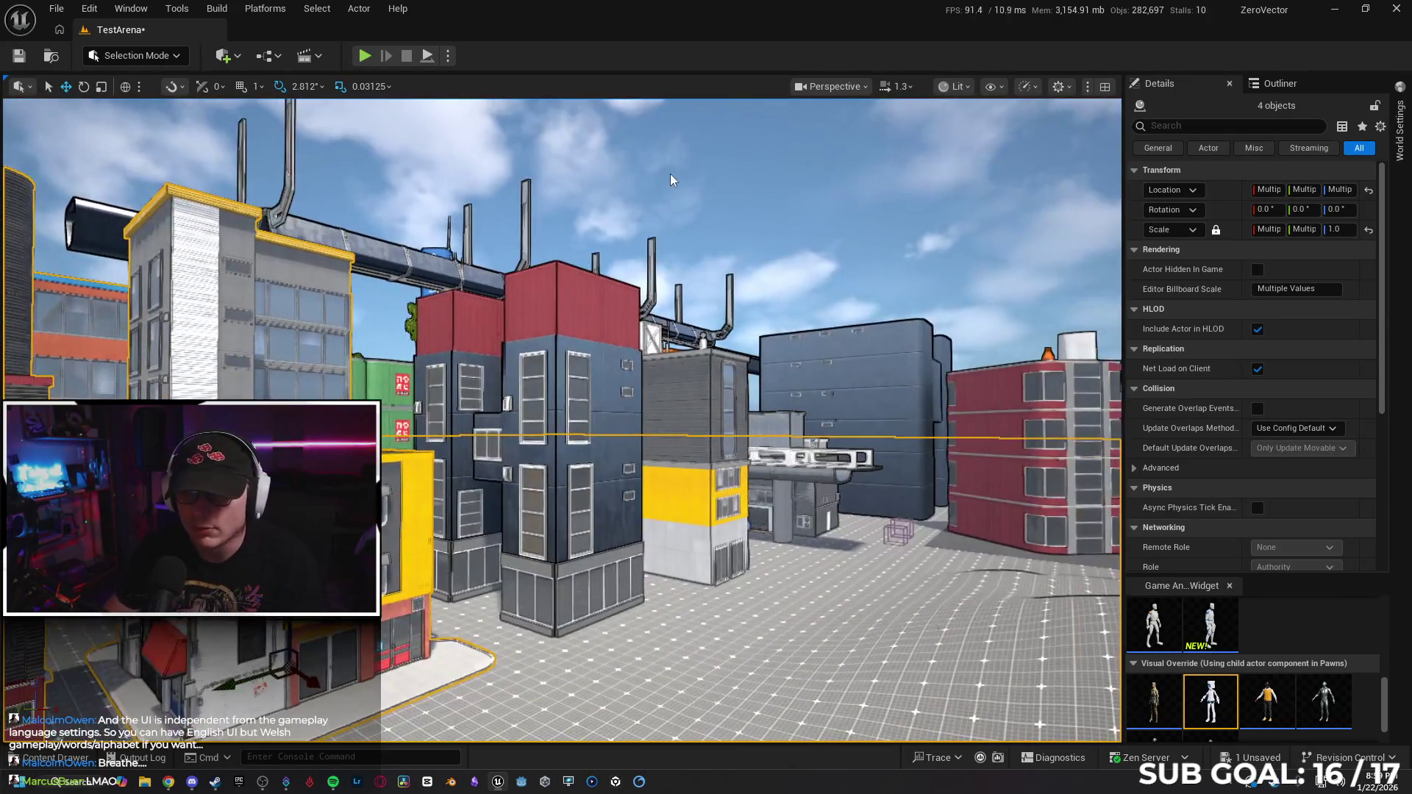
pyautogui.click(671, 400)
pyautogui.moveTo(671, 400)
pyautogui.mouseDown()
pyautogui.moveTo(496, 397)
pyautogui.moveTo(515, 397)
pyautogui.moveTo(517, 431)
pyautogui.mouseUp()
pyautogui.click(517, 431)
pyautogui.moveTo(576, 469)
pyautogui.mouseDown()
pyautogui.moveTo(503, 509)
pyautogui.moveTo(503, 486)
pyautogui.mouseUp()
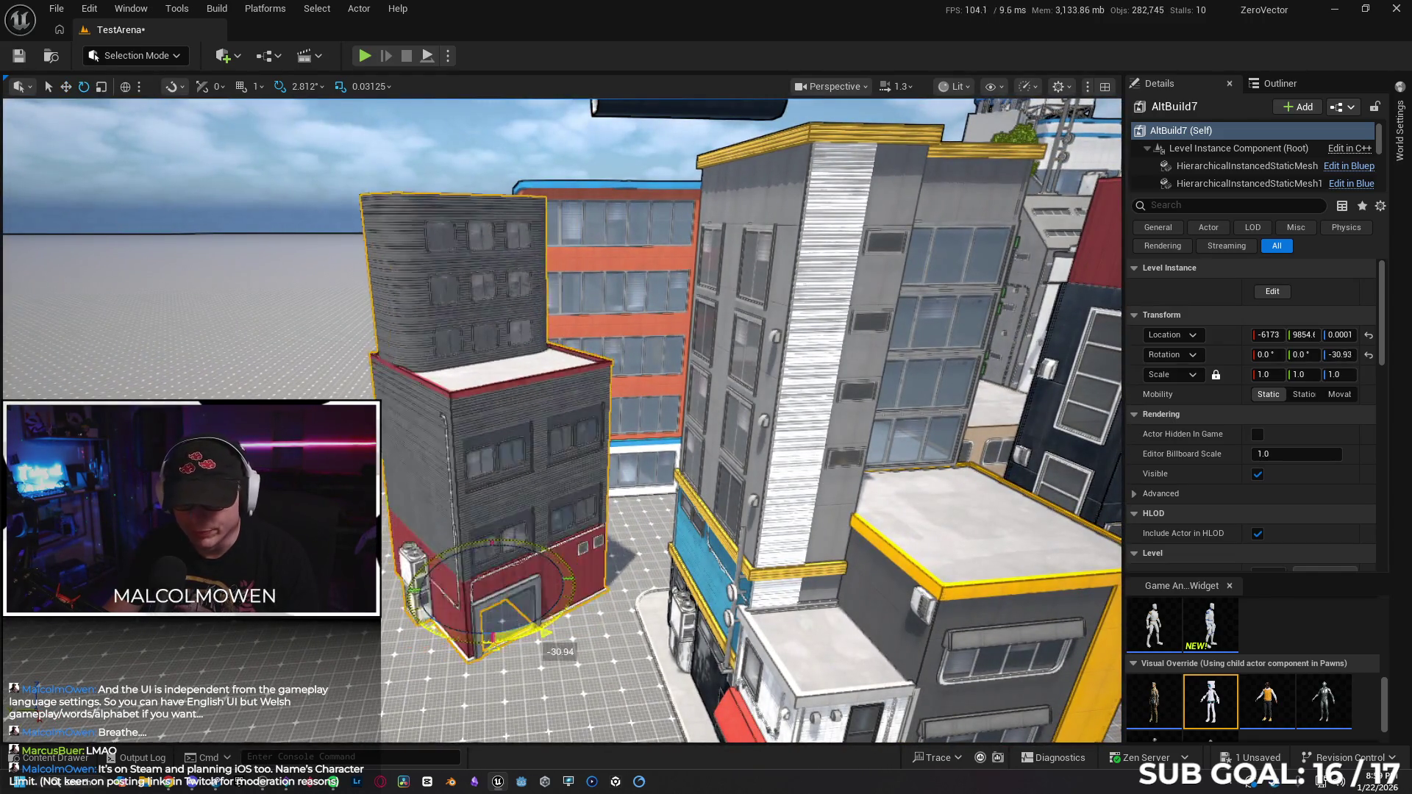
# Orbit and fly the view around the city to see AltBuild7 from the side.
pyautogui.moveTo(542, 624)
pyautogui.mouseDown()
pyautogui.moveTo(460, 617)
pyautogui.moveTo(588, 476)
pyautogui.mouseUp()
pyautogui.press('w')
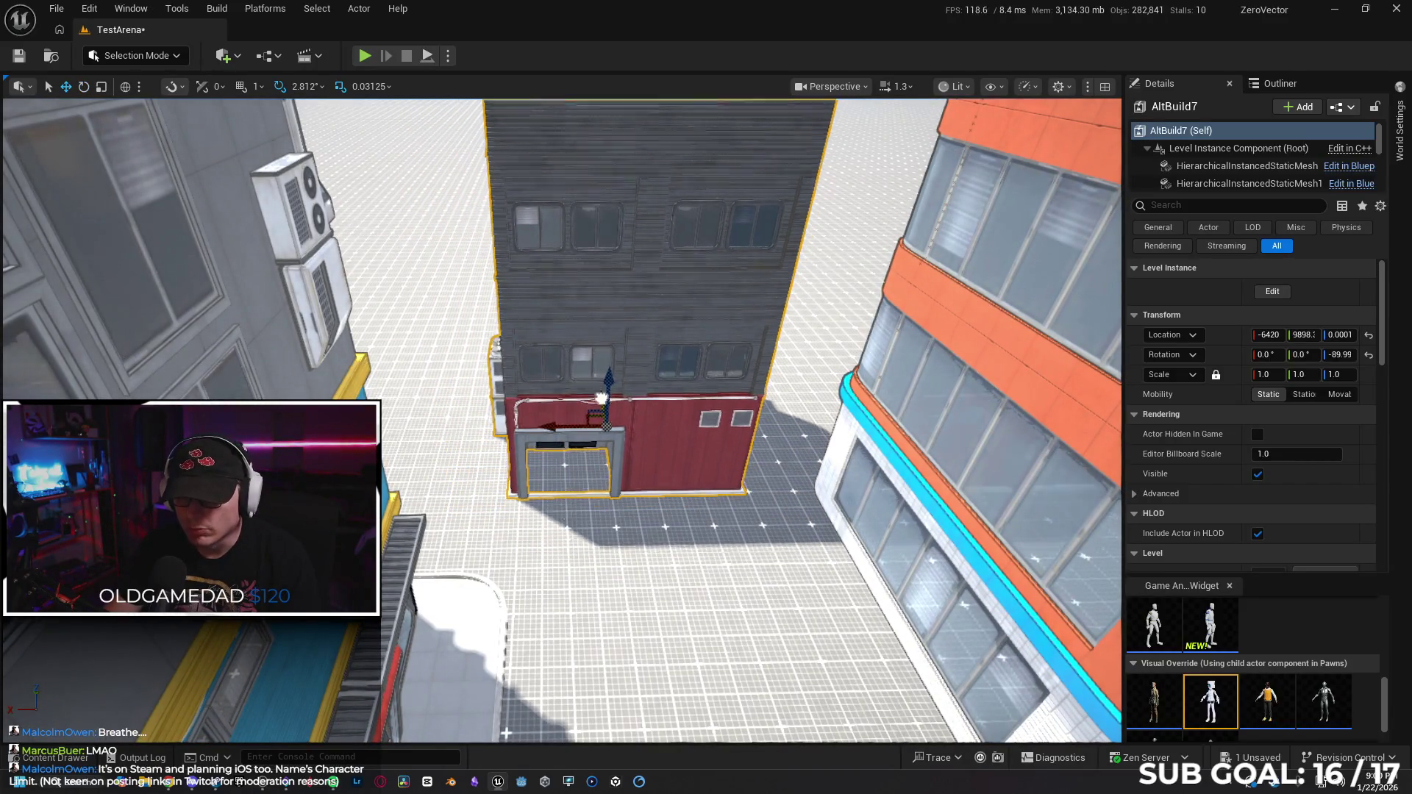
pyautogui.moveTo(601, 385)
pyautogui.mouseDown()
pyautogui.moveTo(559, 419)
pyautogui.moveTo(581, 449)
pyautogui.mouseUp()
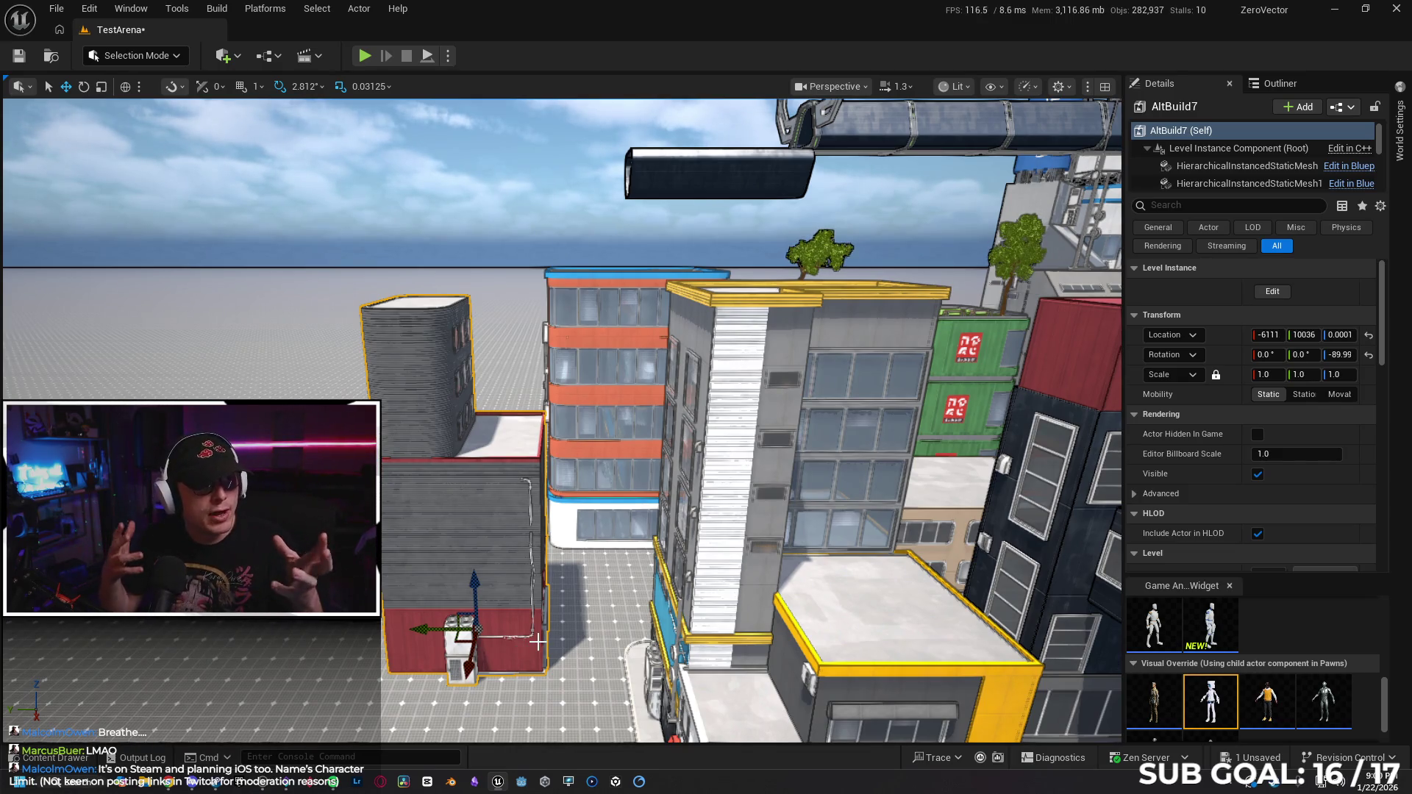
pyautogui.moveTo(581, 449); pyautogui.dragTo(640, 491)
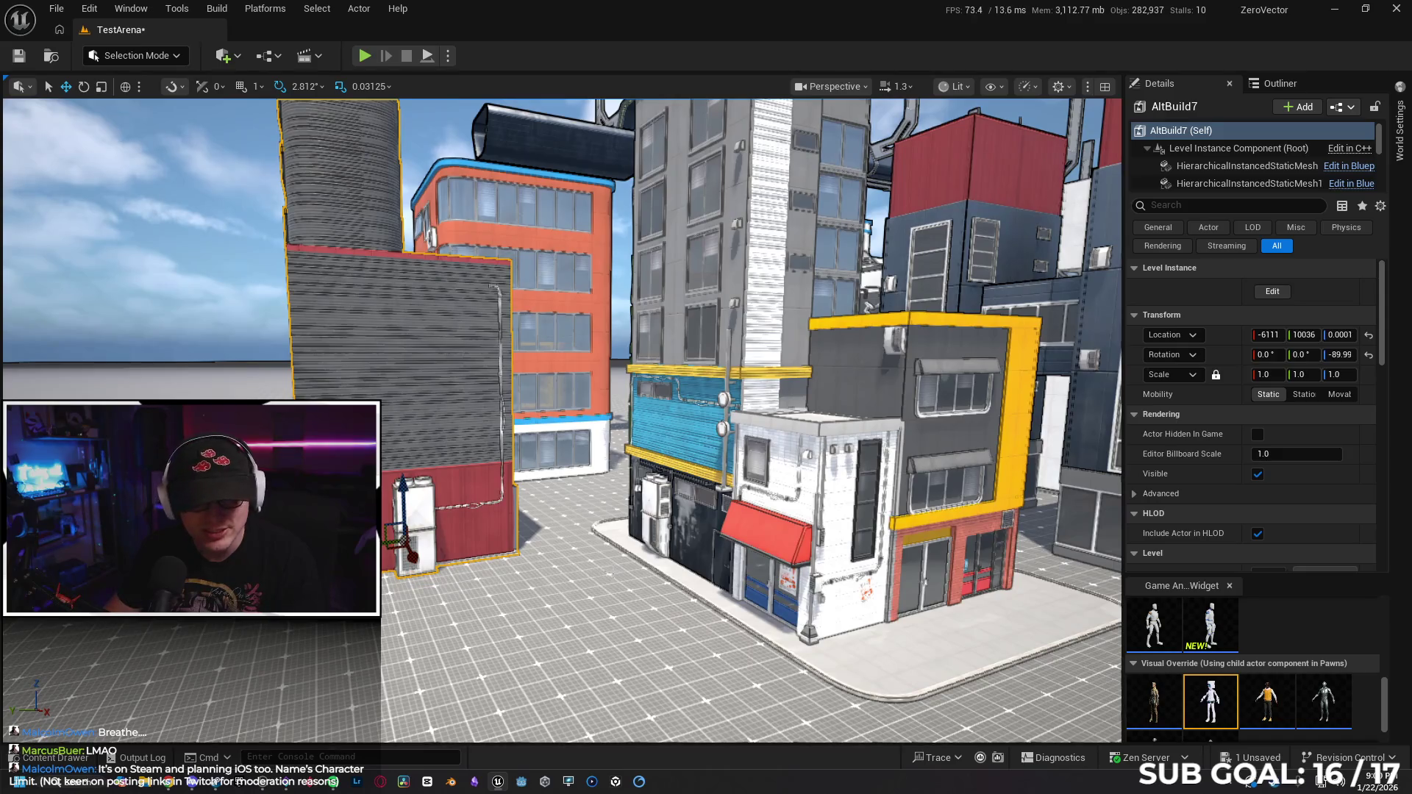
pyautogui.moveTo(640, 492); pyautogui.dragTo(676, 506)
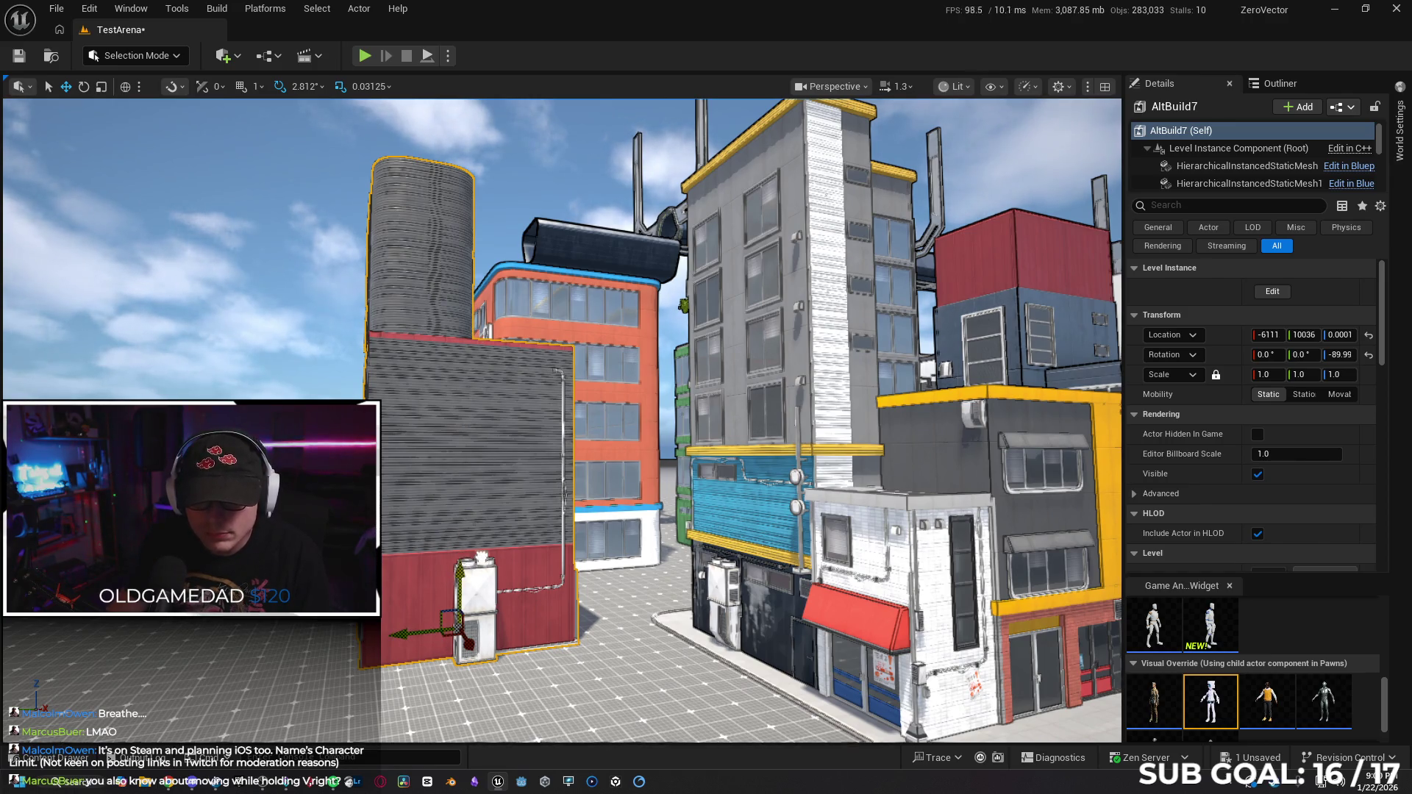
# Focus on AltBuild7 and nudge it along Y to about -6111, 10043 beside its neighbours.
pyautogui.press('f')
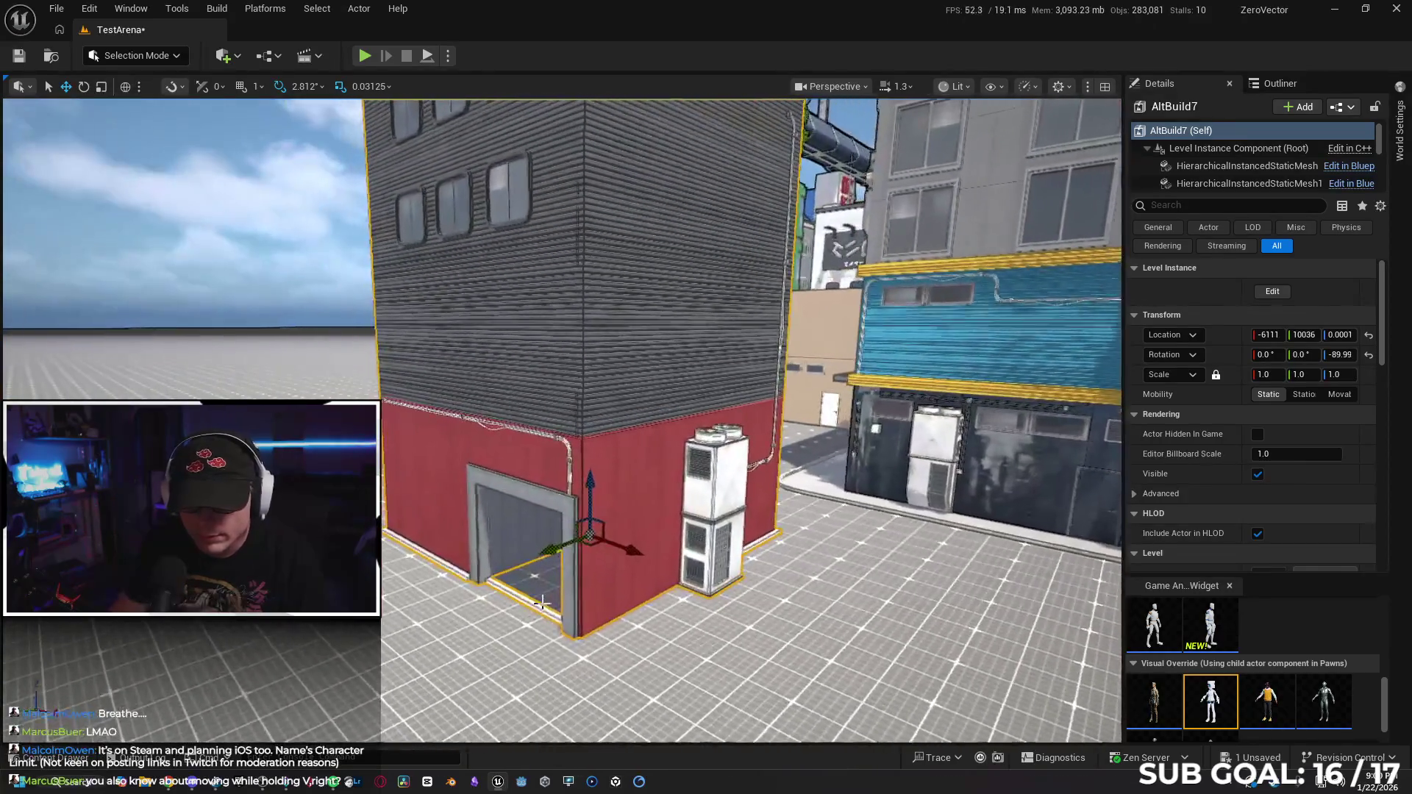
pyautogui.moveTo(542, 603); pyautogui.dragTo(555, 559)
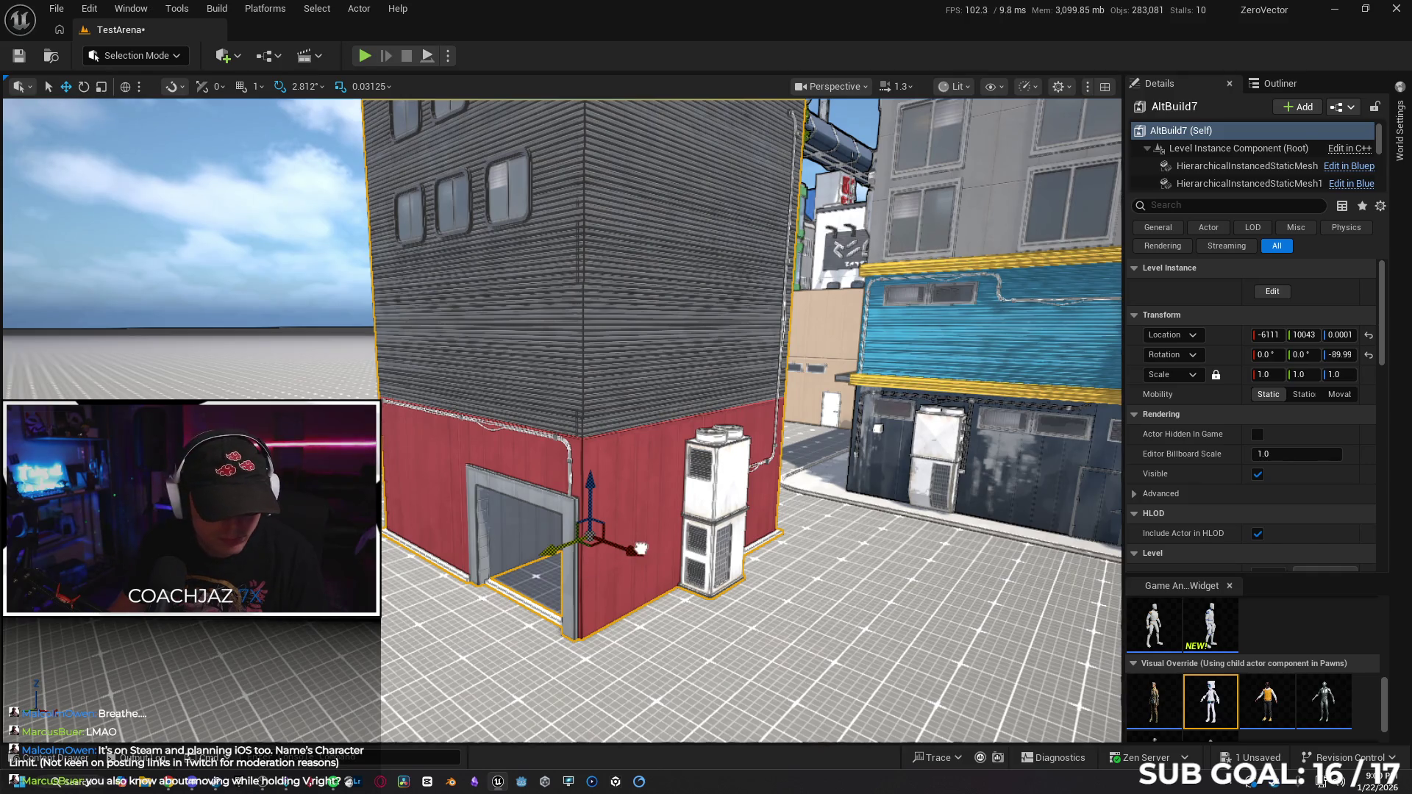
pyautogui.moveTo(644, 543); pyautogui.dragTo(622, 600)
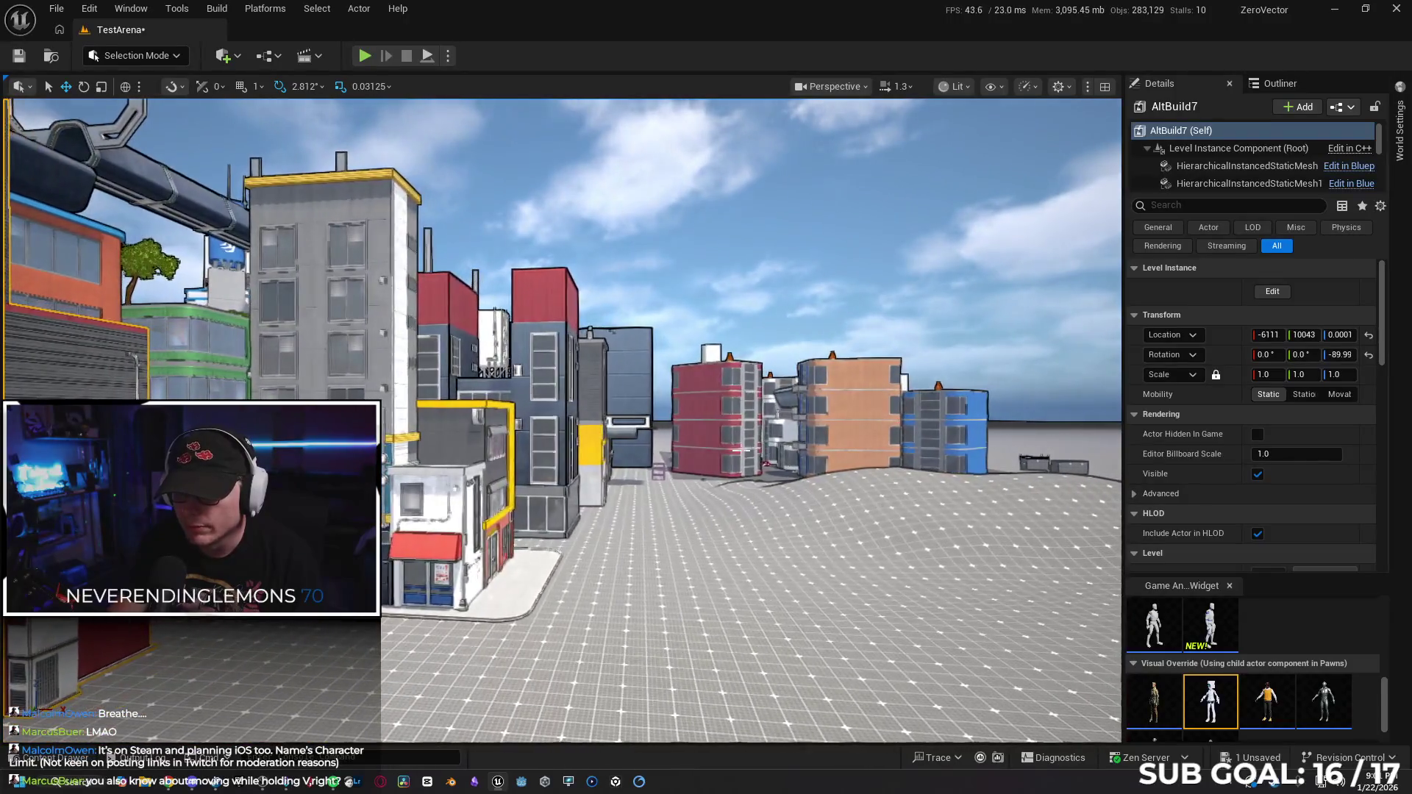
pyautogui.click(697, 364)
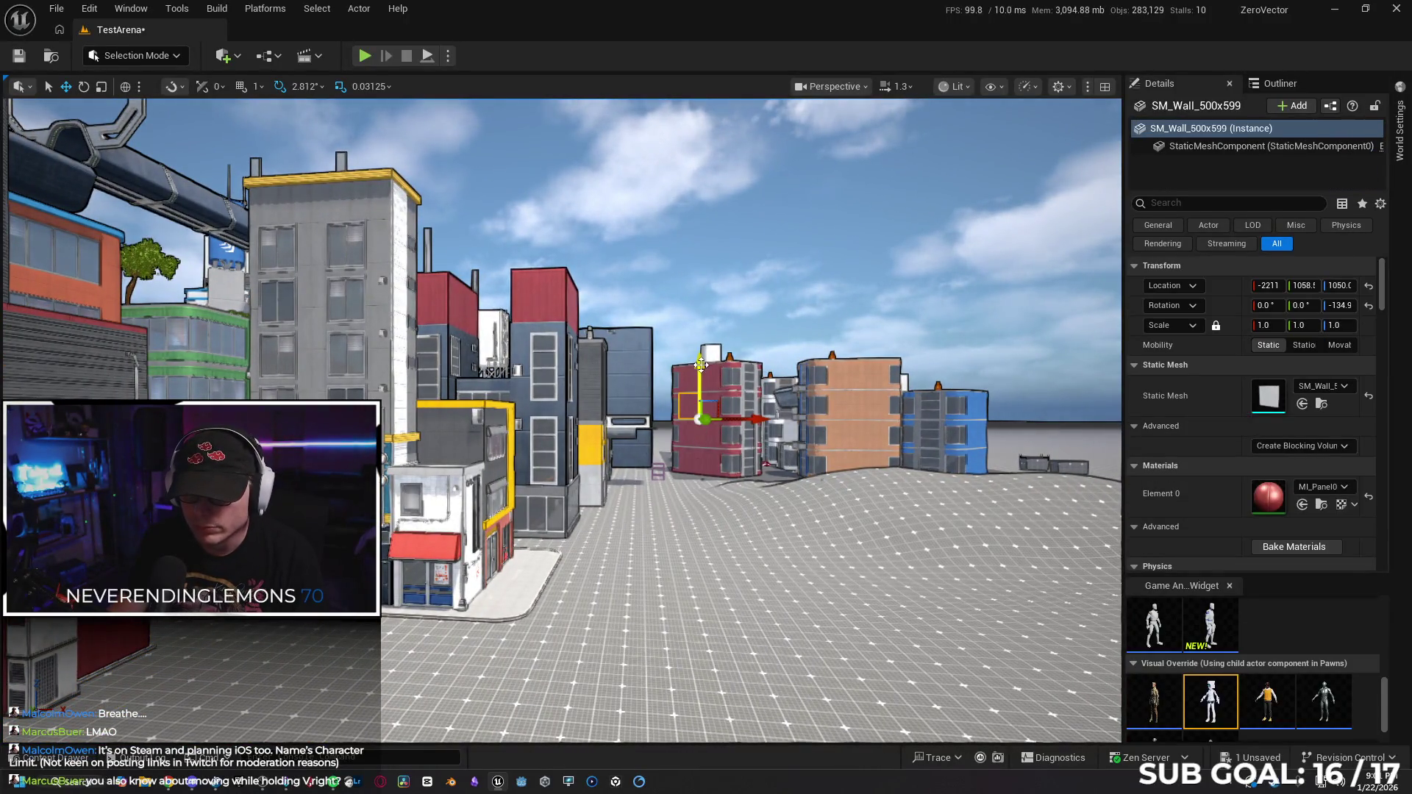
pyautogui.moveTo(700, 365); pyautogui.dragTo(706, 159)
pyautogui.moveTo(727, 283); pyautogui.dragTo(677, 248)
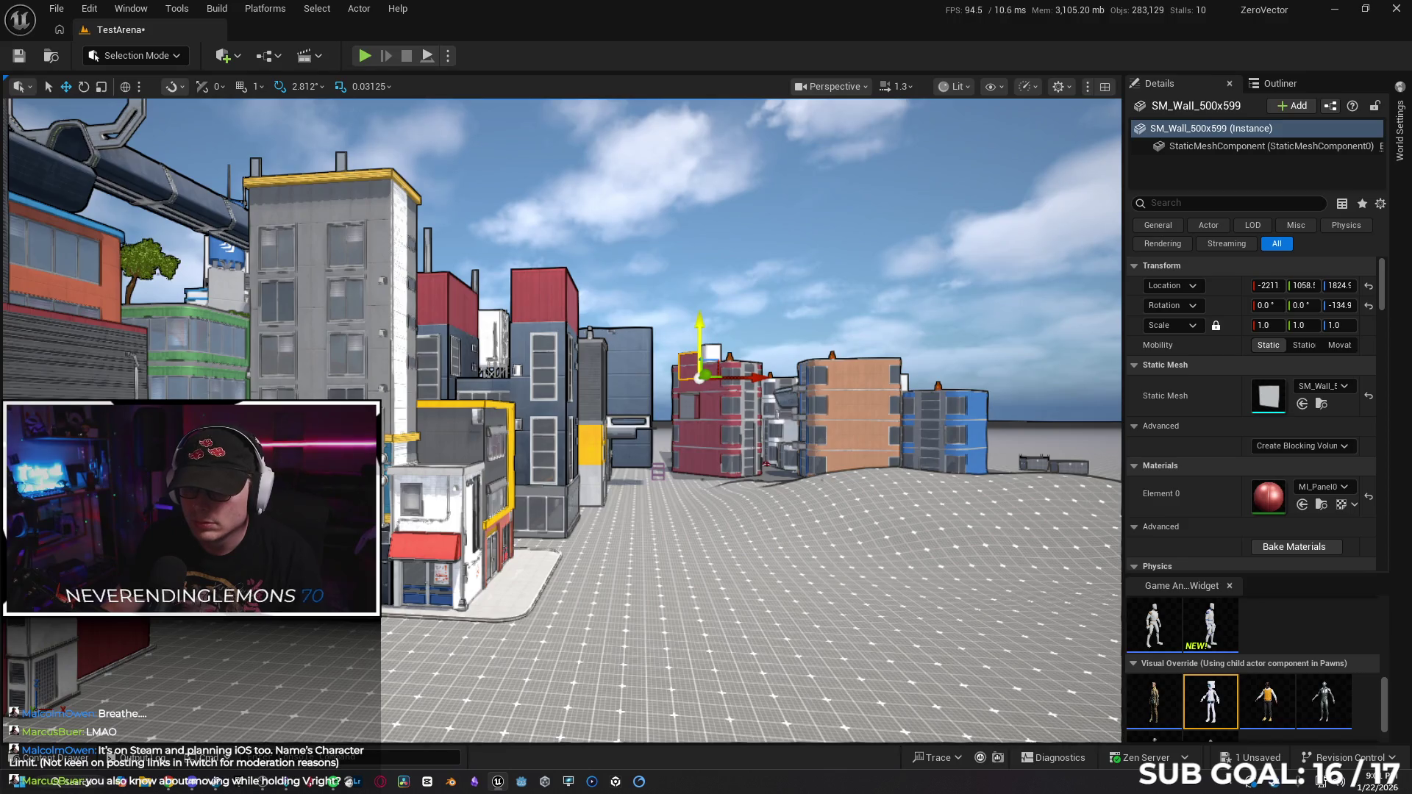
pyautogui.hotkey('ctrl', 'z')
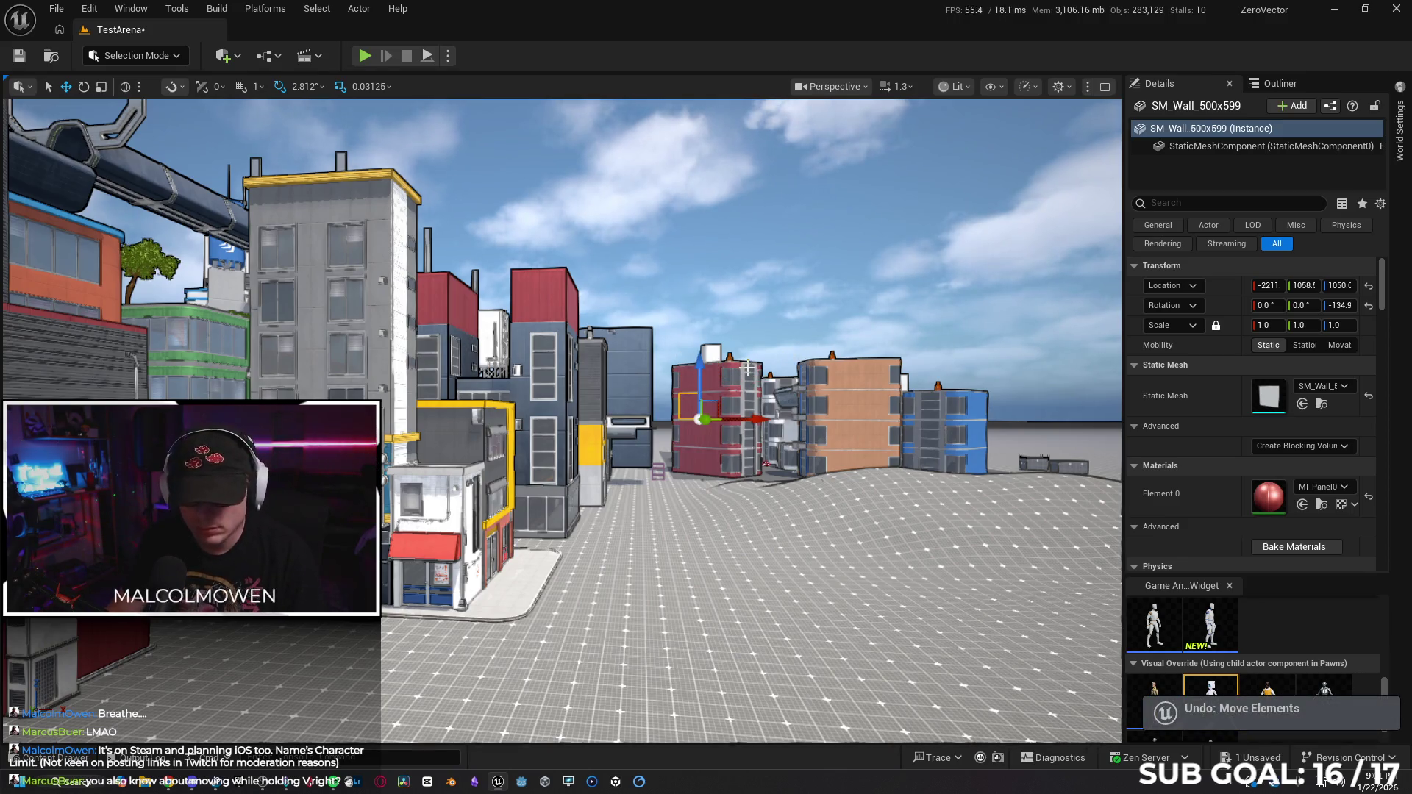
pyautogui.press('f')
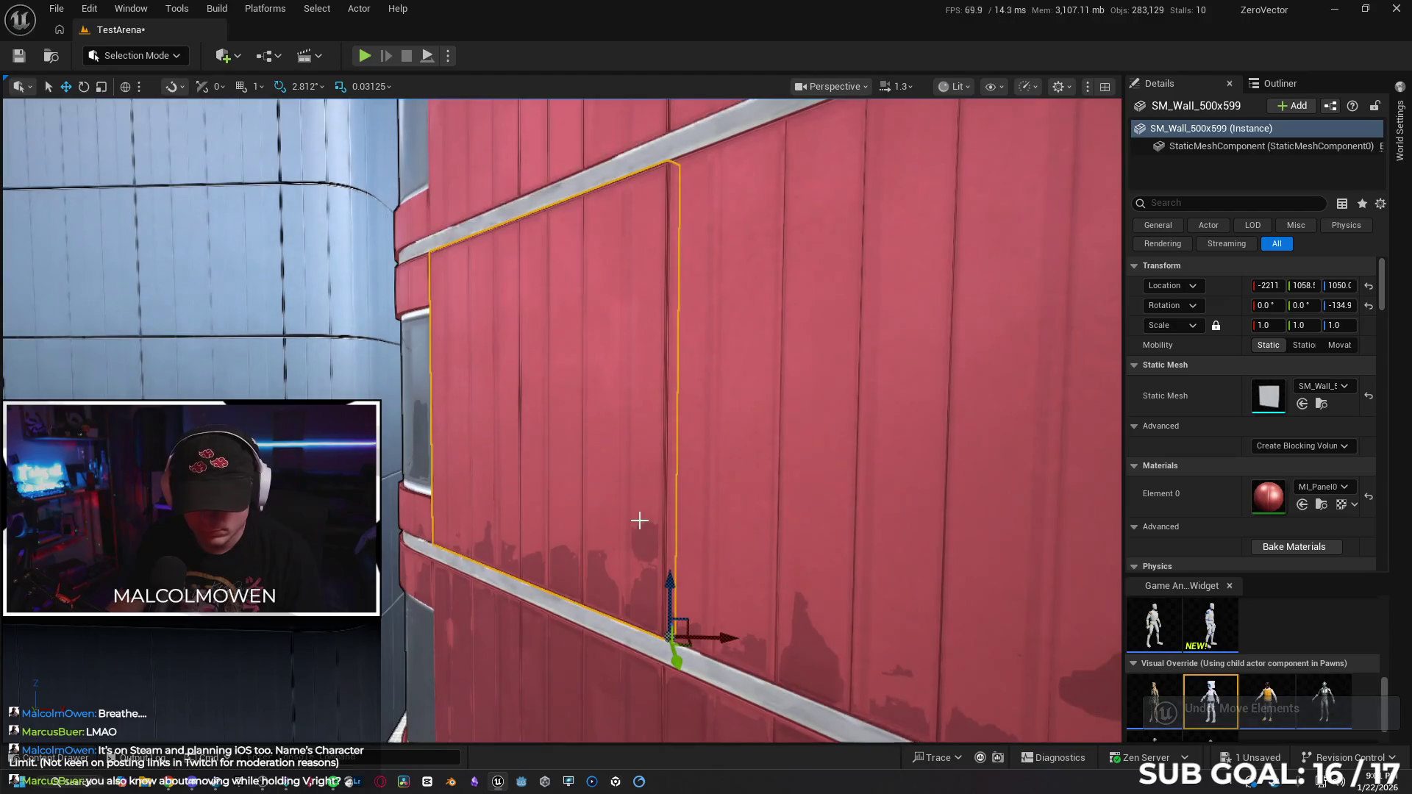
pyautogui.moveTo(662, 556)
pyautogui.mouseDown()
pyautogui.moveTo(671, 110)
pyautogui.moveTo(671, 655)
pyautogui.moveTo(673, 280)
pyautogui.mouseUp()
pyautogui.hotkey('ctrl', 'z')
pyautogui.scroll(-10, 502, 347)
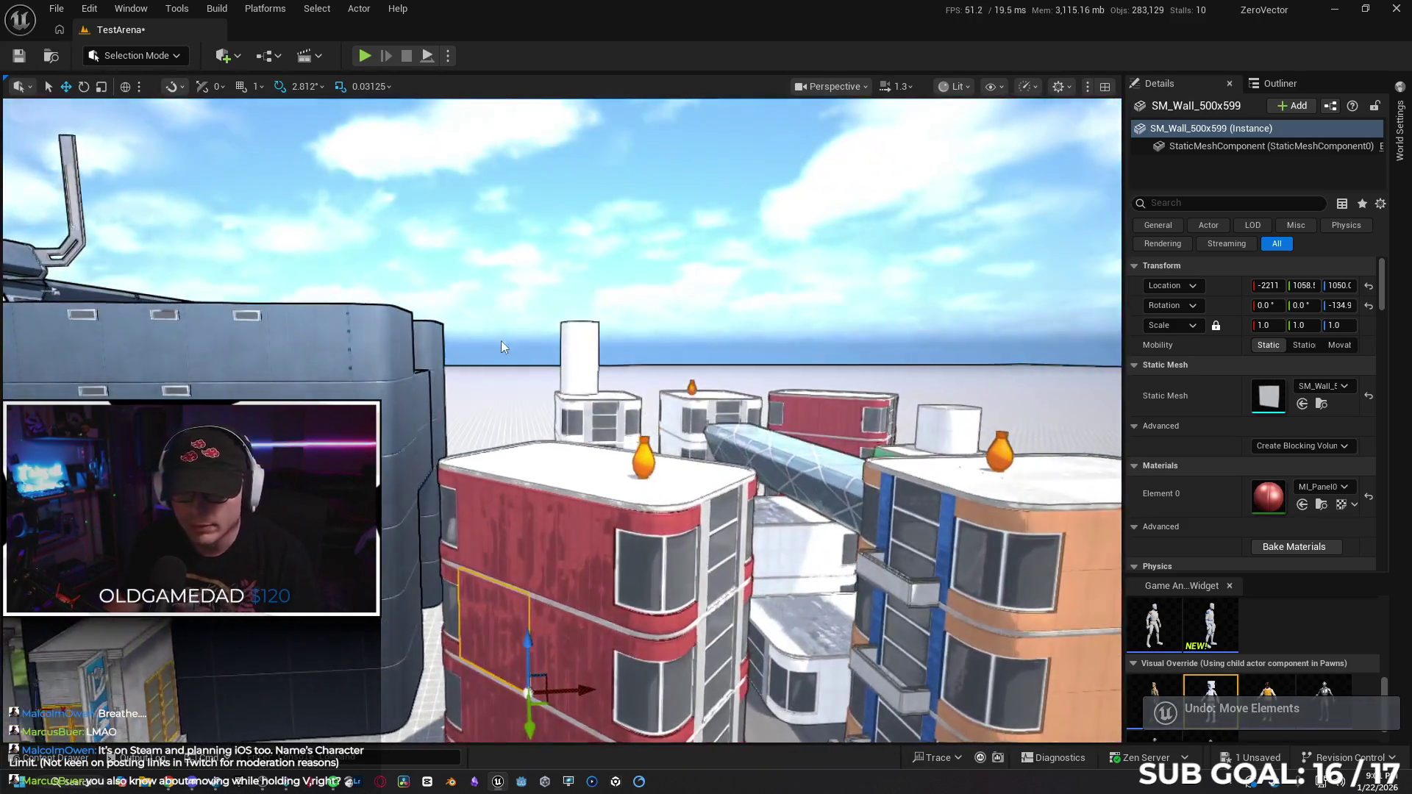
pyautogui.click(493, 357)
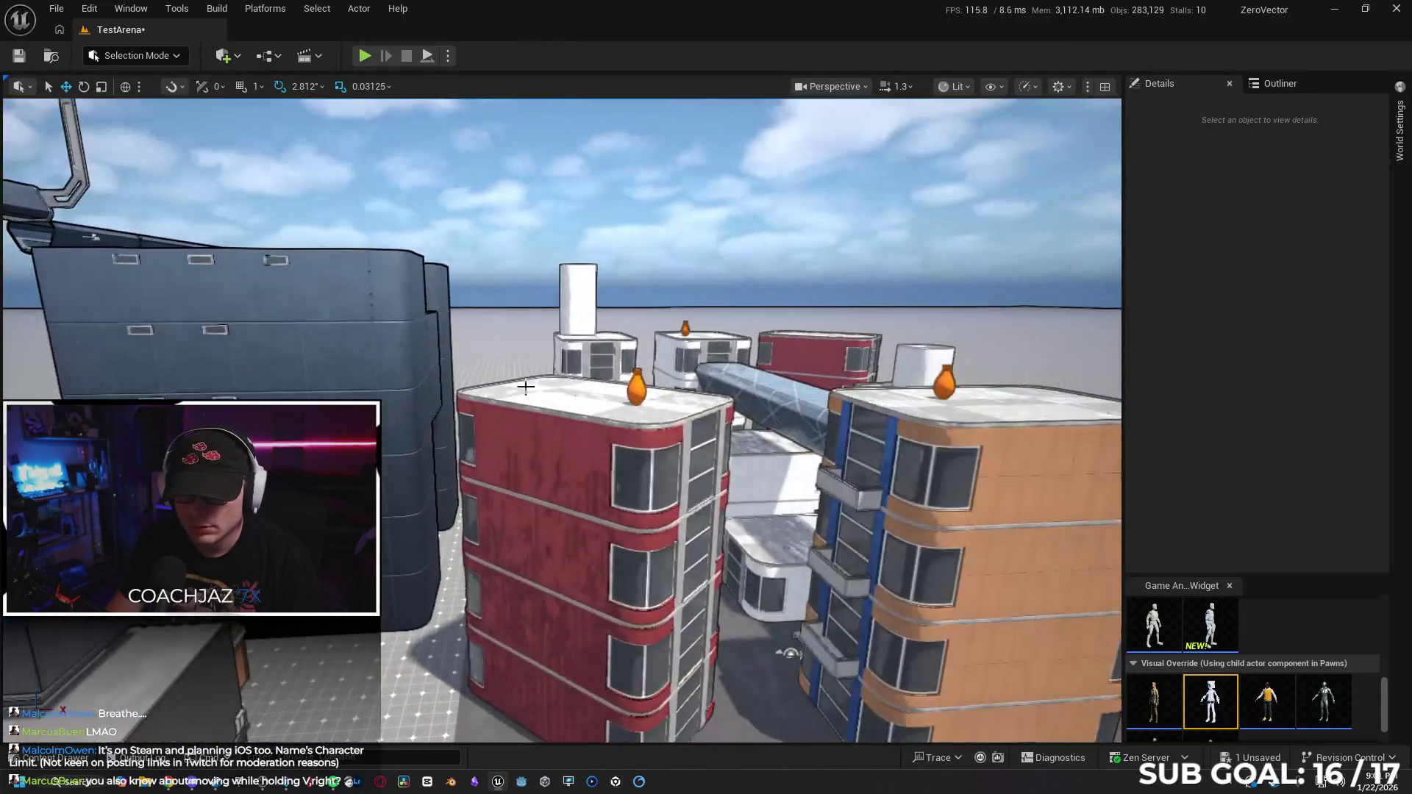
pyautogui.click(595, 442)
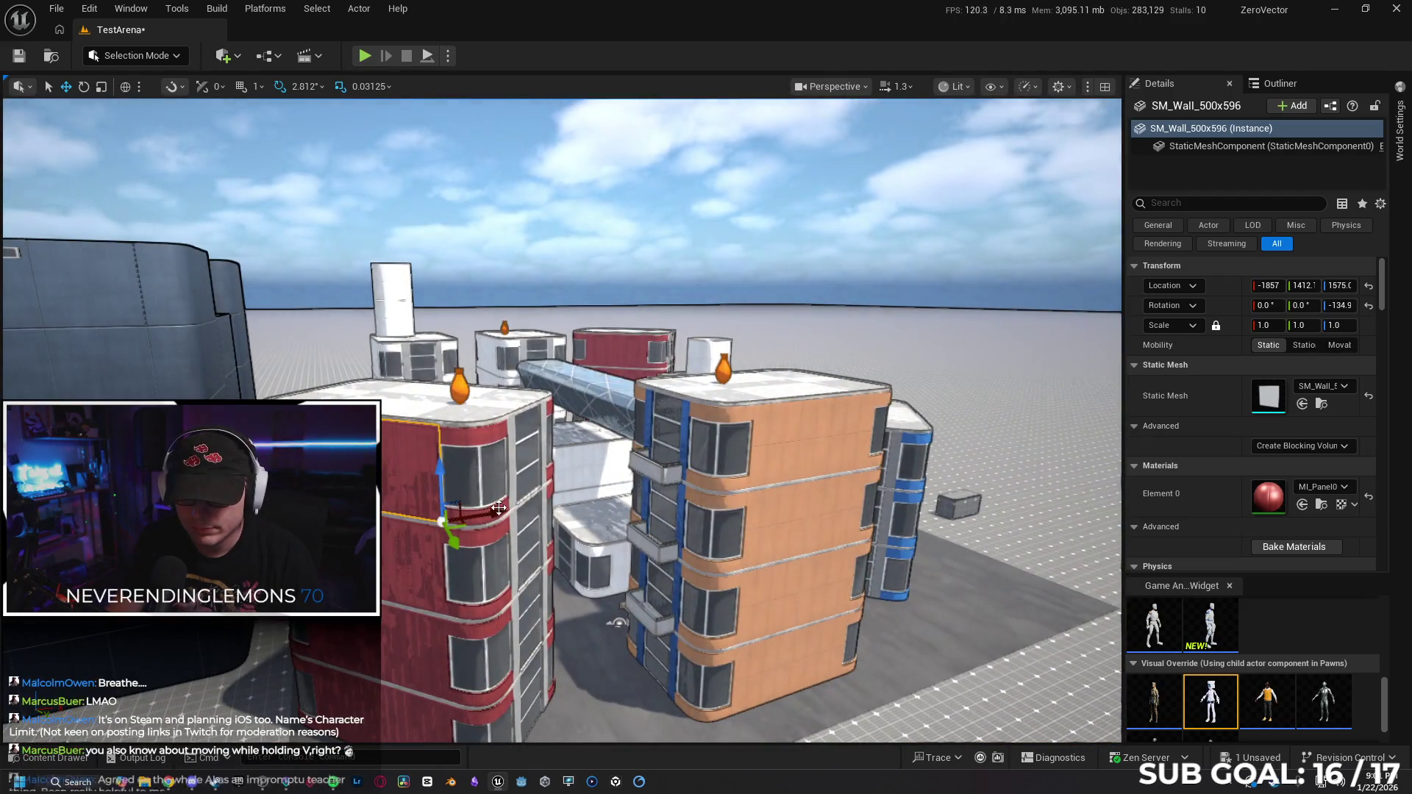
pyautogui.moveTo(479, 514)
pyautogui.mouseDown()
pyautogui.moveTo(541, 522)
pyautogui.moveTo(448, 546)
pyautogui.mouseUp()
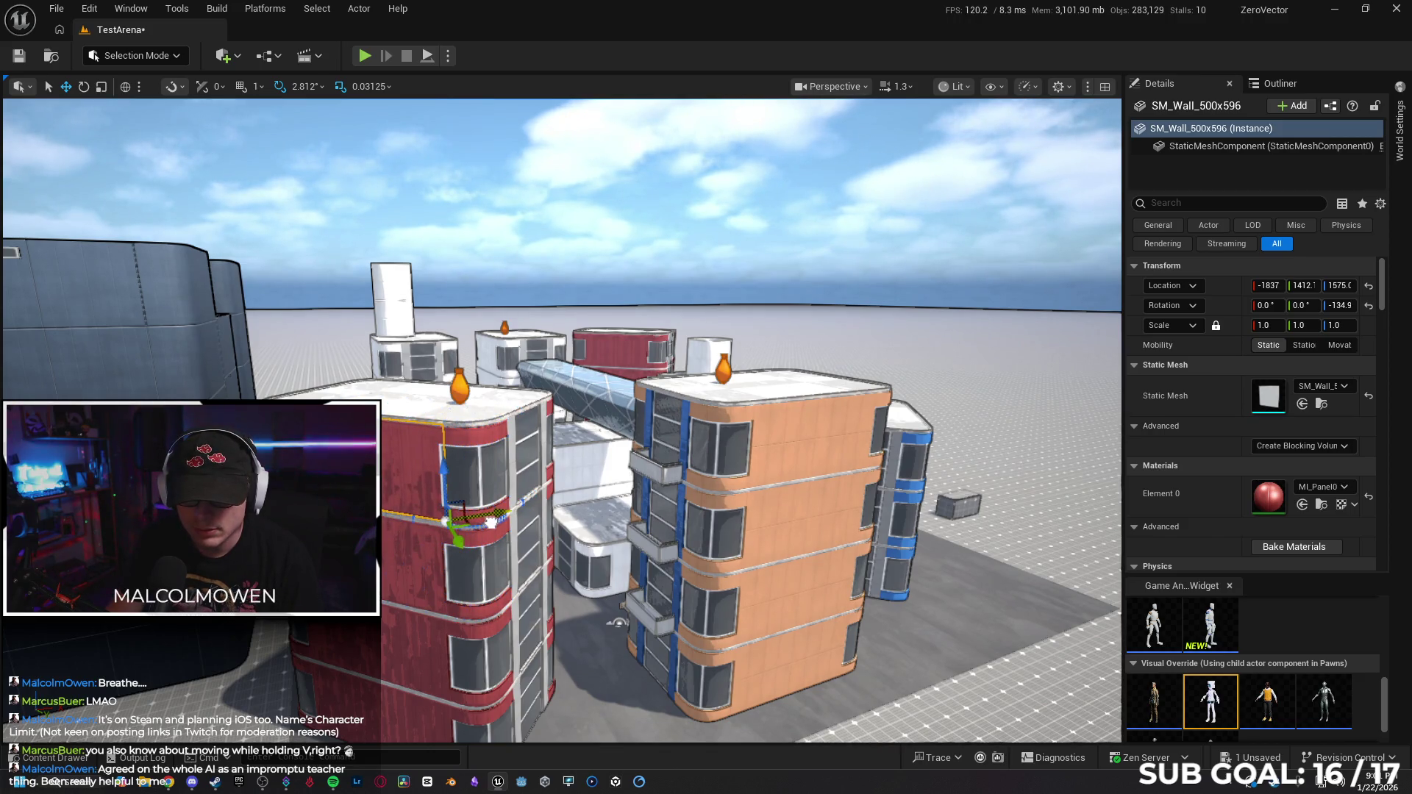
pyautogui.hotkey('ctrl', 'z')
pyautogui.scroll(3, 541, 497)
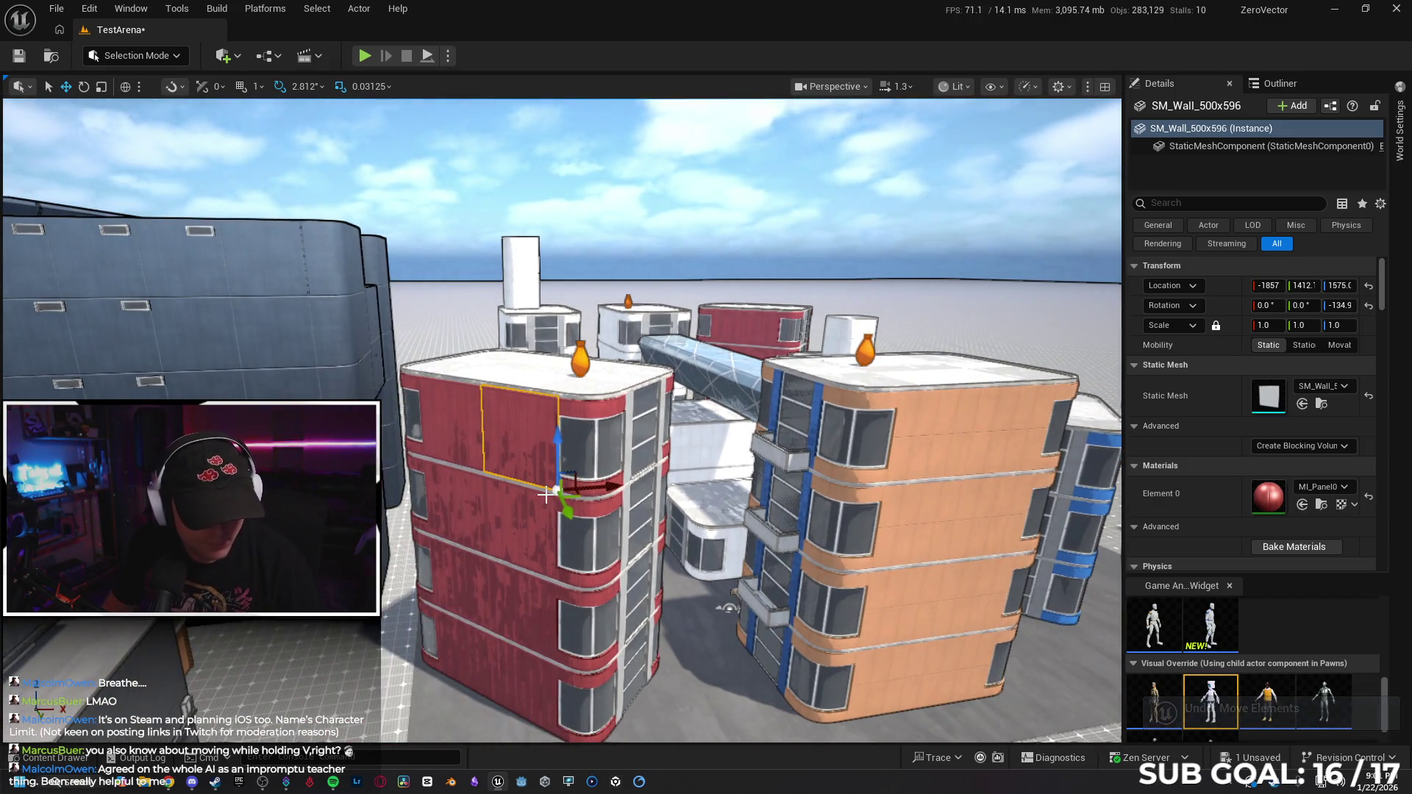
pyautogui.press('a')
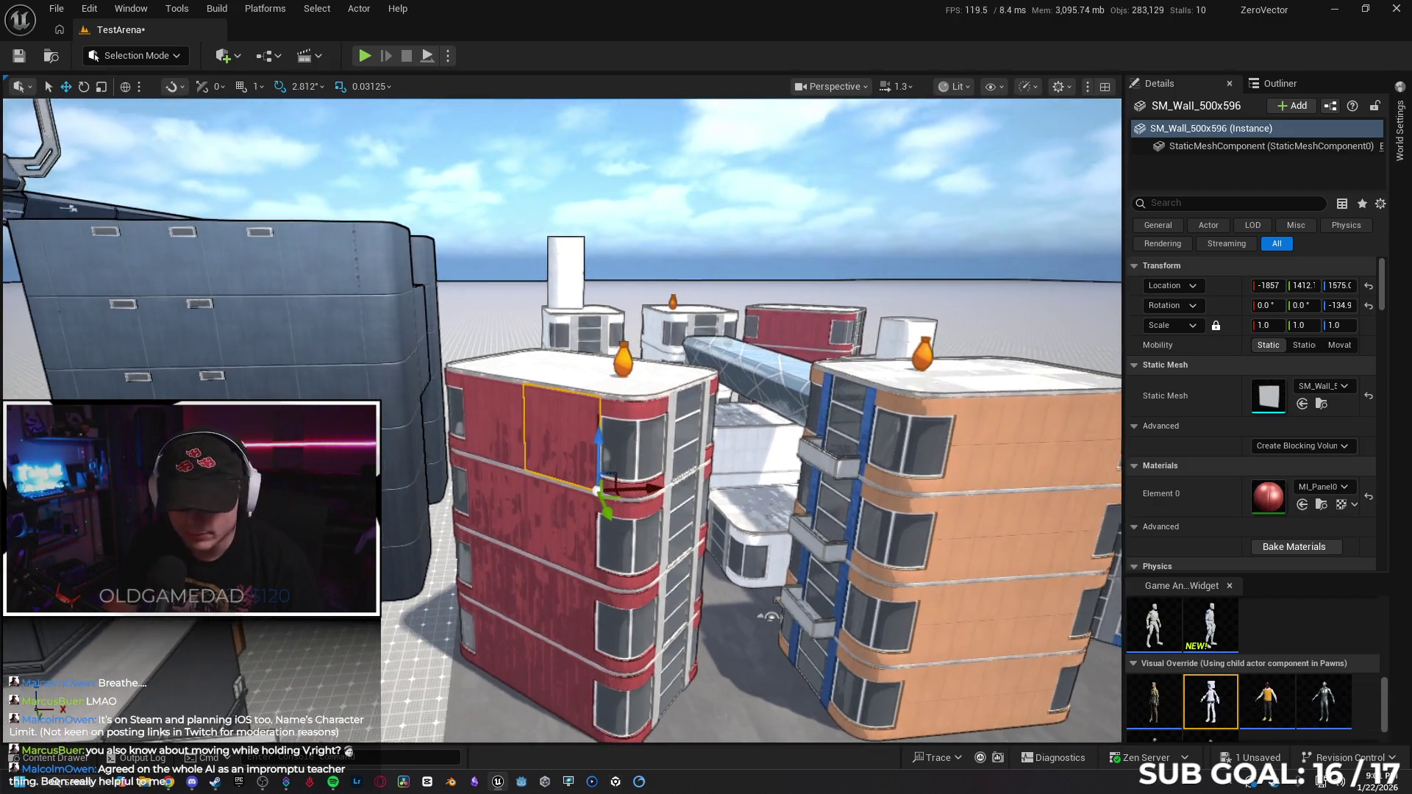
pyautogui.press('w')
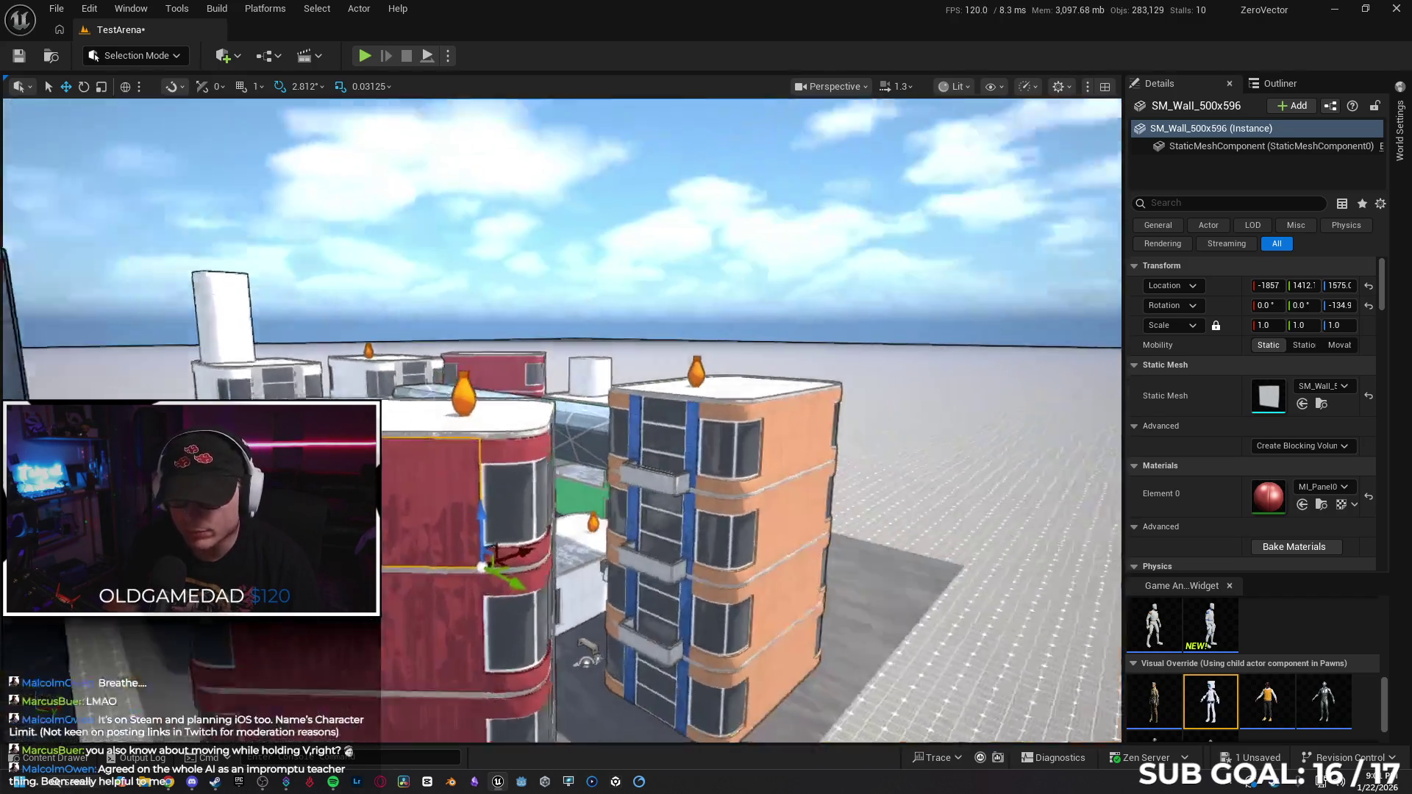
pyautogui.press('w')
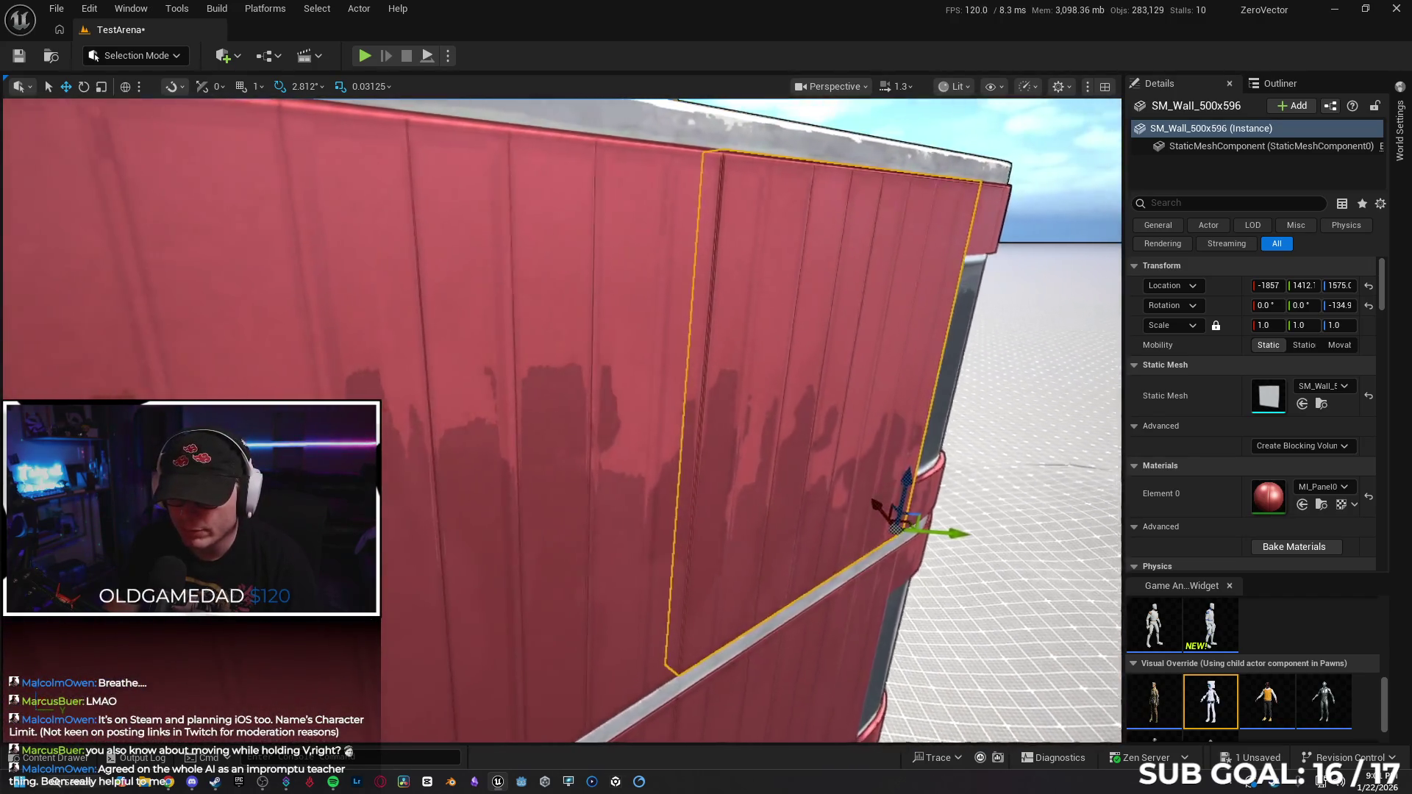
pyautogui.press('s')
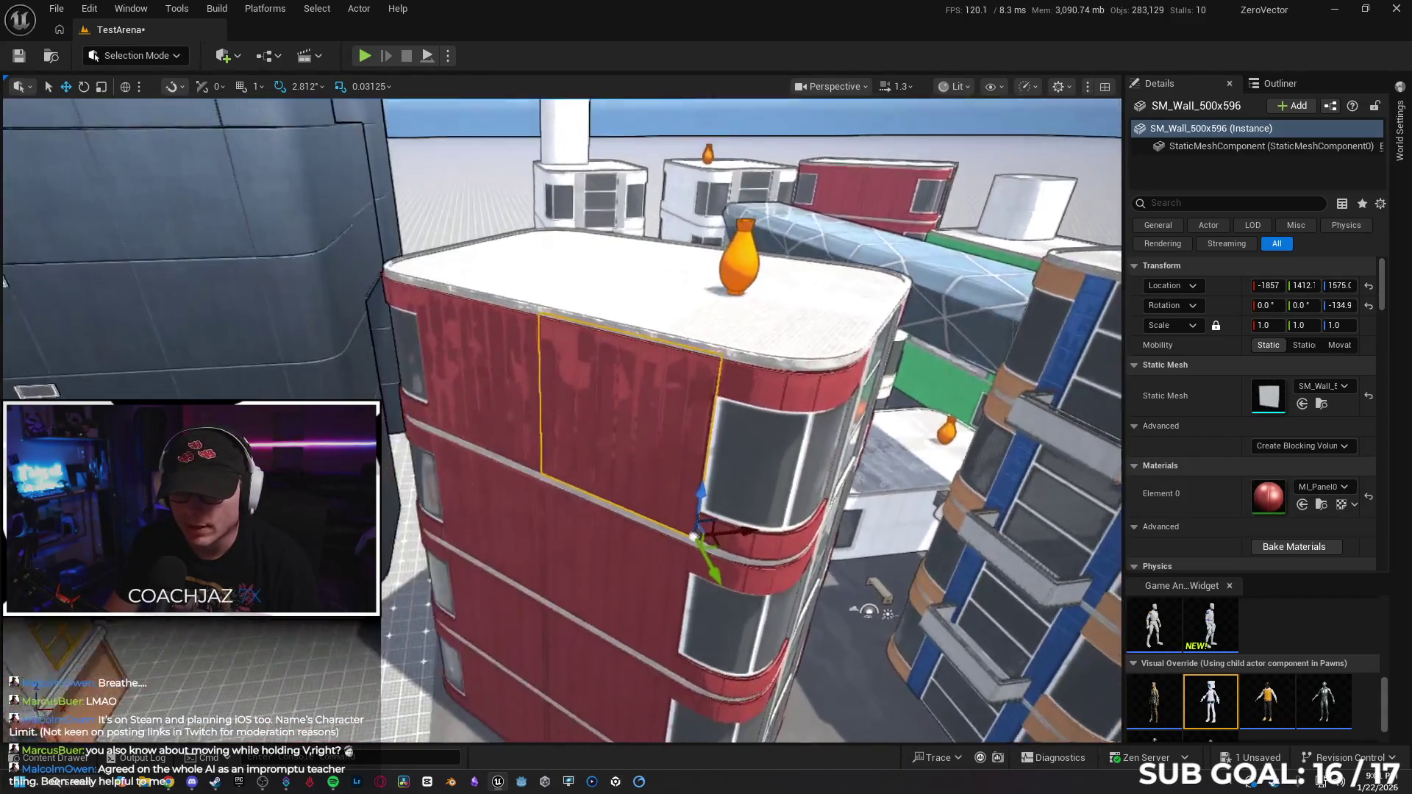
pyautogui.click(537, 349)
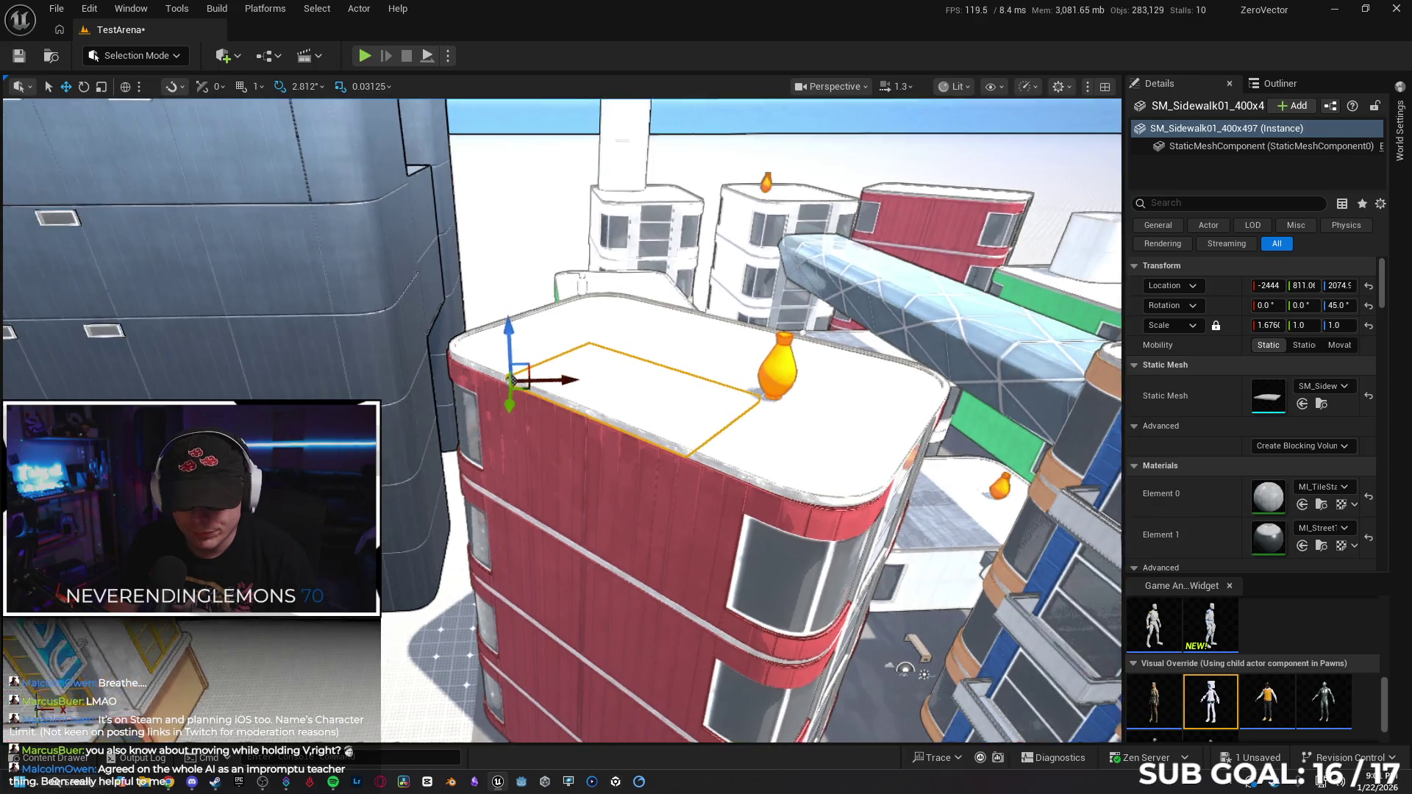
pyautogui.press('w')
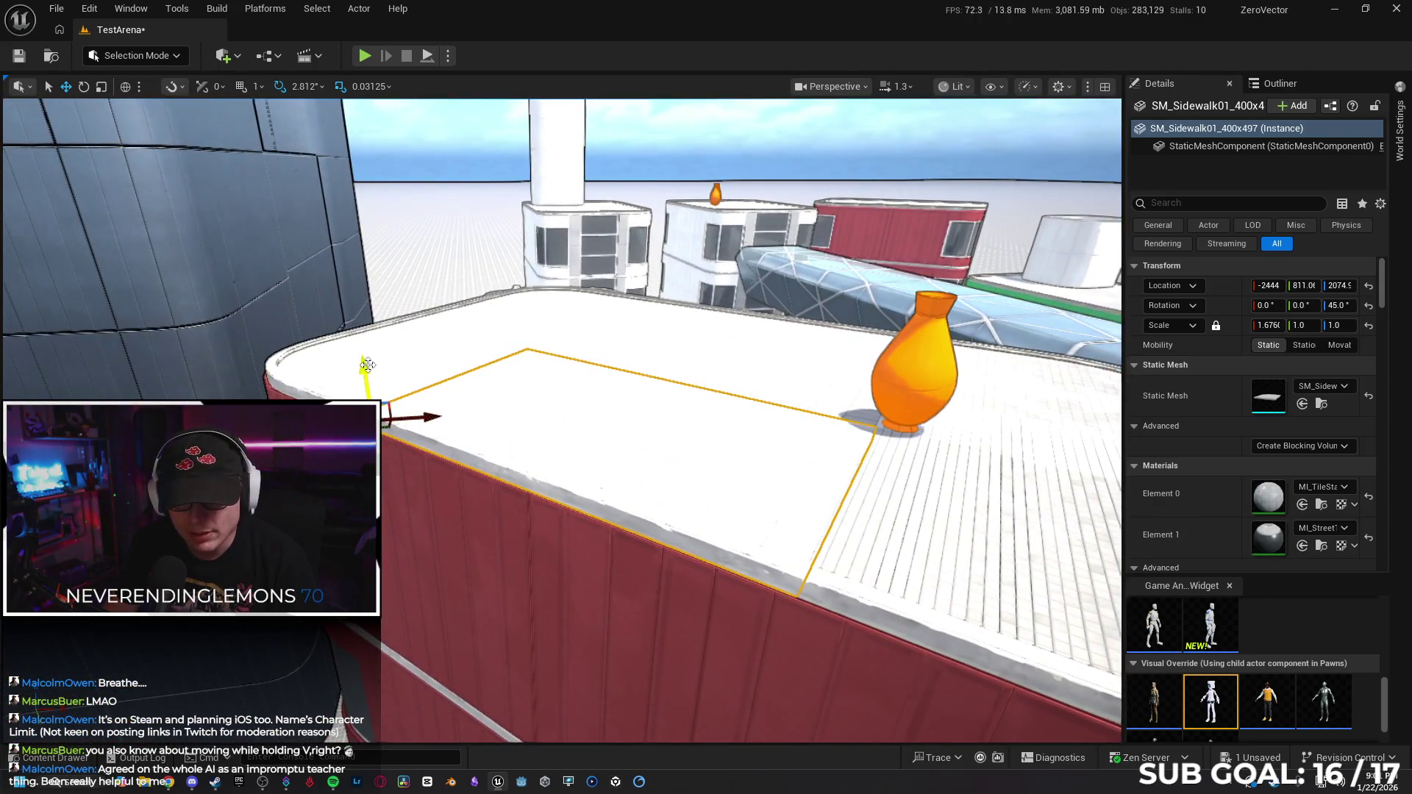
pyautogui.moveTo(364, 371); pyautogui.dragTo(361, 292)
pyautogui.moveTo(356, 354); pyautogui.dragTo(372, 409)
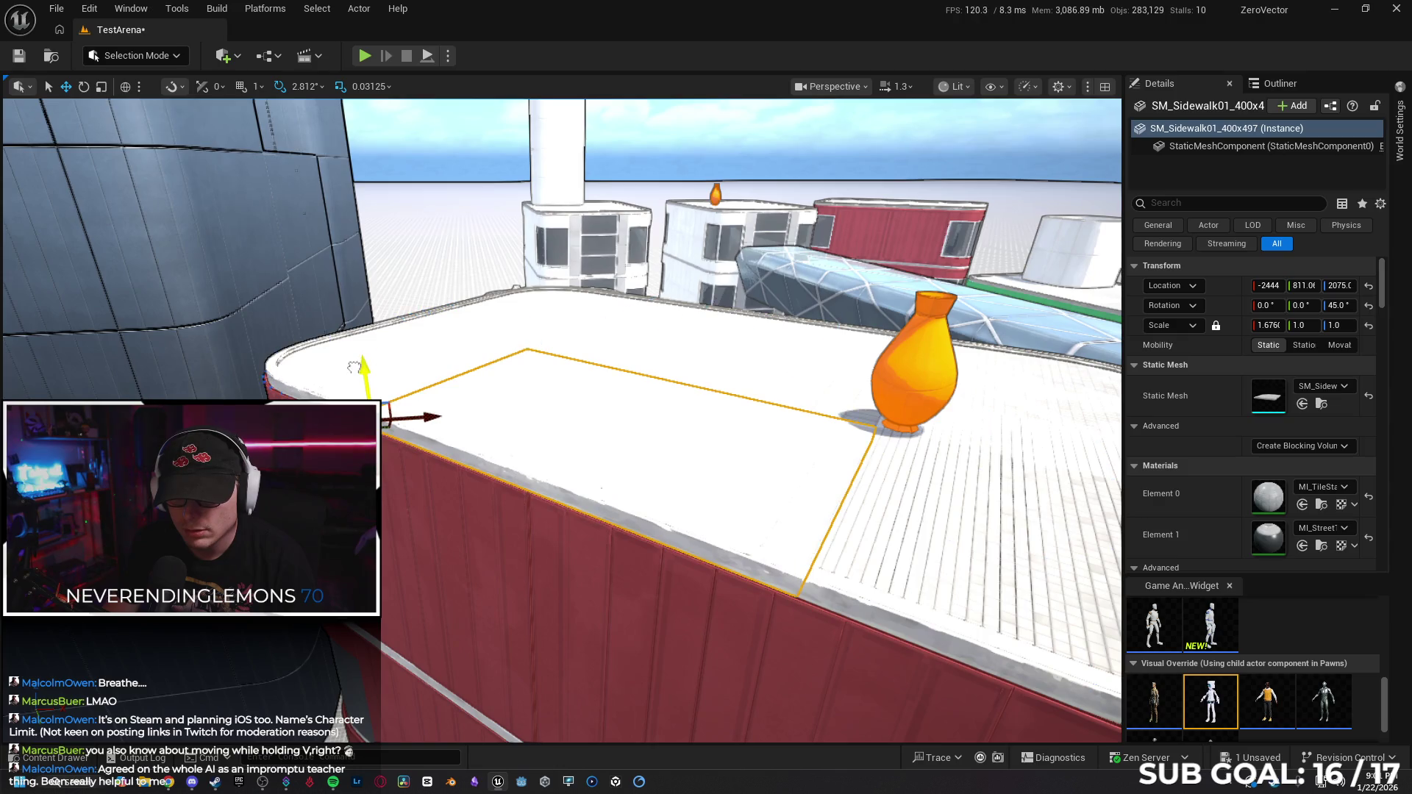
pyautogui.press('w')
pyautogui.press('s')
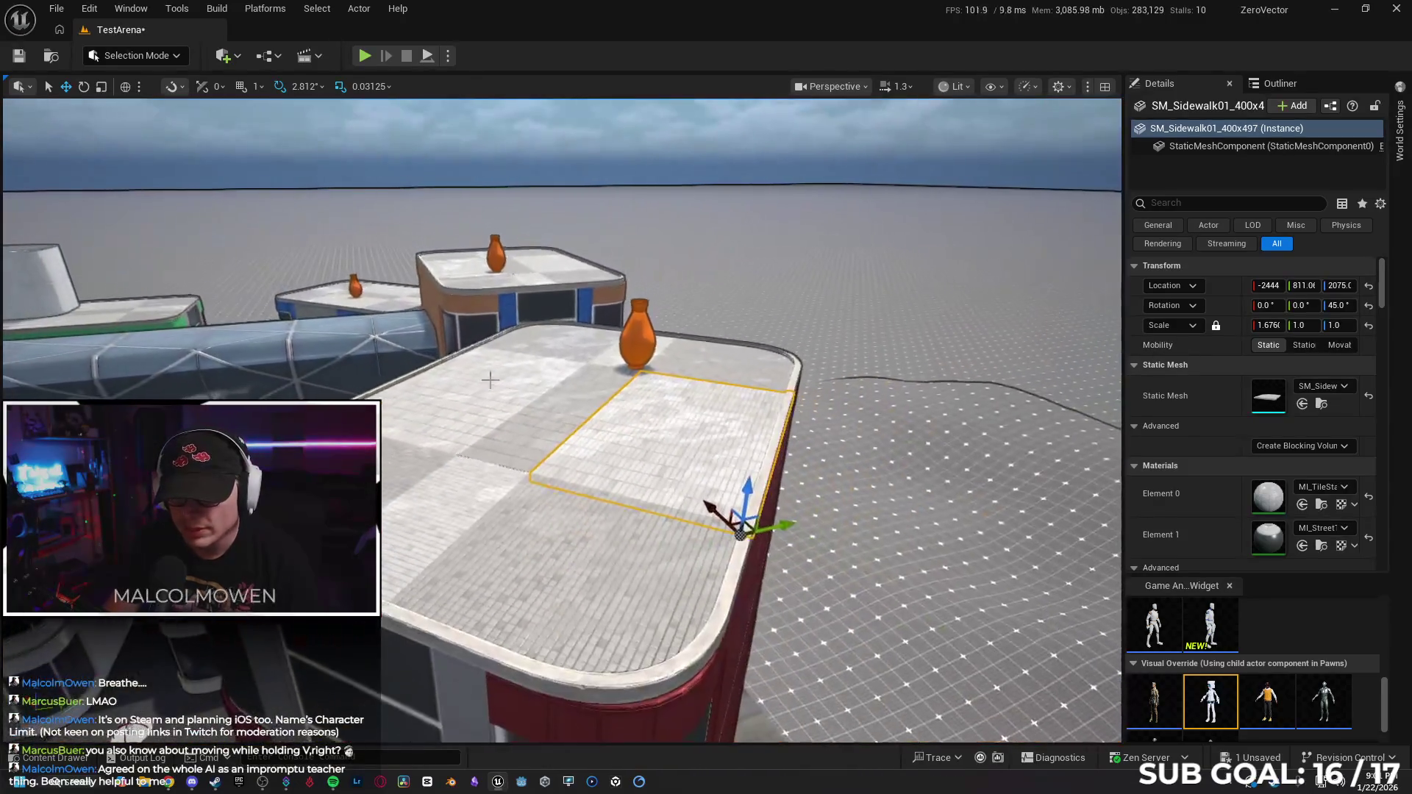
pyautogui.moveTo(749, 471); pyautogui.dragTo(736, 412)
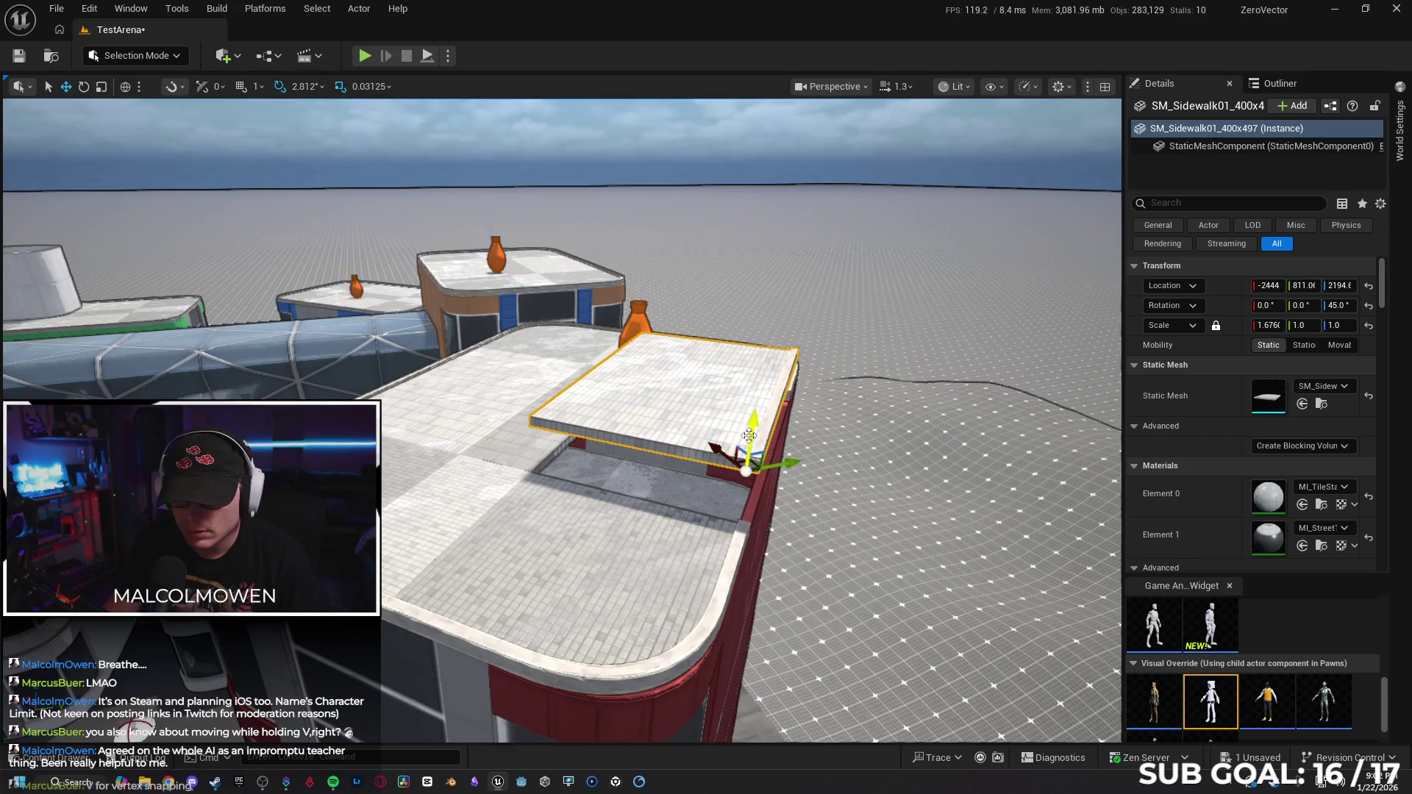
pyautogui.hotkey('ctrl', 'z')
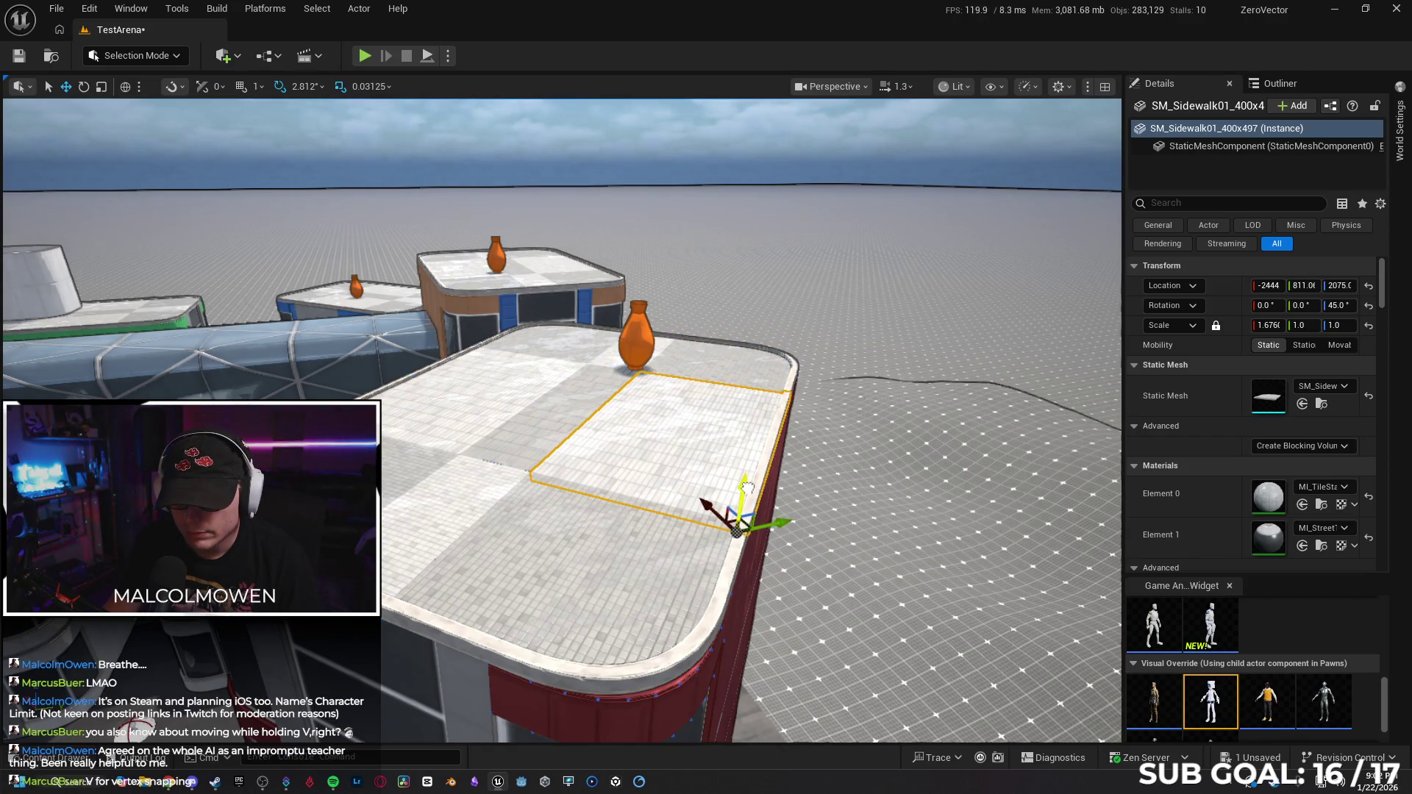
pyautogui.press('w')
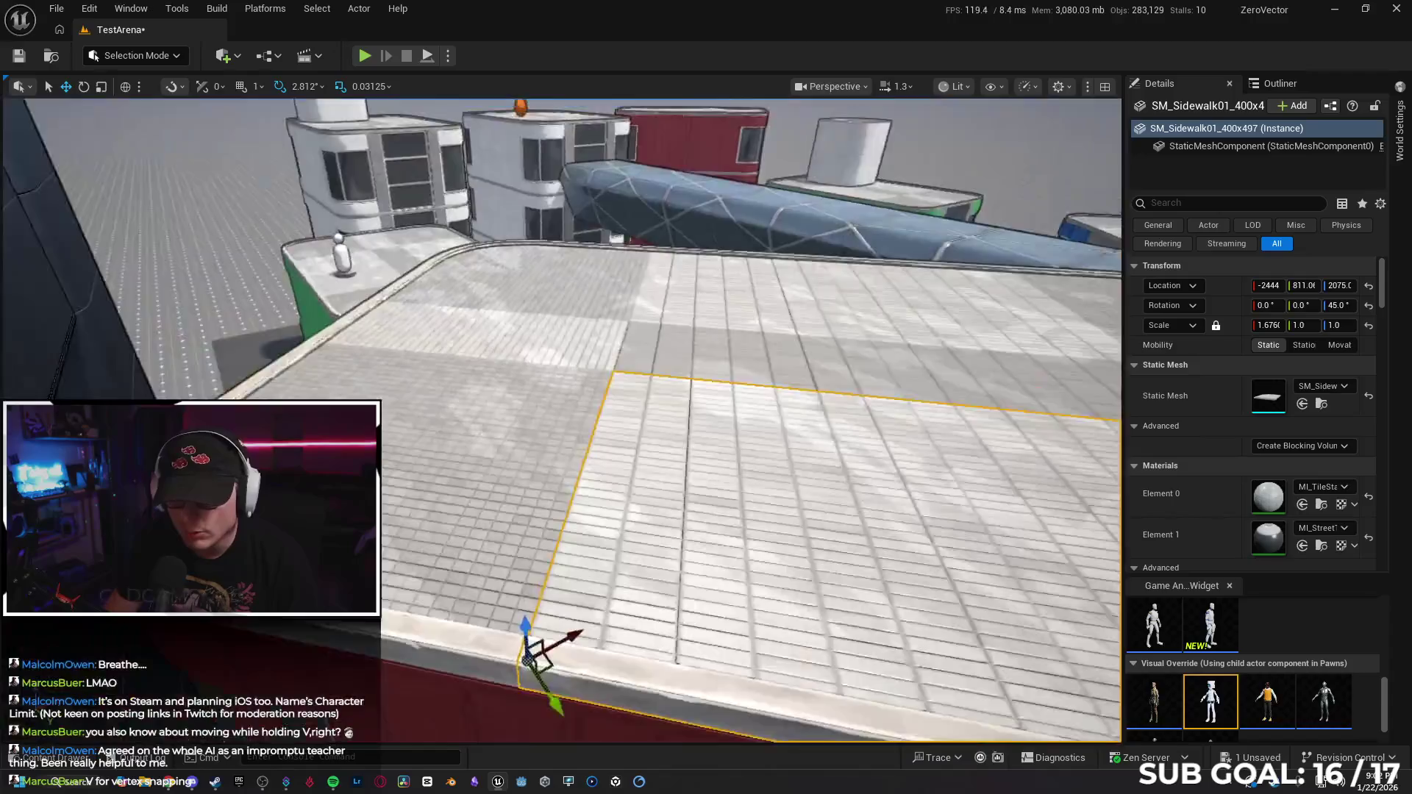
pyautogui.press('w')
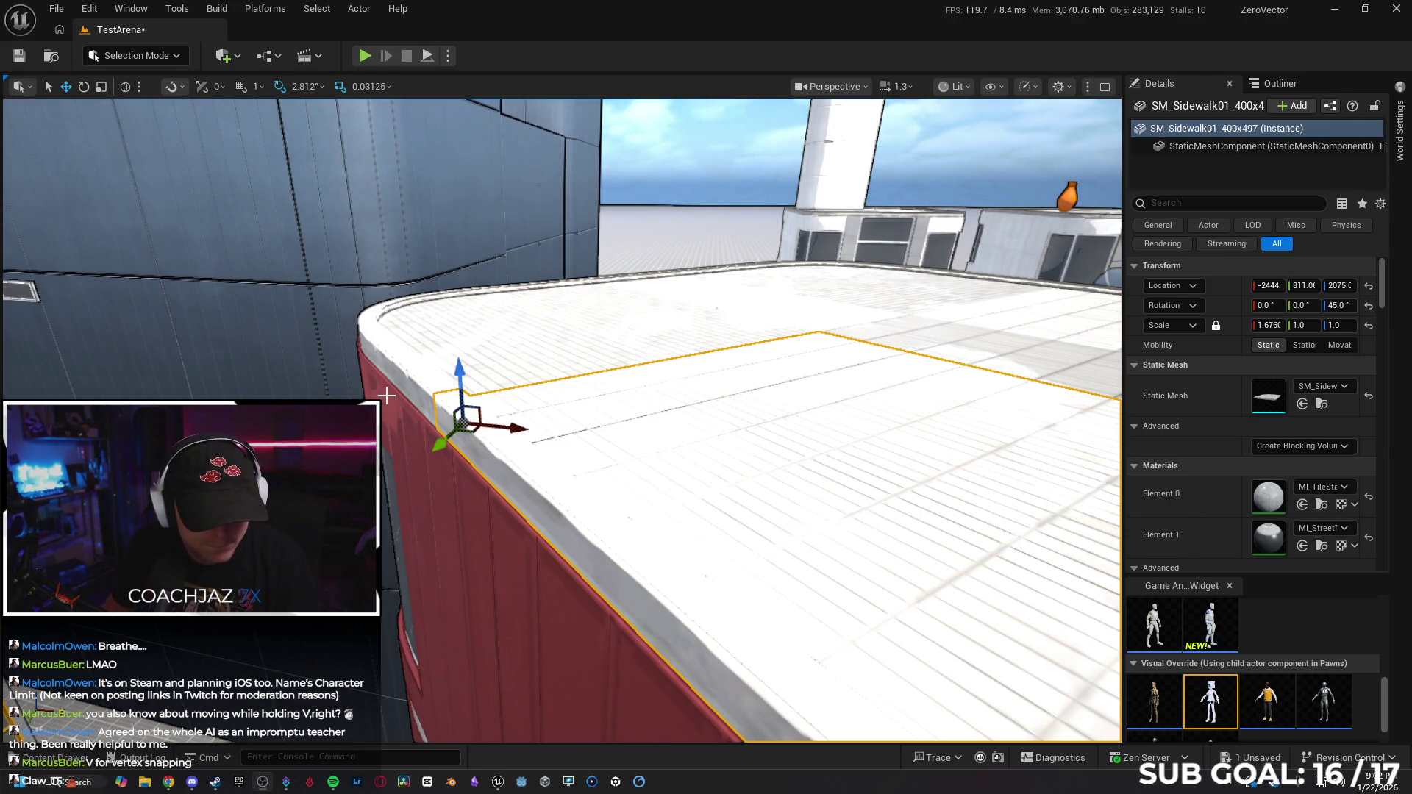
pyautogui.press('a')
pyautogui.press('s')
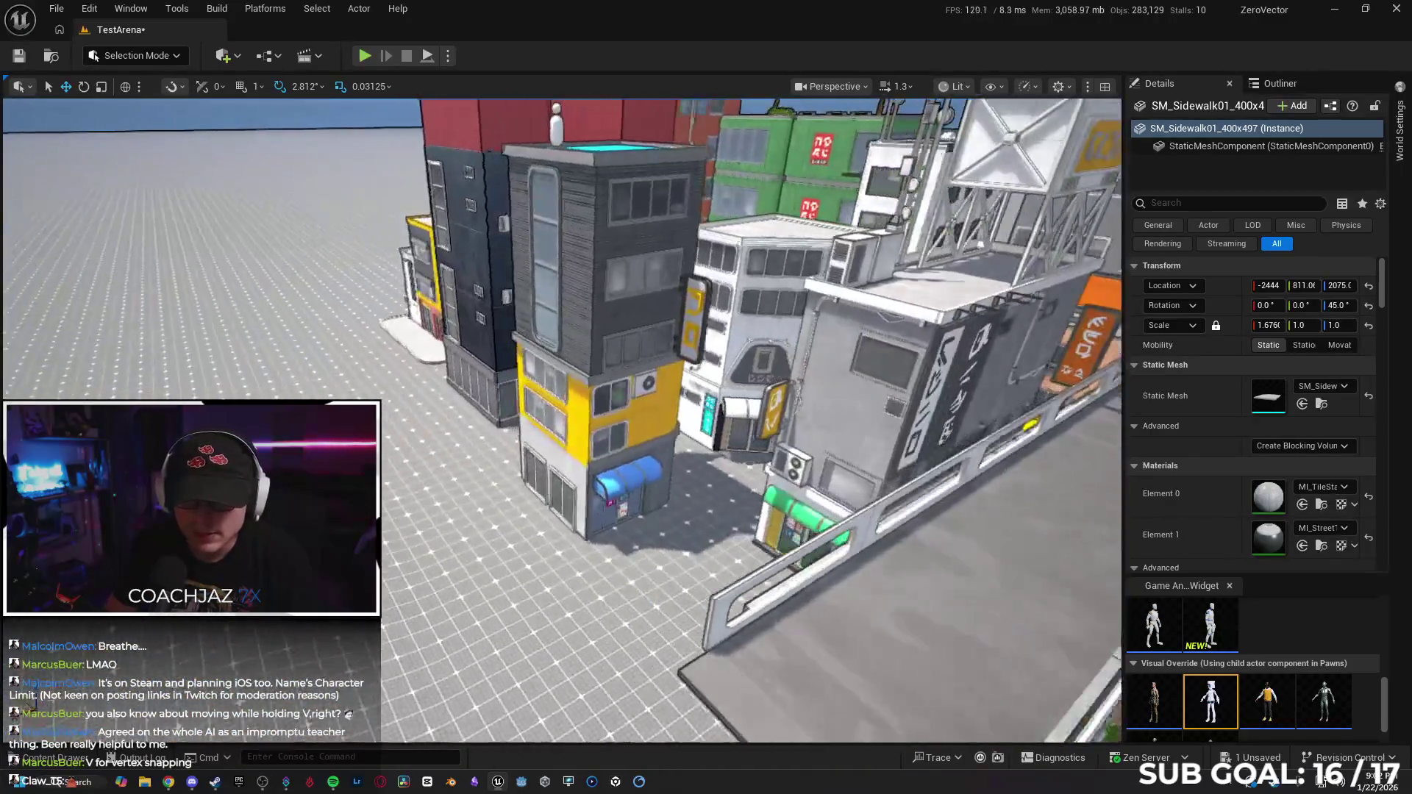
pyautogui.press('w')
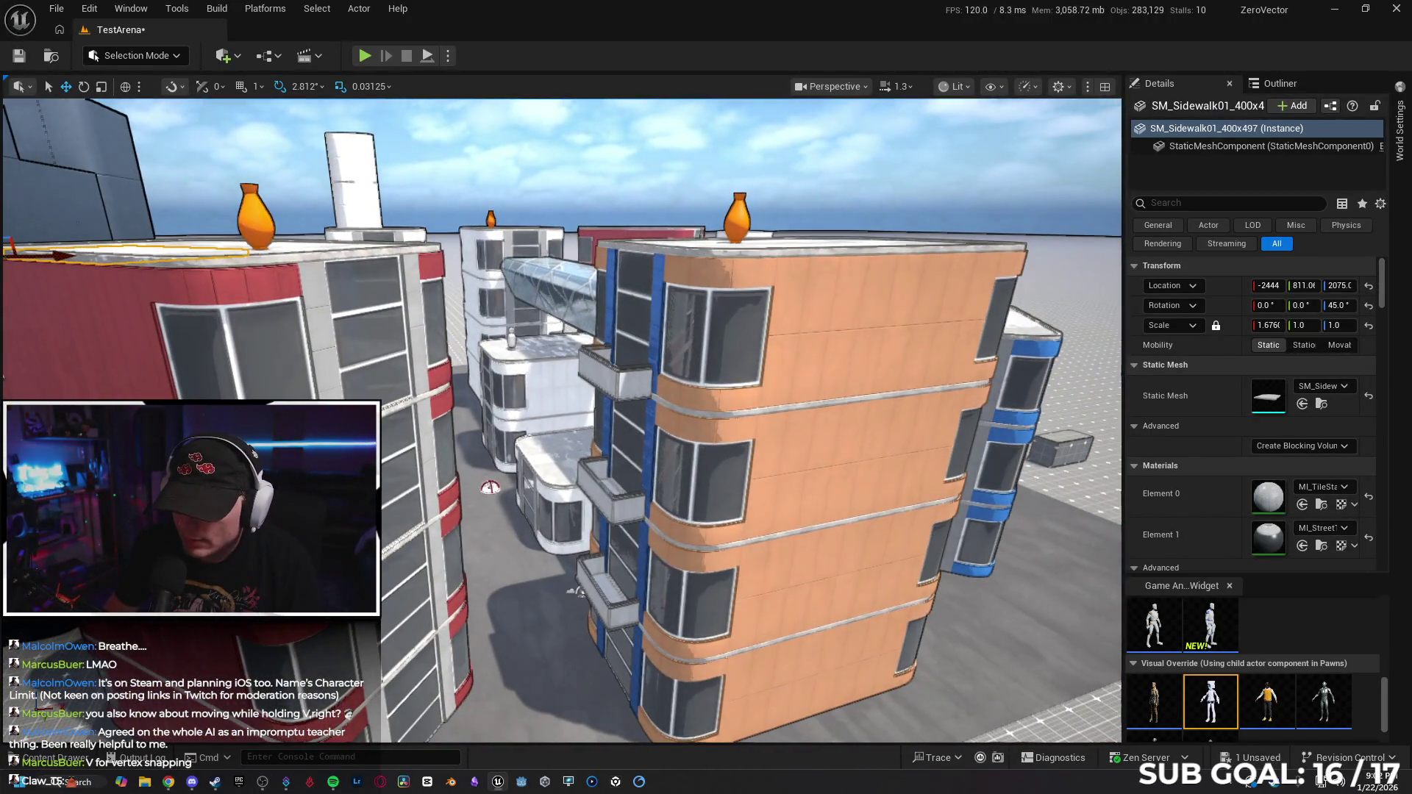
pyautogui.press('s')
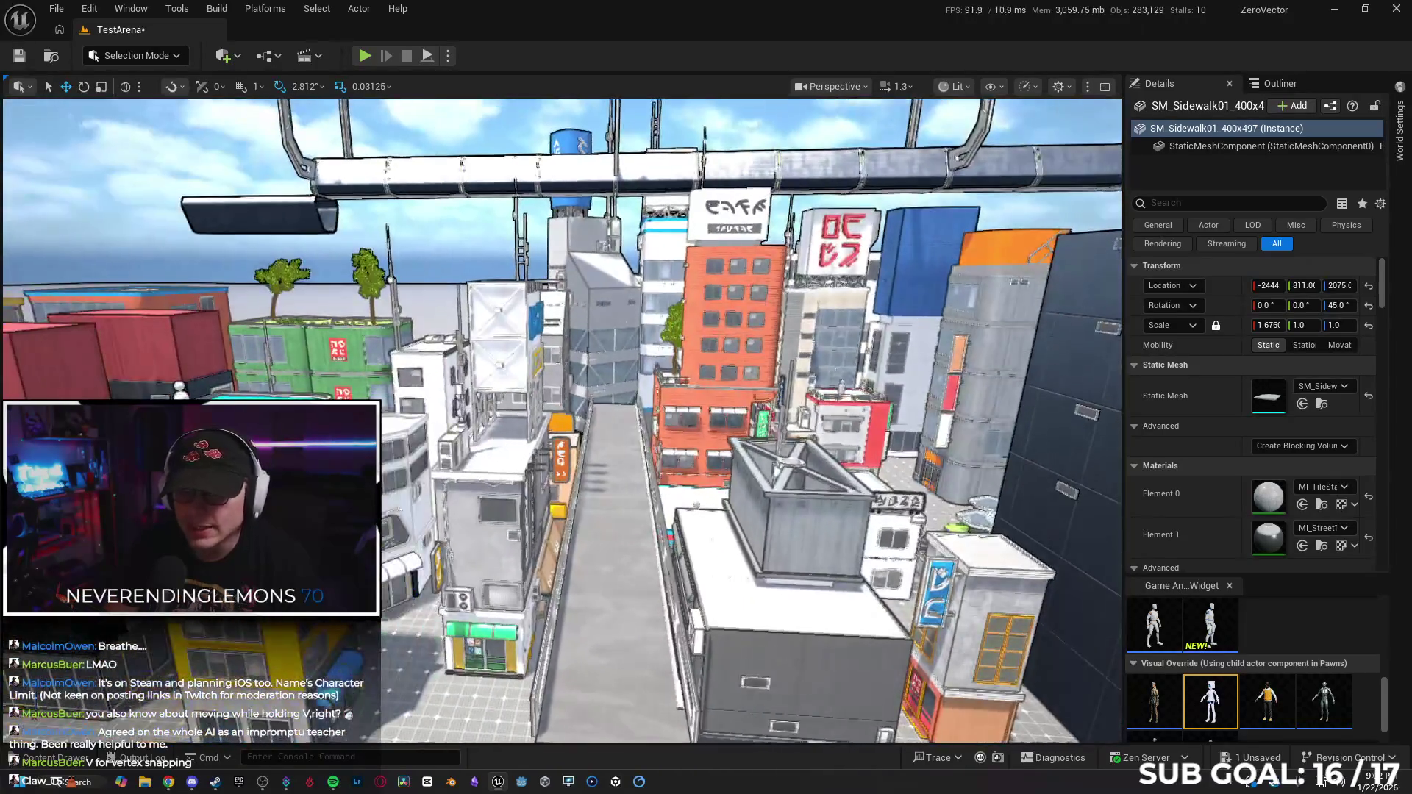
pyautogui.press('s')
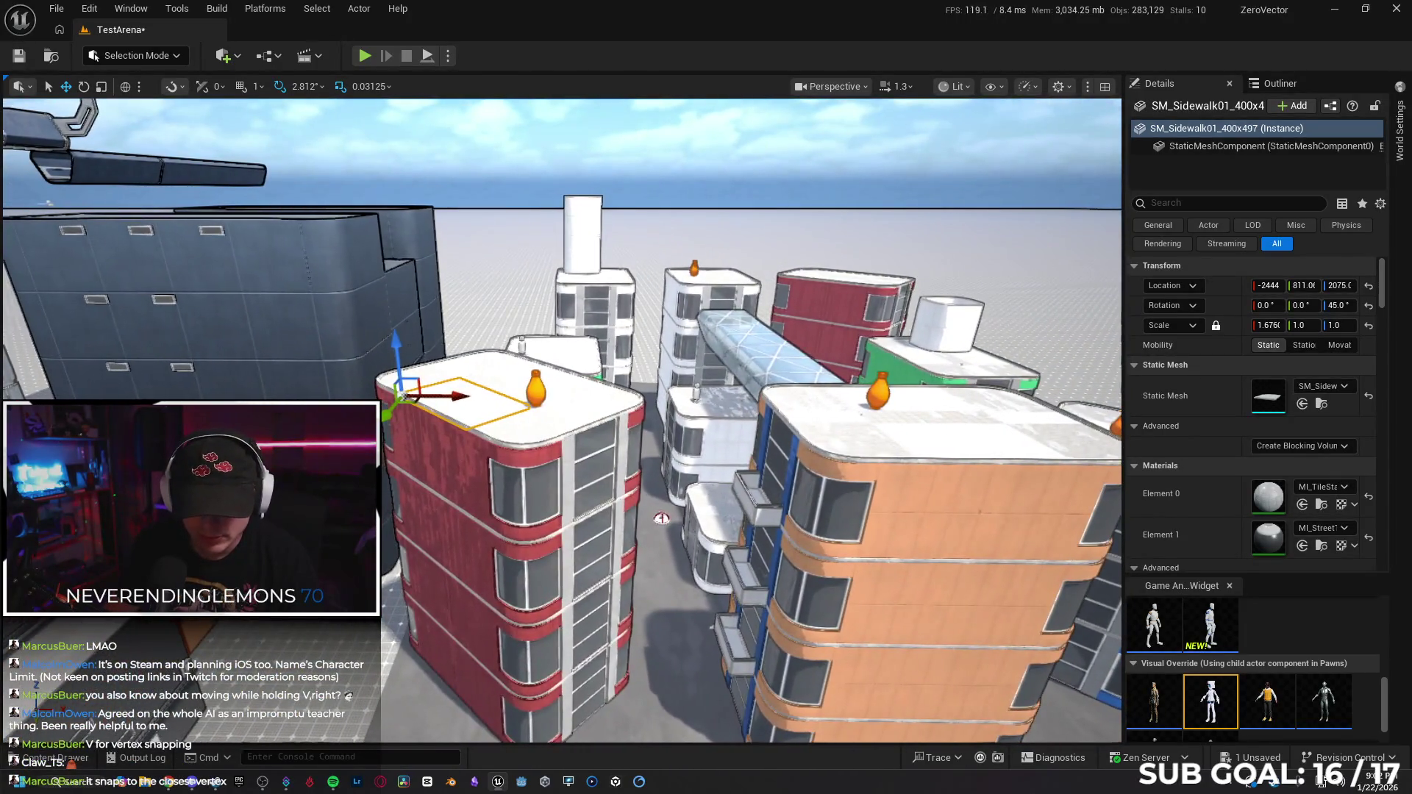
# Undo the tile's slide, reselect SM_Sidewalk01 and lift it to about Z 2546.
pyautogui.moveTo(483, 421); pyautogui.dragTo(773, 538)
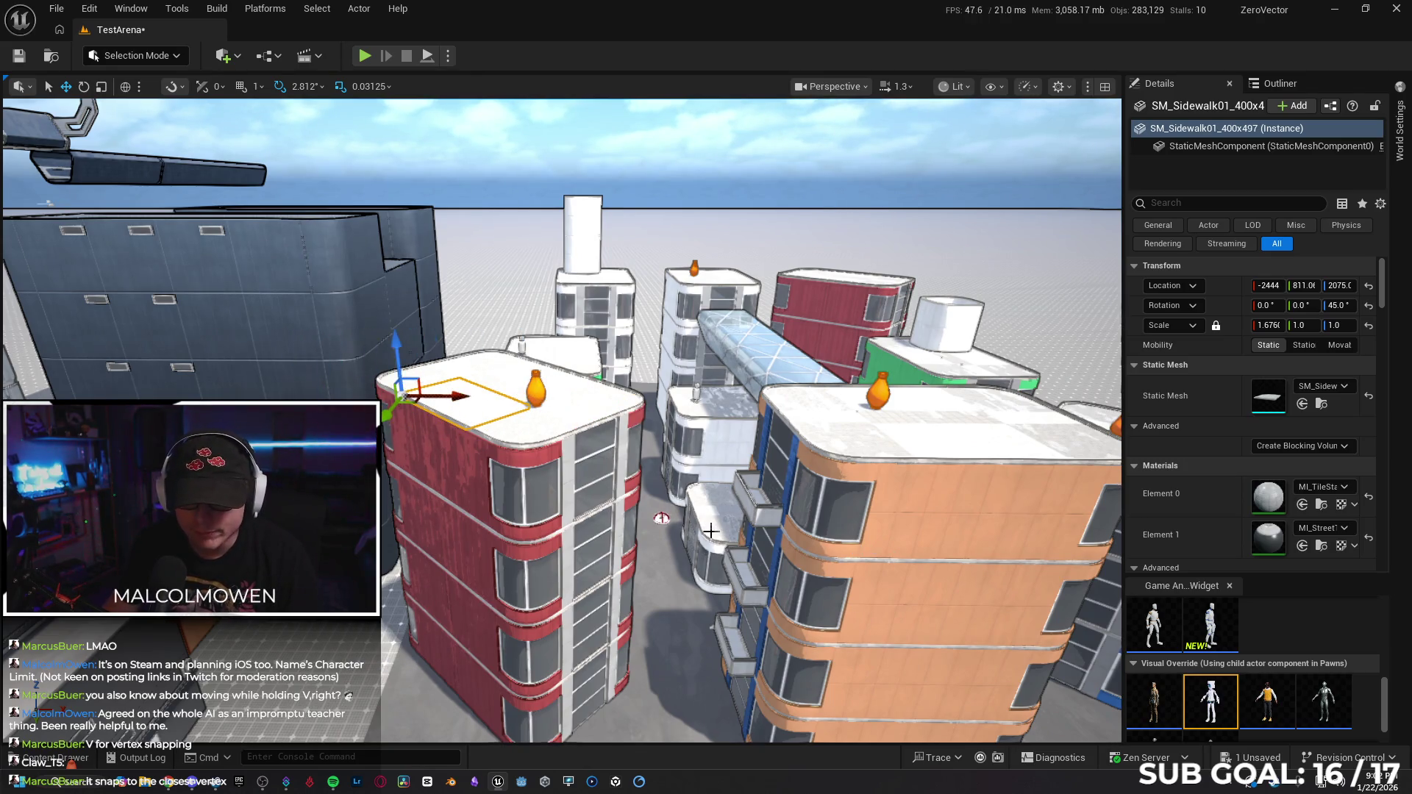
pyautogui.hotkey('ctrl', 'z')
pyautogui.press('s')
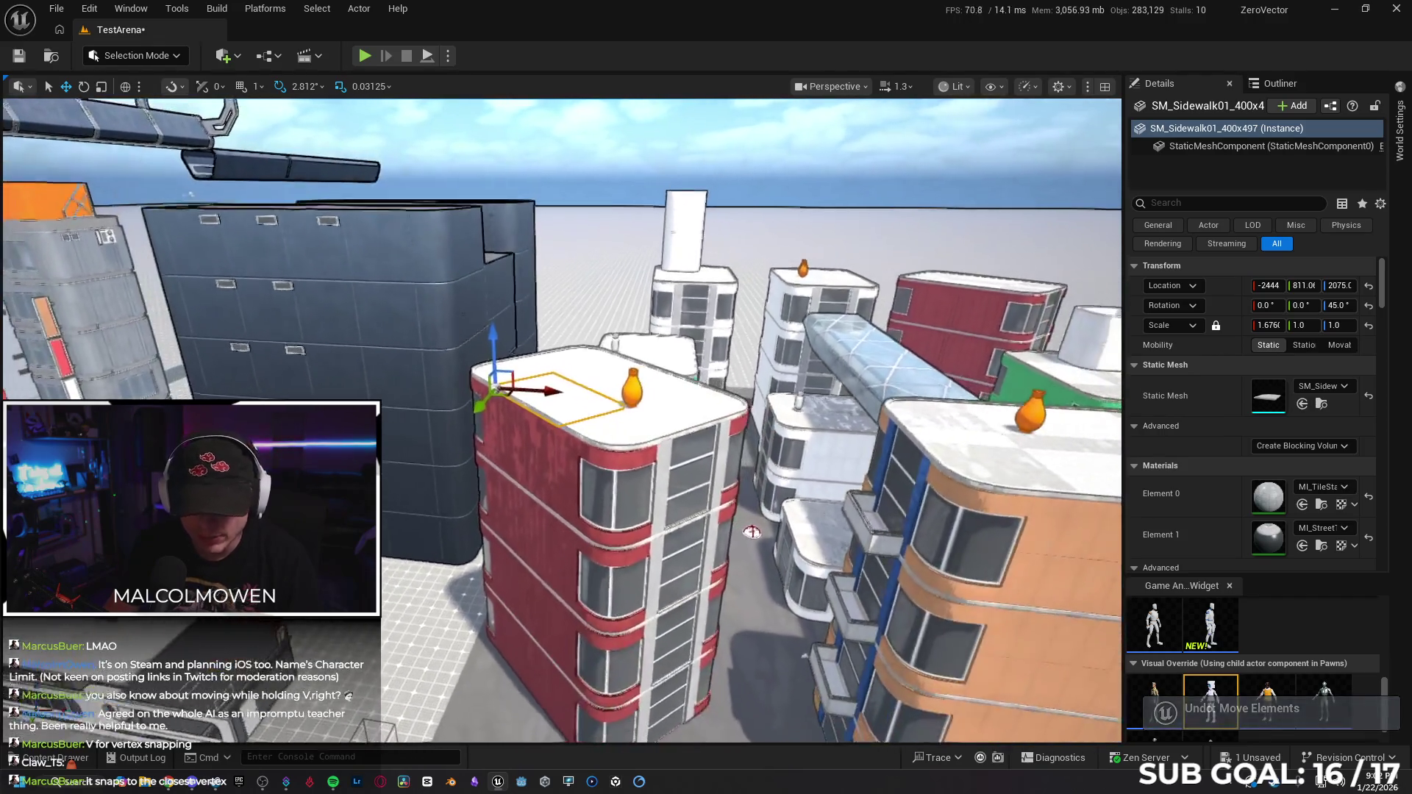
pyautogui.click(532, 584)
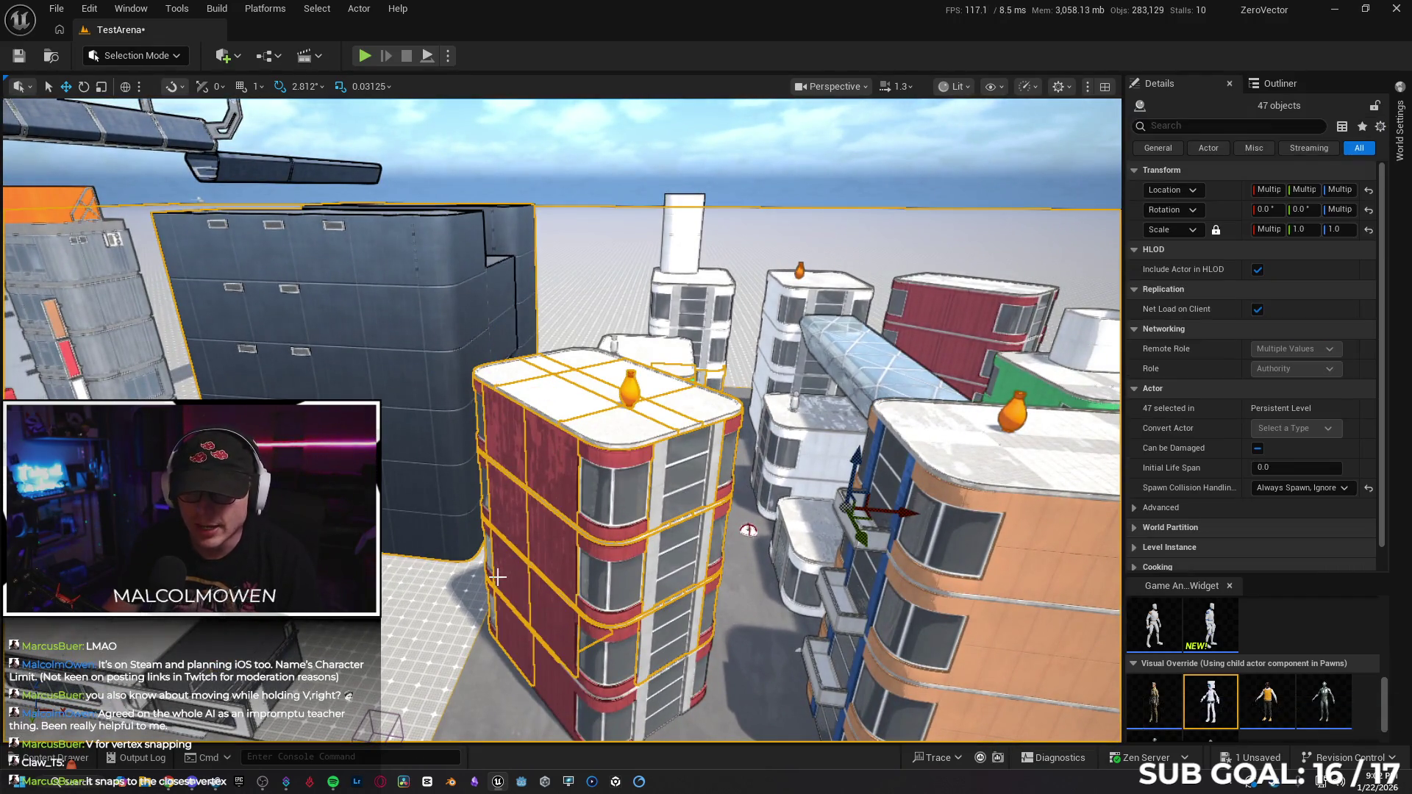
pyautogui.click(567, 394)
pyautogui.click(559, 398)
pyautogui.moveTo(493, 361); pyautogui.dragTo(486, 240)
# Turn the sidewalk slab to about 36.5° and lower it toward the roof below.
pyautogui.press('f')
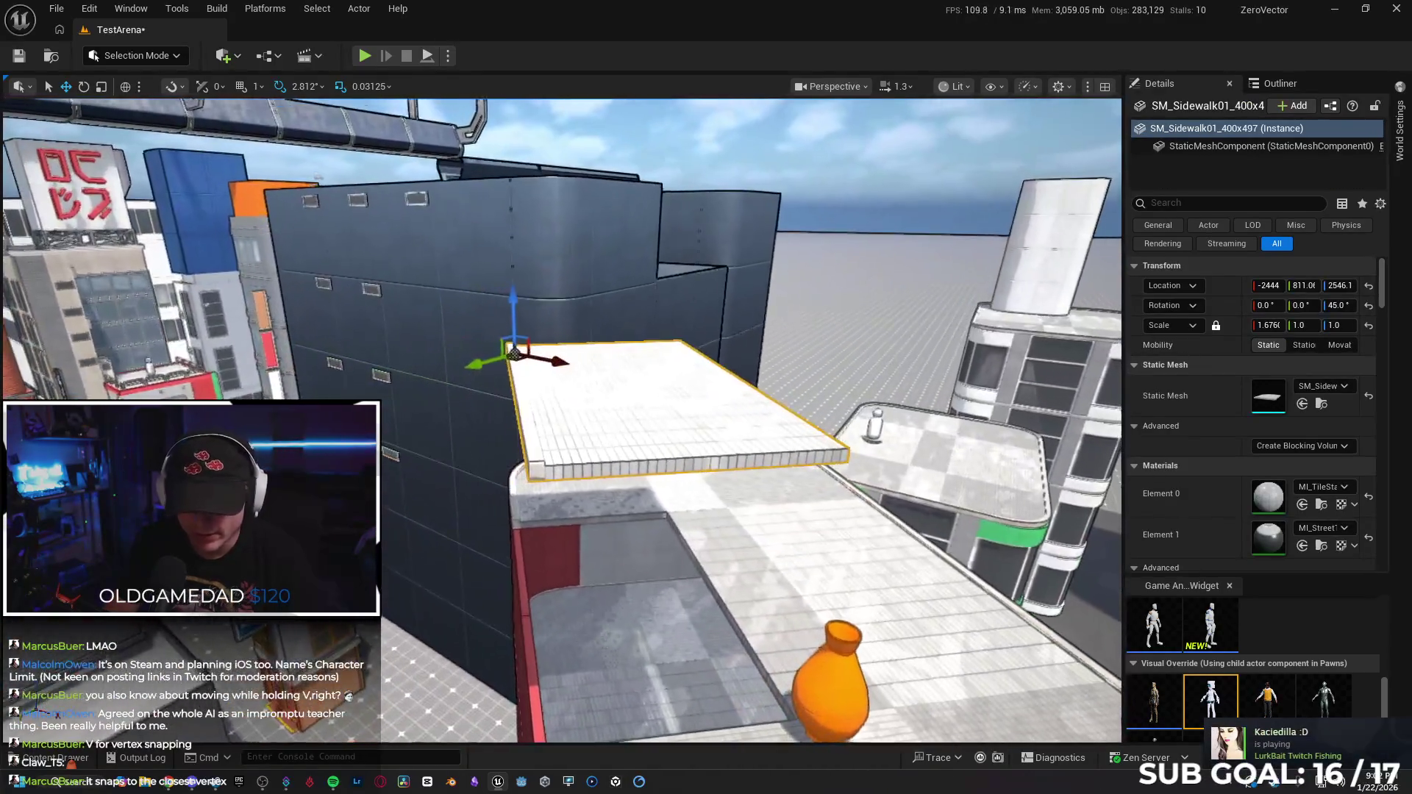
pyautogui.press('e')
pyautogui.moveTo(573, 388)
pyautogui.mouseDown()
pyautogui.moveTo(615, 365)
pyautogui.moveTo(659, 438)
pyautogui.mouseUp()
pyautogui.press('w')
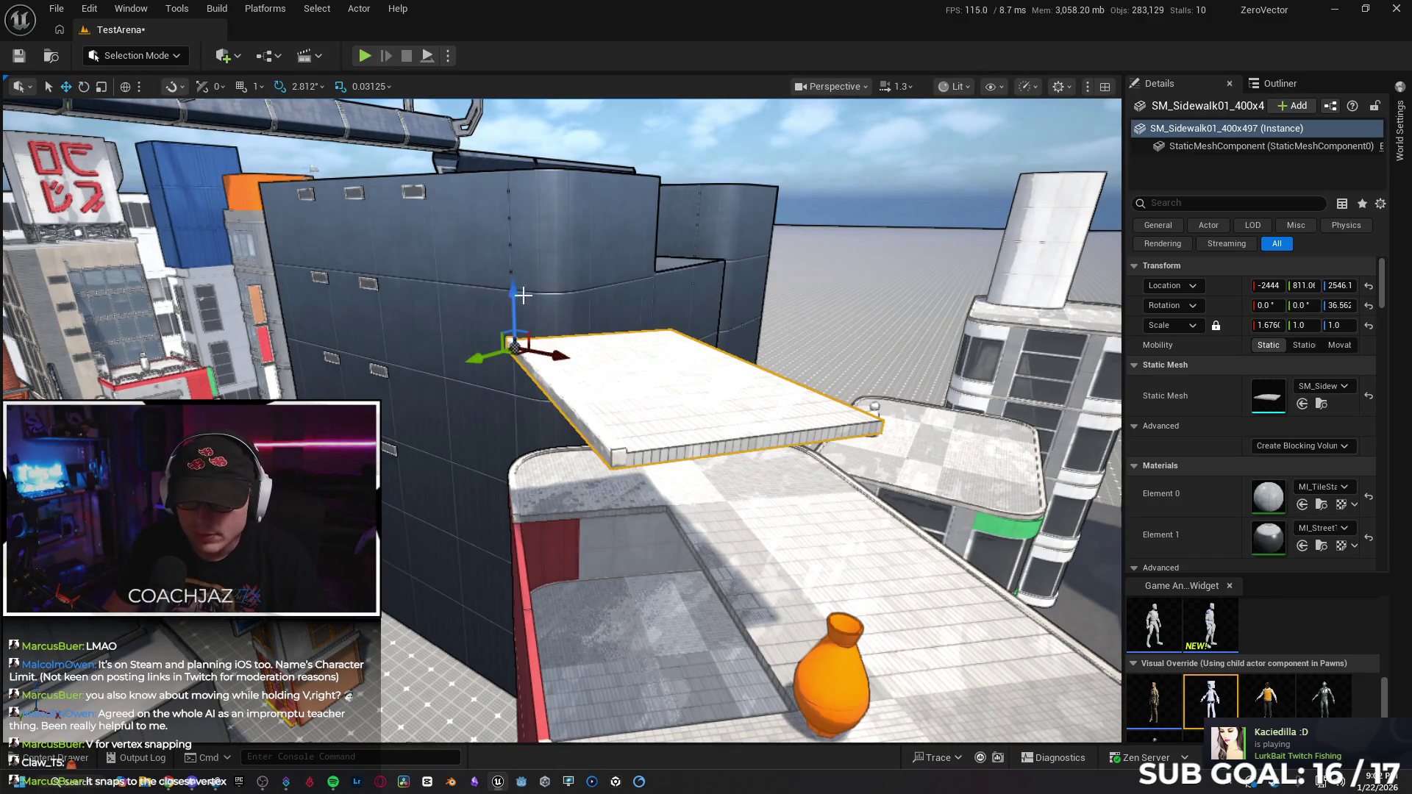
pyautogui.moveTo(512, 298); pyautogui.dragTo(511, 405)
pyautogui.moveTo(517, 463)
pyautogui.mouseDown()
pyautogui.moveTo(515, 515)
pyautogui.moveTo(523, 494)
pyautogui.mouseUp()
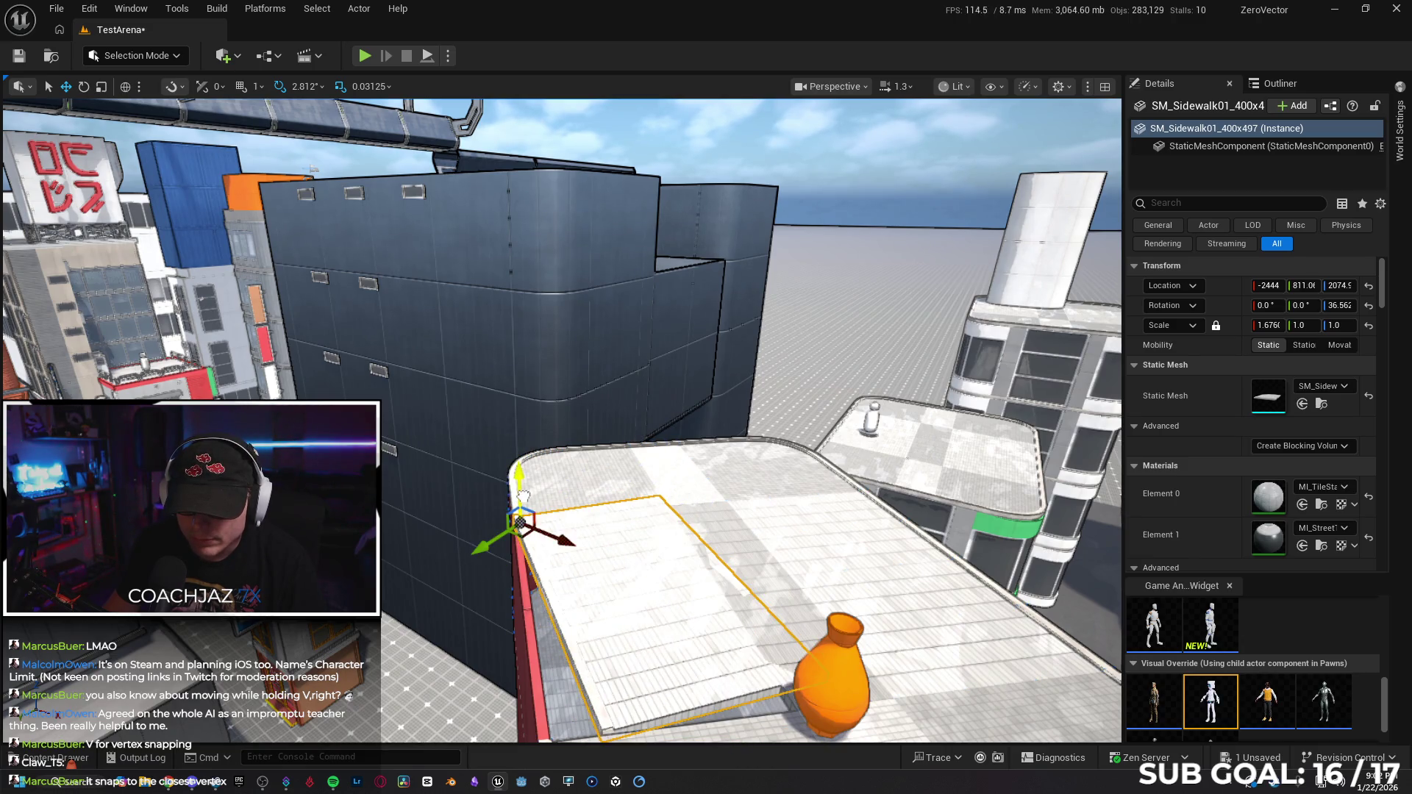
# Try a 47.8° turn, undo it, and drop the slab onto the red rooftop at Z 2075.
pyautogui.press('e')
pyautogui.moveTo(526, 567)
pyautogui.mouseDown()
pyautogui.moveTo(593, 560)
pyautogui.moveTo(574, 566)
pyautogui.moveTo(599, 515)
pyautogui.moveTo(566, 563)
pyautogui.moveTo(607, 523)
pyautogui.moveTo(574, 511)
pyautogui.moveTo(581, 571)
pyautogui.moveTo(611, 531)
pyautogui.mouseUp()
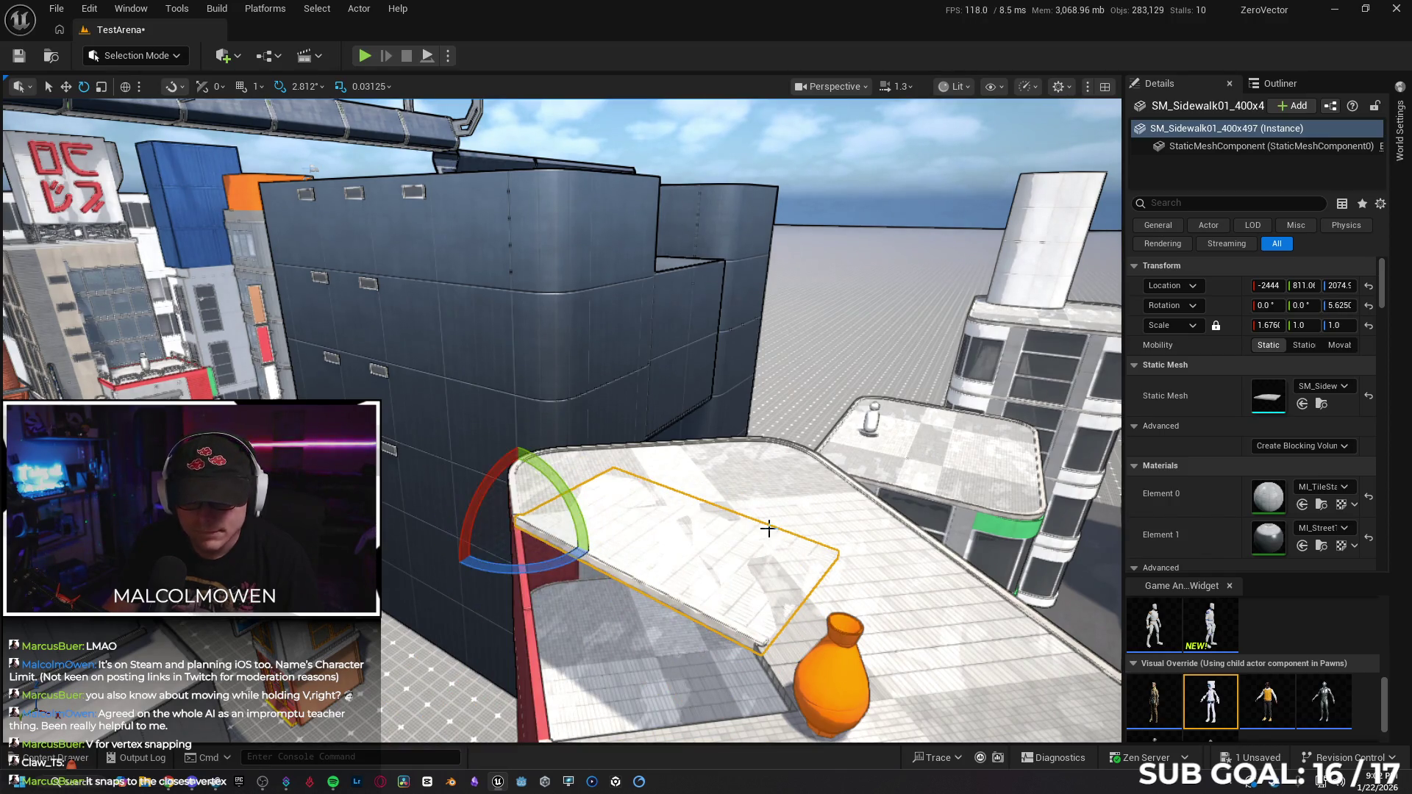
pyautogui.hotkey('ctrl', 'z')
pyautogui.hotkey('ctrl', 'z')
pyautogui.hotkey('ctrl', 'z')
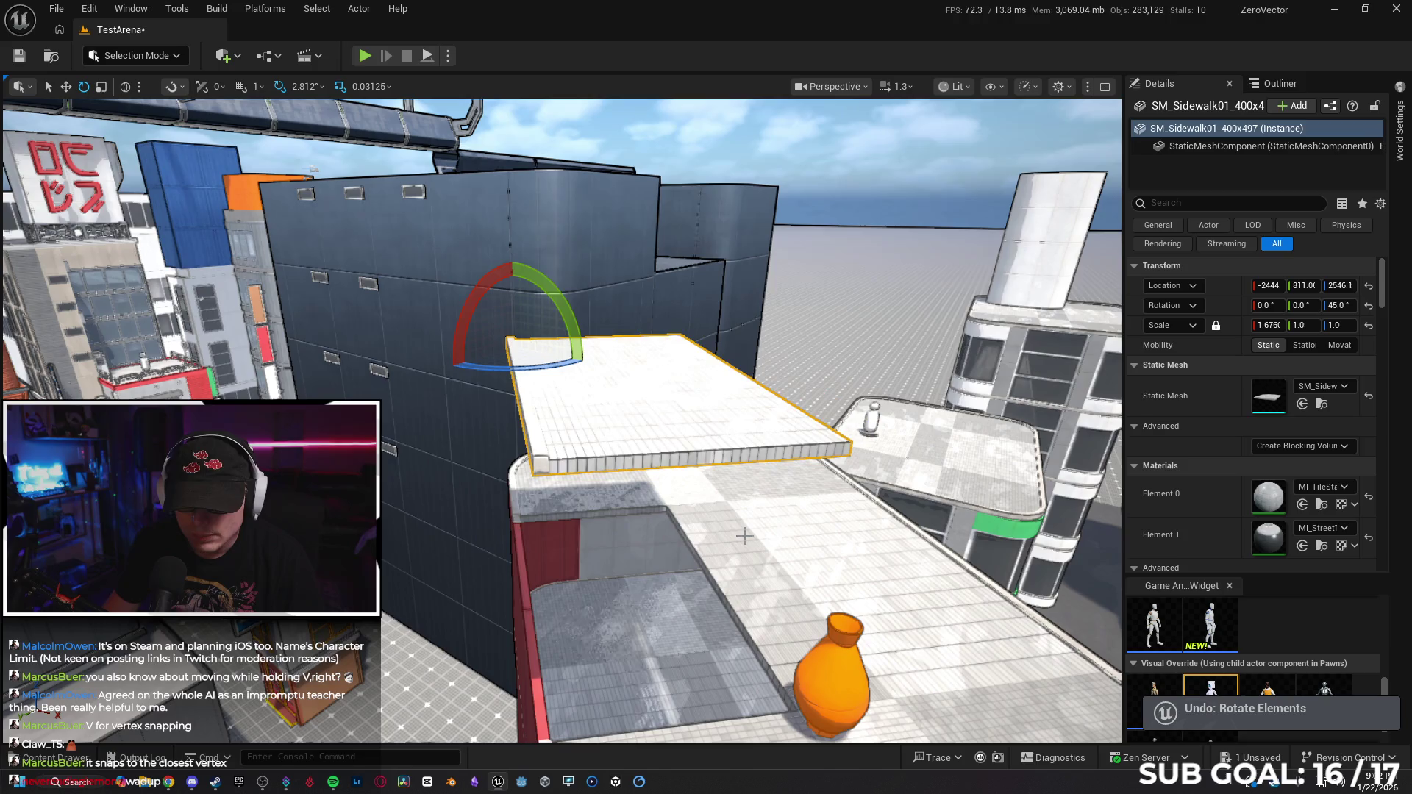
pyautogui.press('w')
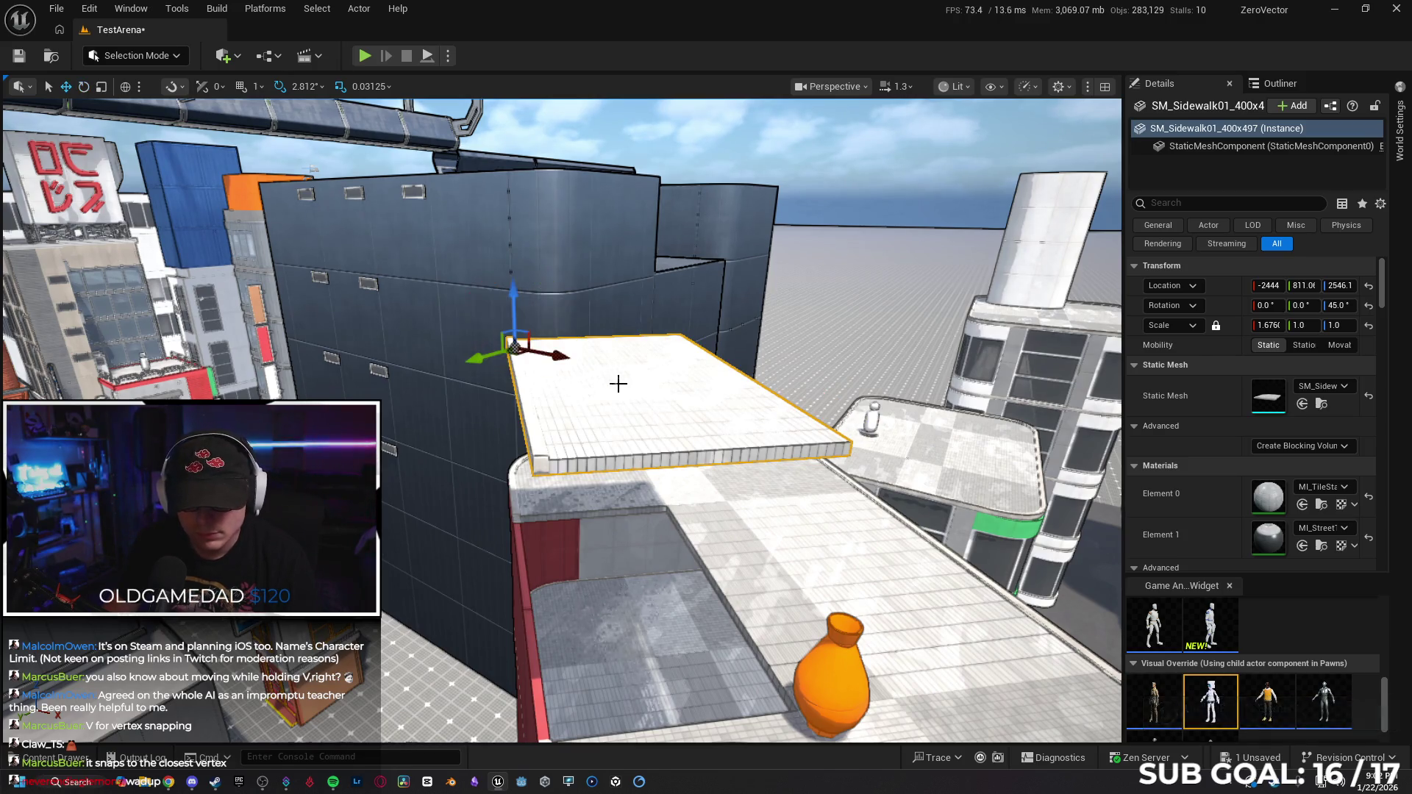
pyautogui.moveTo(513, 296); pyautogui.dragTo(518, 448)
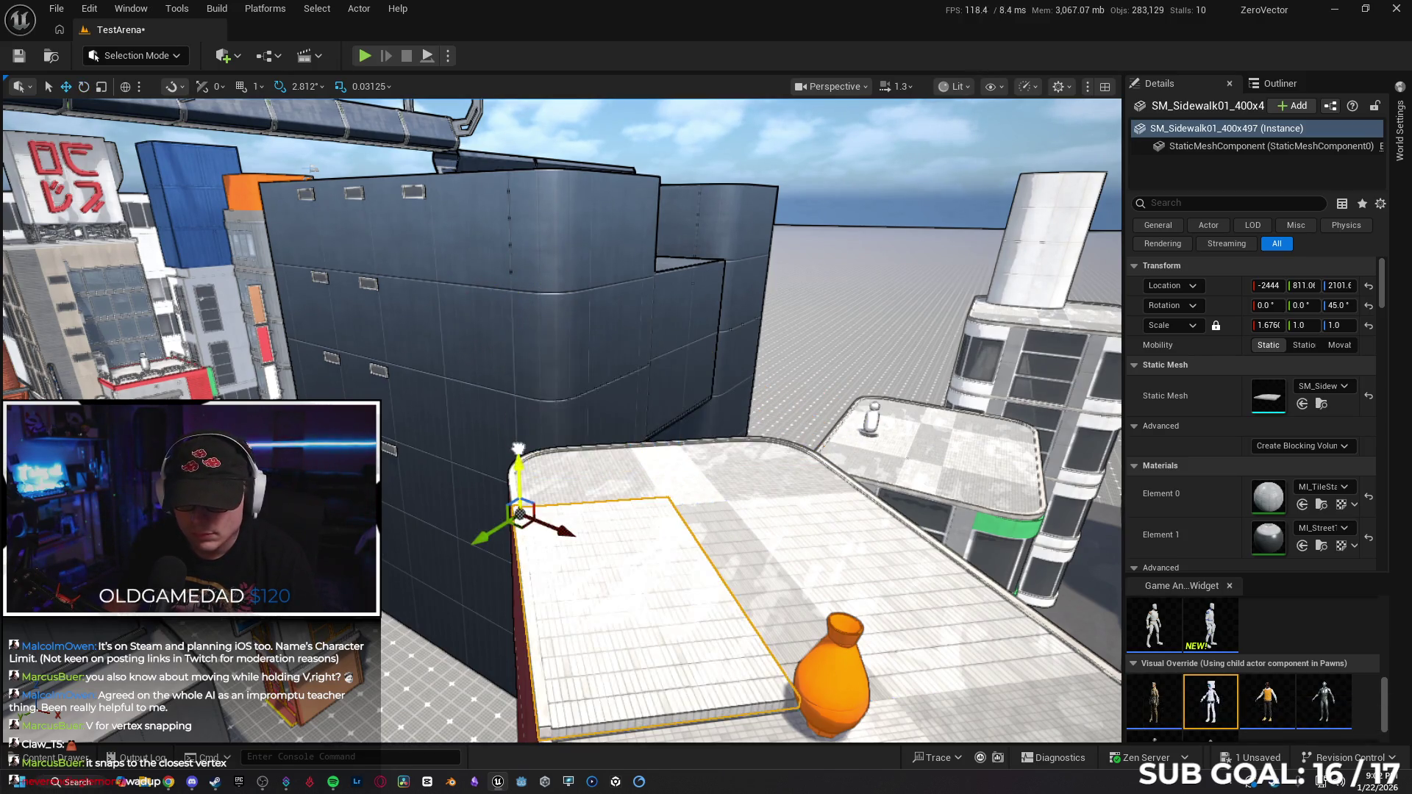
pyautogui.moveTo(750, 508)
pyautogui.mouseDown()
pyautogui.moveTo(750, 441)
pyautogui.moveTo(707, 441)
pyautogui.moveTo(647, 515)
pyautogui.moveTo(618, 526)
pyautogui.moveTo(707, 508)
pyautogui.mouseUp()
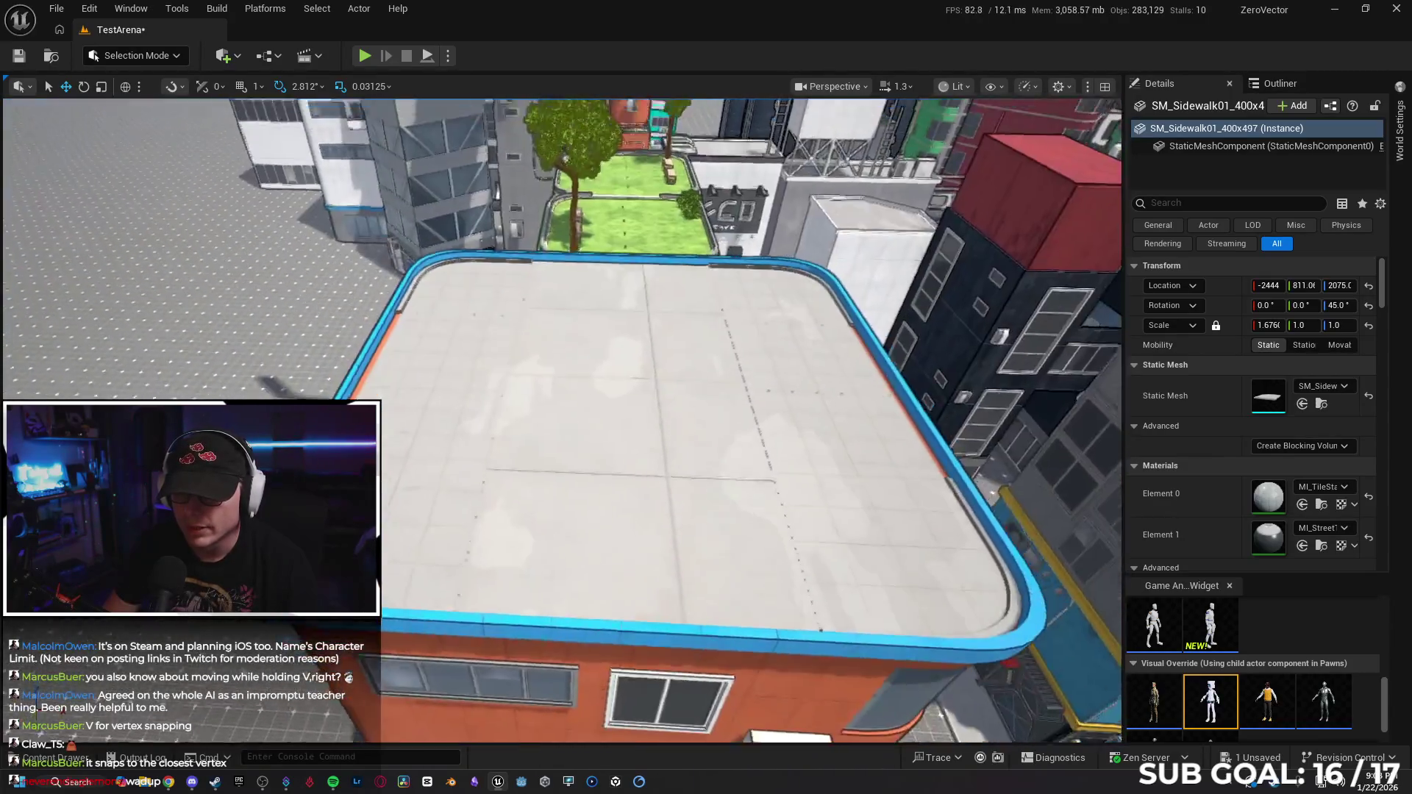
pyautogui.moveTo(706, 508); pyautogui.dragTo(707, 485)
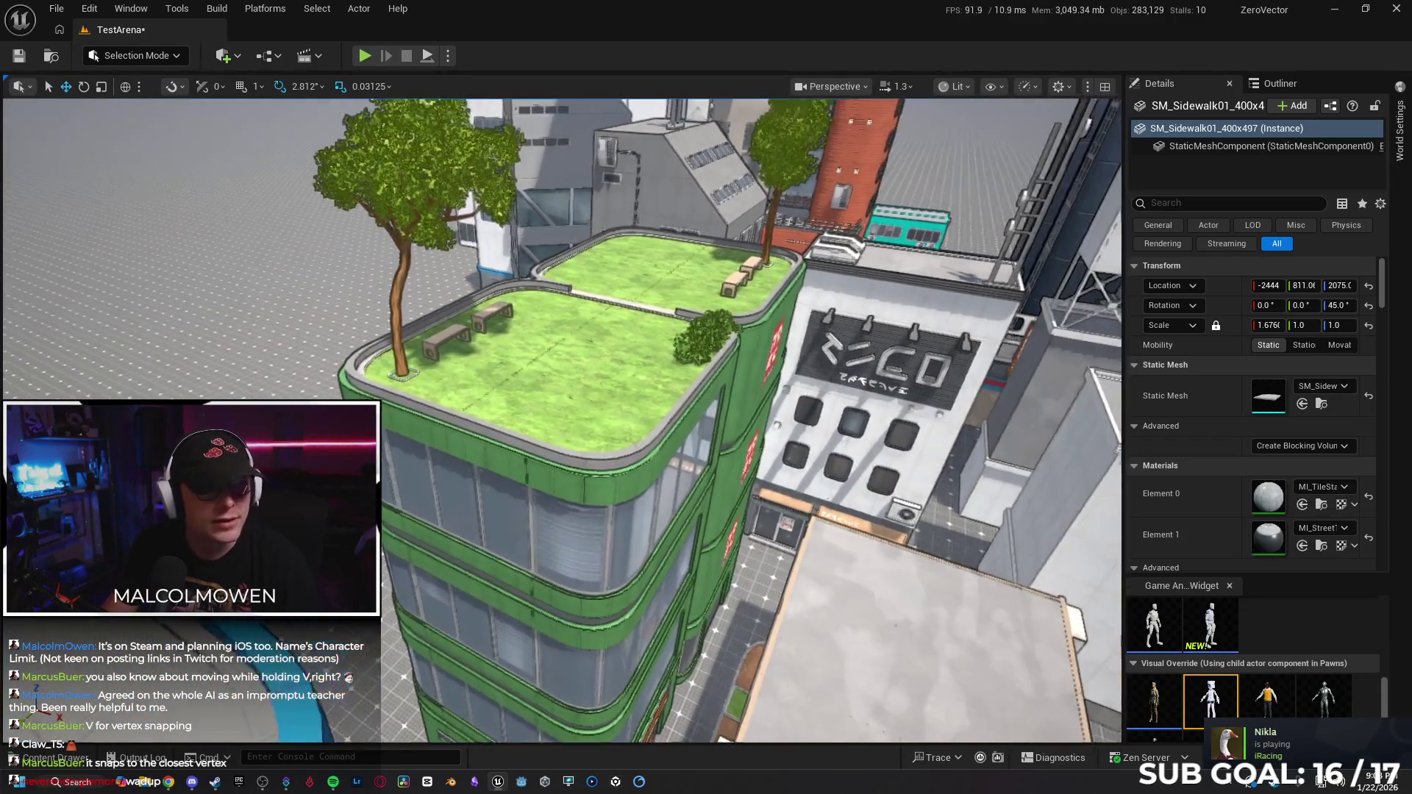
pyautogui.scroll(5, 559, 419)
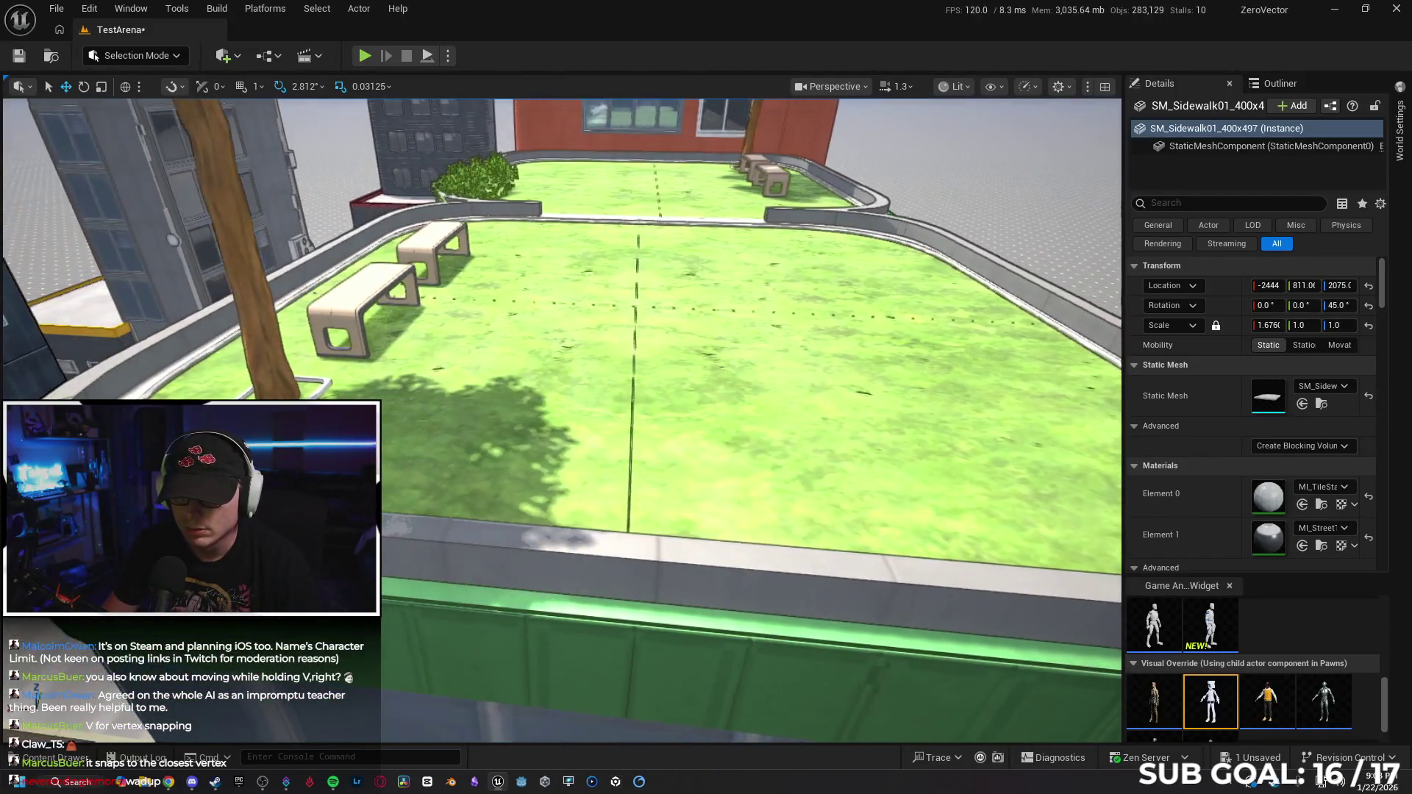
pyautogui.press('w')
pyautogui.press('w')
pyautogui.press('s')
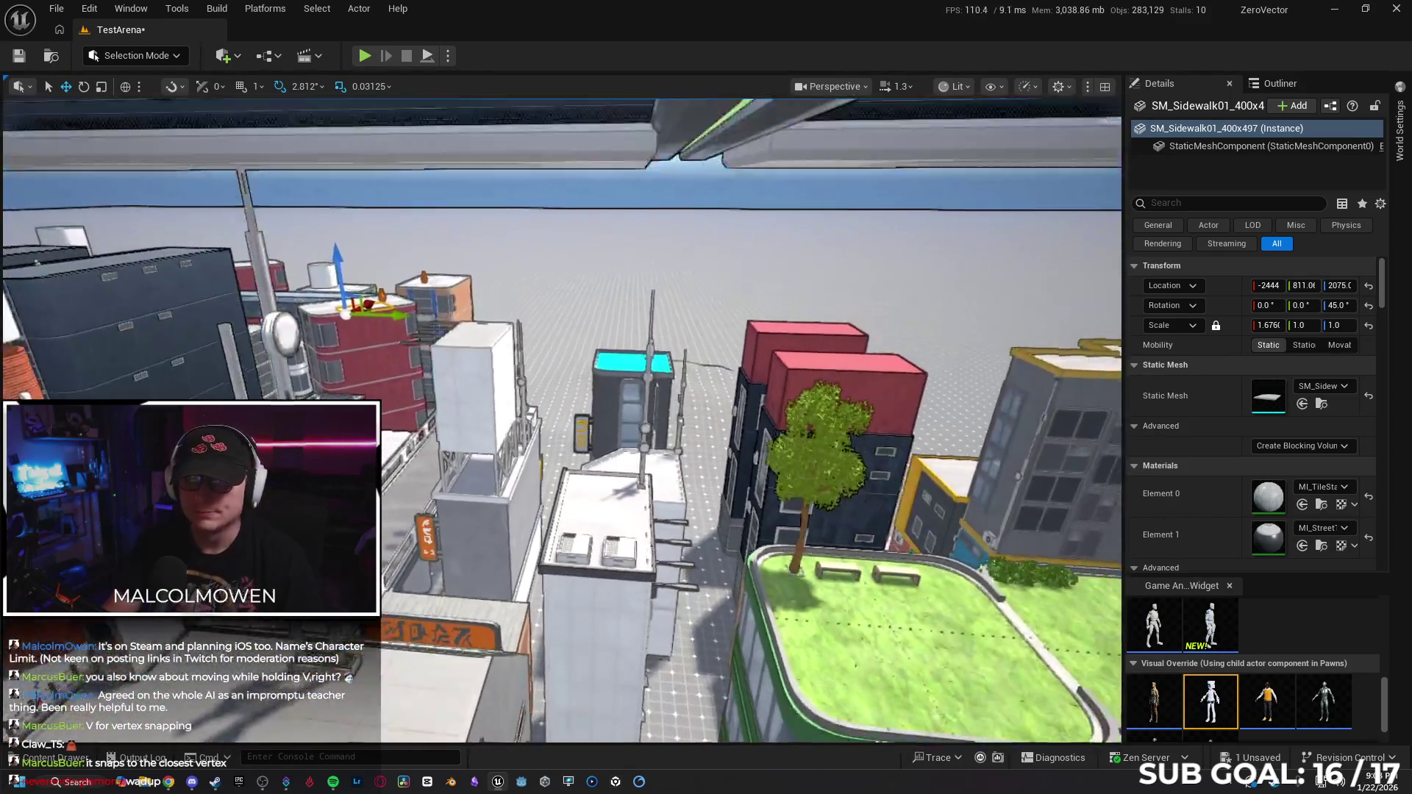
pyautogui.press('w')
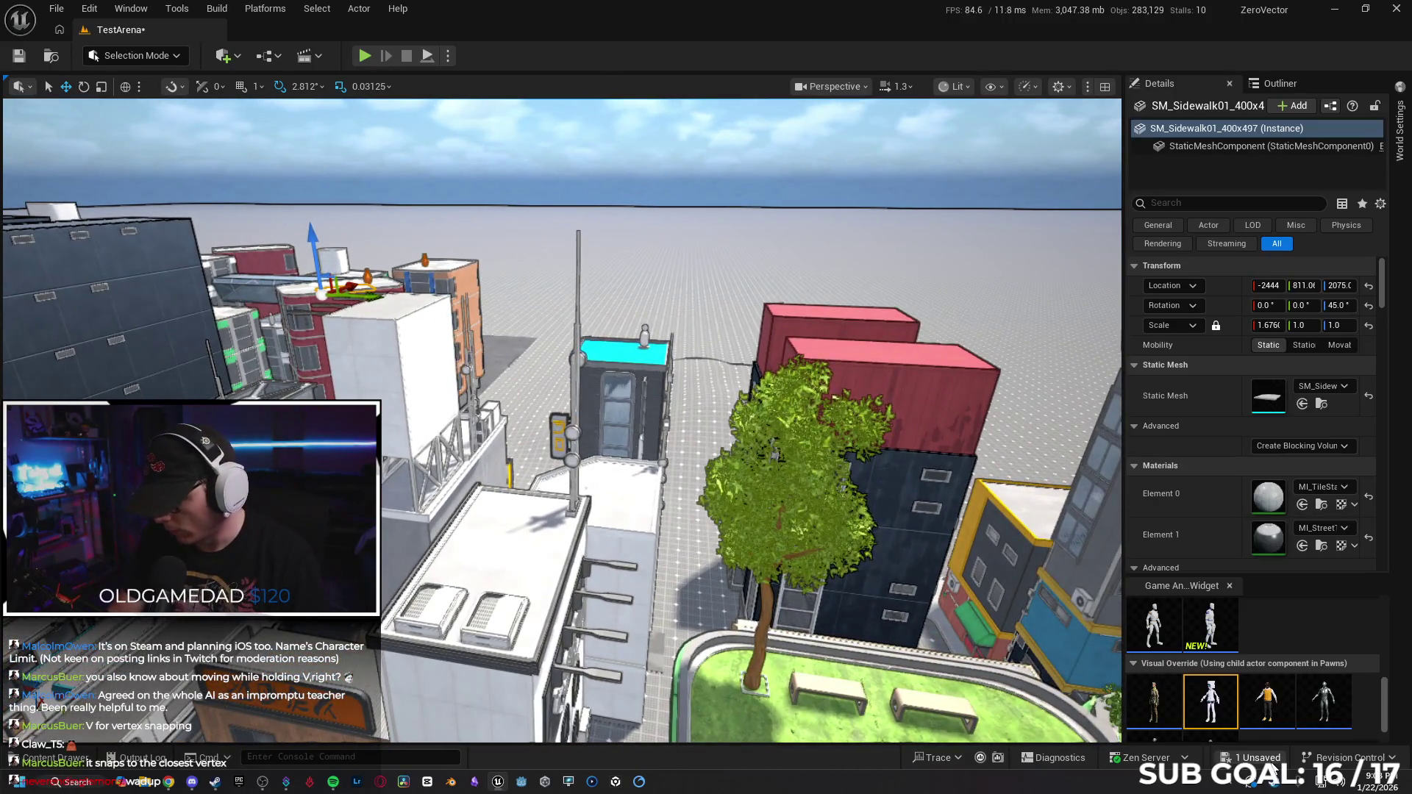
pyautogui.click(1254, 757)
# Save the TestArena map and pull the view back over the city.
pyautogui.click(815, 560)
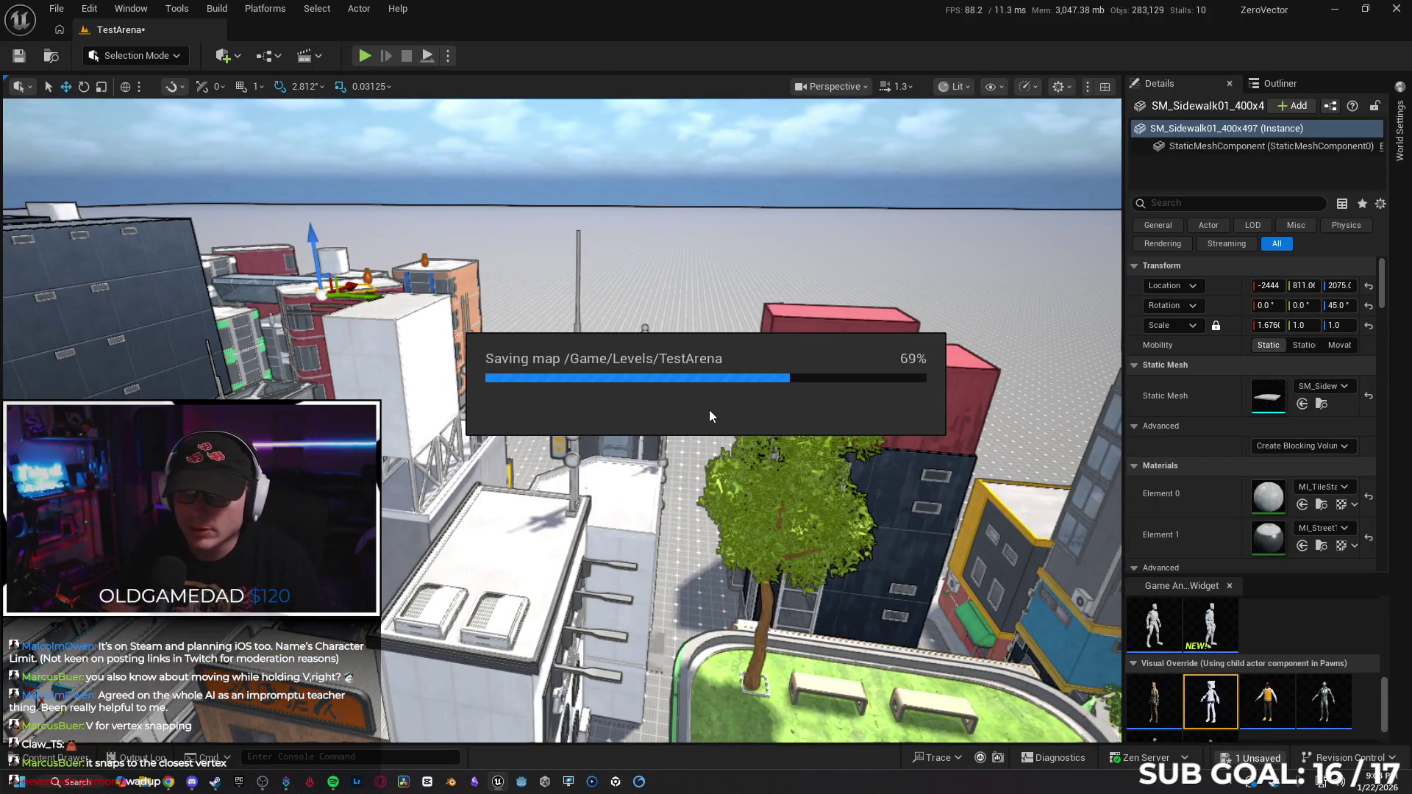
pyautogui.press('w')
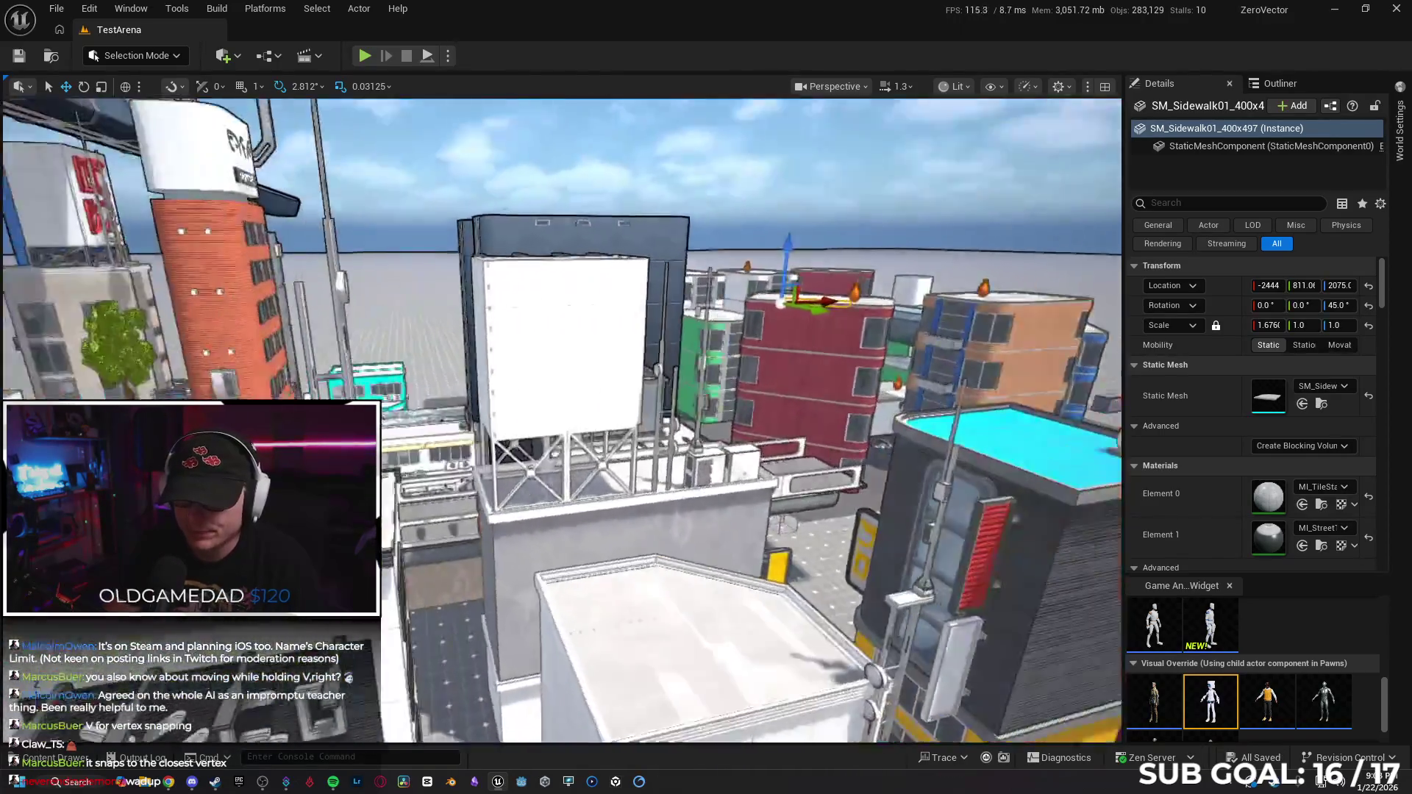
pyautogui.press('s')
# Open the project's content folders, then bring the Steam store window forward.
pyautogui.hotkey('ctrl', 'space')
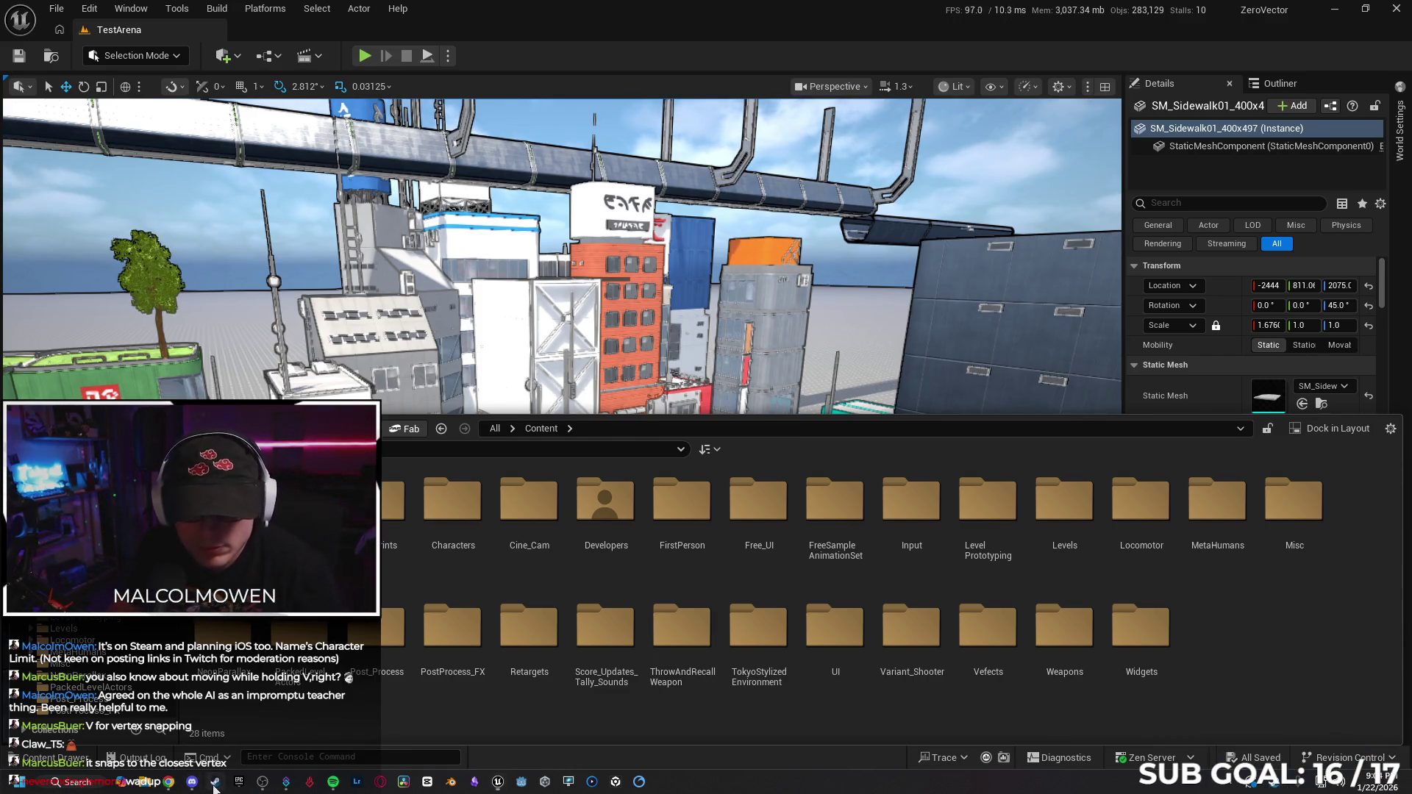
pyautogui.click(215, 782)
pyautogui.click(707, 218)
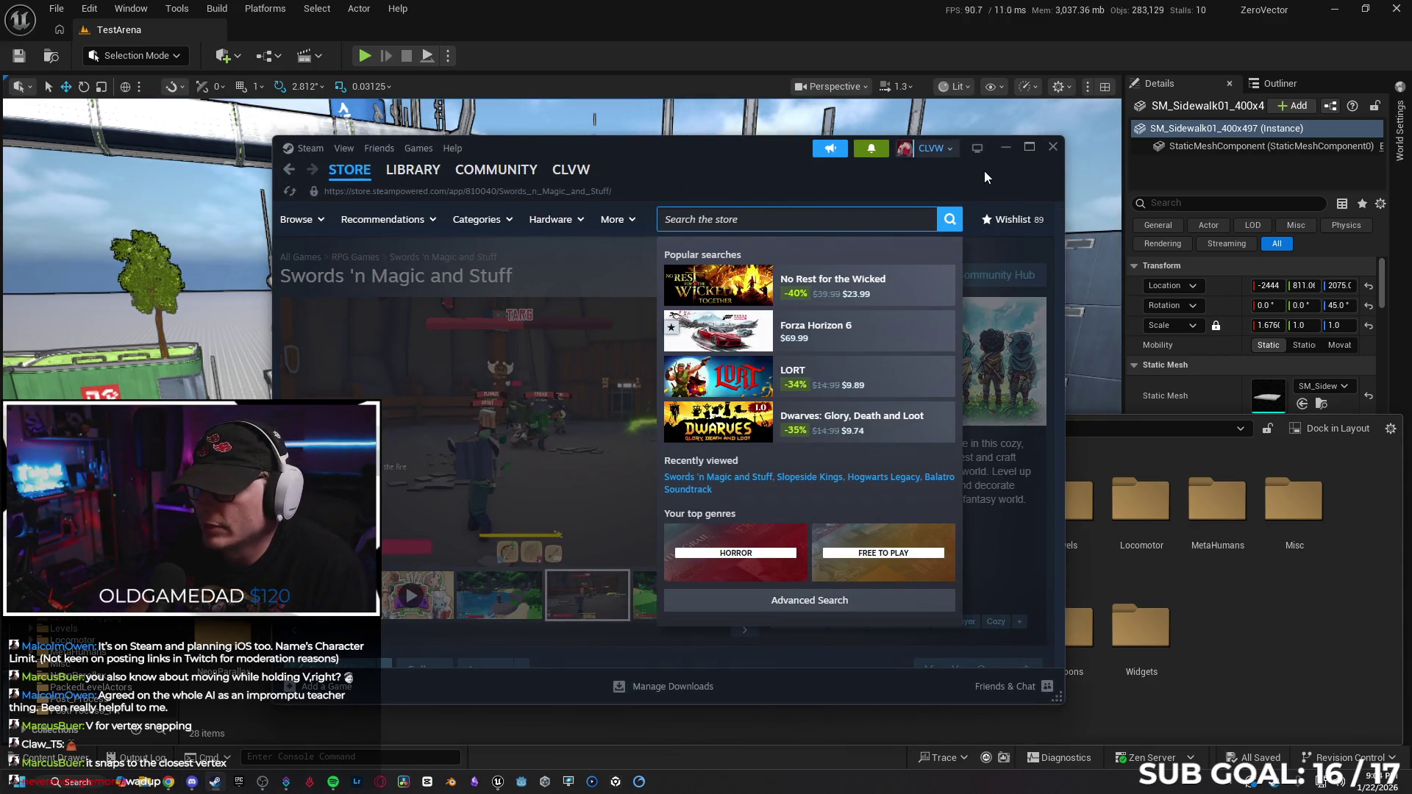
# Maximize Steam and browse the Swords 'n Magic and Stuff screenshots.
pyautogui.doubleClick(807, 169)
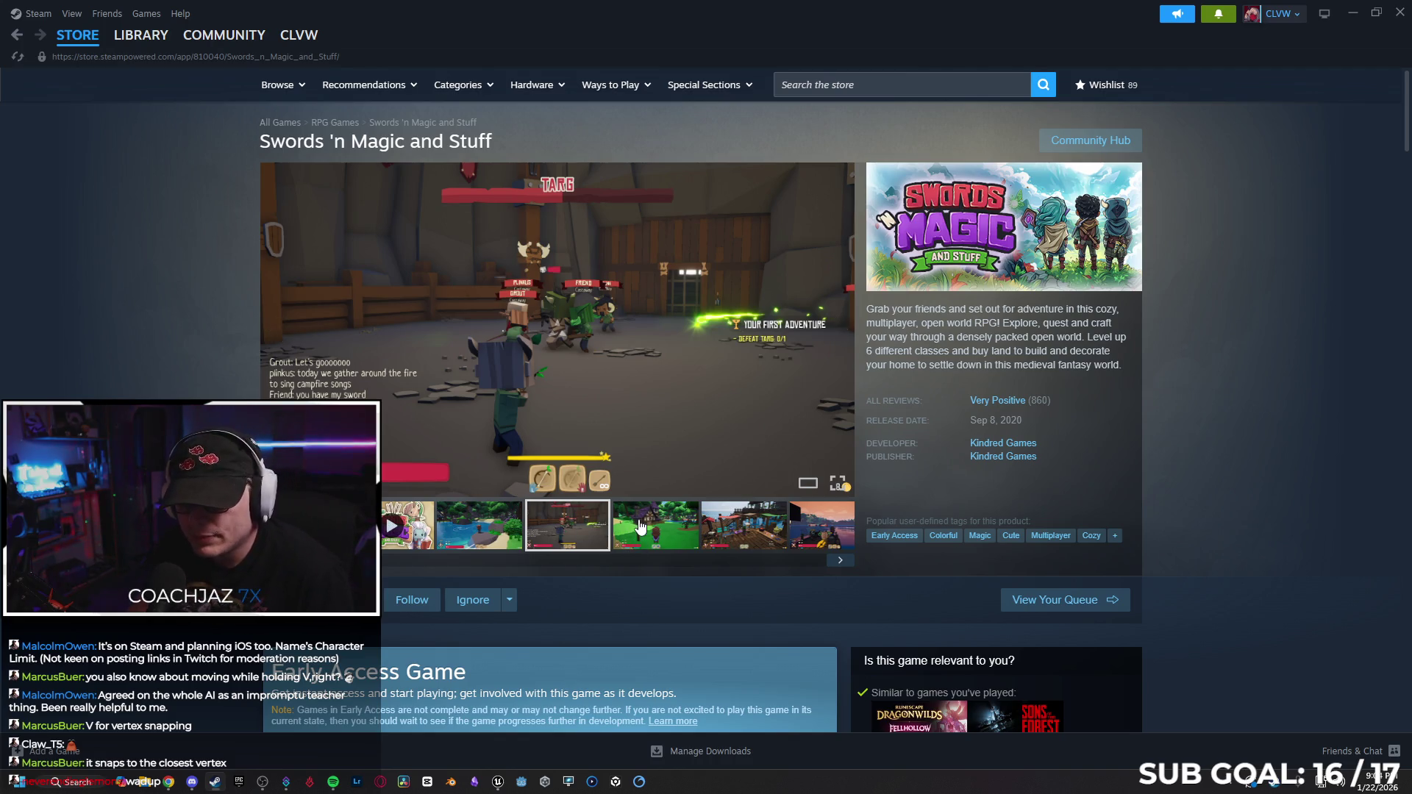
pyautogui.click(640, 526)
pyautogui.click(763, 532)
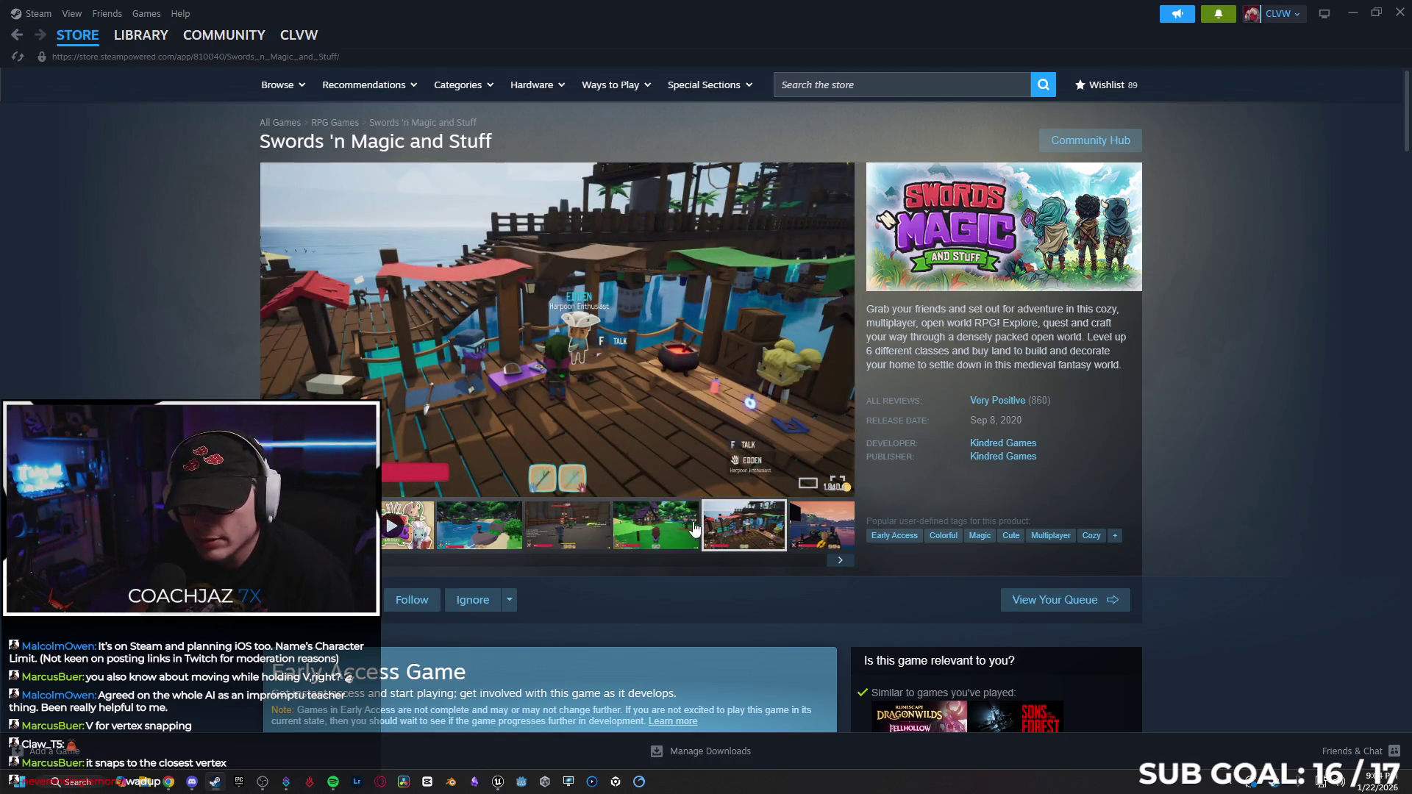
pyautogui.click(632, 527)
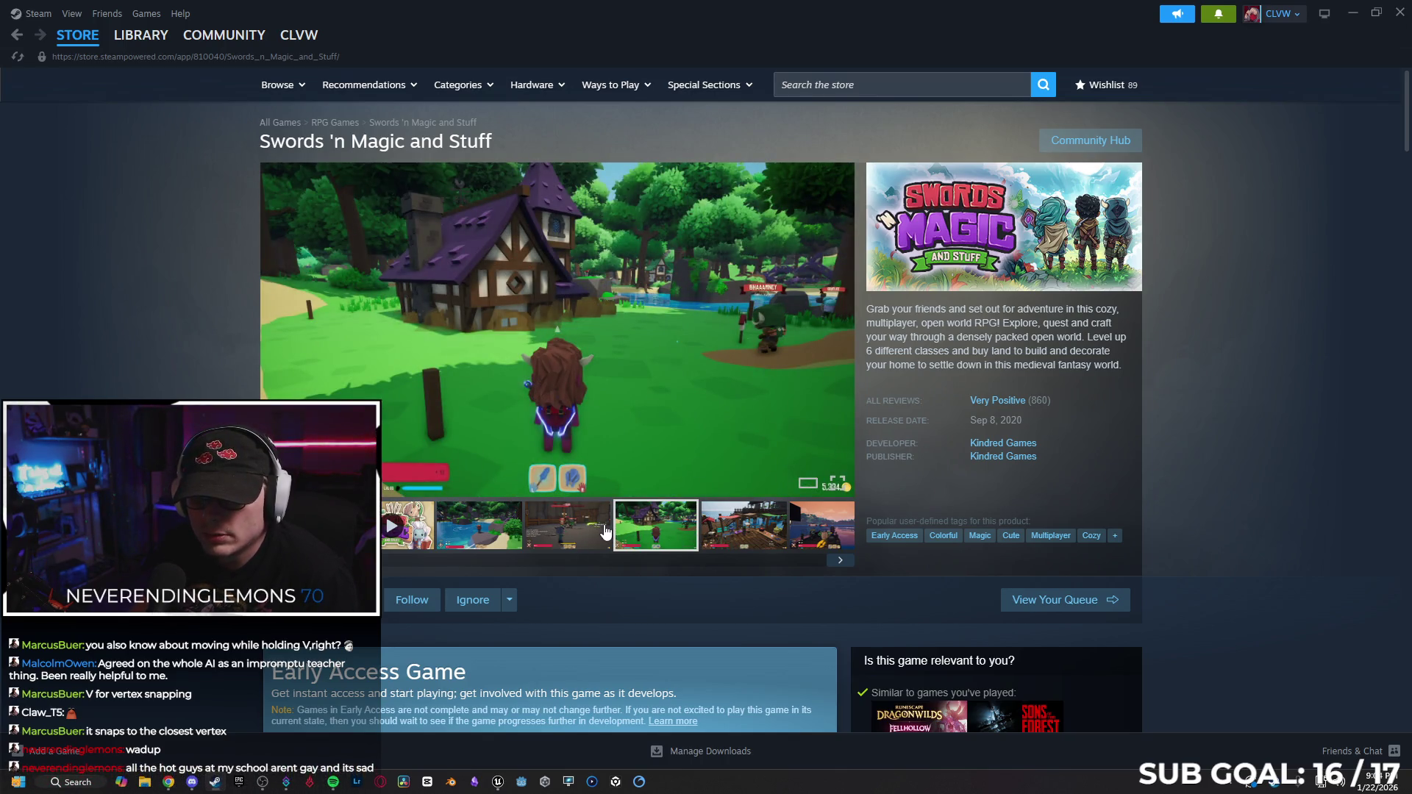
pyautogui.click(605, 530)
# Search the Steam store for 'character limit'.
pyautogui.click(835, 86)
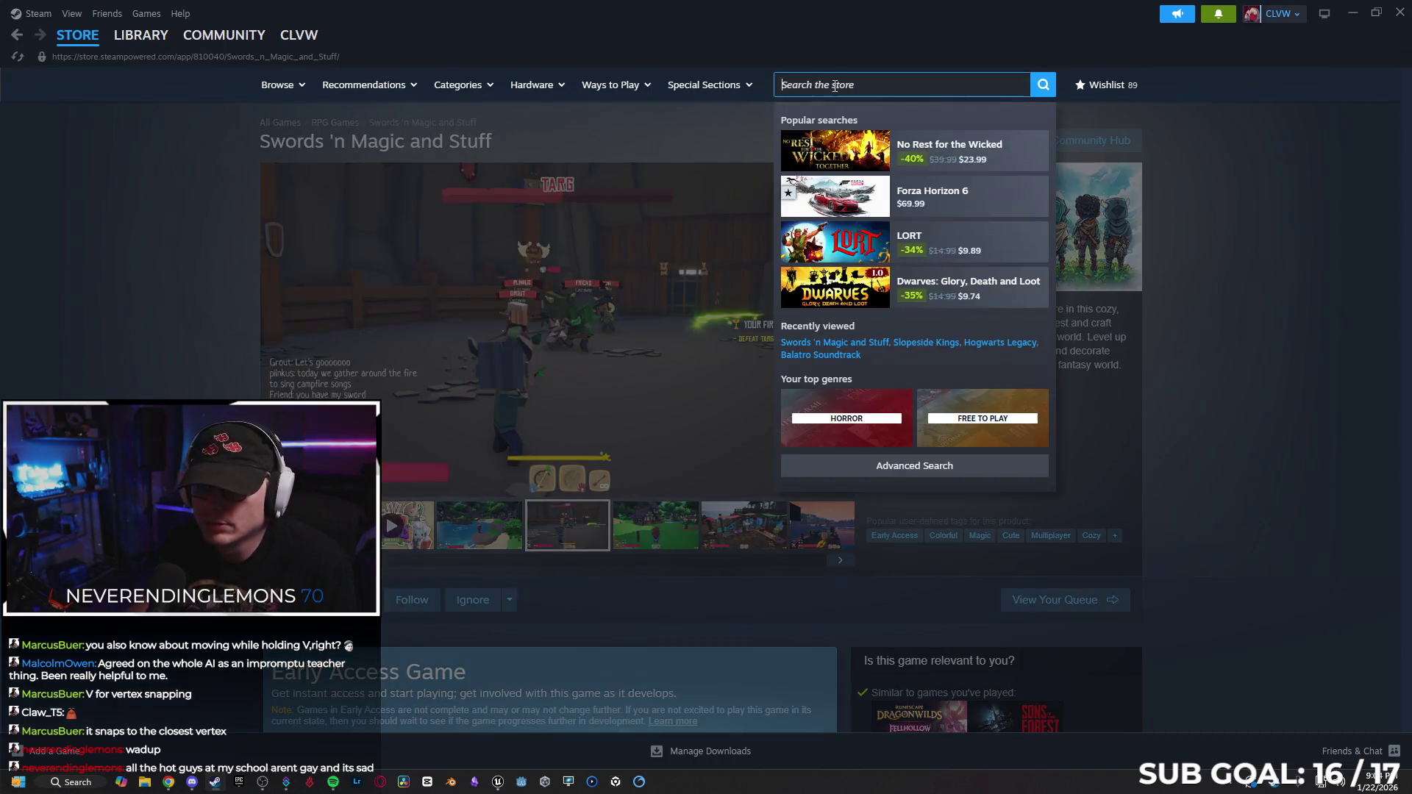
pyautogui.write('character')
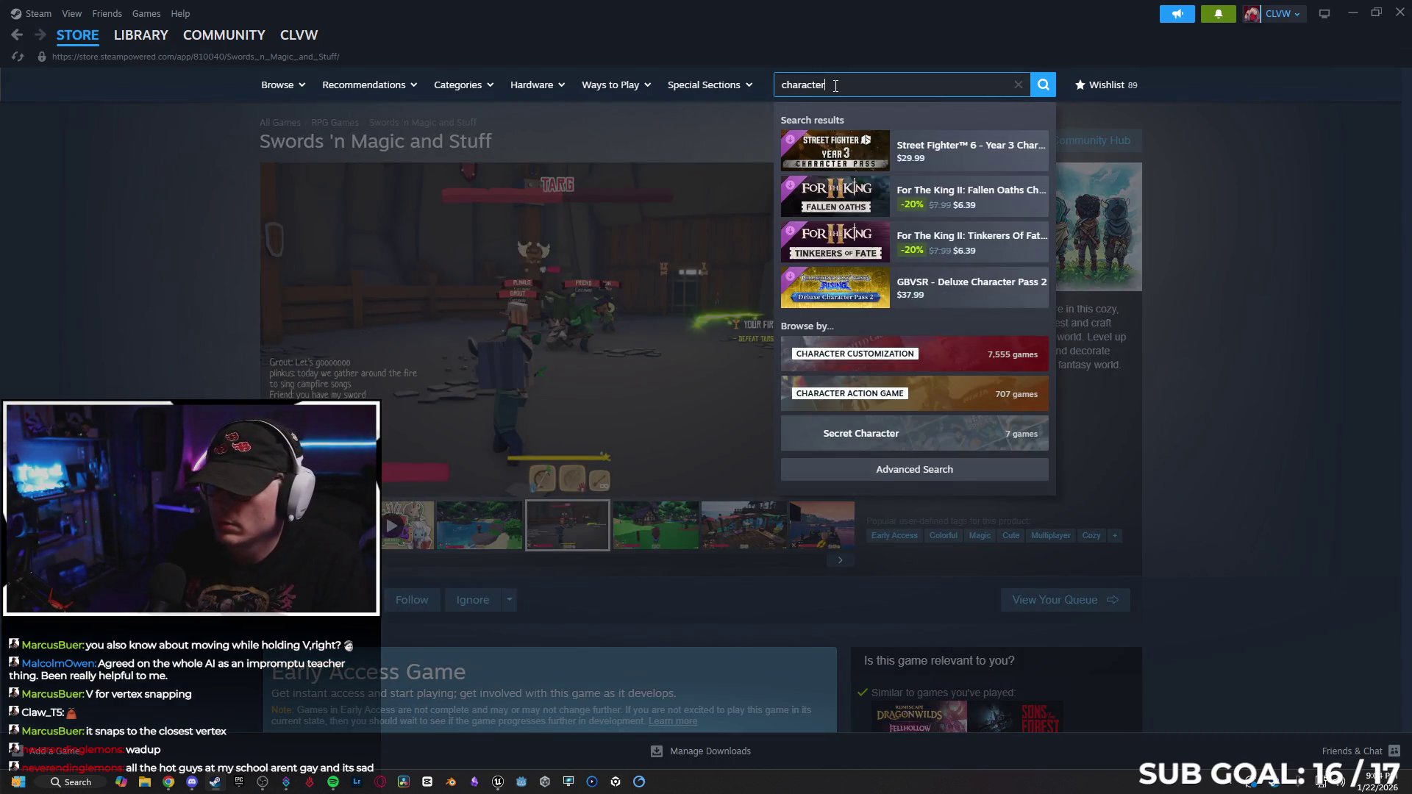
pyautogui.write(' limit')
pyautogui.press('Return')
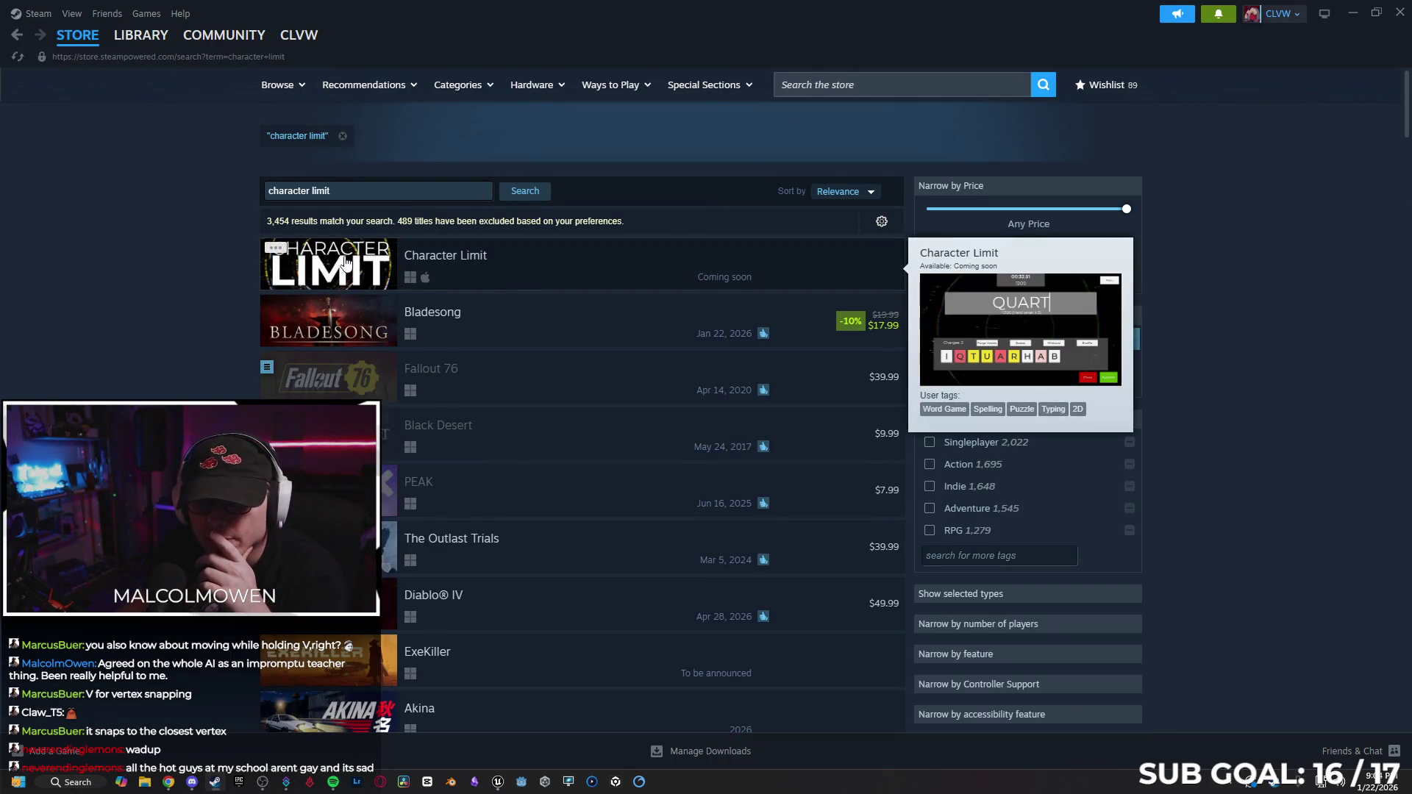
# Open the Character Limit store page and cycle through its screenshots.
pyautogui.click(345, 261)
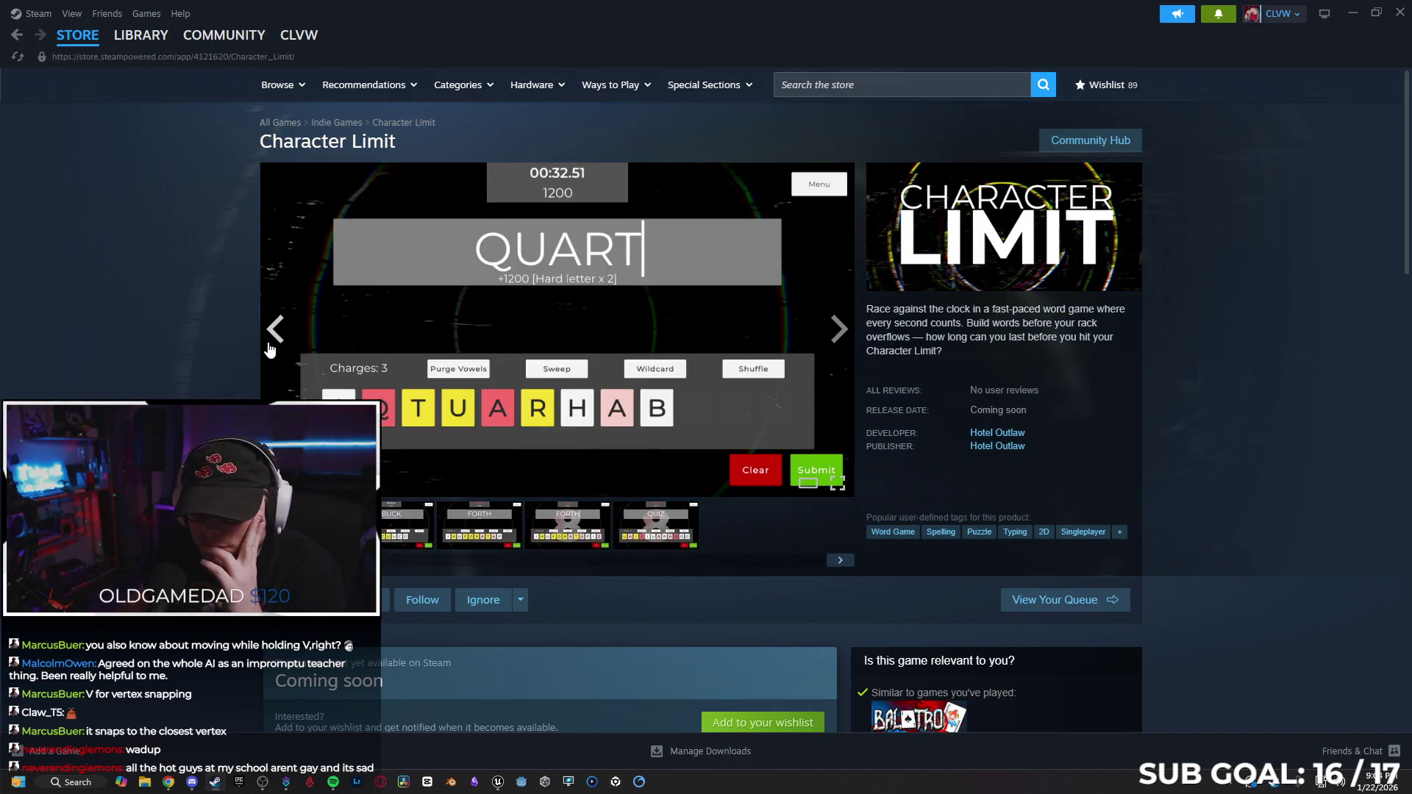
pyautogui.click(838, 329)
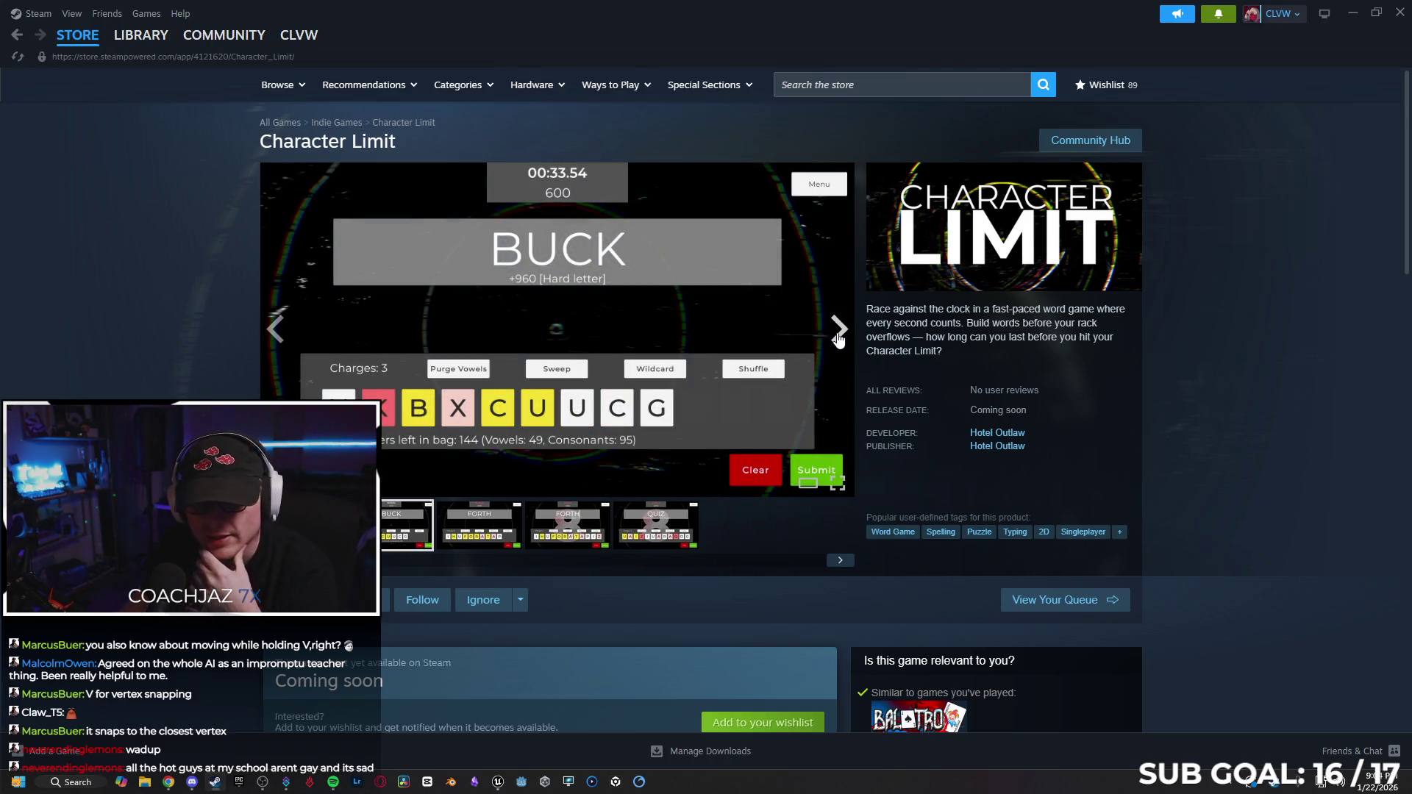
pyautogui.click(838, 332)
pyautogui.click(838, 332)
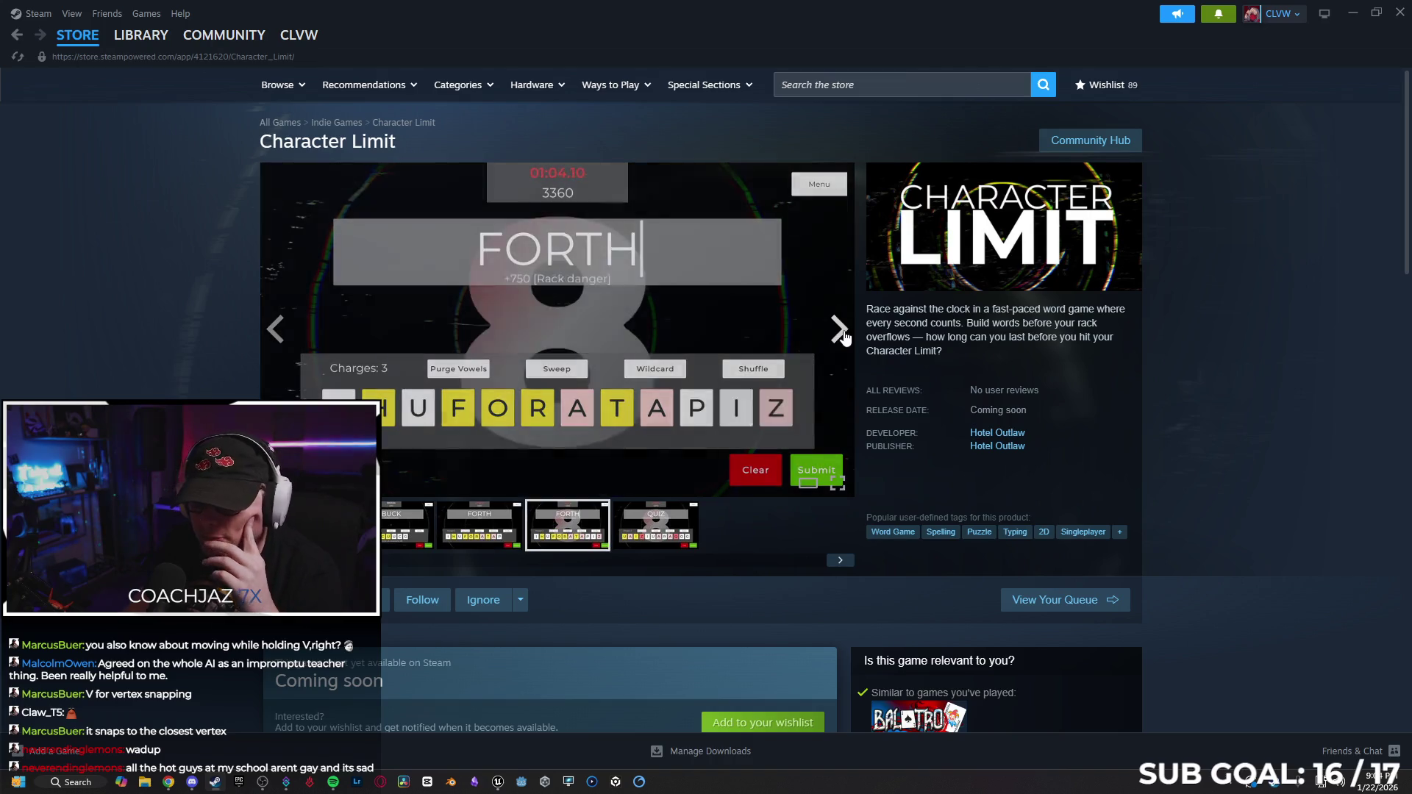
pyautogui.click(839, 332)
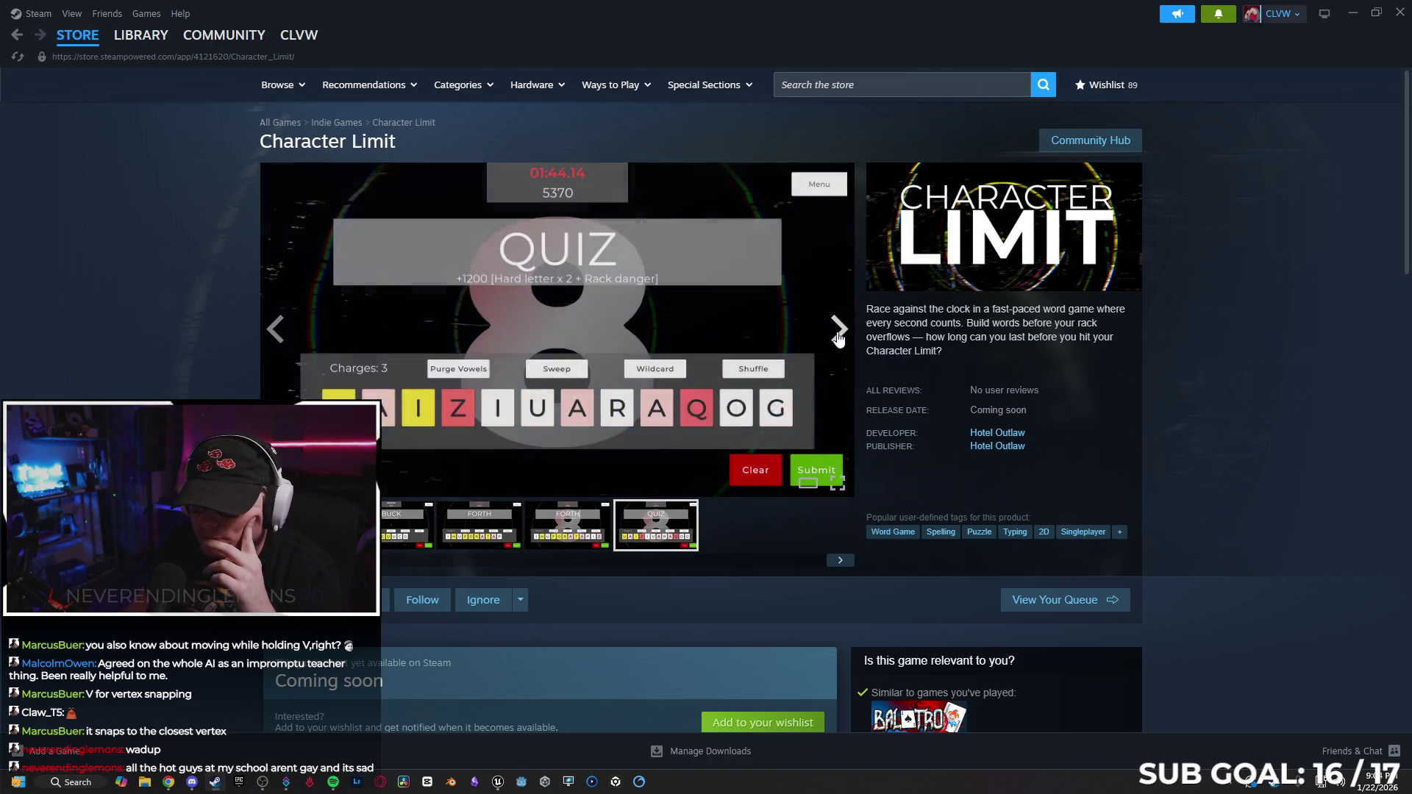
pyautogui.click(839, 333)
pyautogui.click(839, 332)
pyautogui.click(839, 332)
pyautogui.click(839, 333)
pyautogui.click(839, 332)
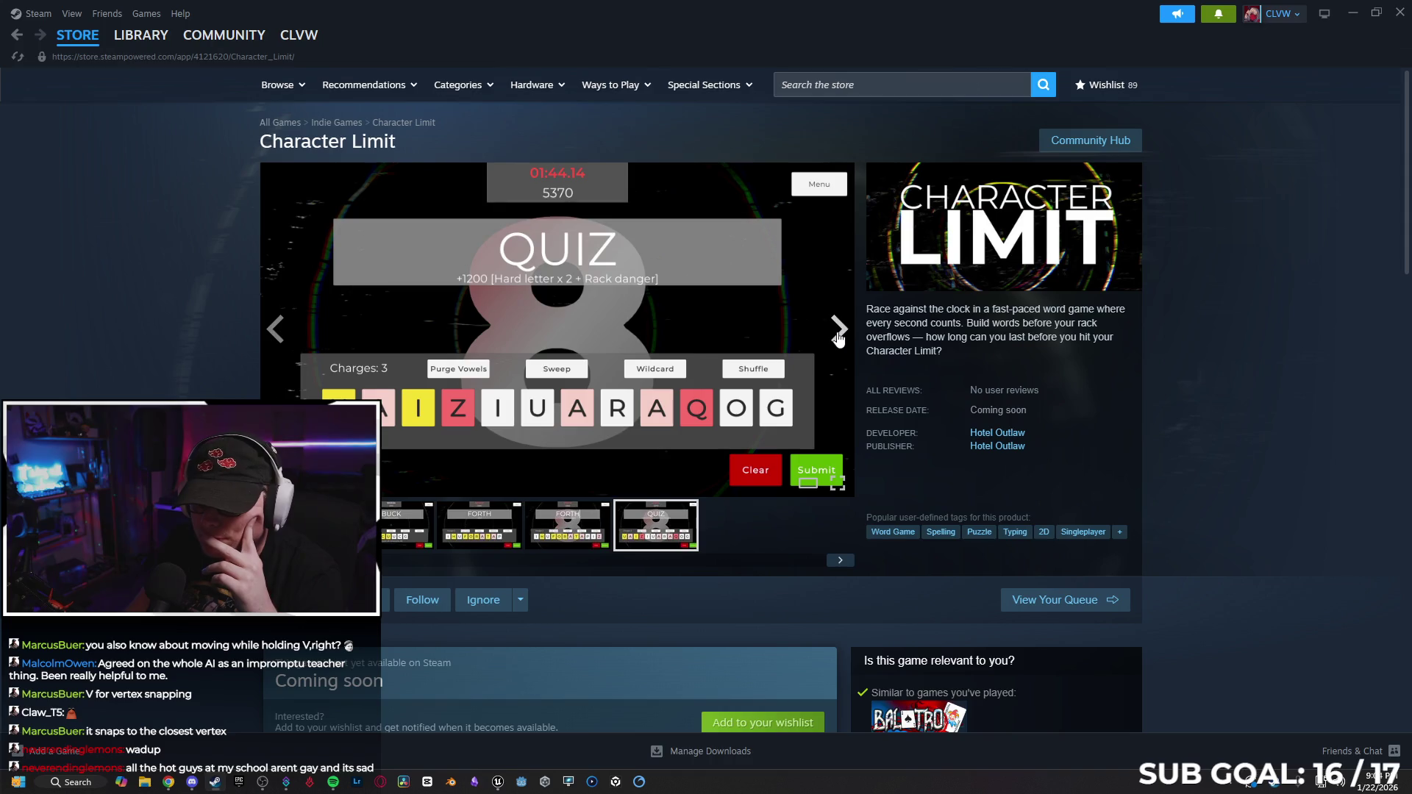
# Add Character Limit to the wishlist.
pyautogui.scroll(-5, 832, 332)
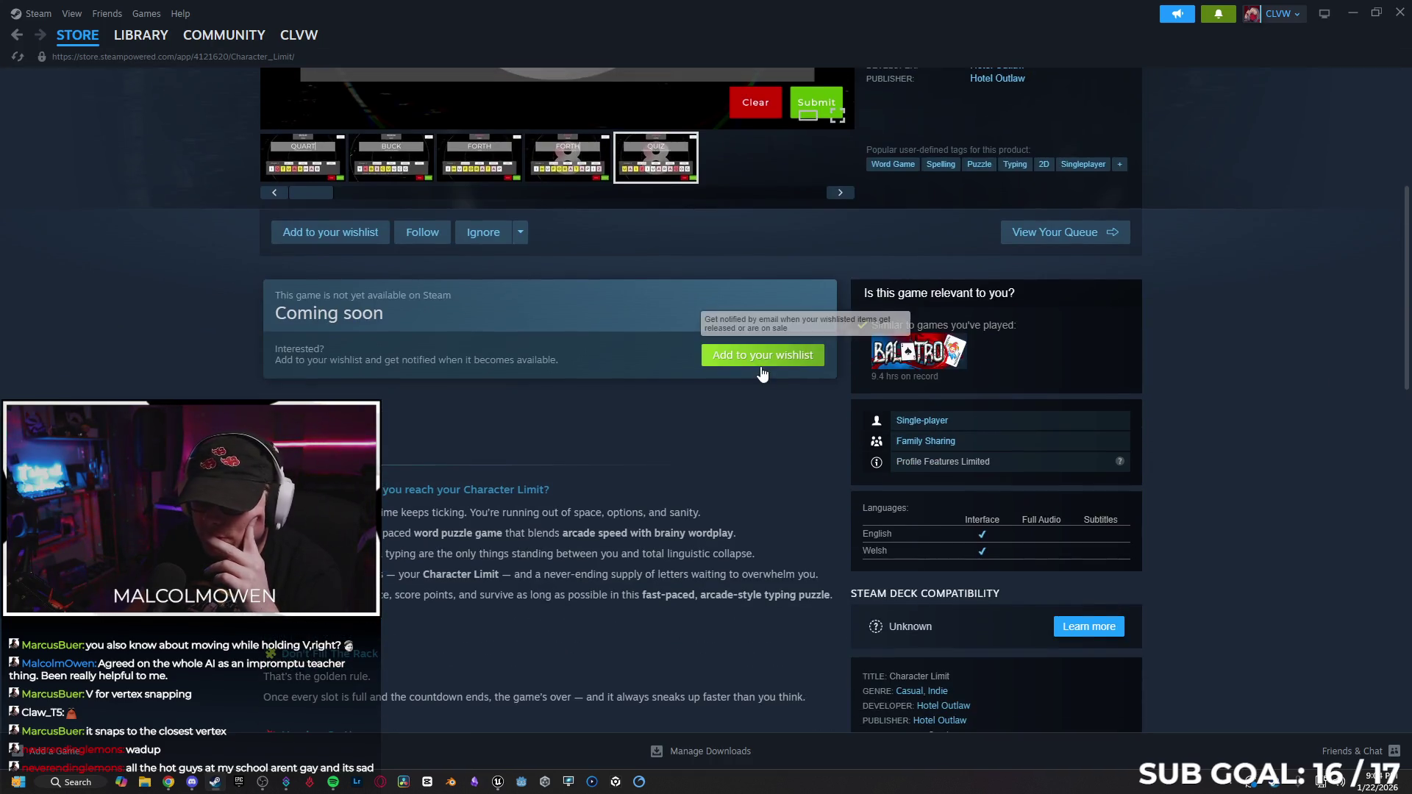
pyautogui.click(763, 354)
pyautogui.scroll(5, 724, 478)
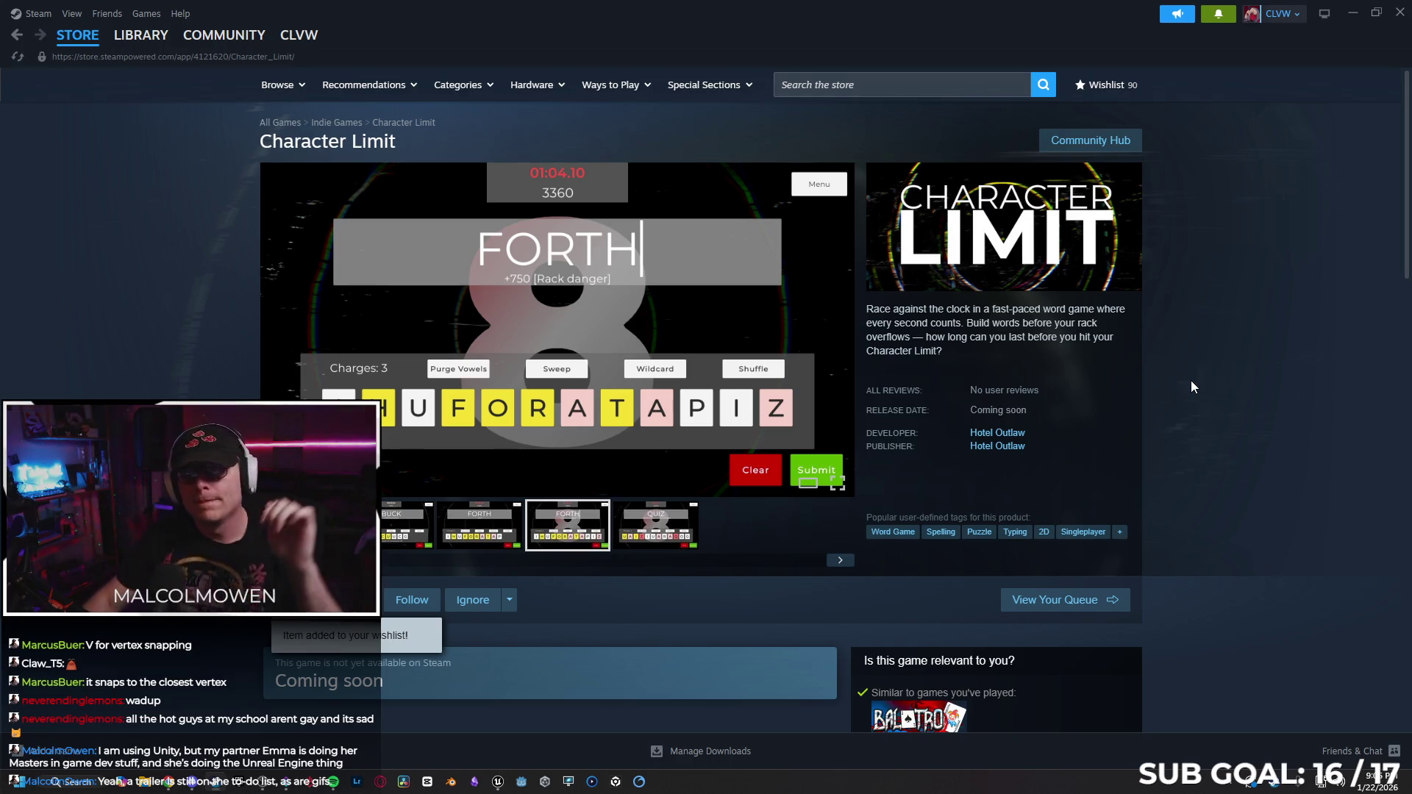
# Search the store for 'scuttle' and open the Scuttle Up page.
pyautogui.moveTo(701, 420)
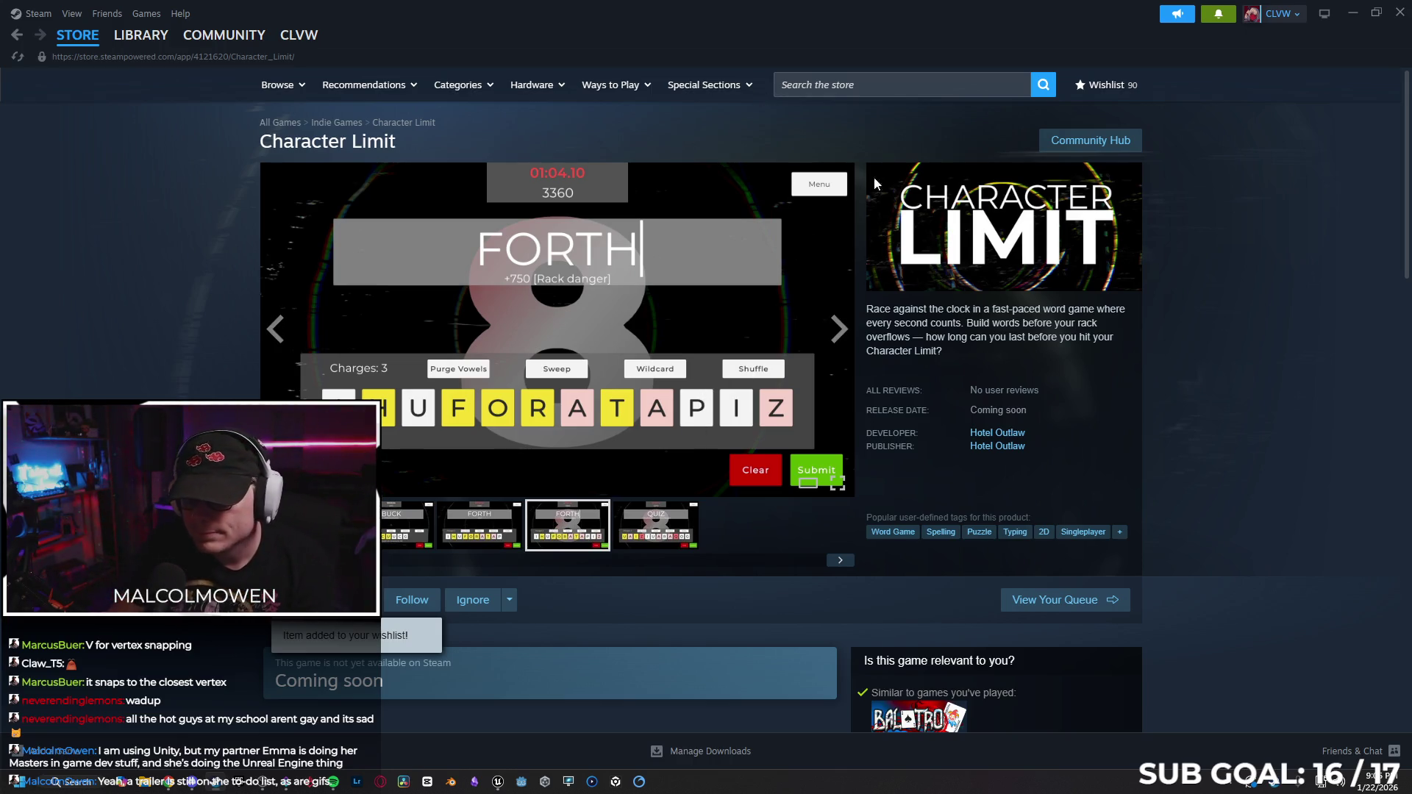
pyautogui.click(845, 87)
pyautogui.write('uttle')
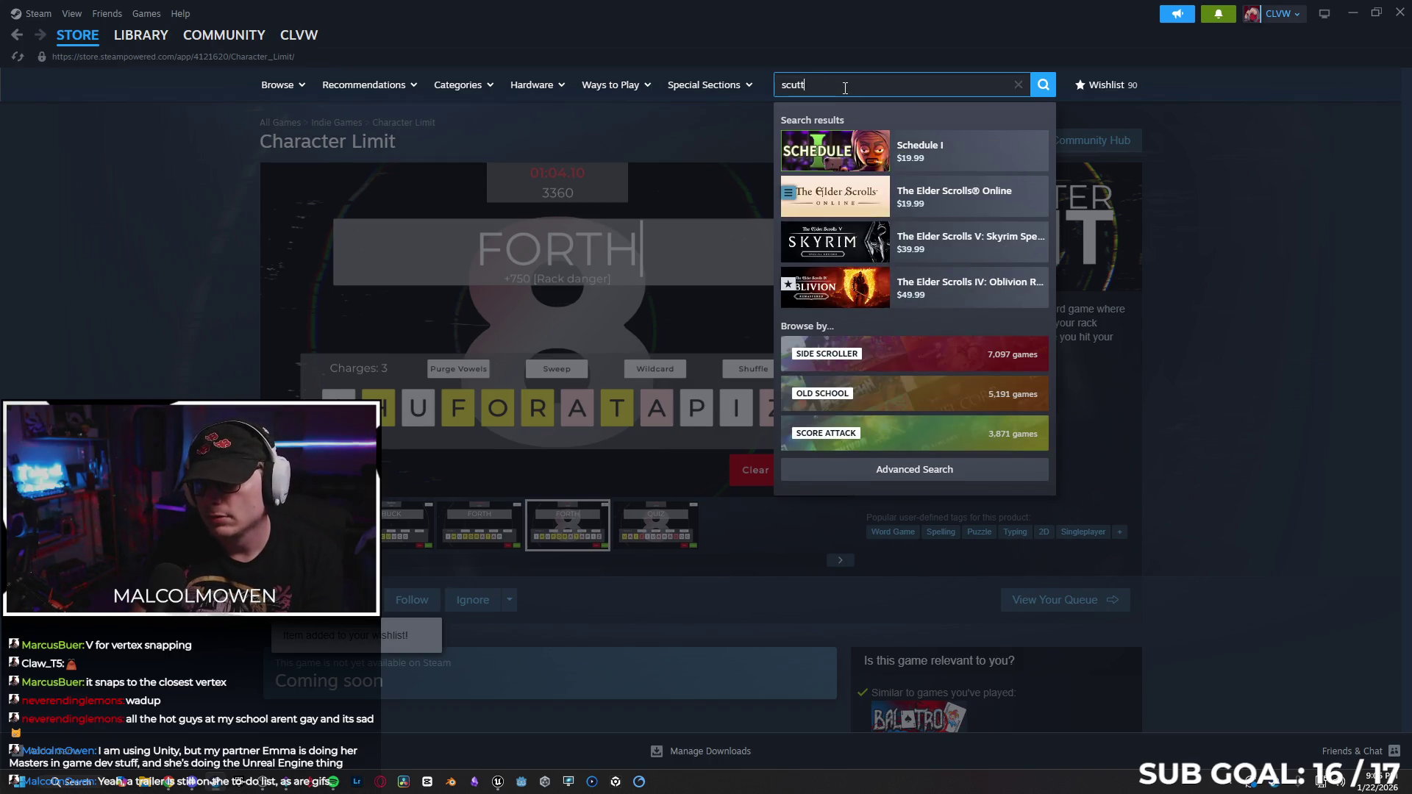
pyautogui.click(939, 193)
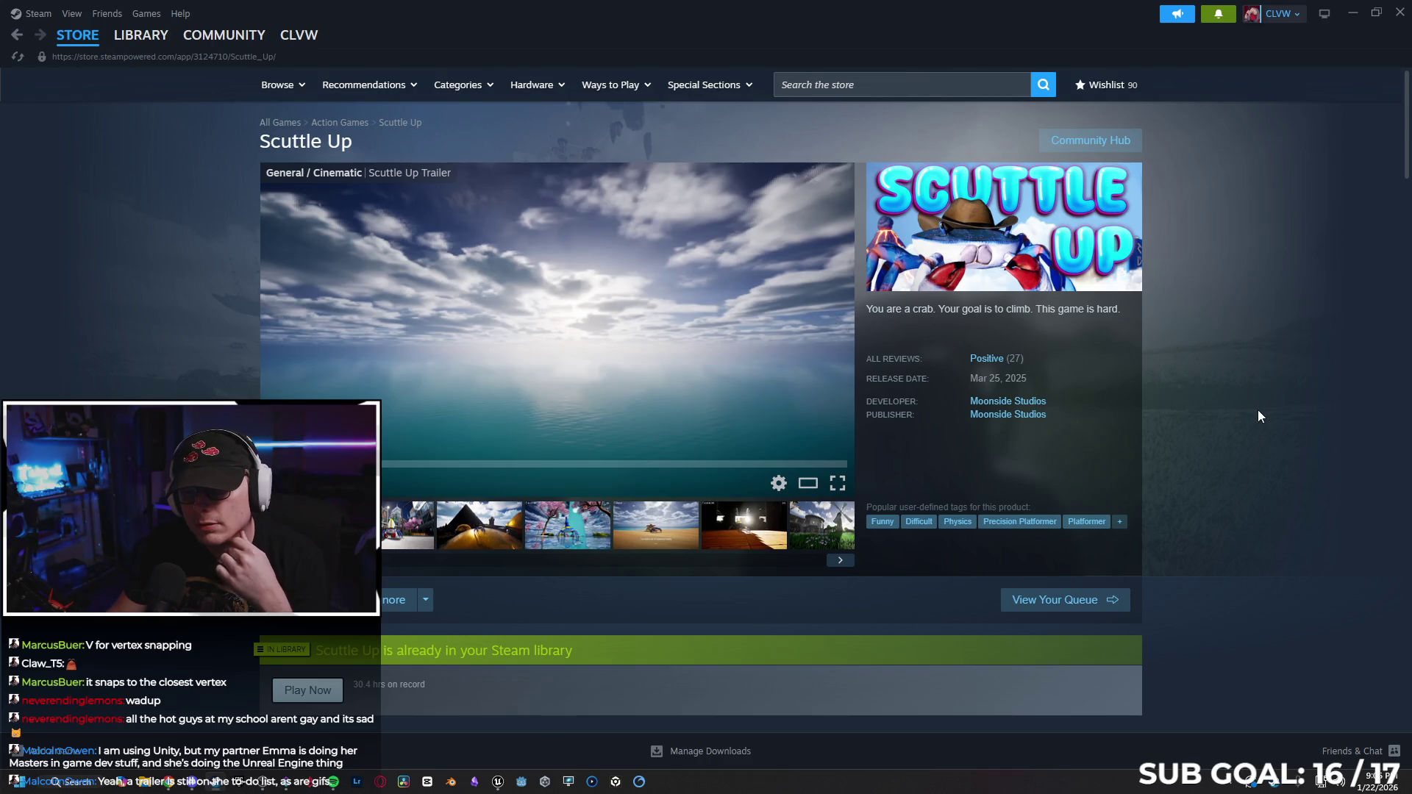
# Look over the Scuttle Up page and play its trailer fullscreen.
pyautogui.scroll(-4, 1250, 420)
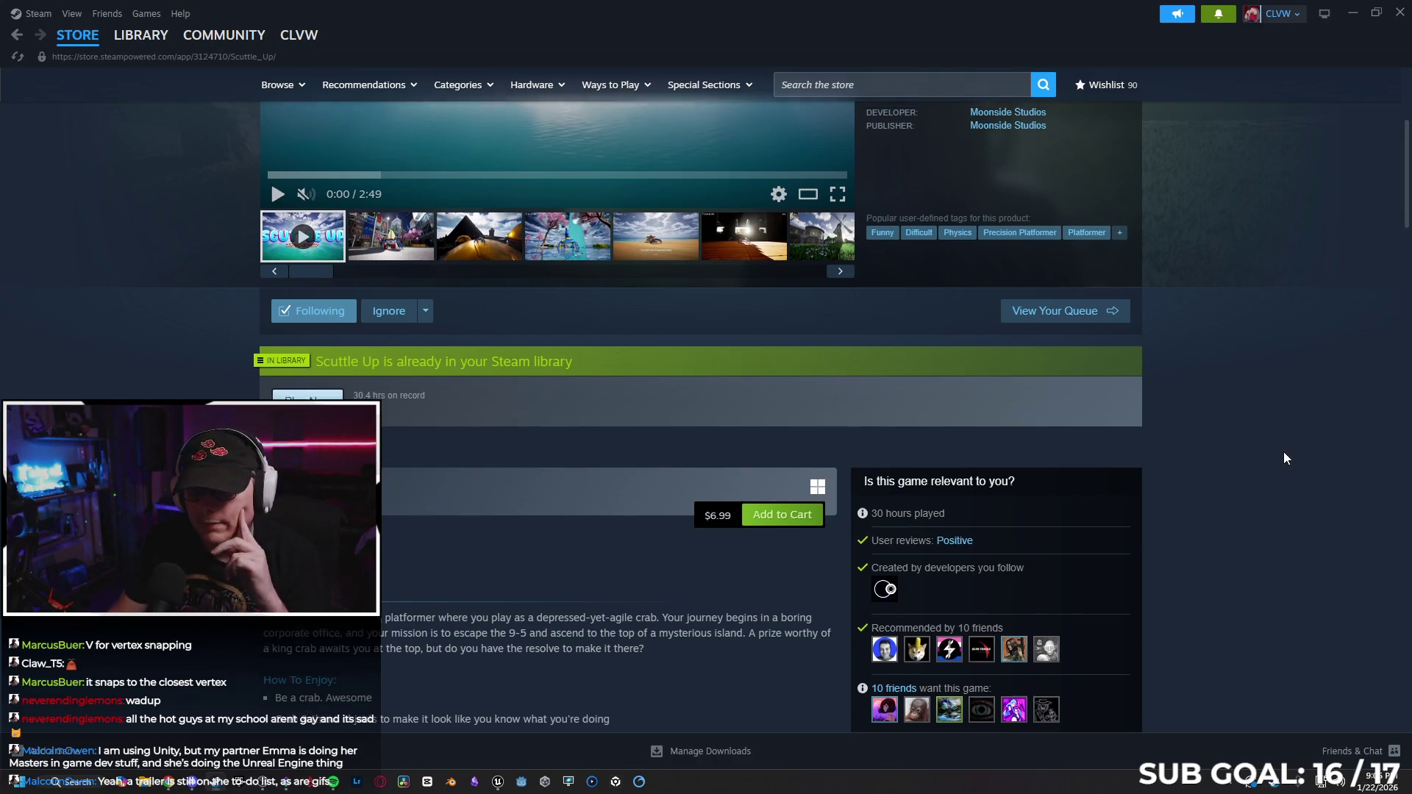
pyautogui.scroll(4, 1280, 463)
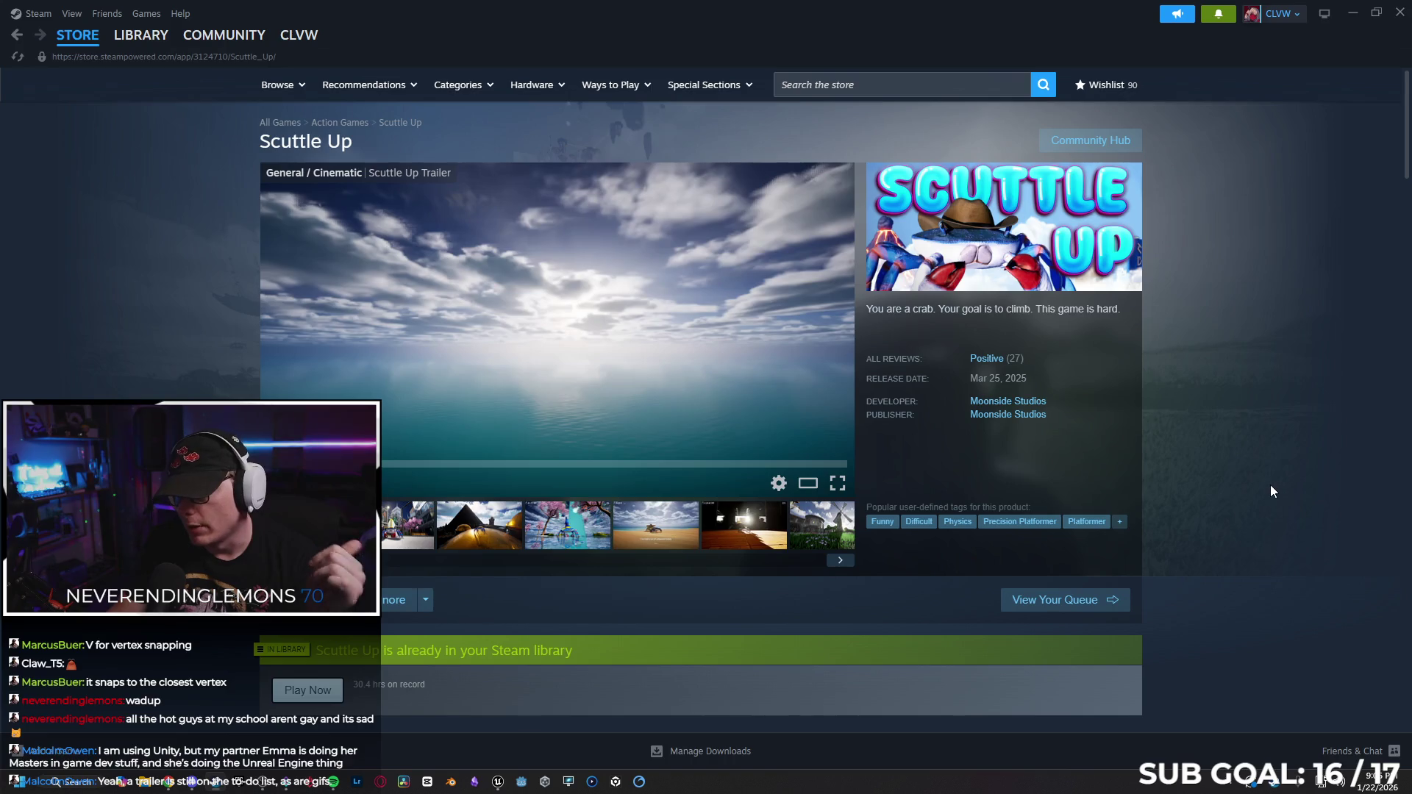
pyautogui.scroll(-1, 1261, 495)
pyautogui.scroll(1, 1261, 495)
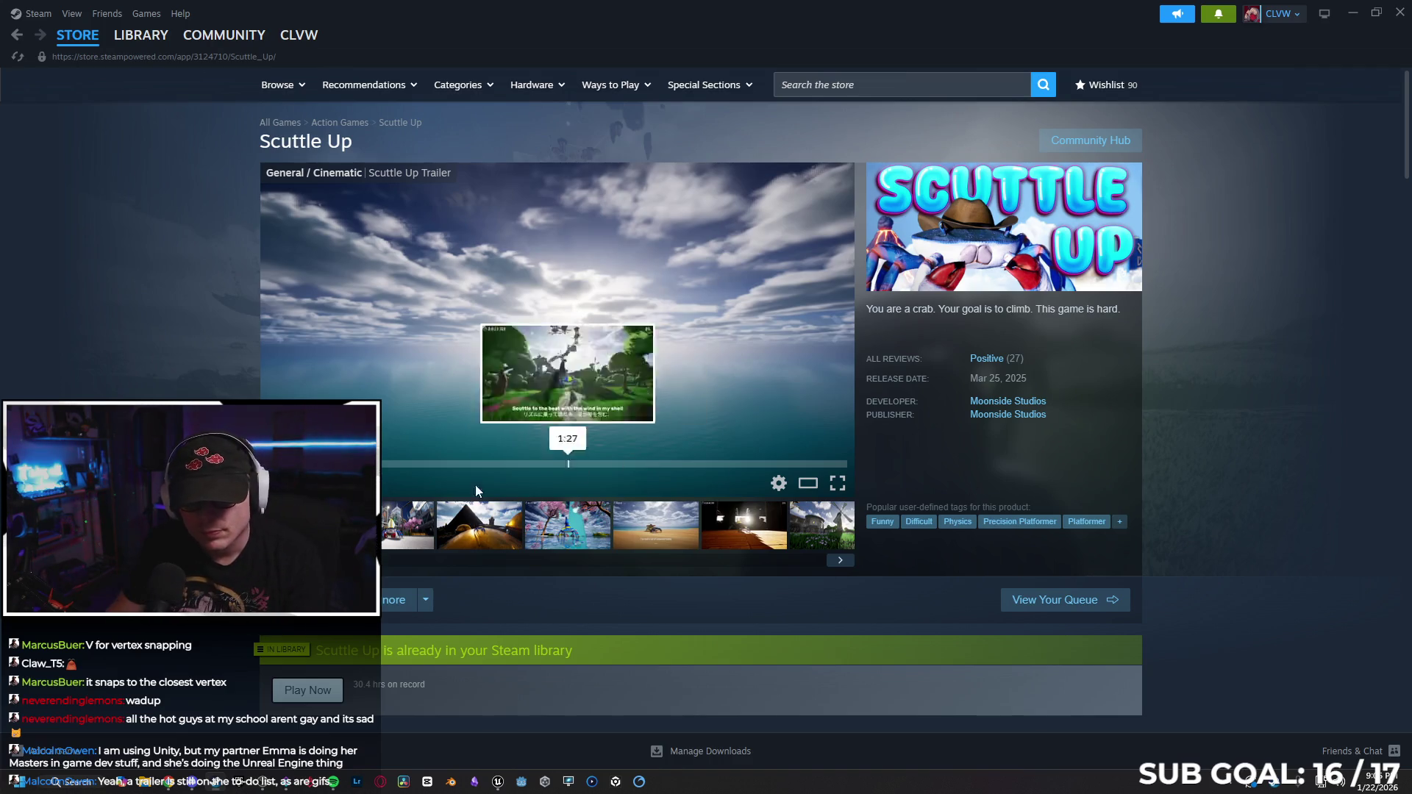
pyautogui.doubleClick(558, 331)
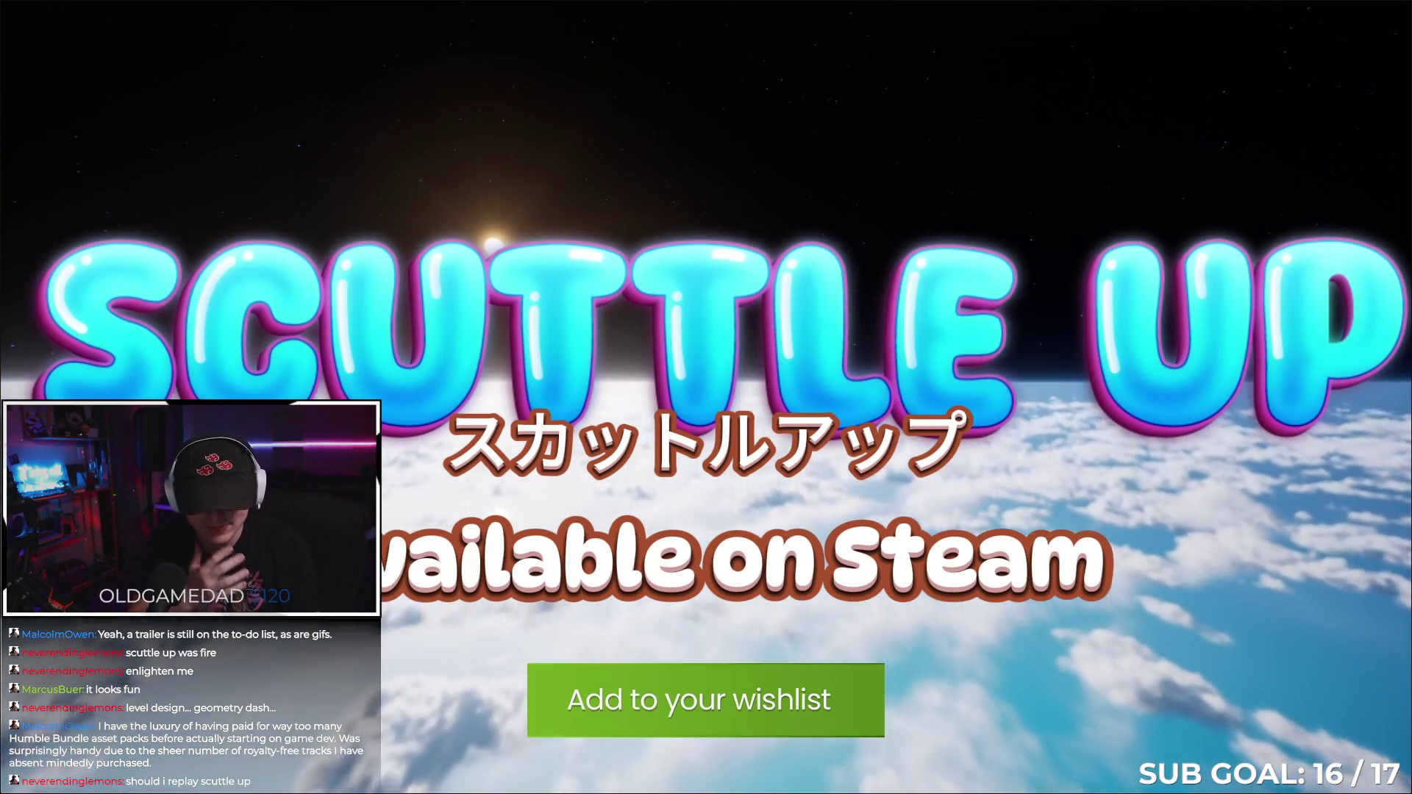
# Exit the fullscreen trailer and shrink Steam to reveal the Unreal Editor.
pyautogui.press('Escape')
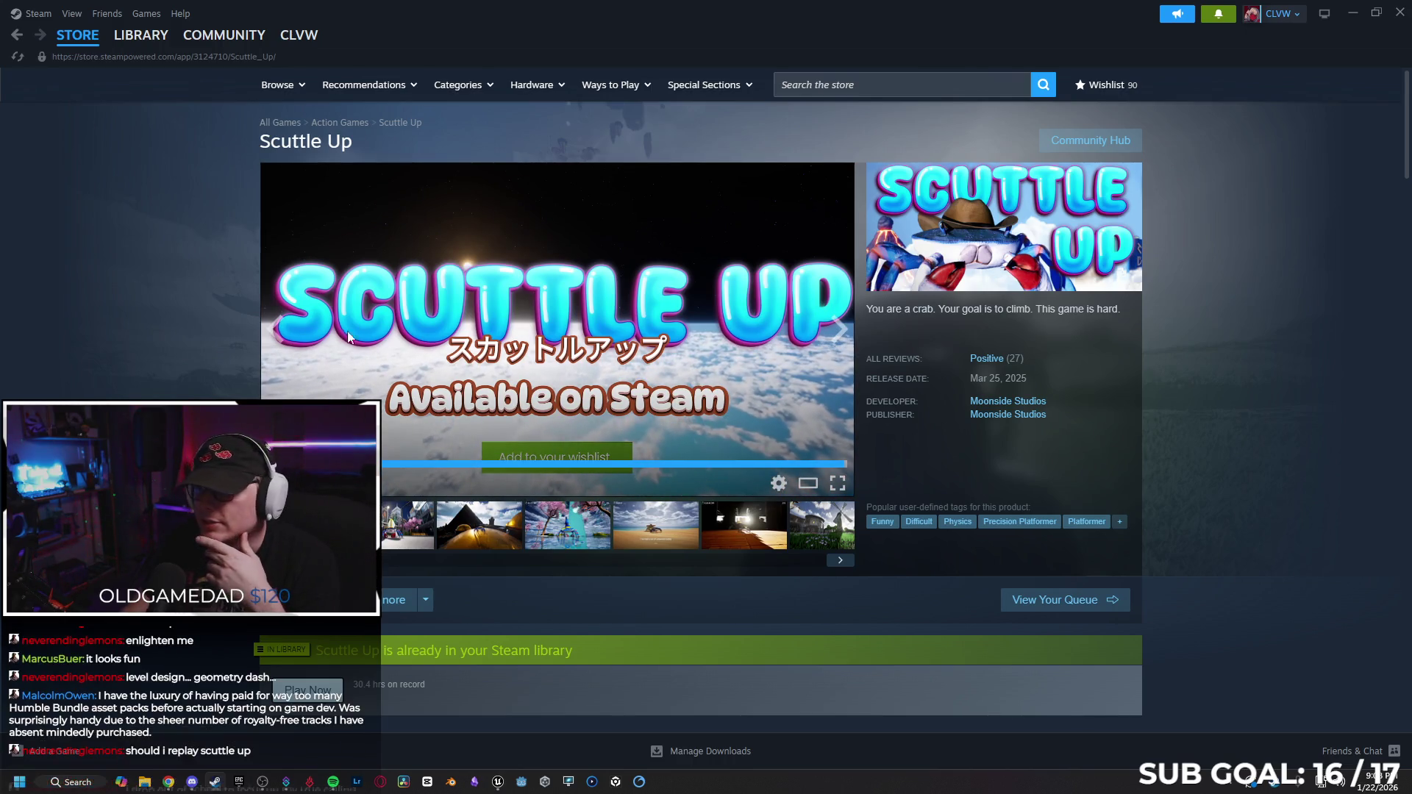
pyautogui.click(1359, 17)
pyautogui.click(1359, 16)
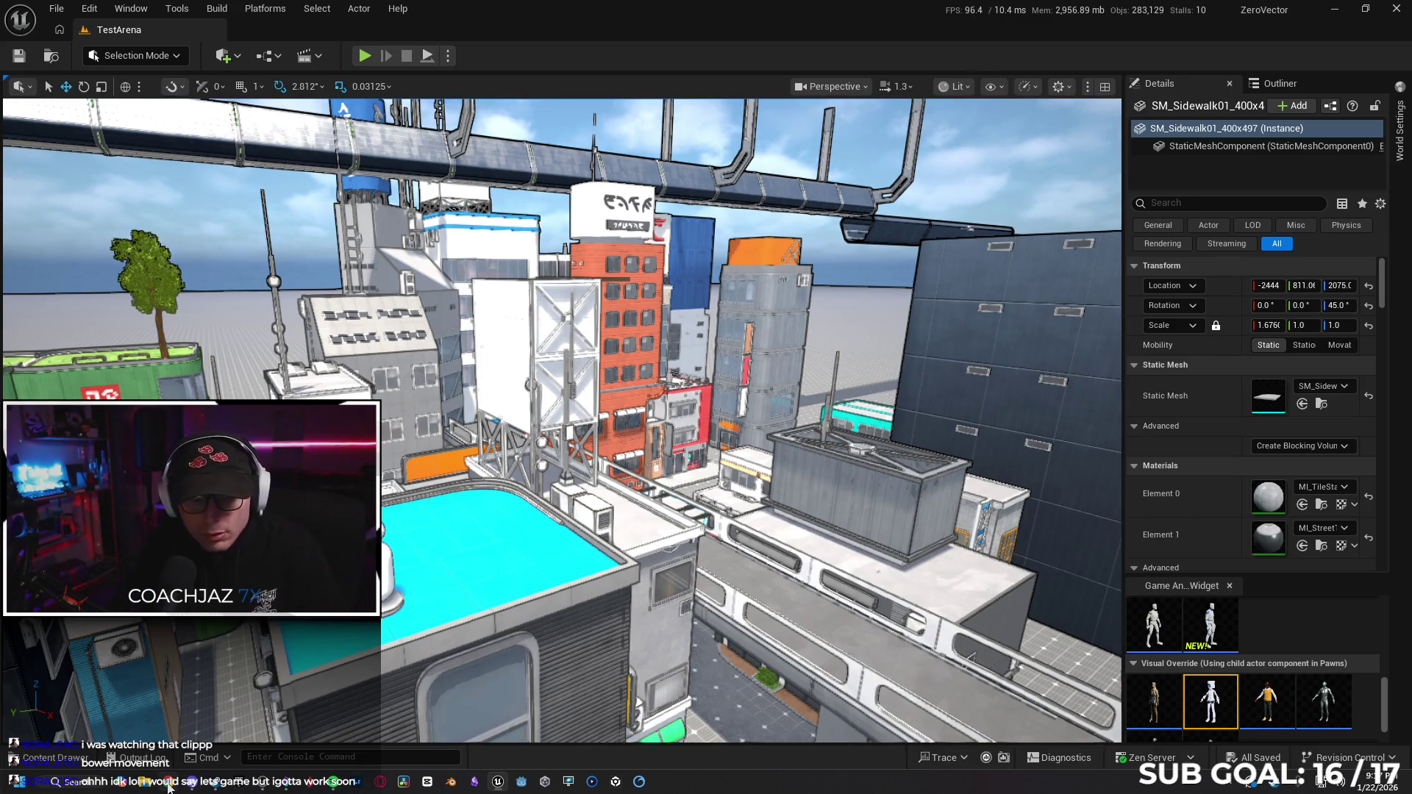
# Switch from the Unreal Editor to the Chrome window showing YouTube.
pyautogui.hotkey('alt', 'Tab')
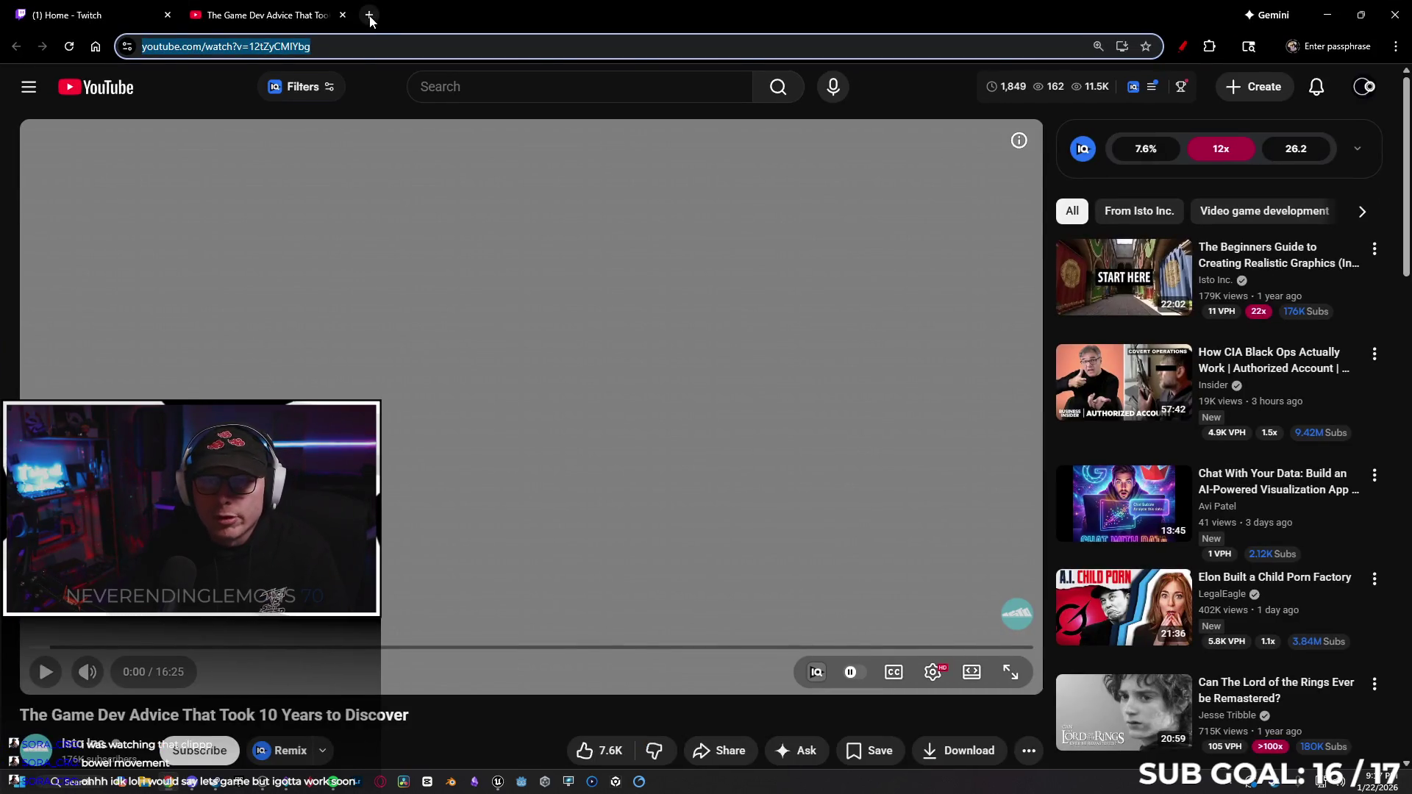
# Open twitch.tv from bookmarks in a new tab and go to the streamer's live channel.
pyautogui.click(369, 14)
pyautogui.click(61, 69)
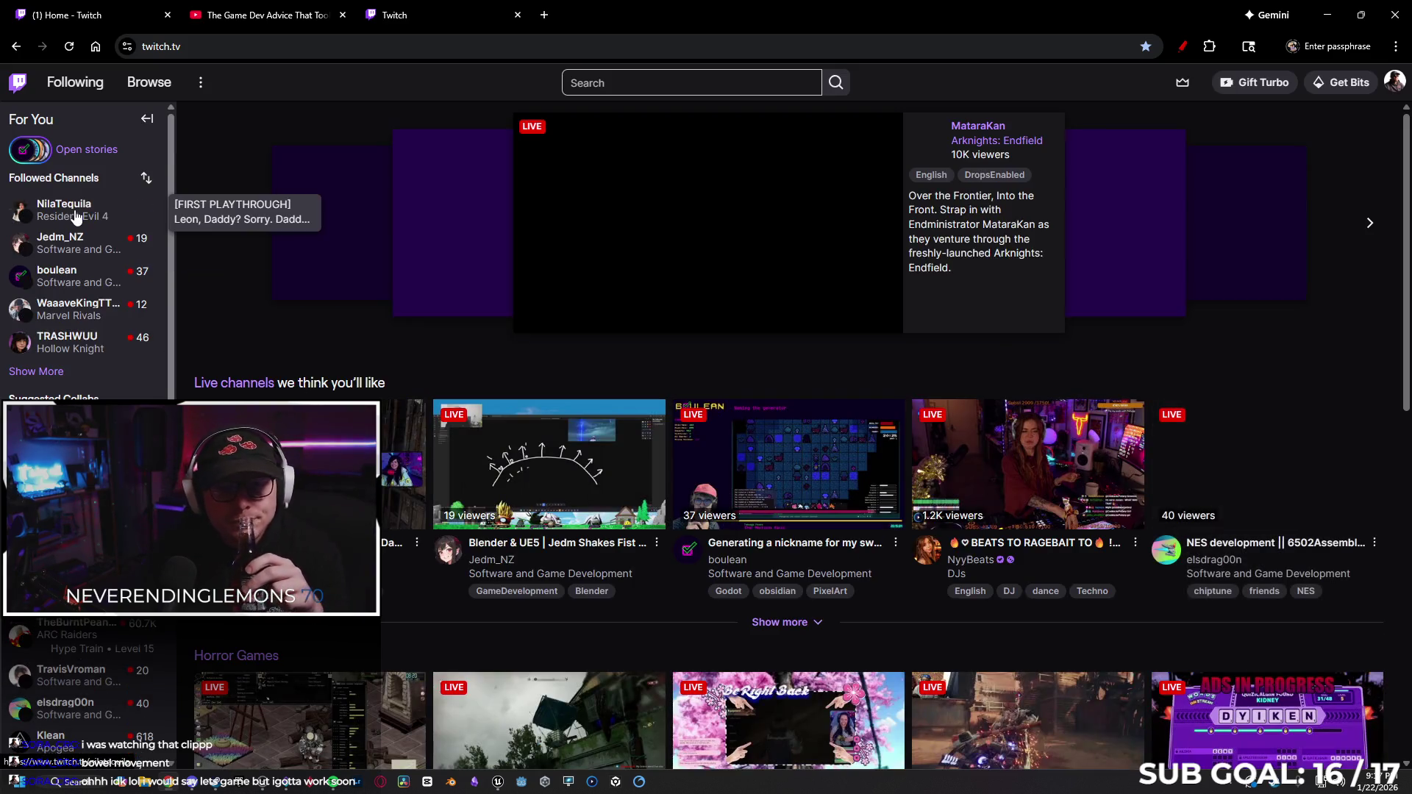
pyautogui.click(77, 214)
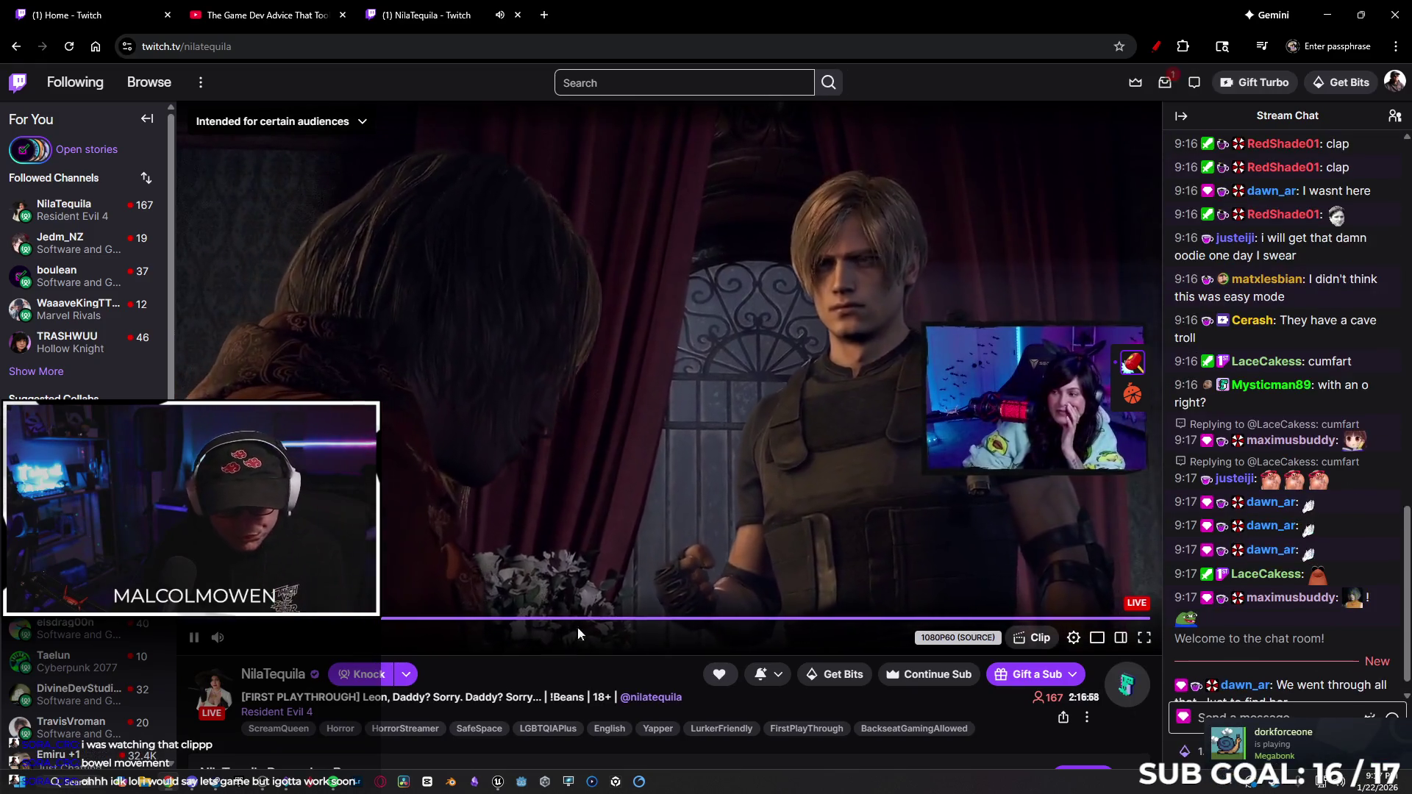
# Send the chat messages 'streak', 'gib streak', 'gib fallout badge' and 'i hate you'.
pyautogui.moveTo(294, 646)
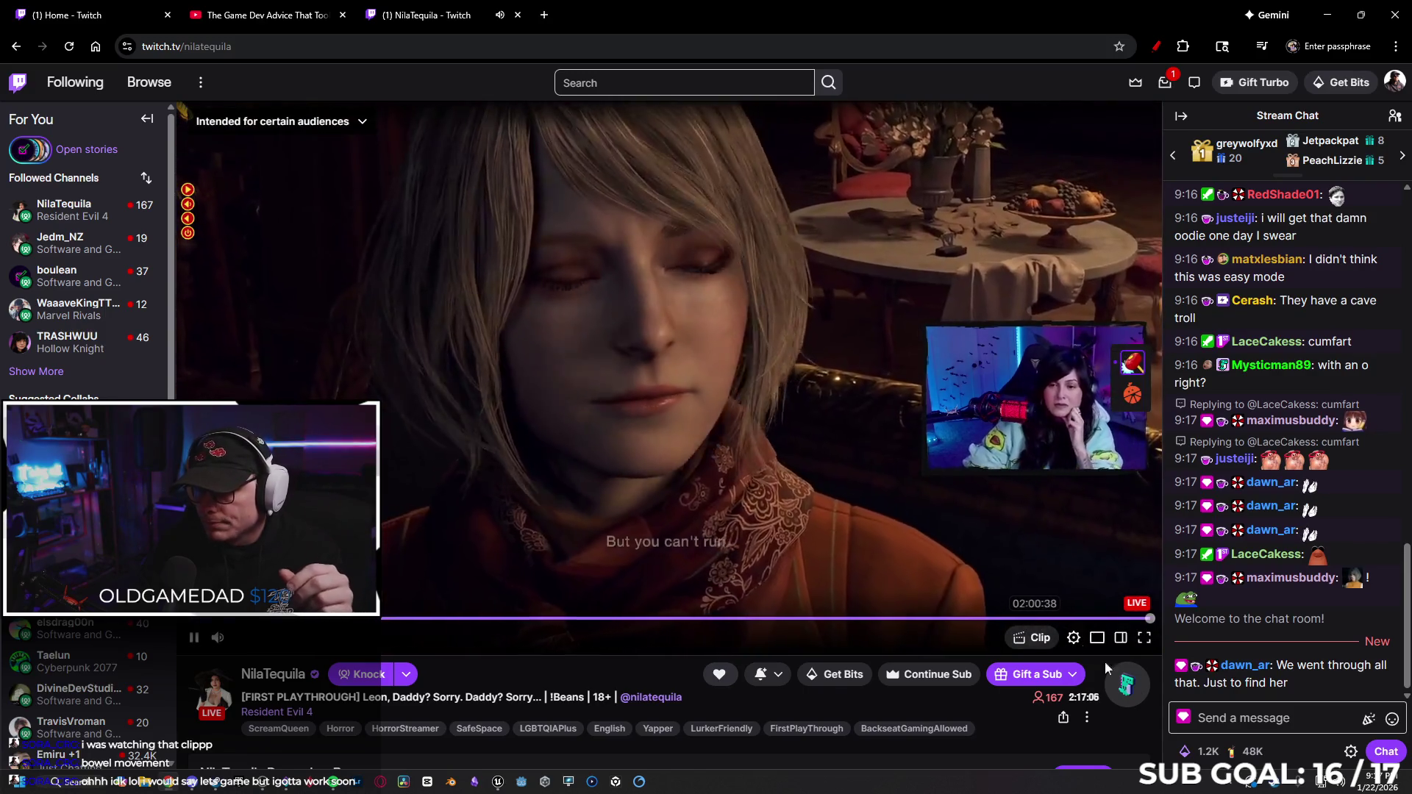
pyautogui.click(1226, 721)
pyautogui.write('st')
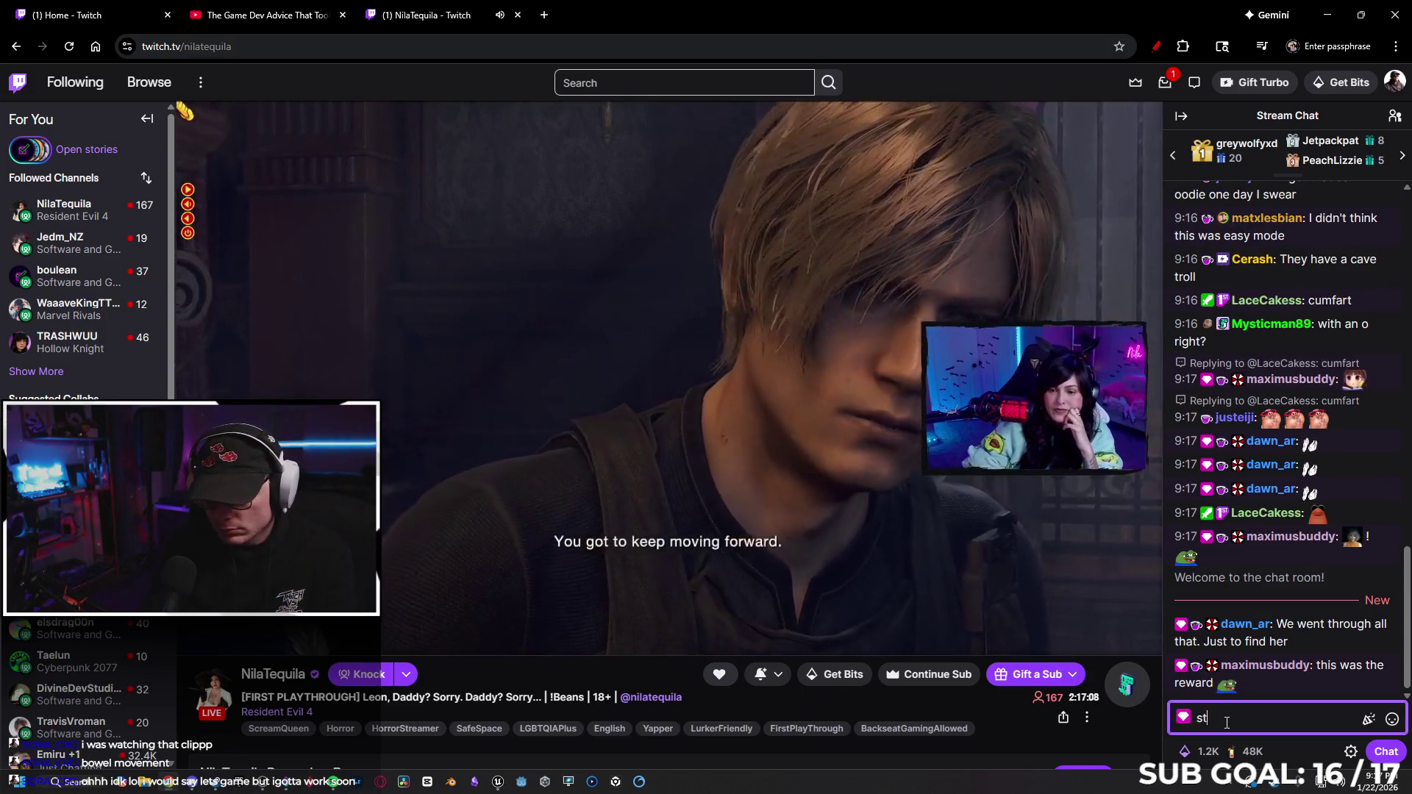
pyautogui.write('reak')
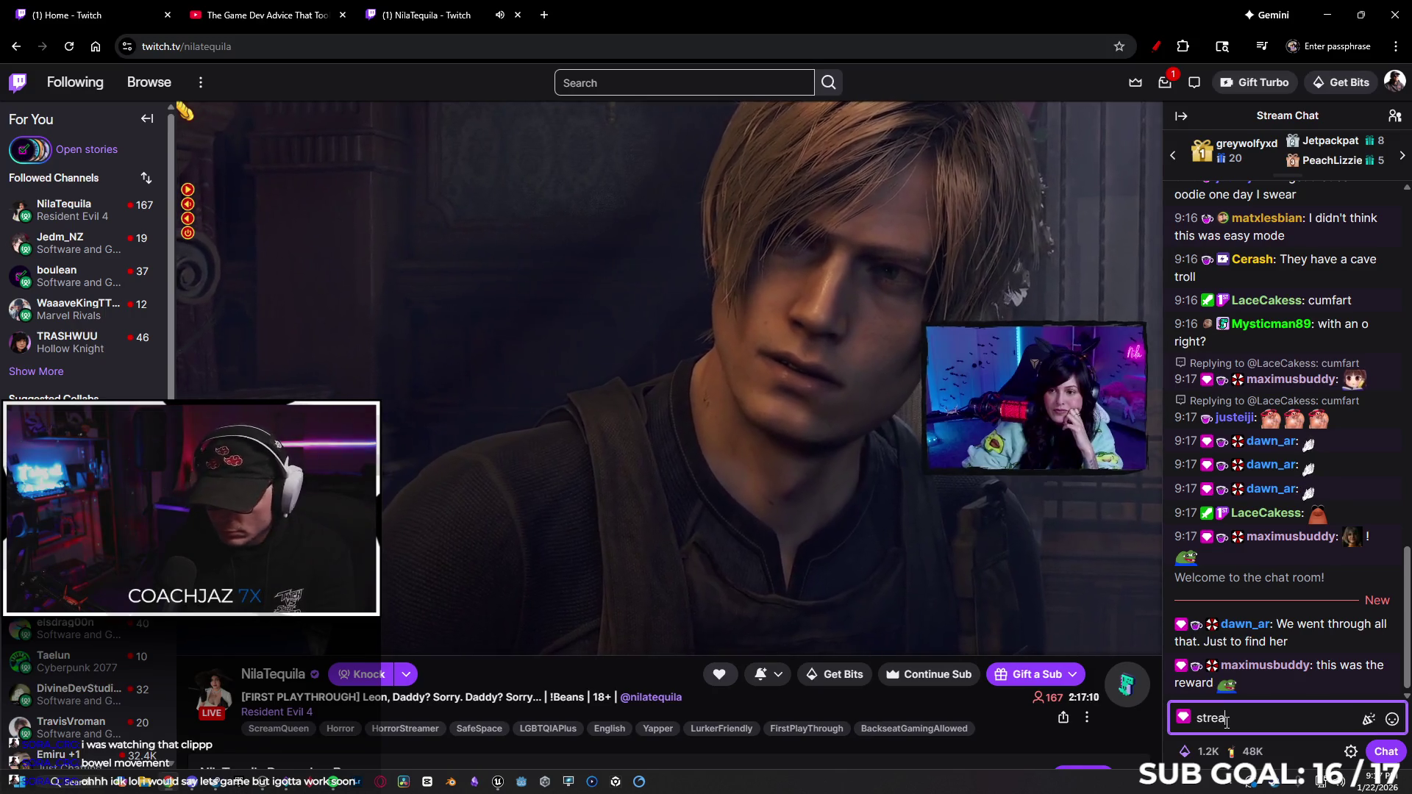
pyautogui.press('Return')
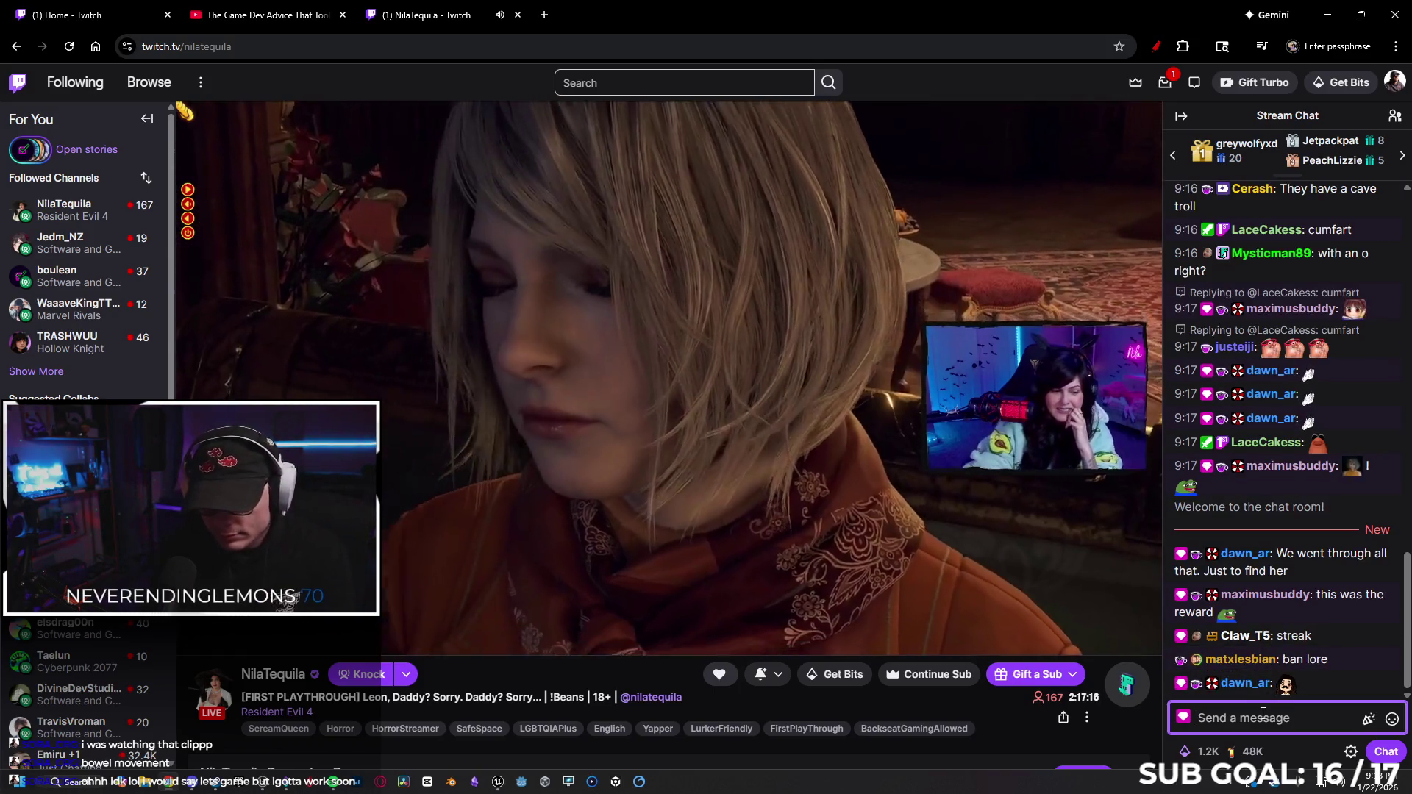
pyautogui.write('gib streak')
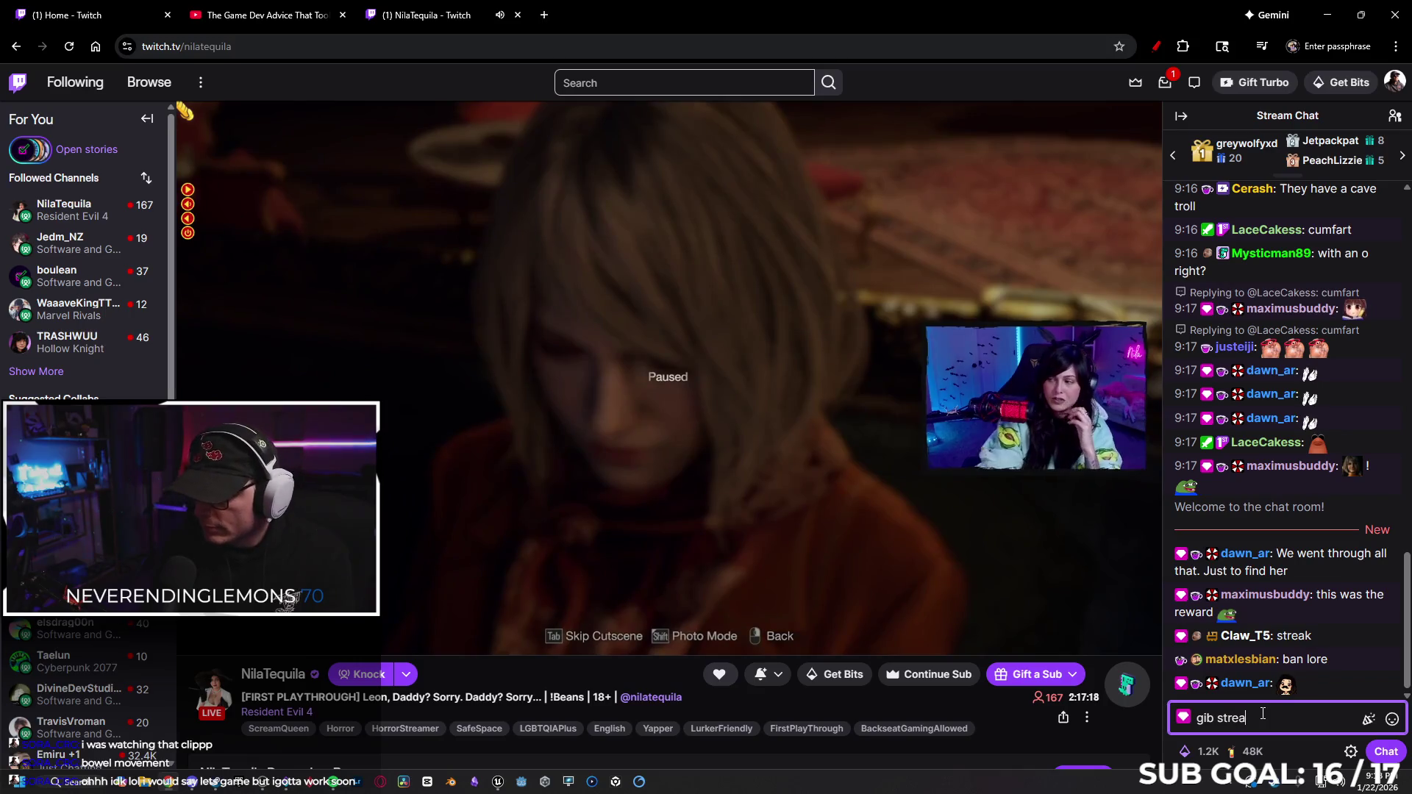
pyautogui.press('Return')
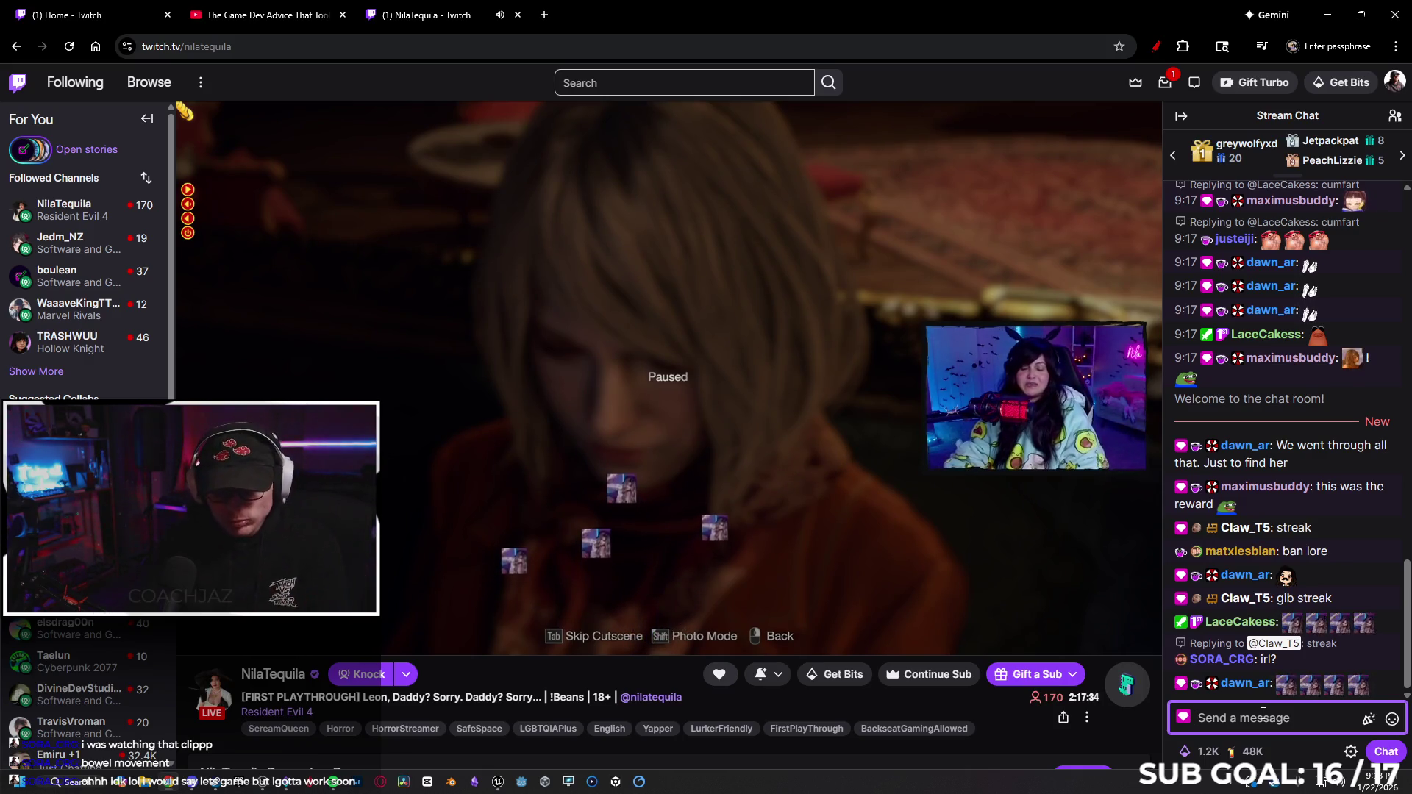
pyautogui.write('gib fallout bad')
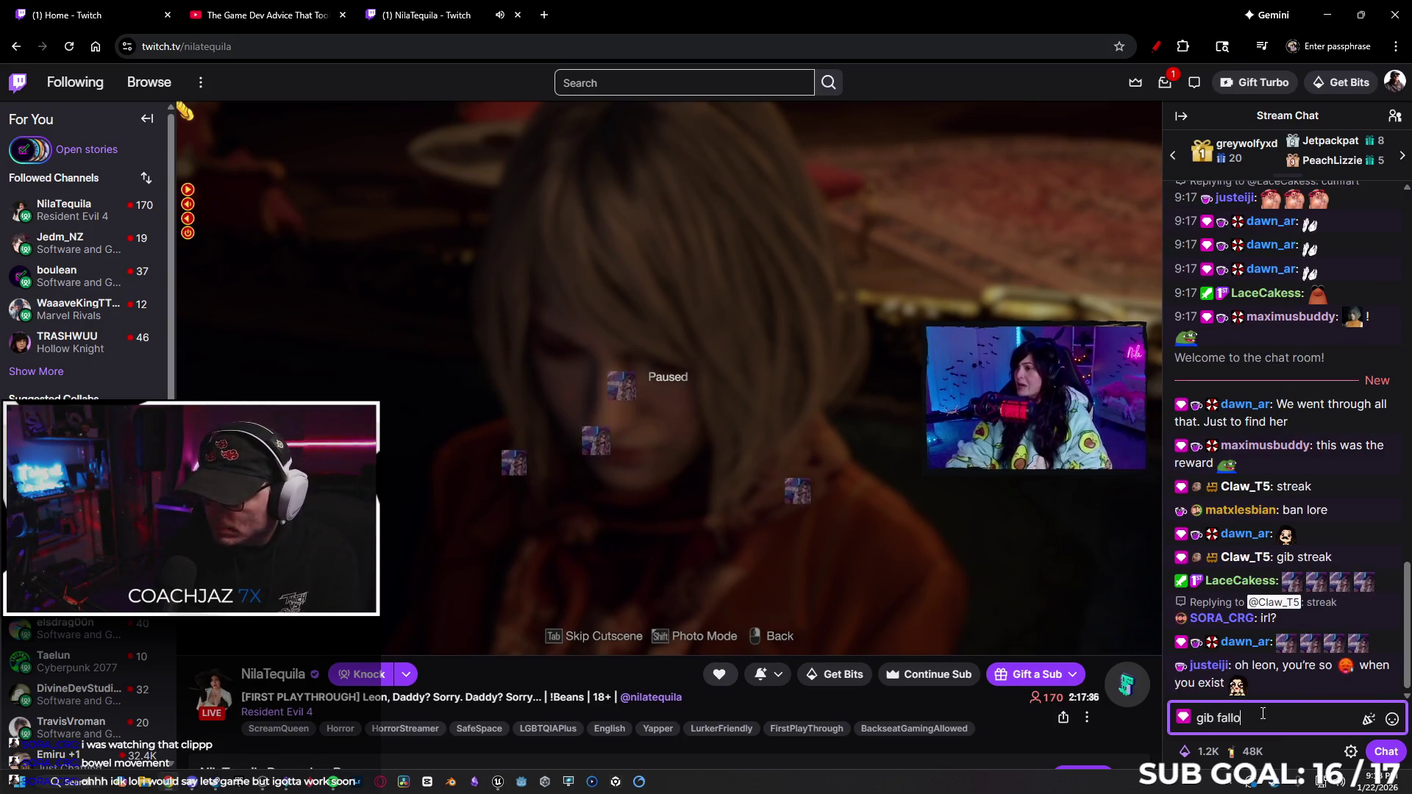
pyautogui.write('ge')
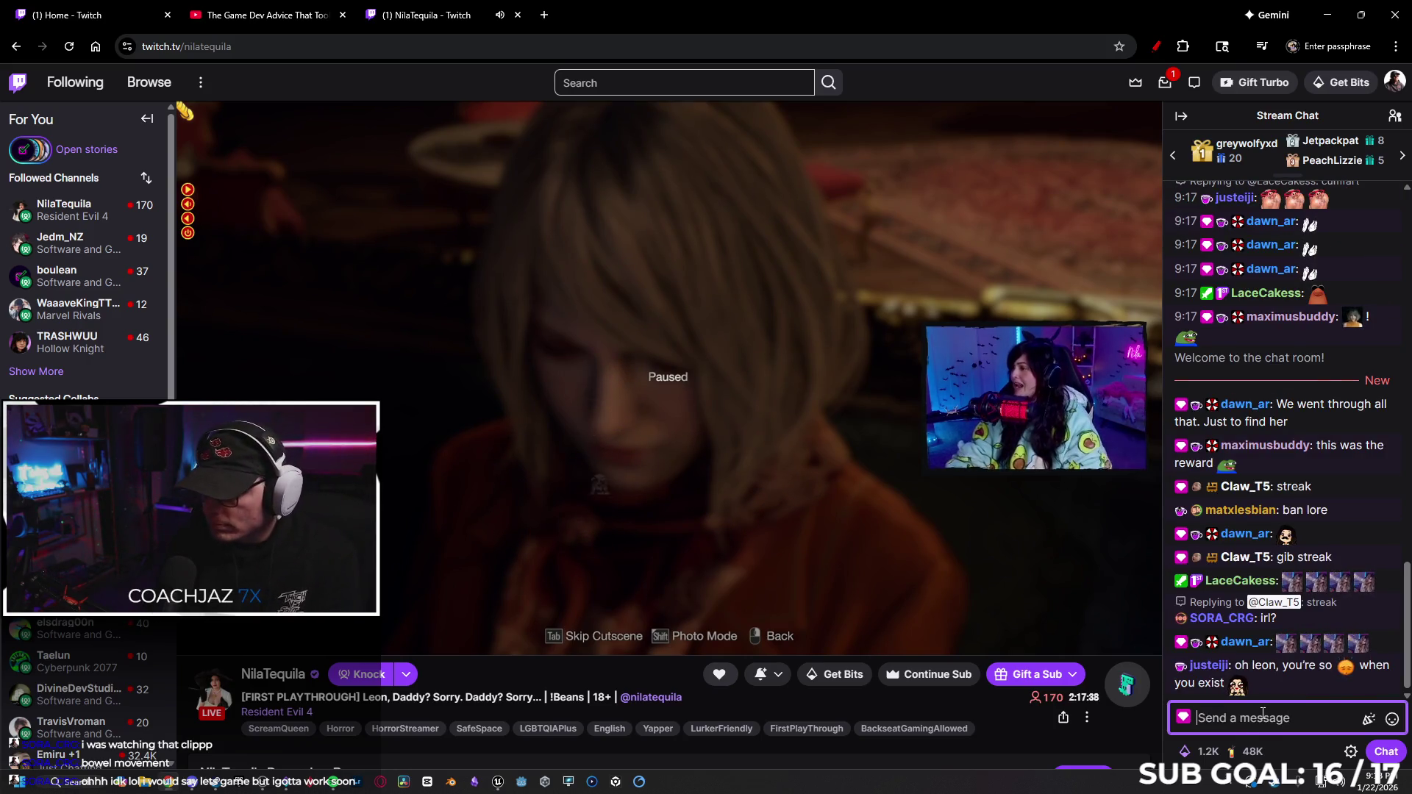
pyautogui.press('Return')
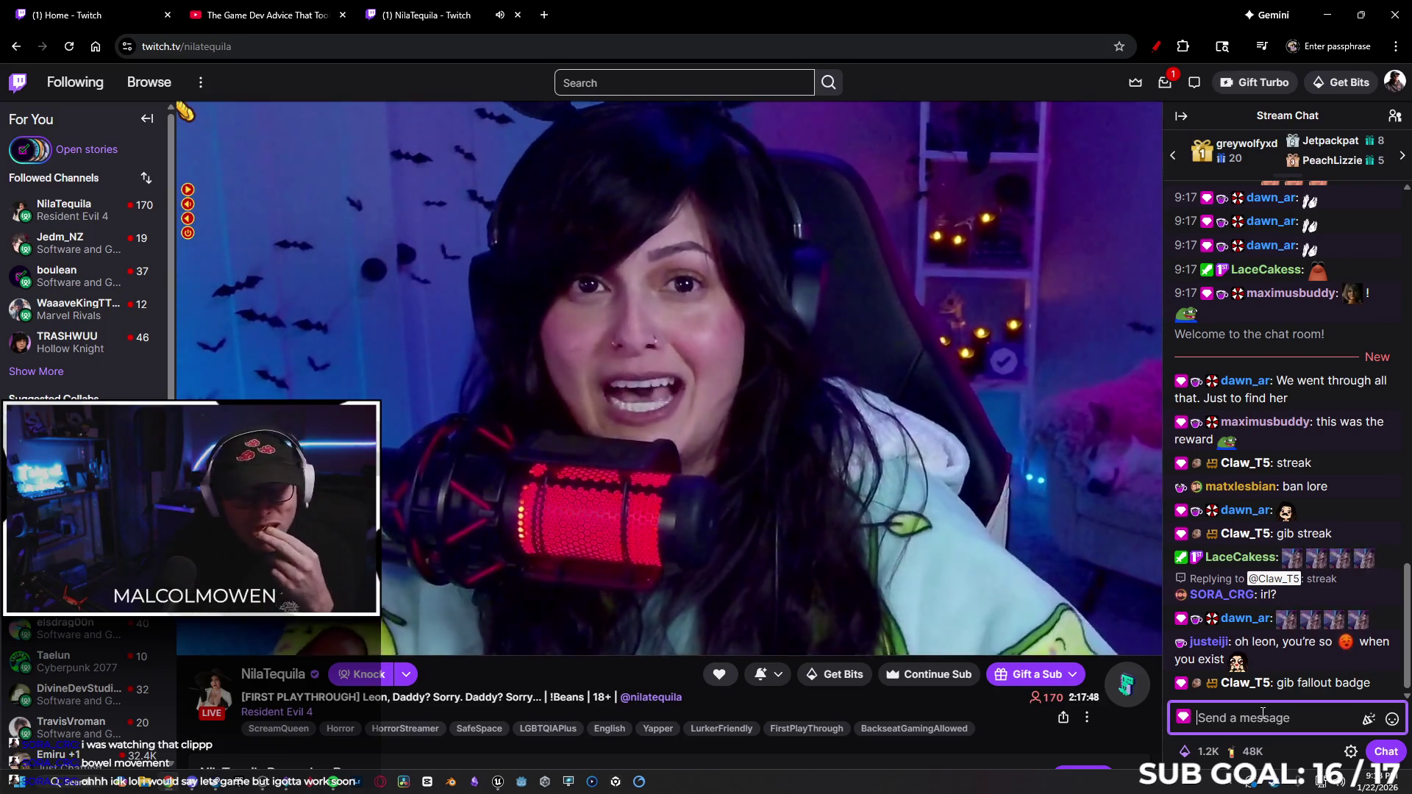
pyautogui.write('i hate you')
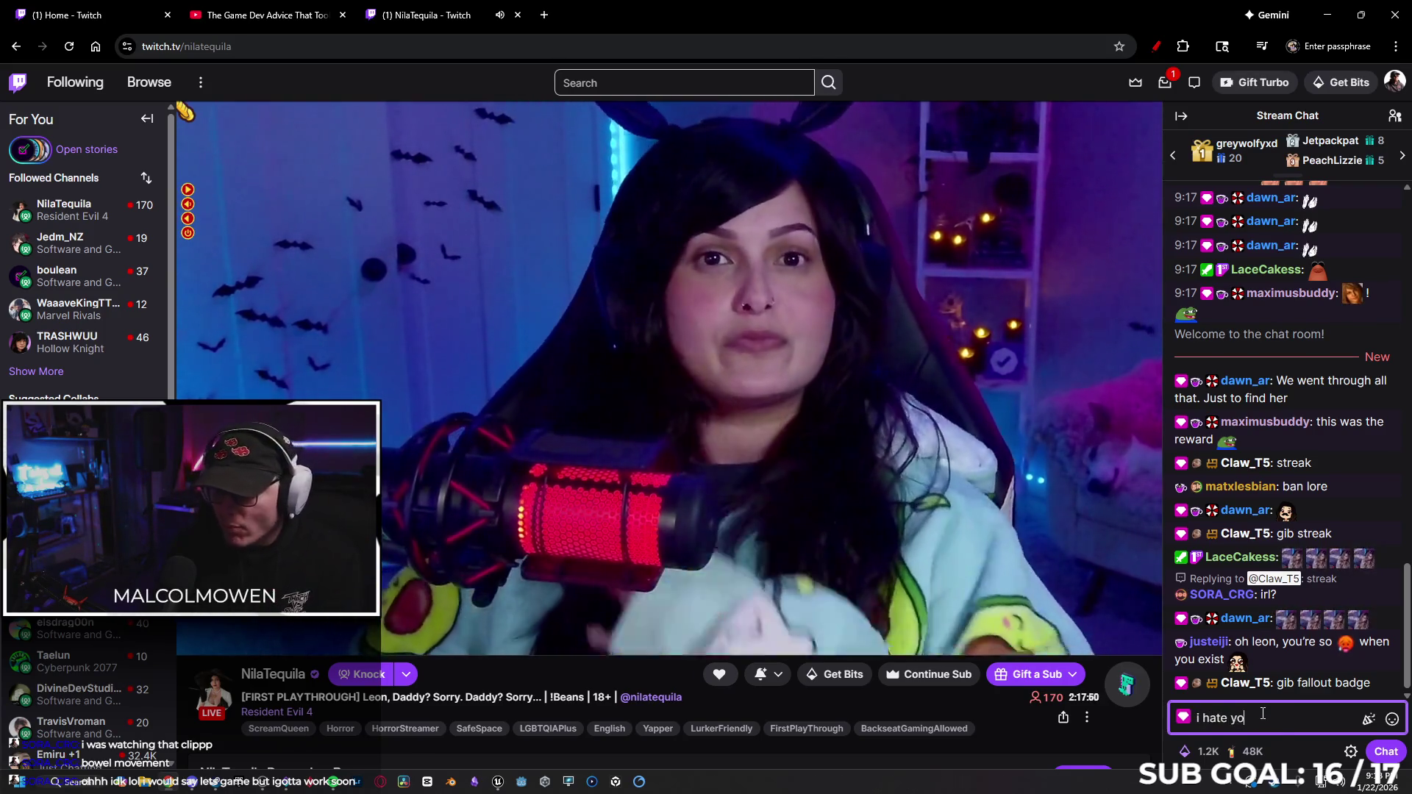
pyautogui.press('Return')
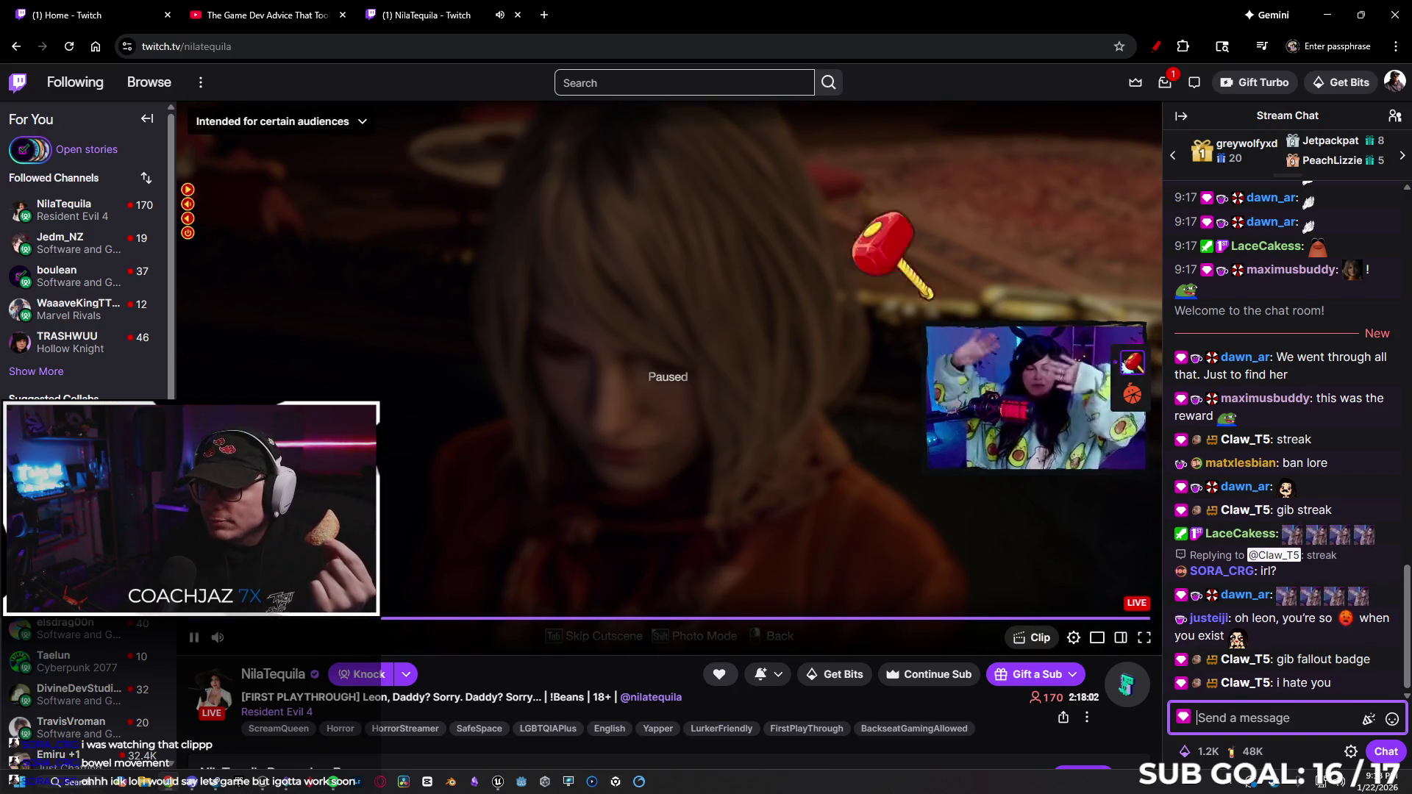
# Toggle the browser in and out of fullscreen, then switch back to the Unreal editor.
pyautogui.press('F11')
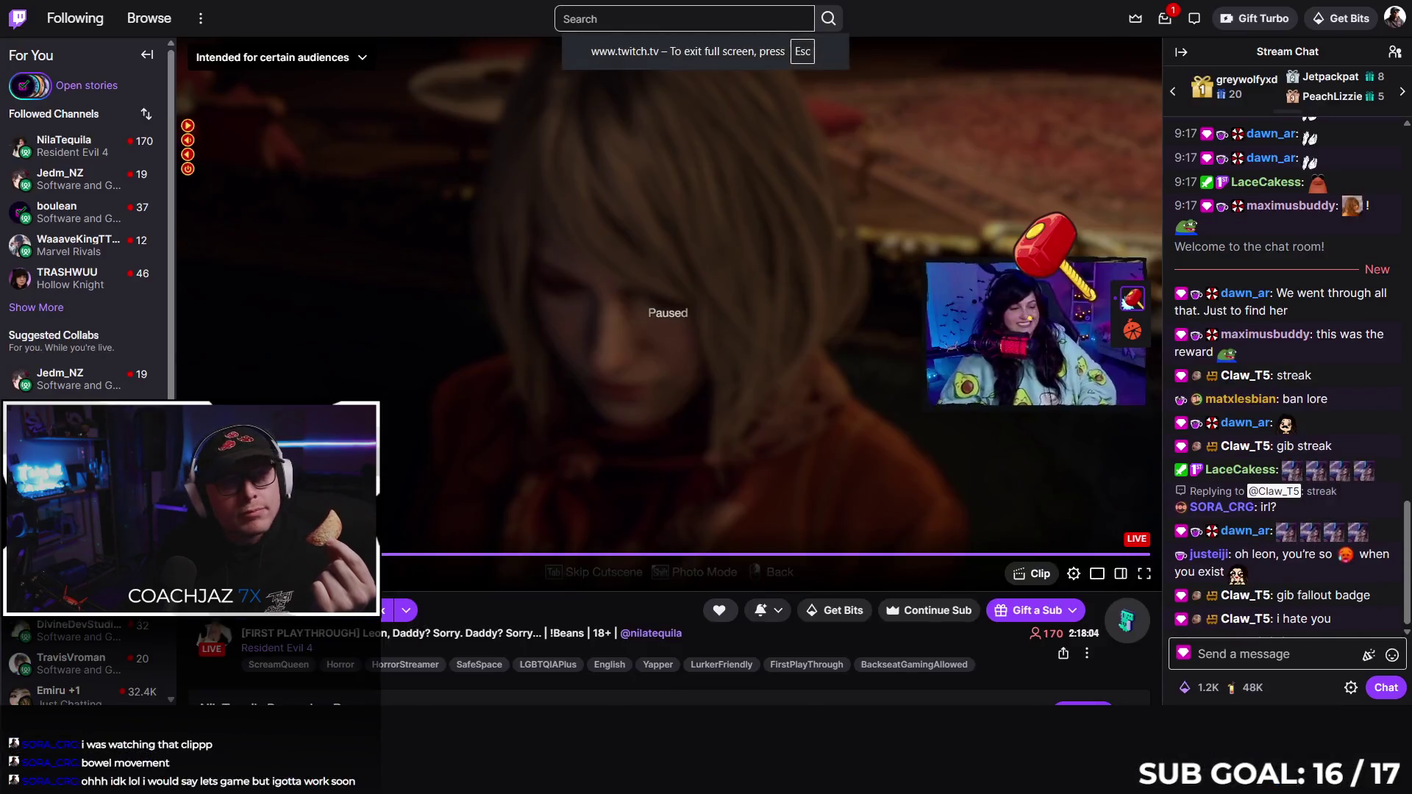
pyautogui.press('f')
pyautogui.press('Escape')
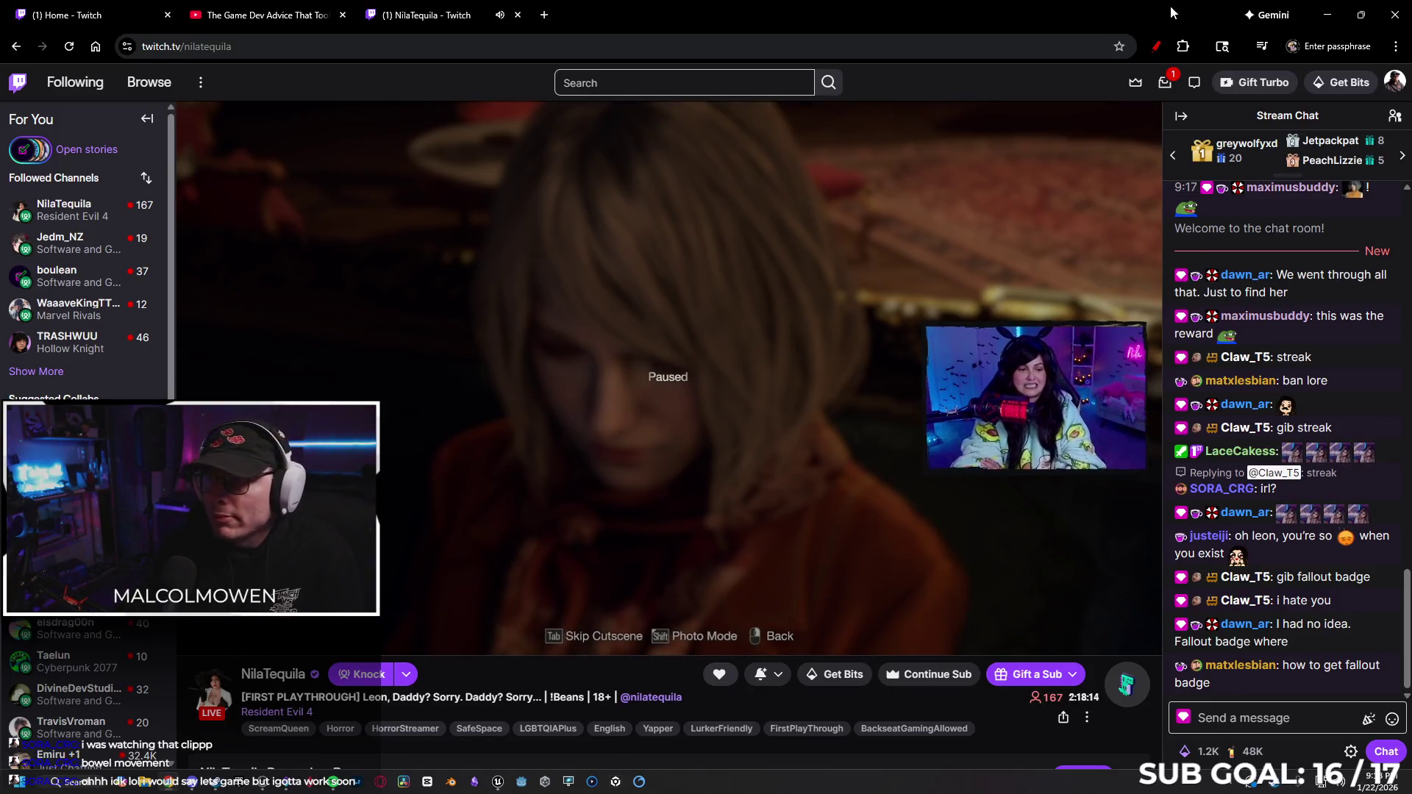
pyautogui.hotkey('alt', 'Tab')
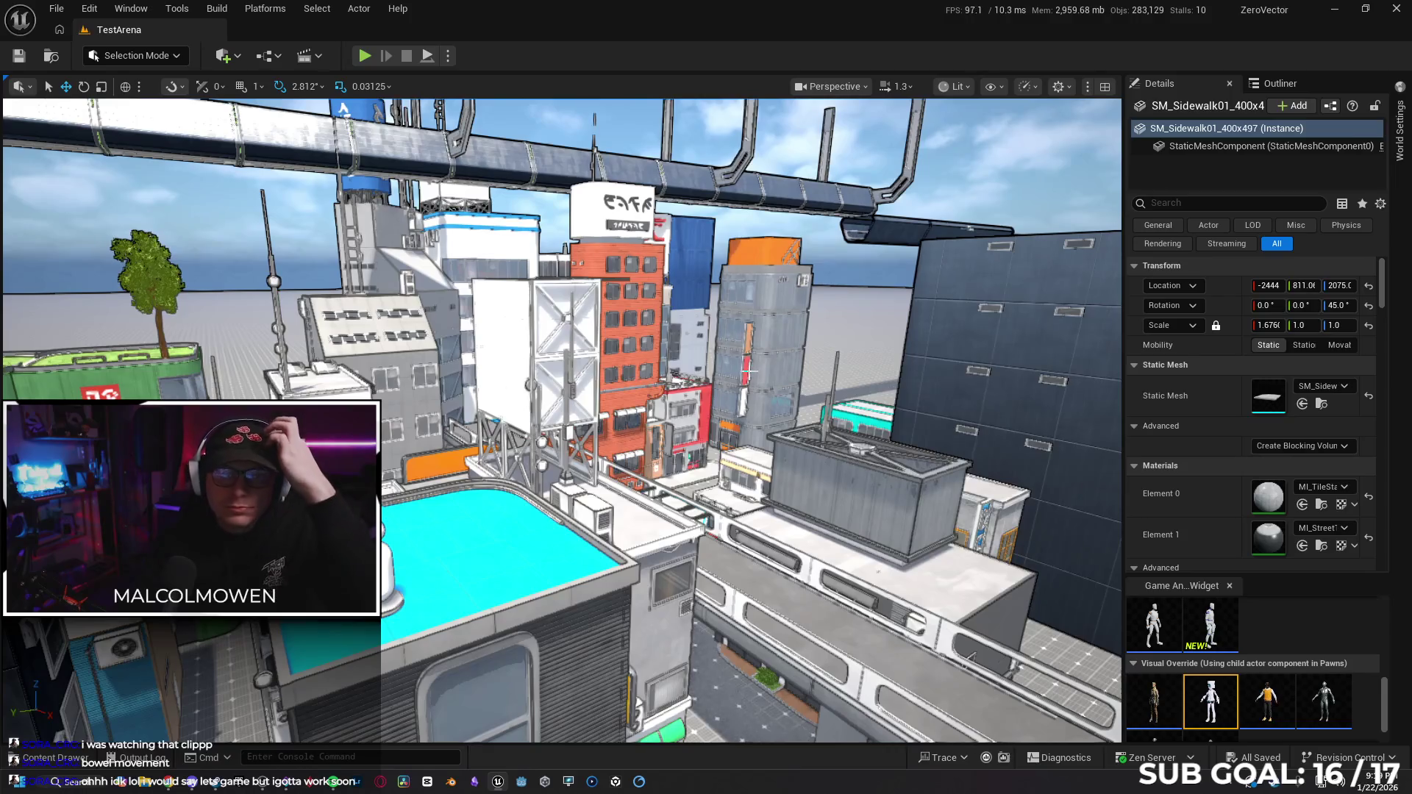
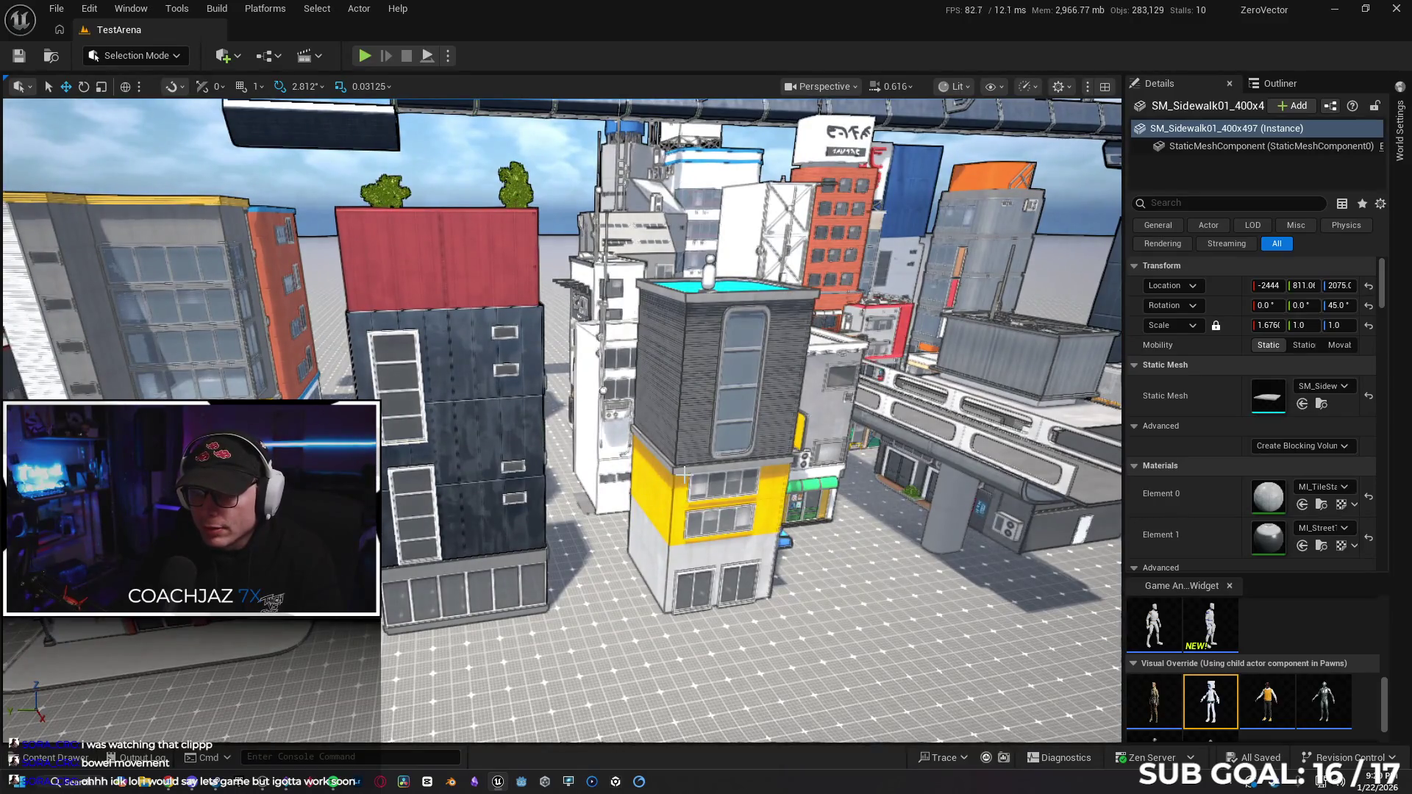
# Duplicate BPP_Building181 sideways along Y to create BPP_Building182 beside it.
pyautogui.click(684, 477)
pyautogui.moveTo(645, 576); pyautogui.dragTo(221, 442)
pyautogui.press('f')
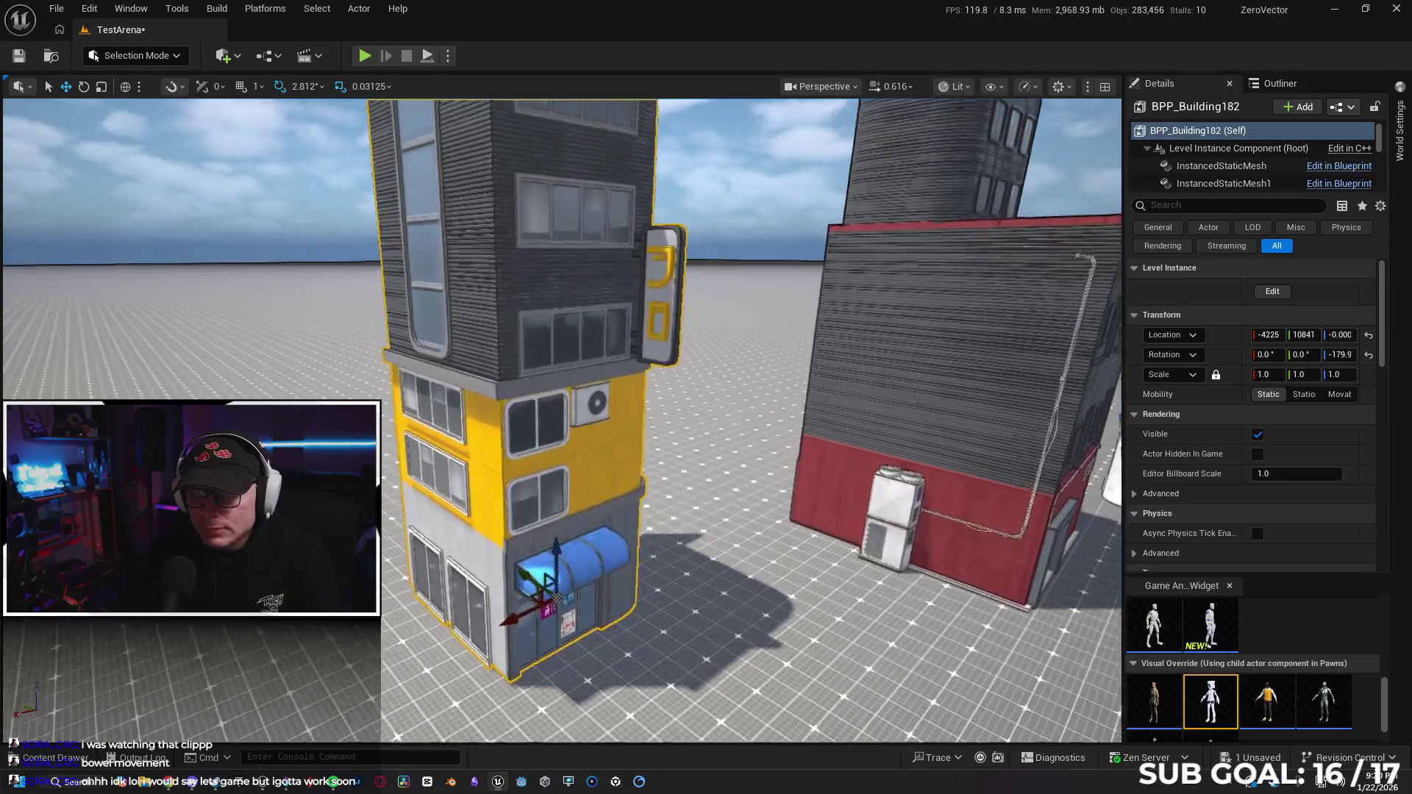
# Fly around the copied building to inspect its storefront, corners and lower windows.
pyautogui.press('w')
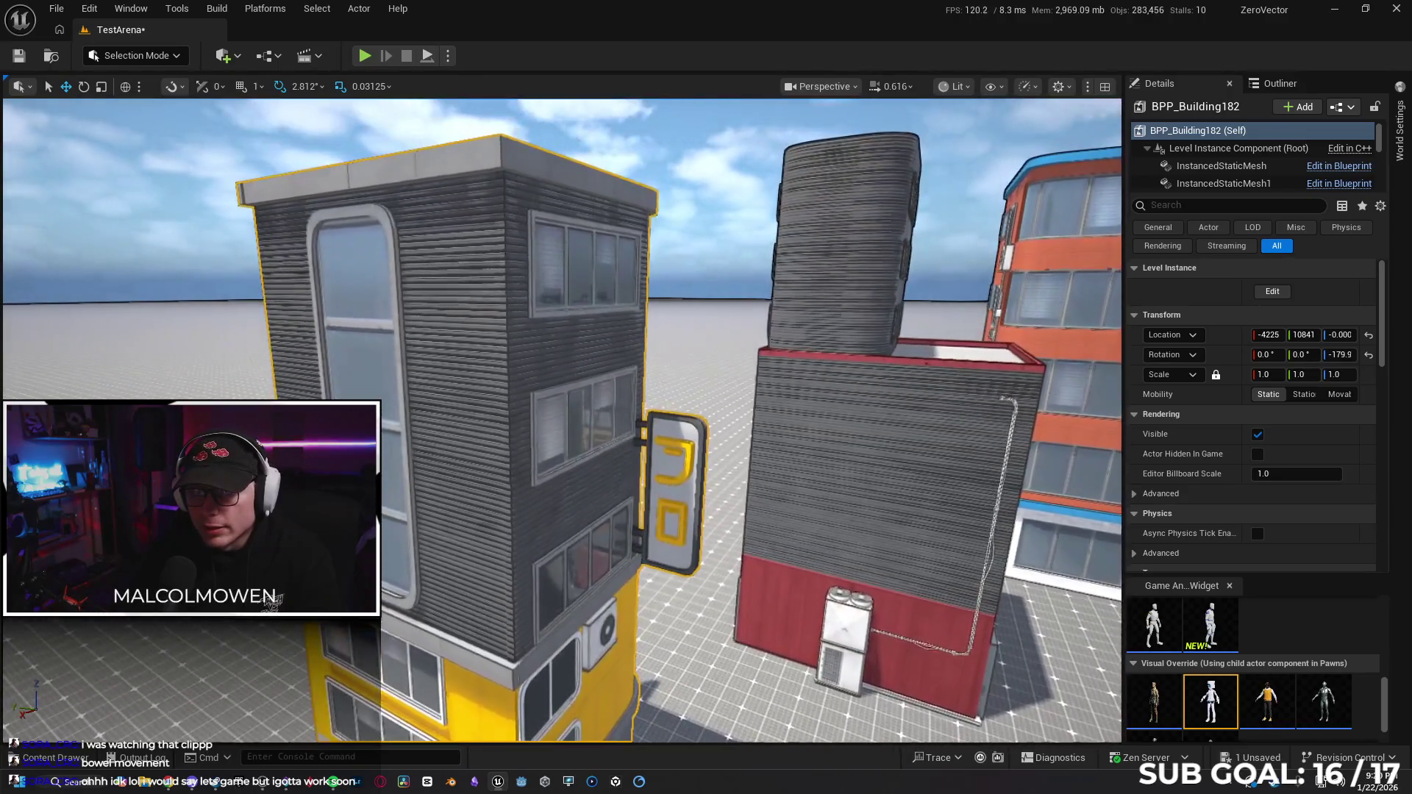
pyautogui.press('a')
pyautogui.press('w')
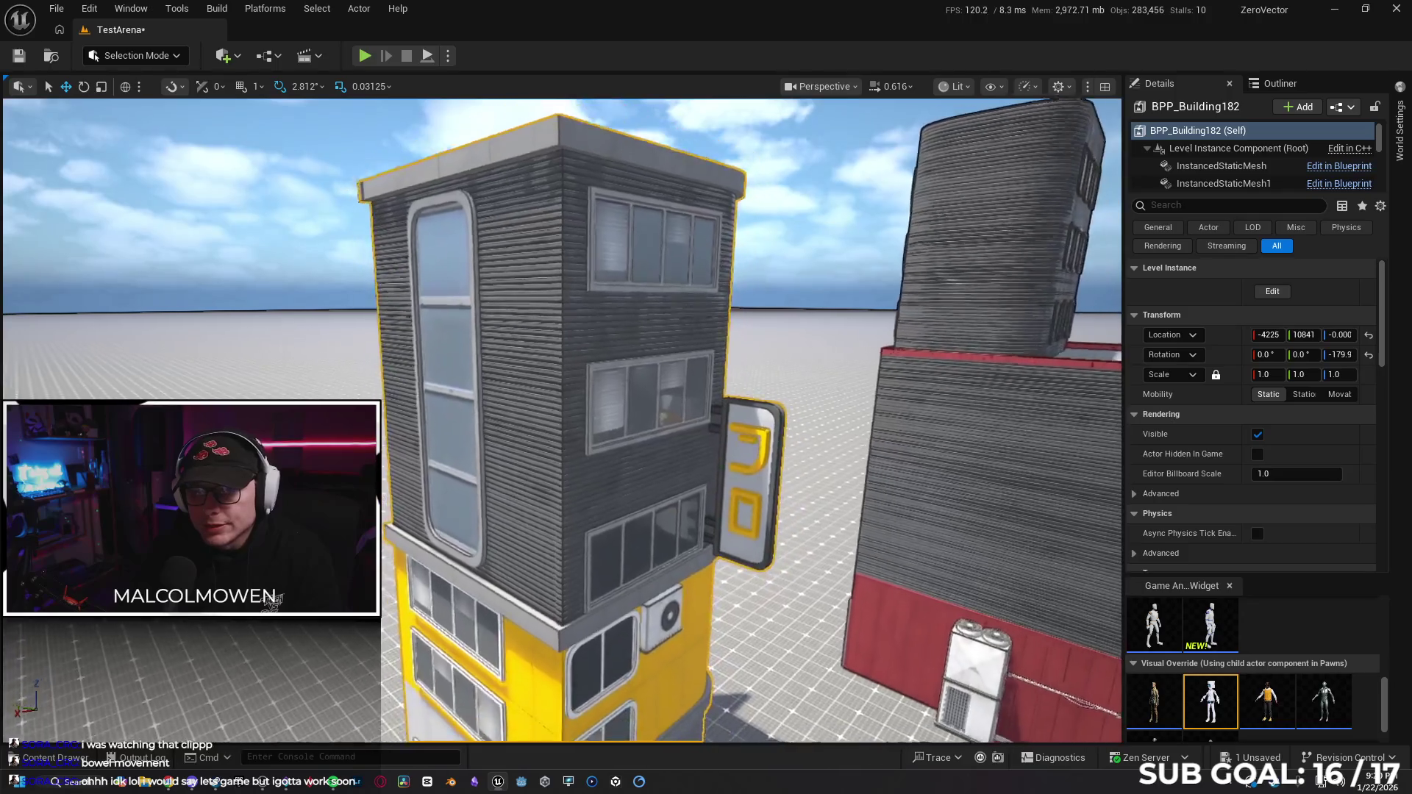
pyautogui.press('w')
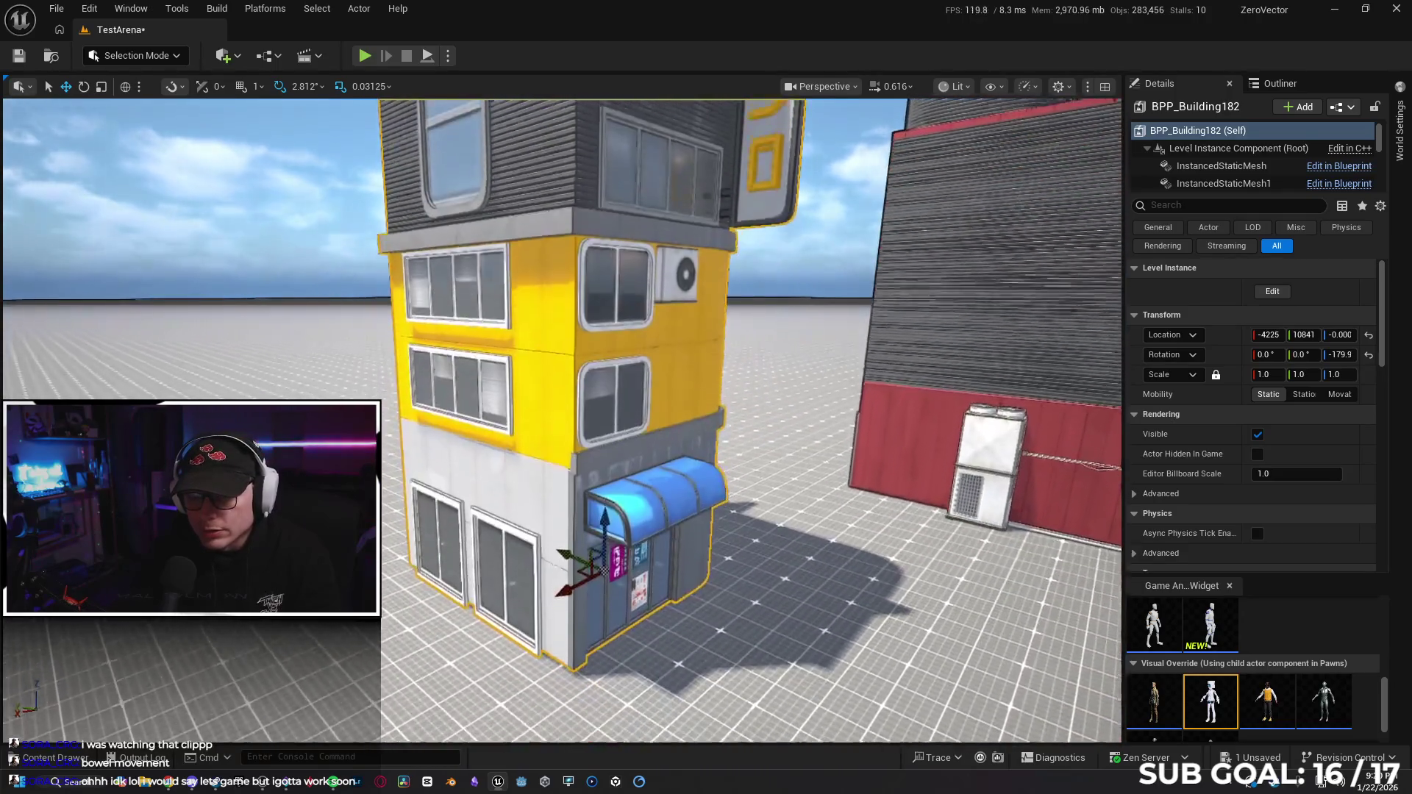
pyautogui.press('w')
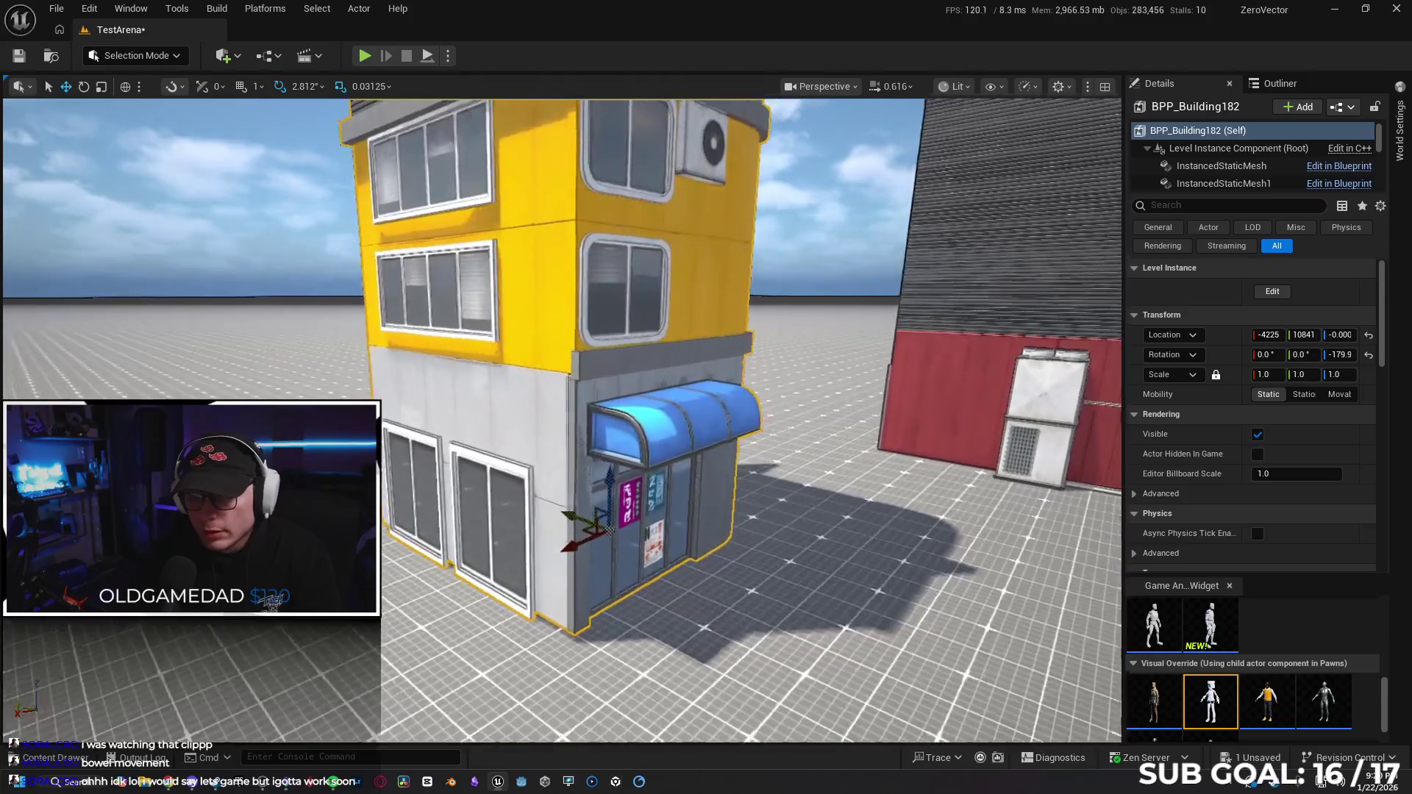
pyautogui.press('s')
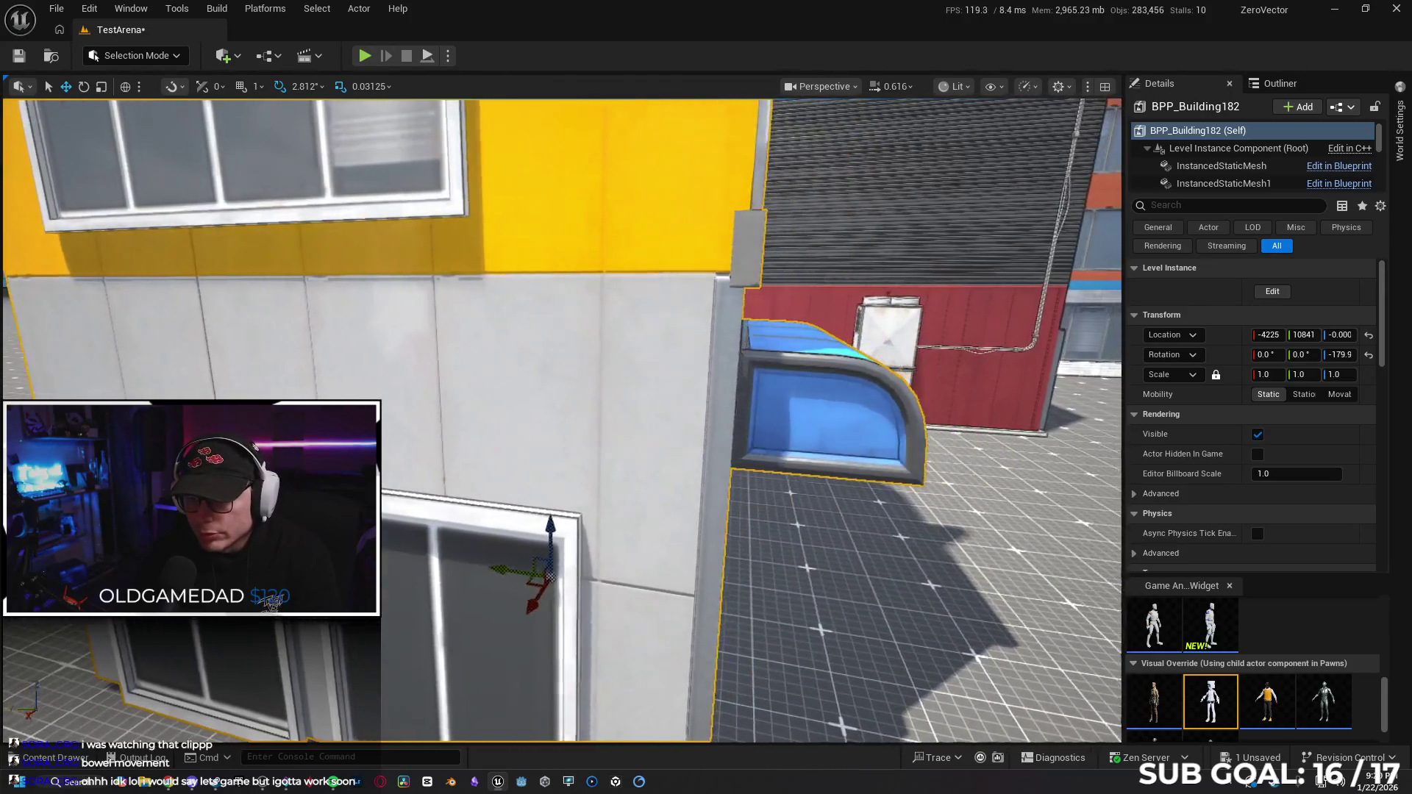
pyautogui.press('w')
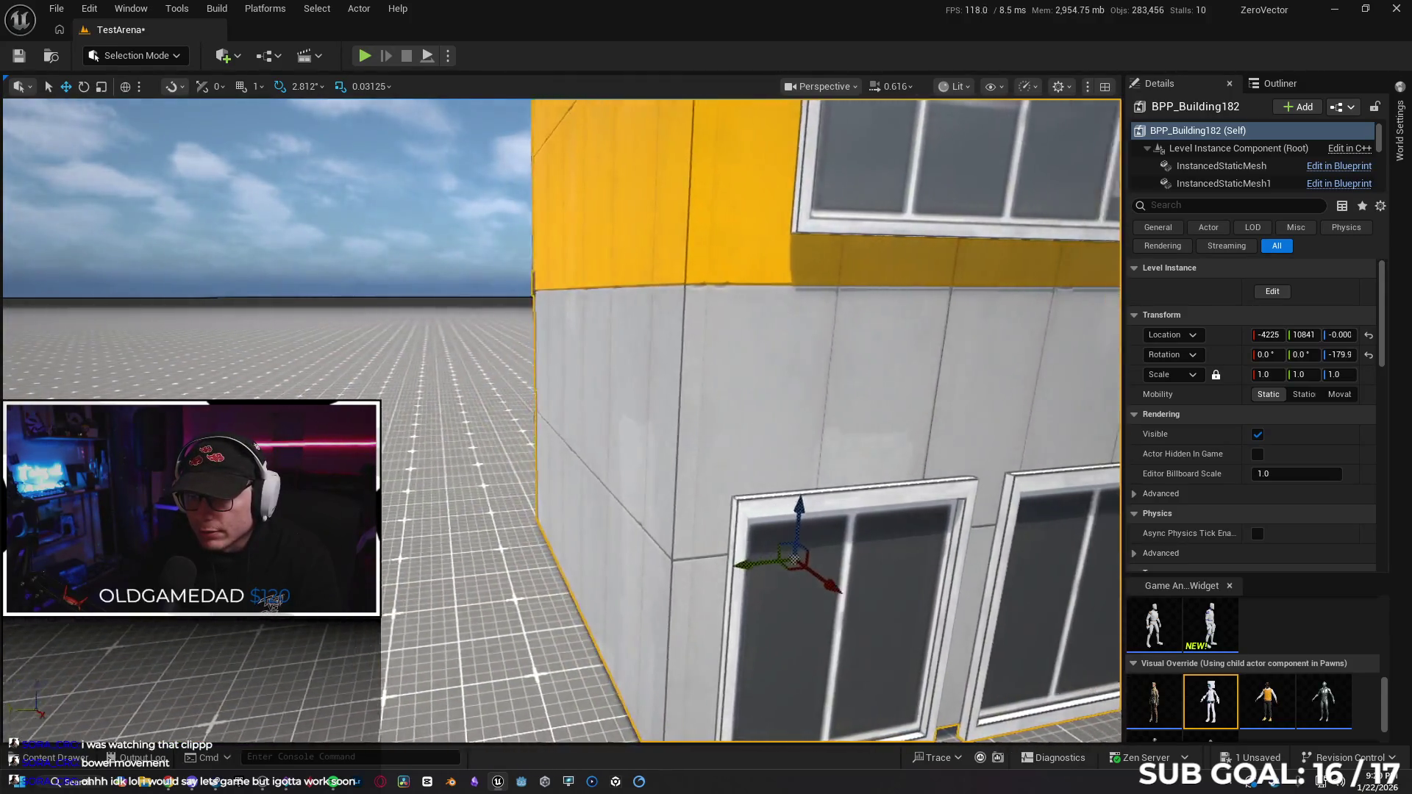
pyautogui.press('s')
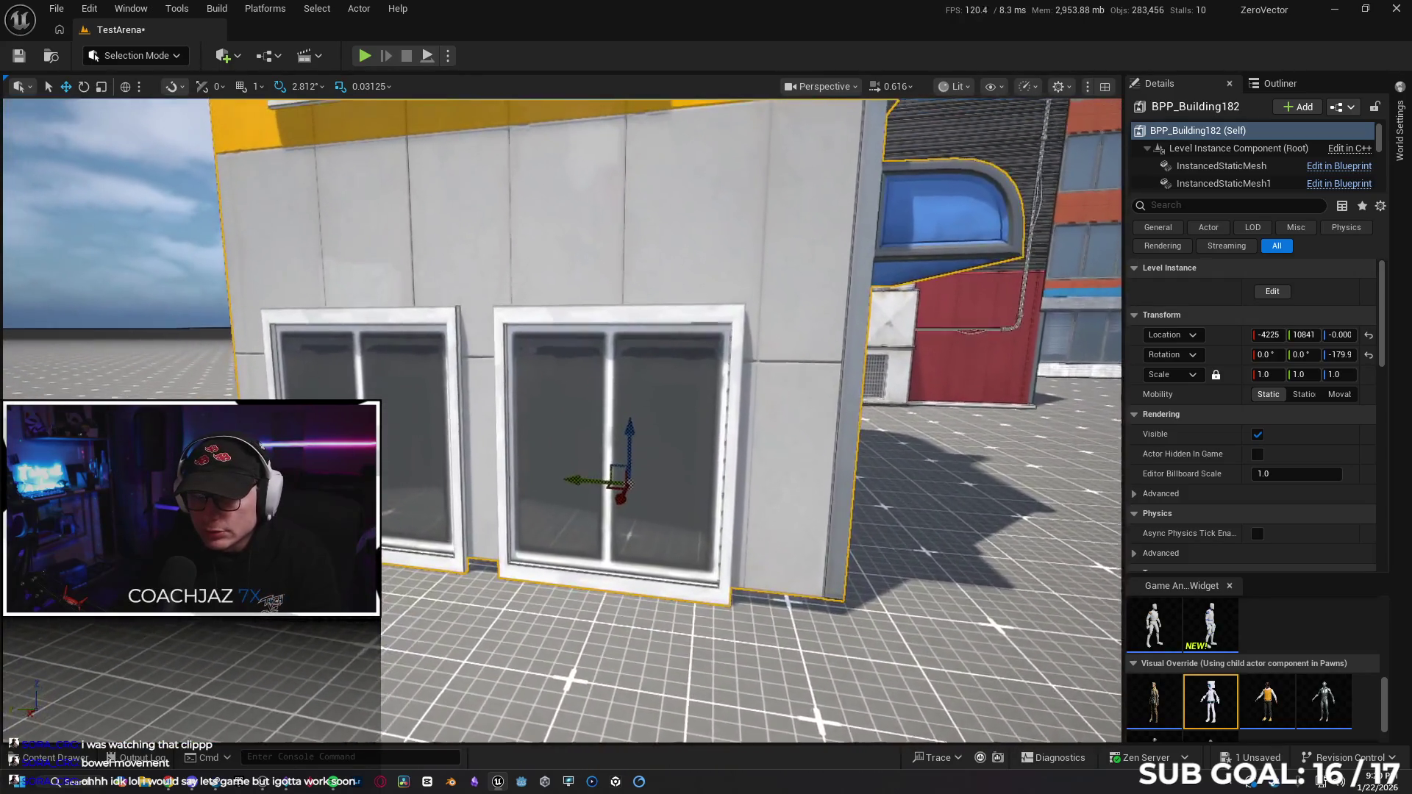
pyautogui.press('d')
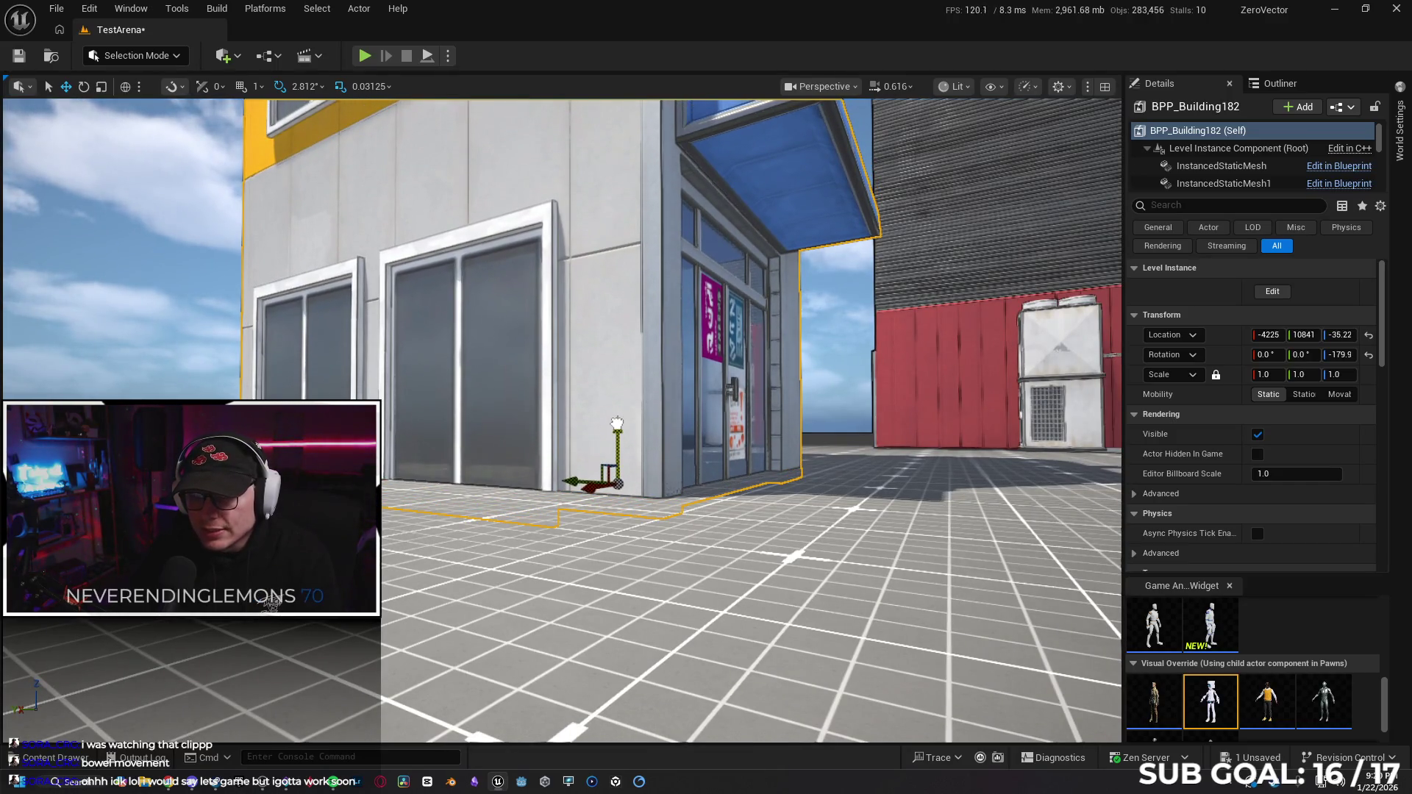
pyautogui.press('w')
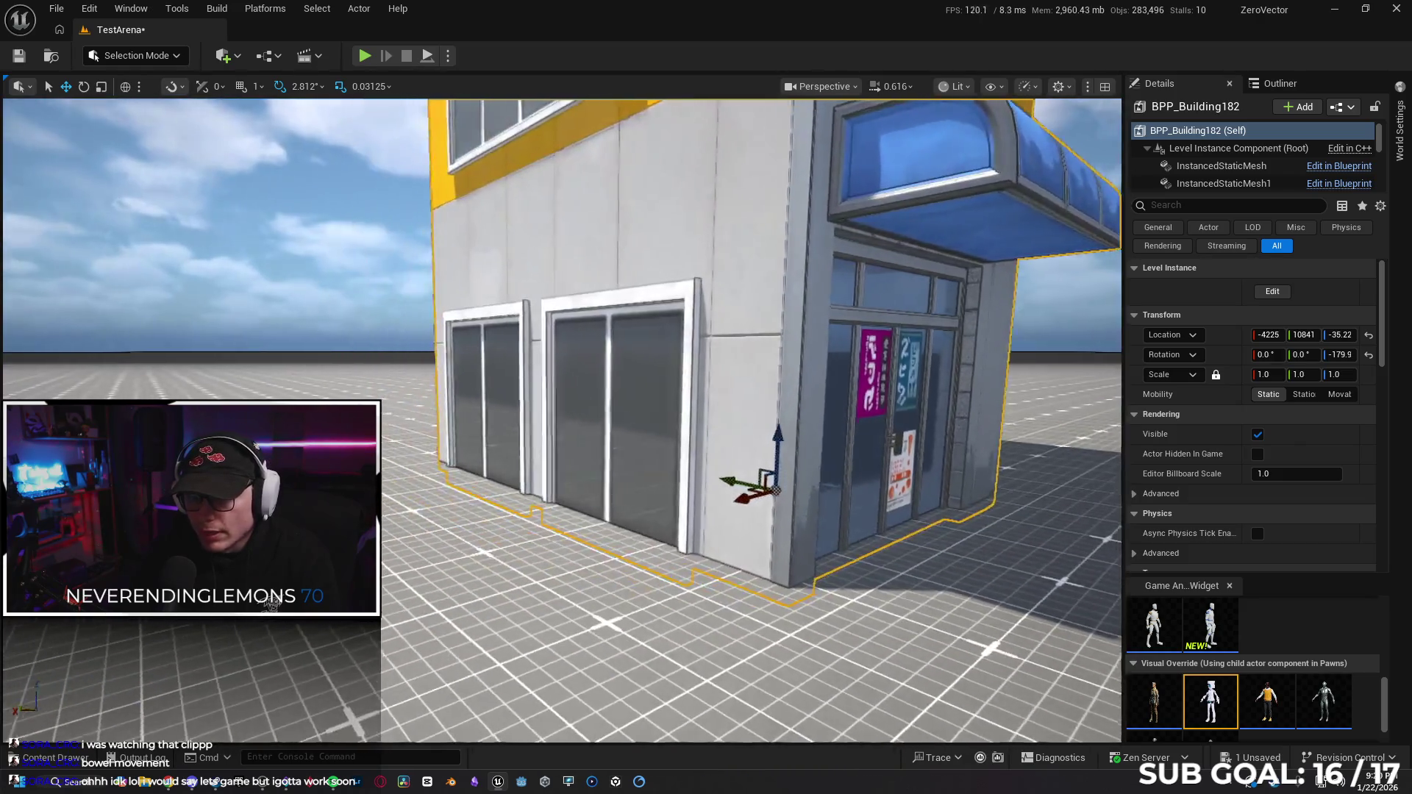
pyautogui.press('d')
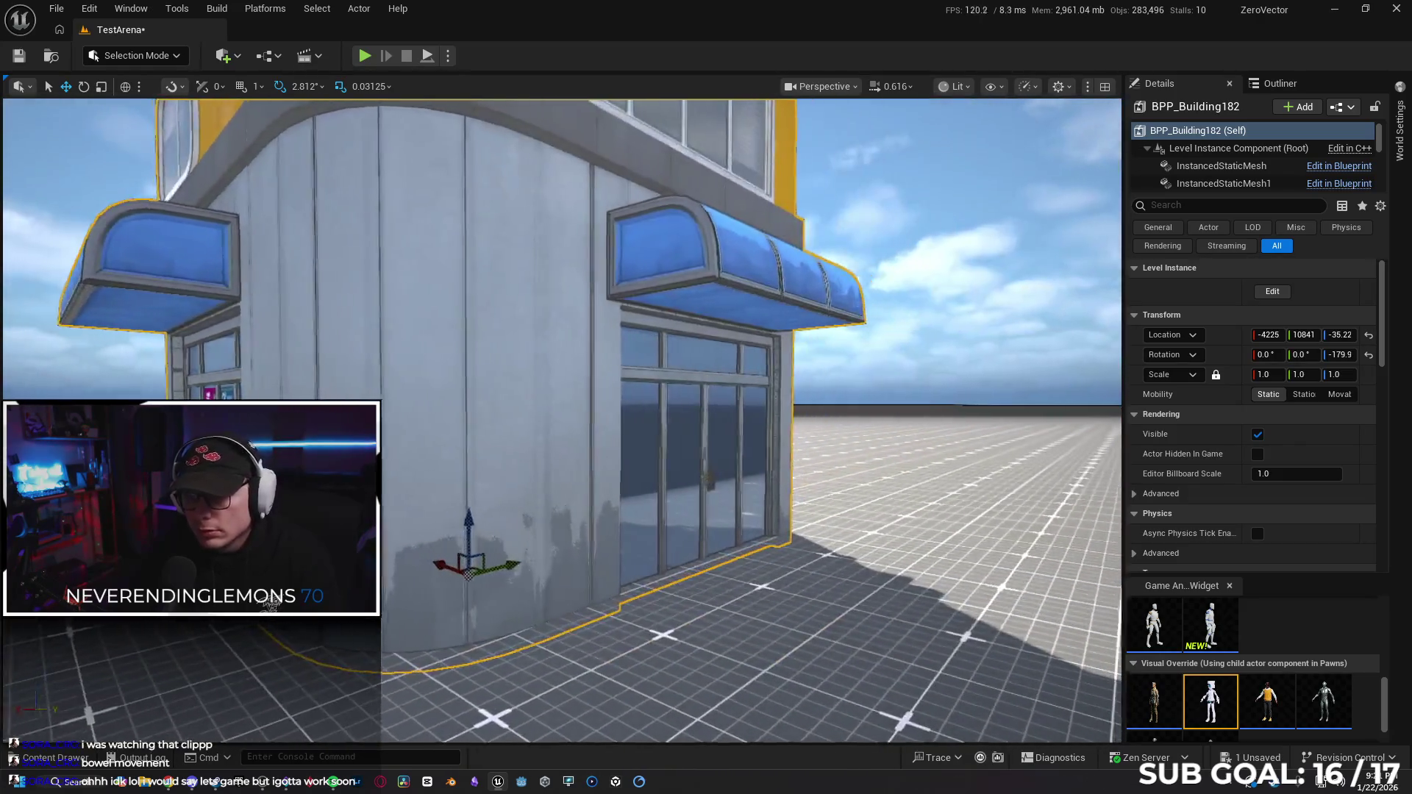
pyautogui.press('w')
pyautogui.press('s')
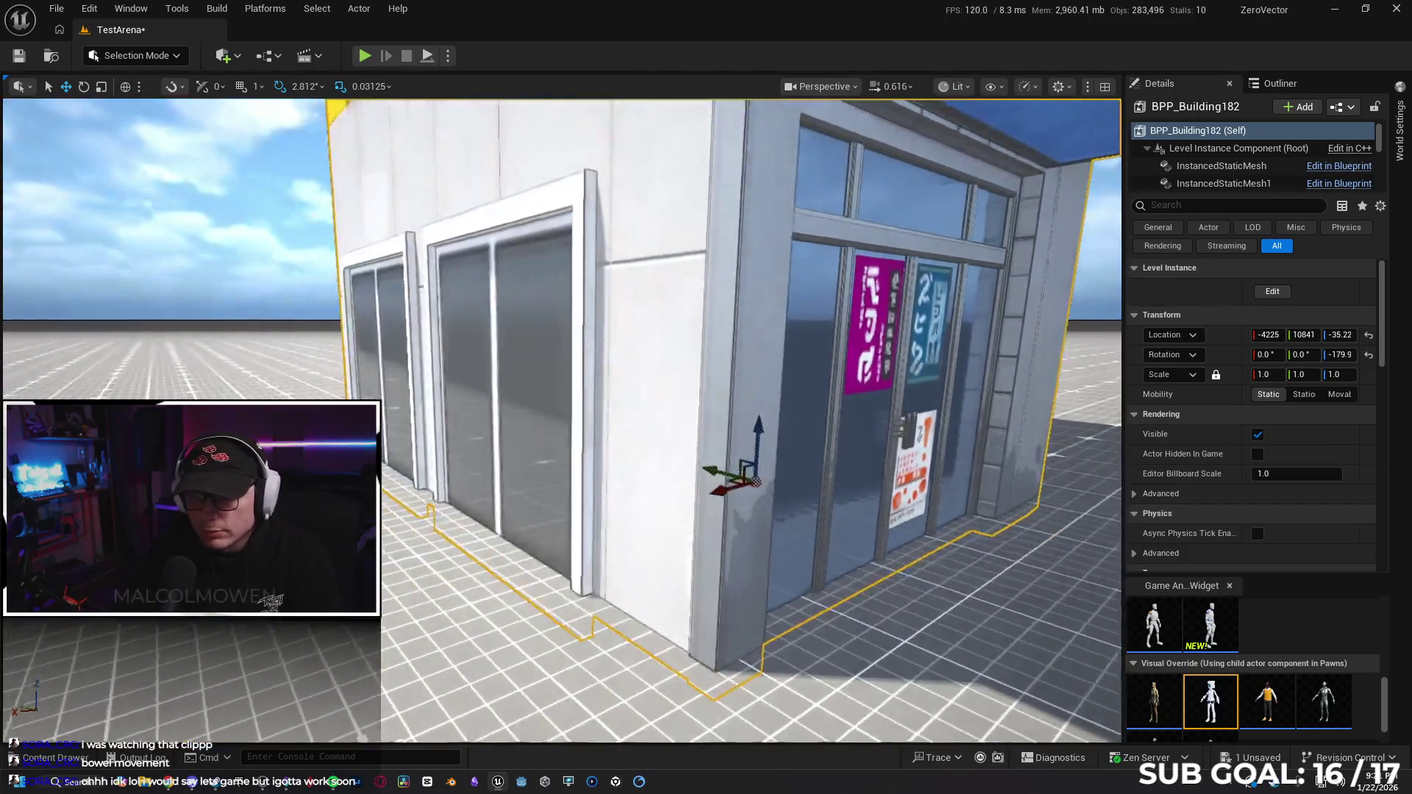
pyautogui.press('a')
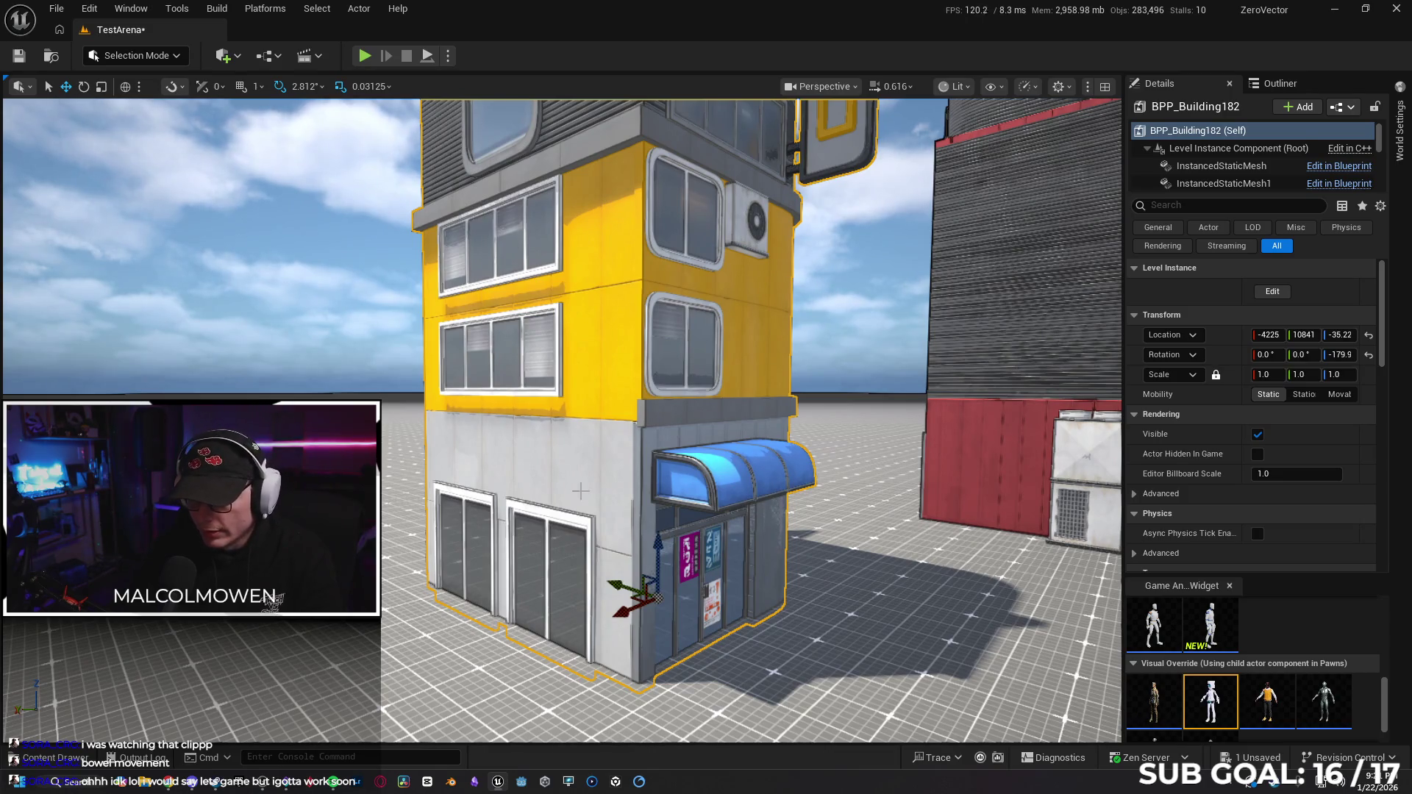
pyautogui.press('w')
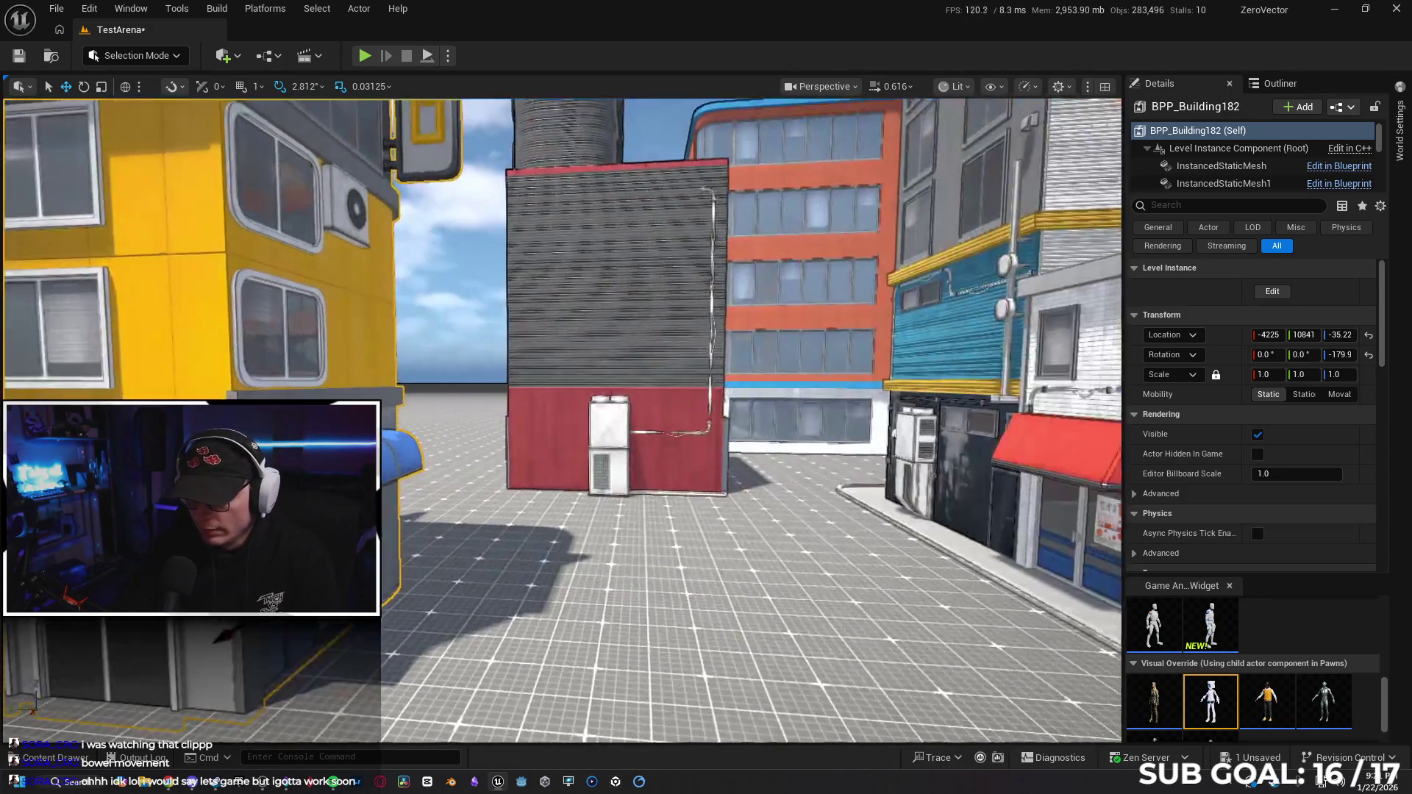
pyautogui.press('f')
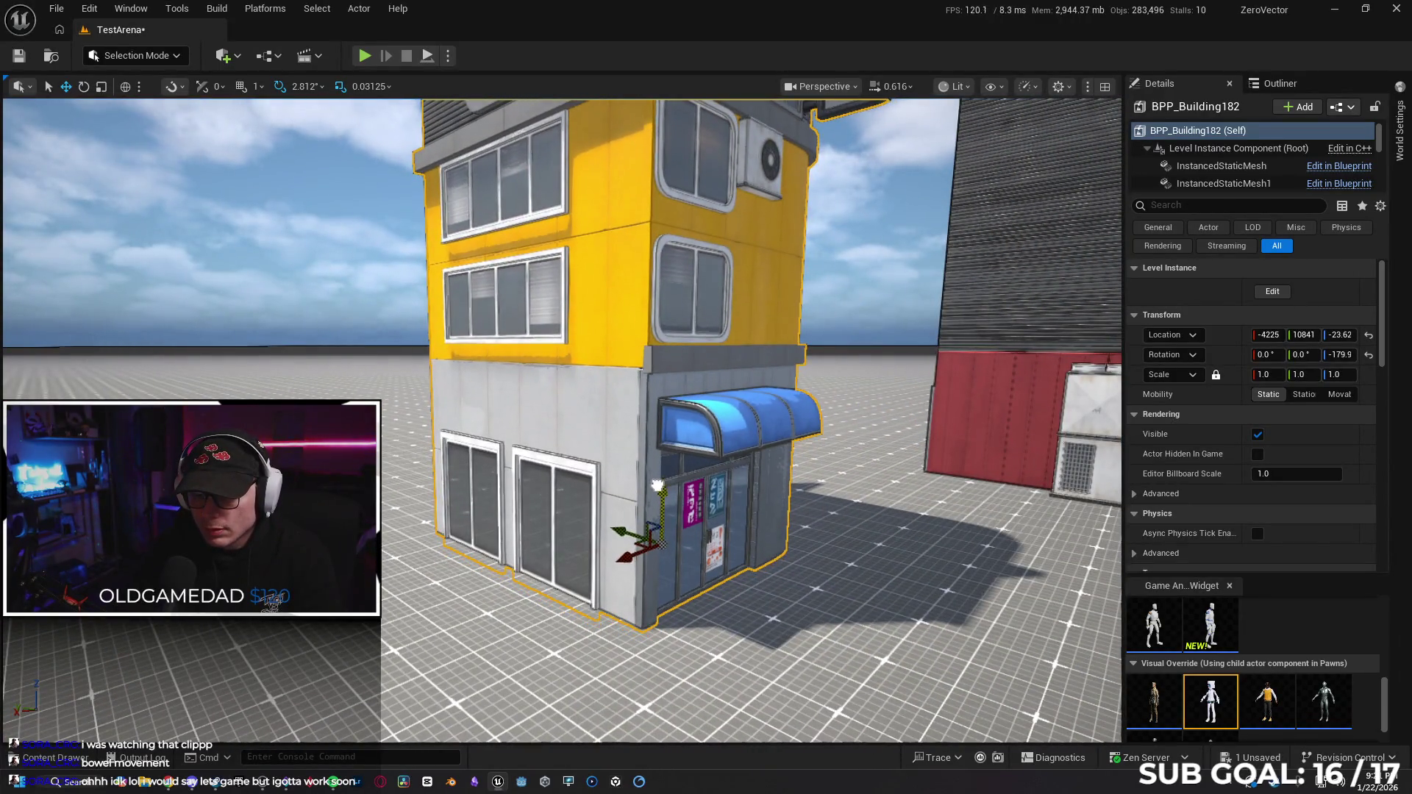
pyautogui.rightClick(615, 453)
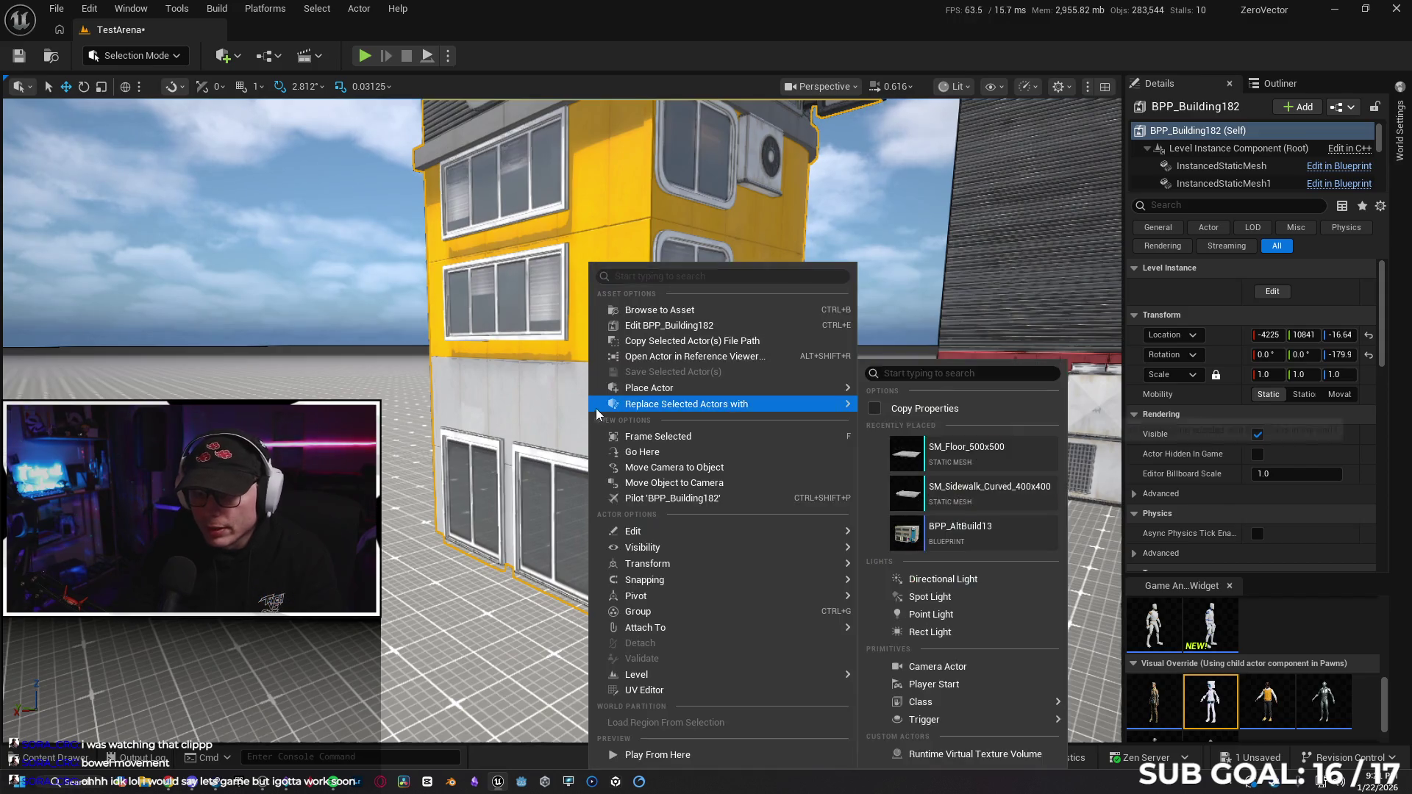
# Break the copied building's level instance into separate pieces.
pyautogui.moveTo(793, 683)
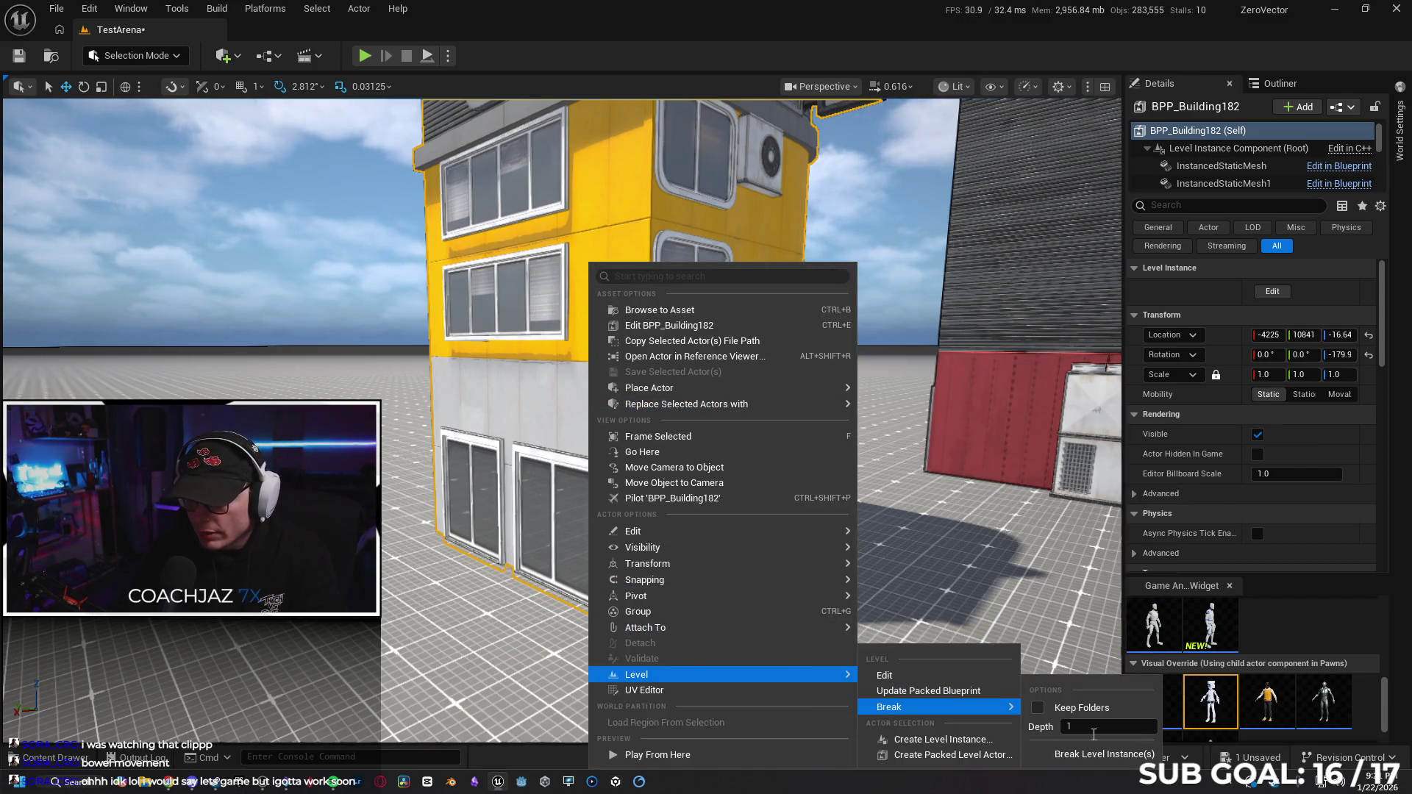
pyautogui.click(1103, 754)
pyautogui.click(818, 418)
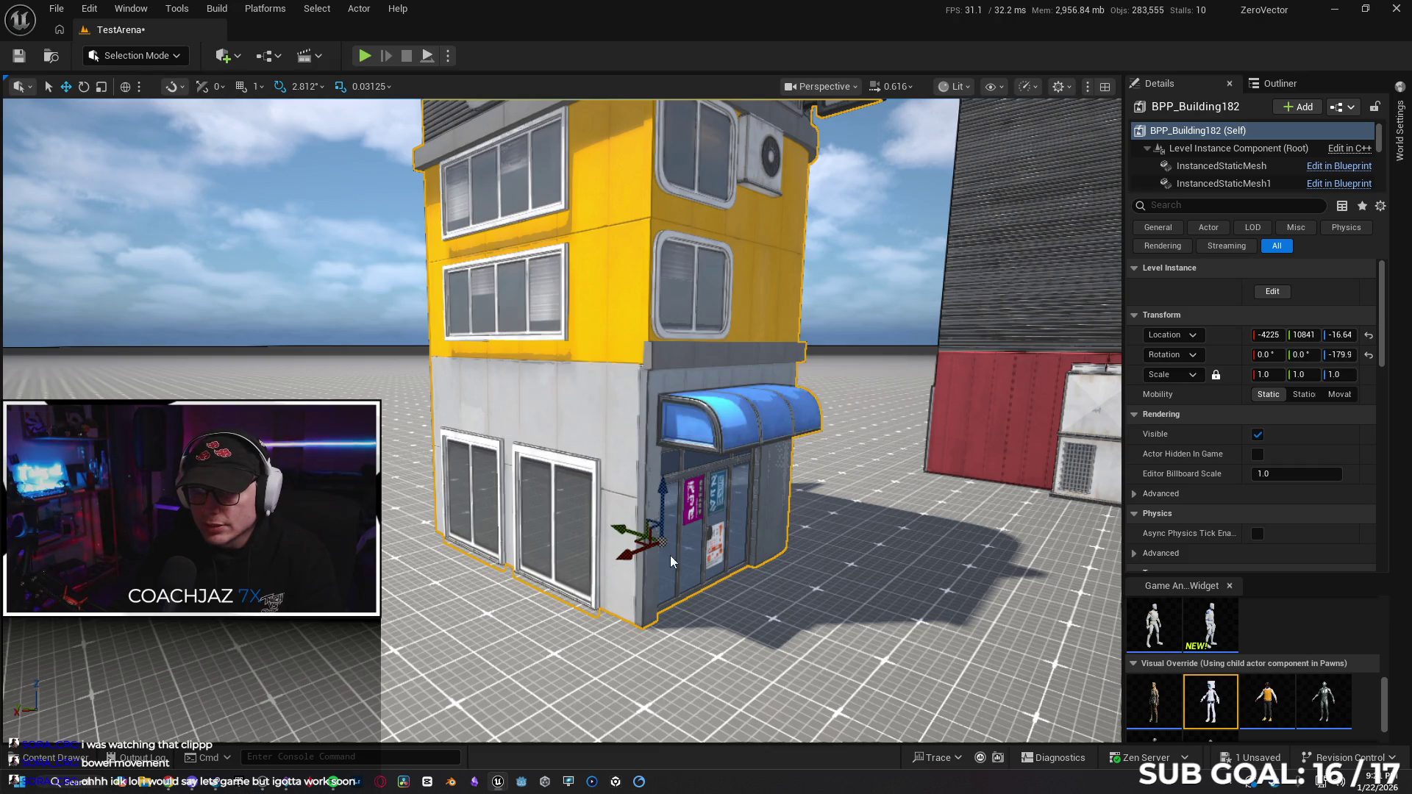
pyautogui.press('f')
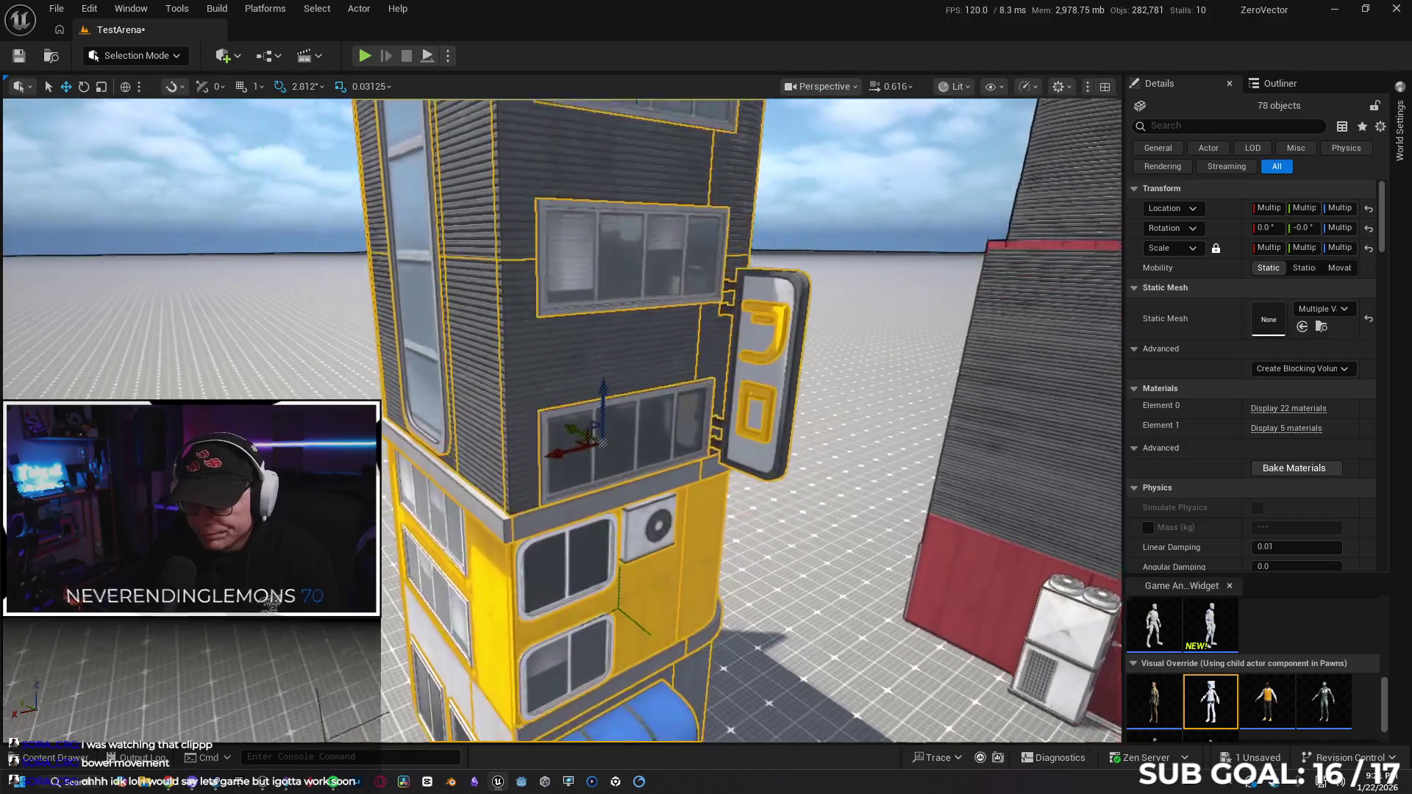
# Unlock the pieces' group and delete the blue awning SM_Awning10.
pyautogui.rightClick(691, 556)
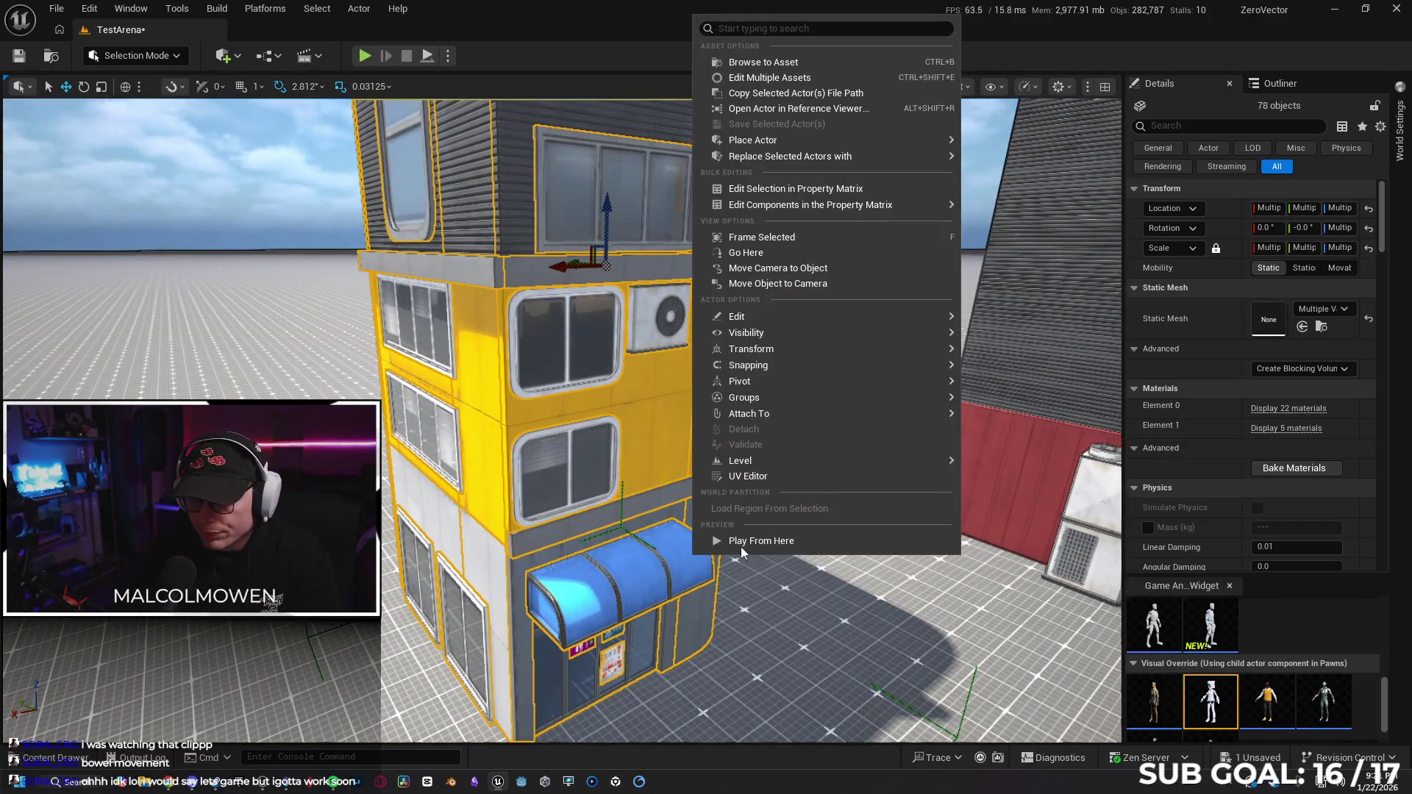
pyautogui.moveTo(942, 397)
pyautogui.click(996, 421)
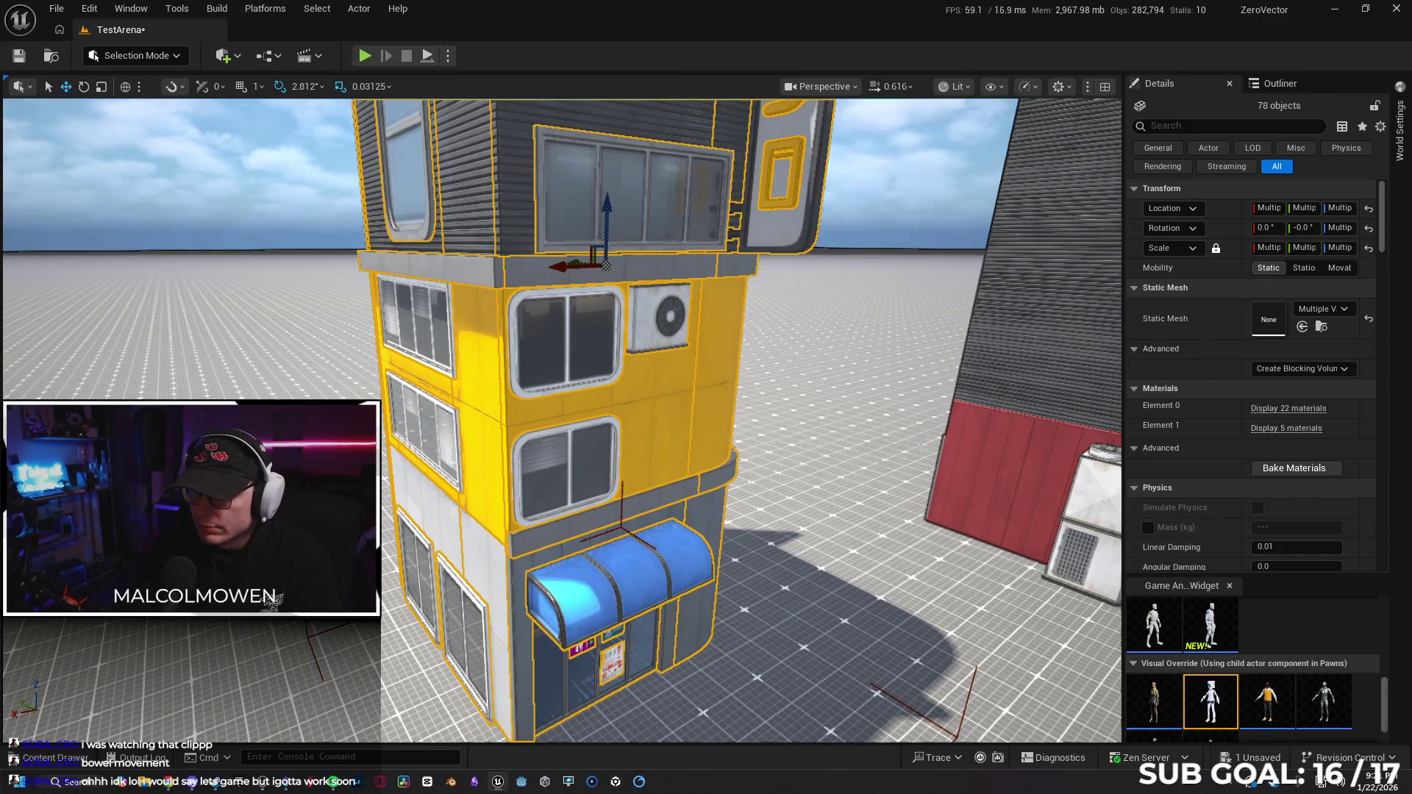
pyautogui.click(672, 570)
pyautogui.press('Delete')
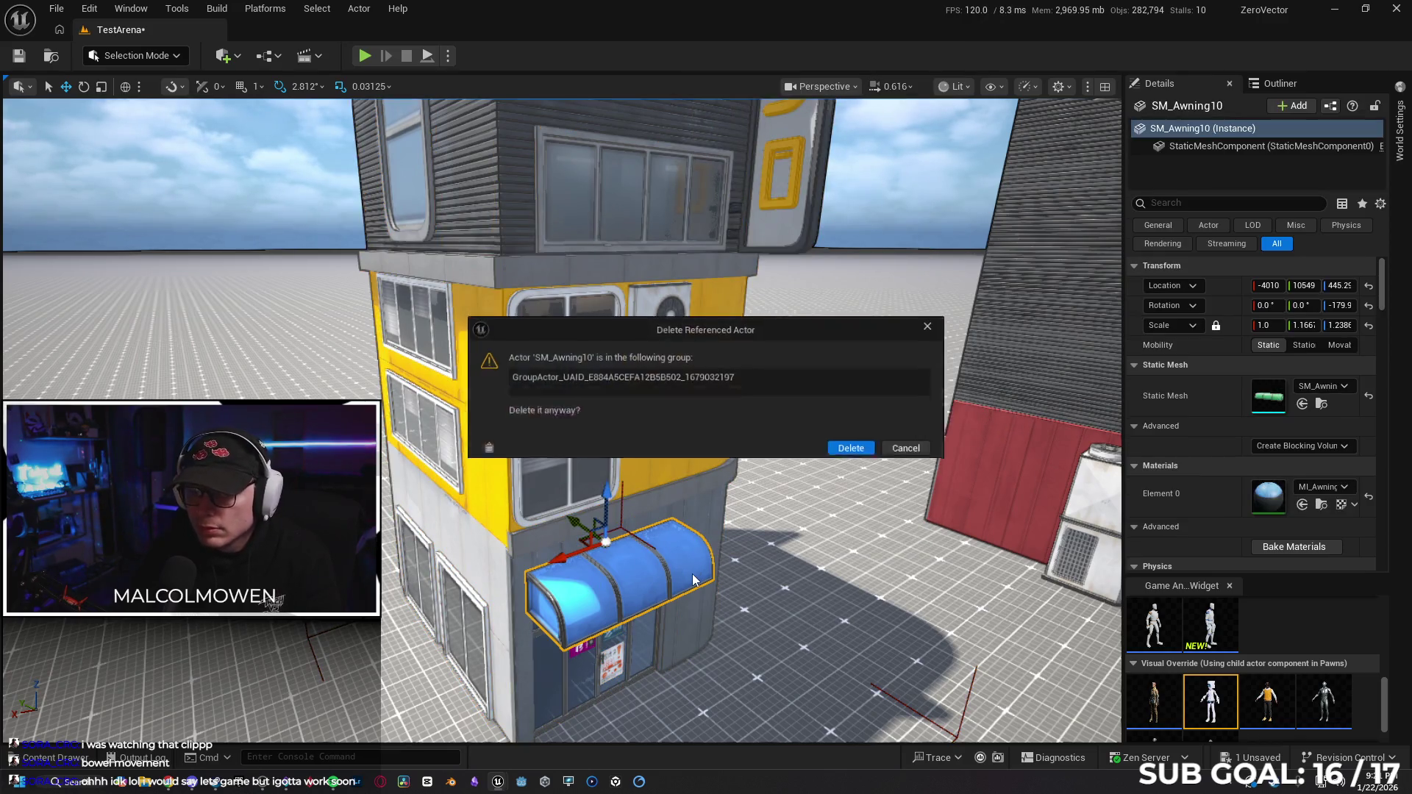
pyautogui.click(855, 440)
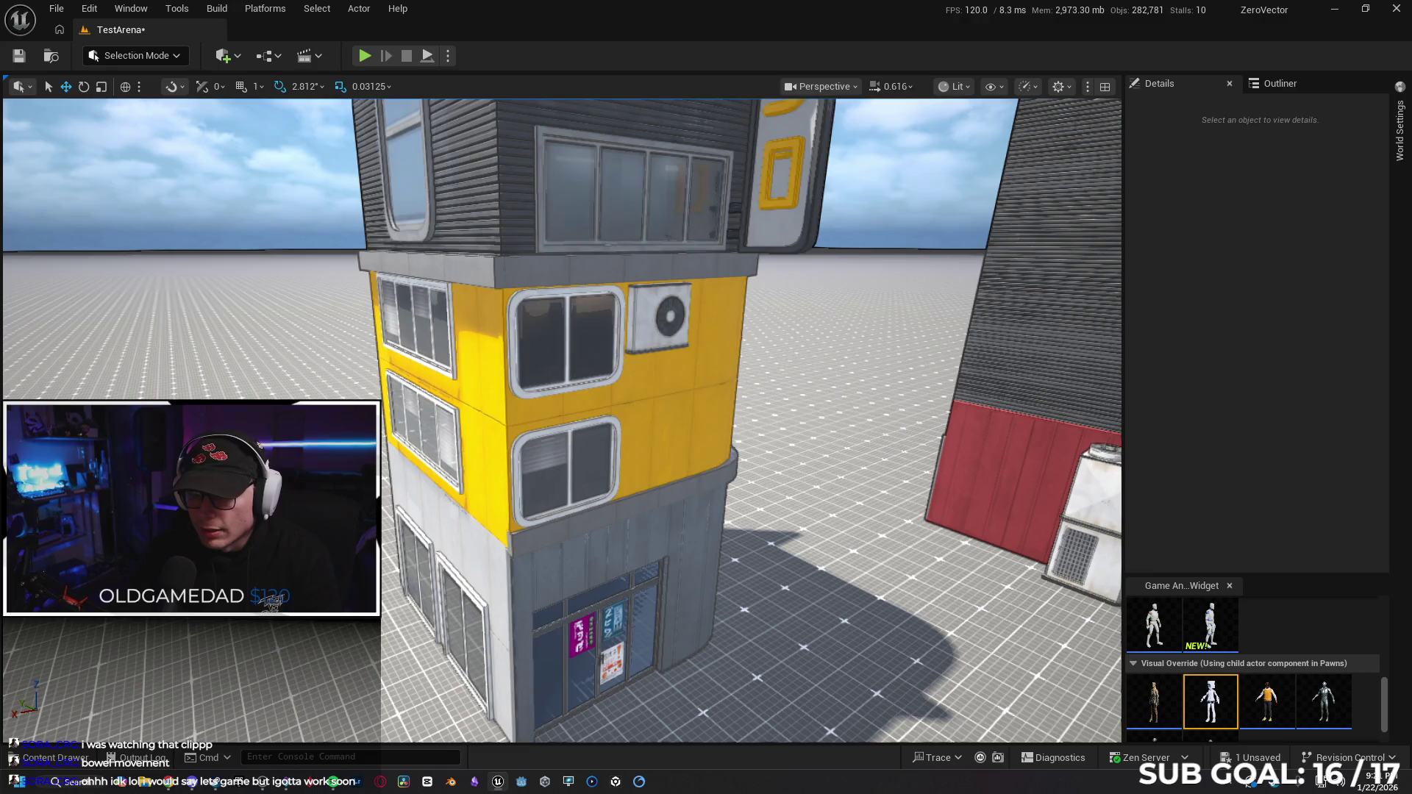
# Delete the AC unit SM_AC20 from the yellow wall.
pyautogui.rightClick(684, 456)
pyautogui.click(949, 372)
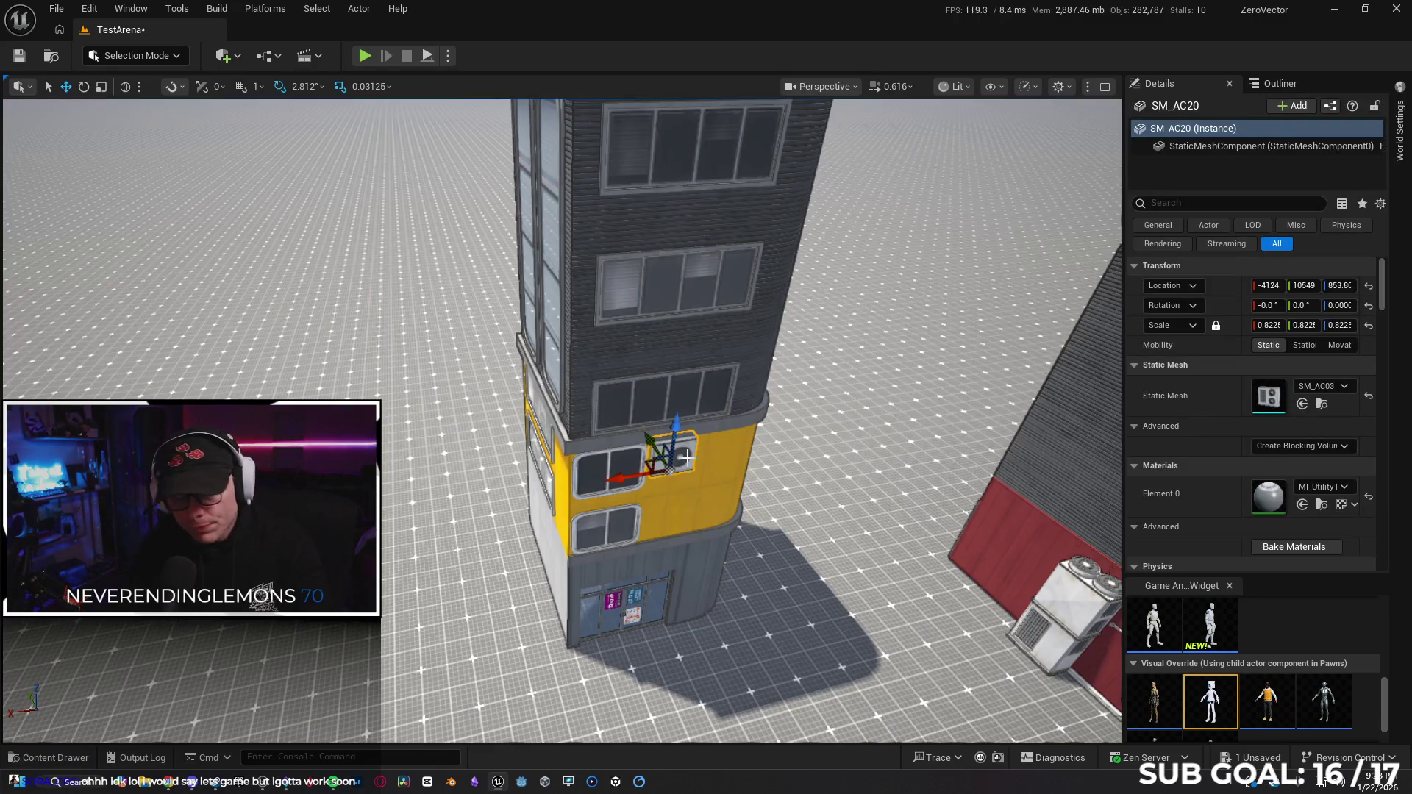
pyautogui.press('Delete')
pyautogui.moveTo(687, 458)
pyautogui.mouseDown()
pyautogui.moveTo(687, 353)
pyautogui.moveTo(604, 434)
pyautogui.mouseUp()
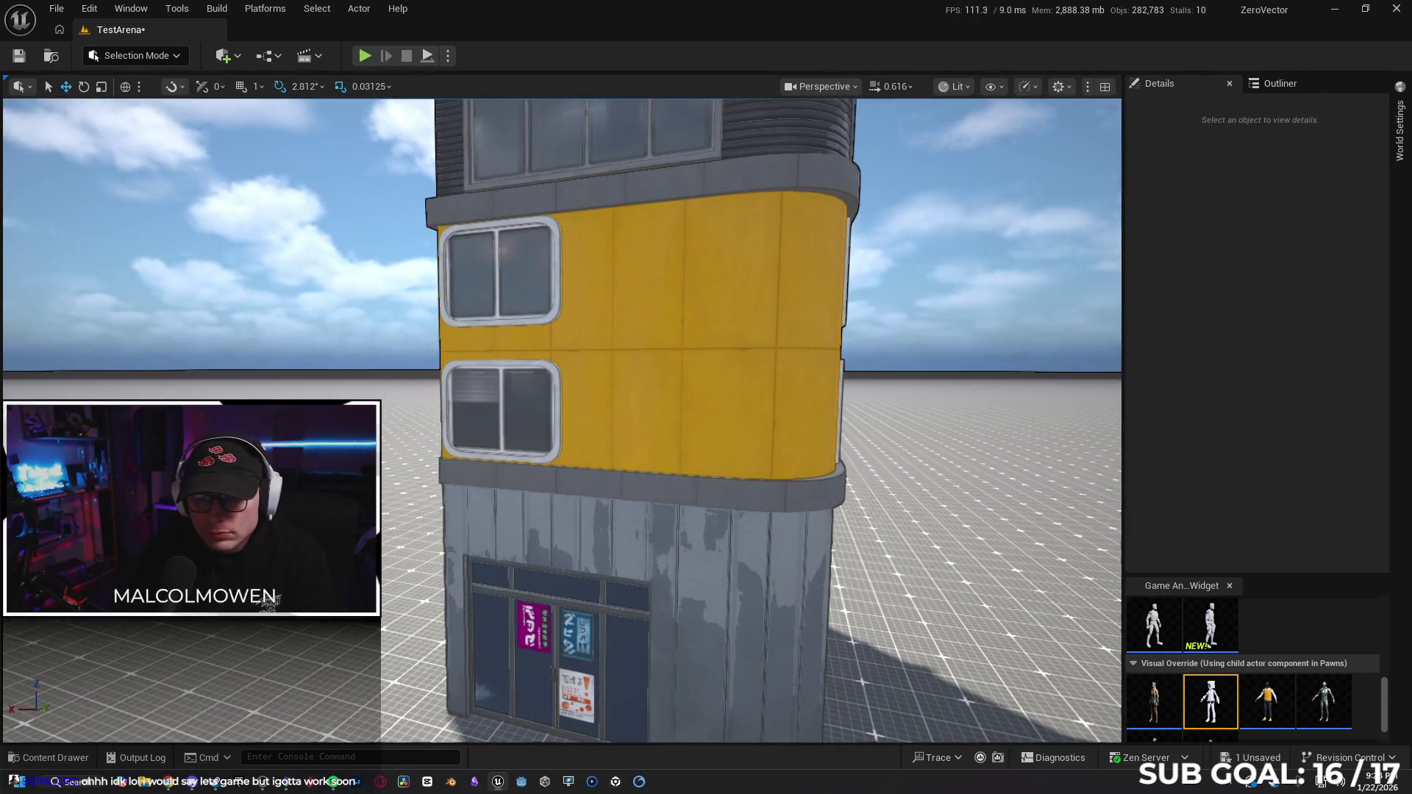
# Level windows SM_Window03 and SM_Window12 at height 750.5, evenly spaced across the yellow wall.
pyautogui.click(478, 308)
pyautogui.moveTo(447, 278); pyautogui.dragTo(621, 291)
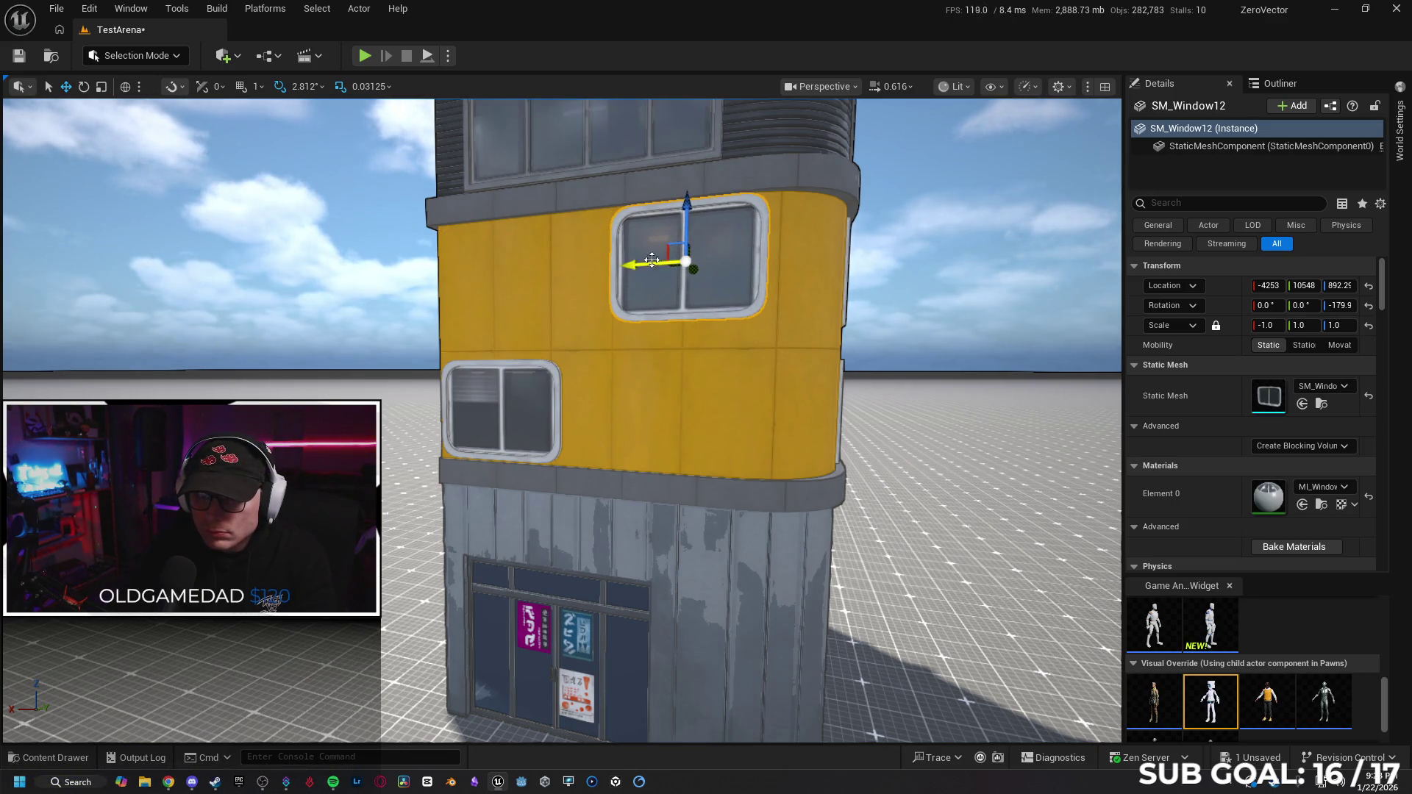
pyautogui.moveTo(688, 209); pyautogui.dragTo(684, 291)
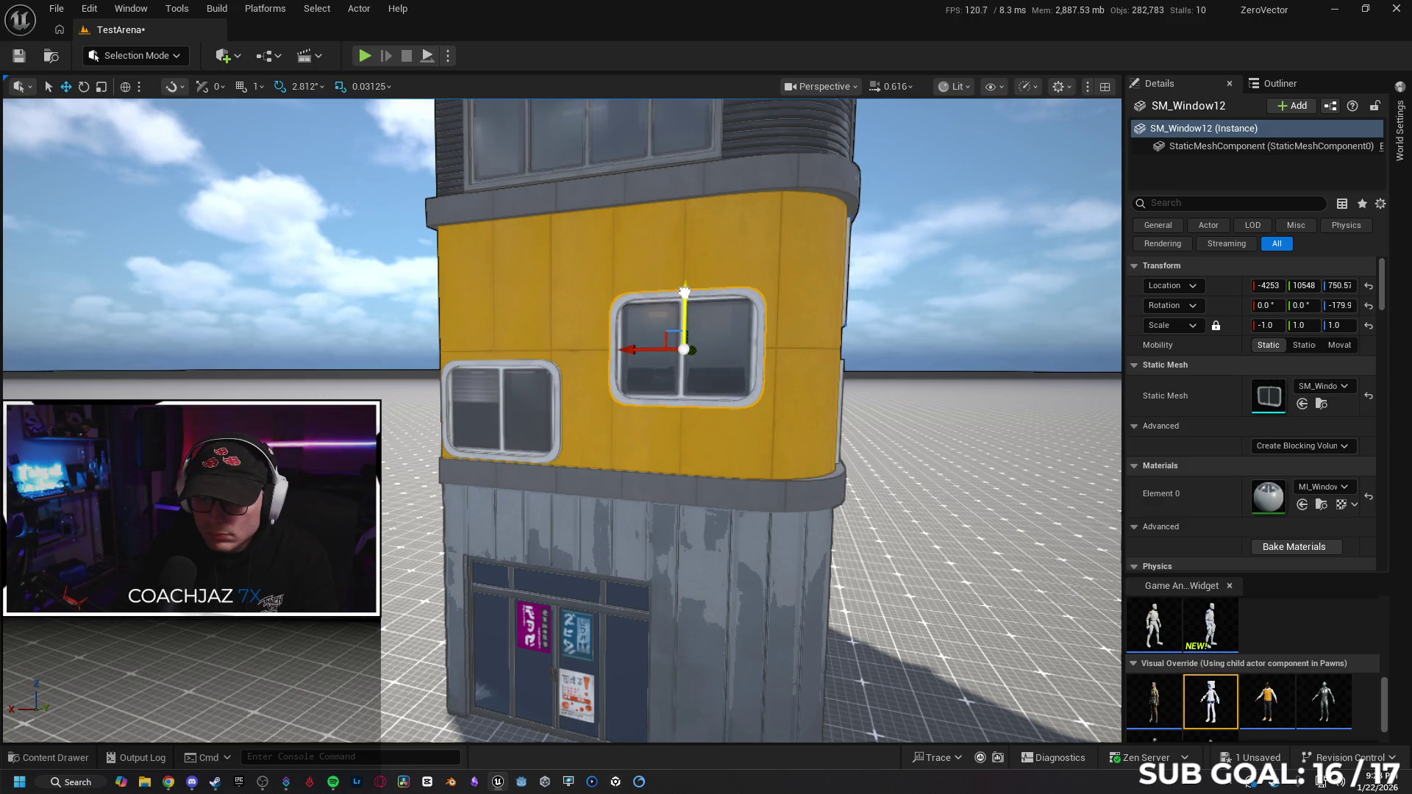
pyautogui.click(500, 390)
pyautogui.moveTo(498, 349); pyautogui.dragTo(502, 294)
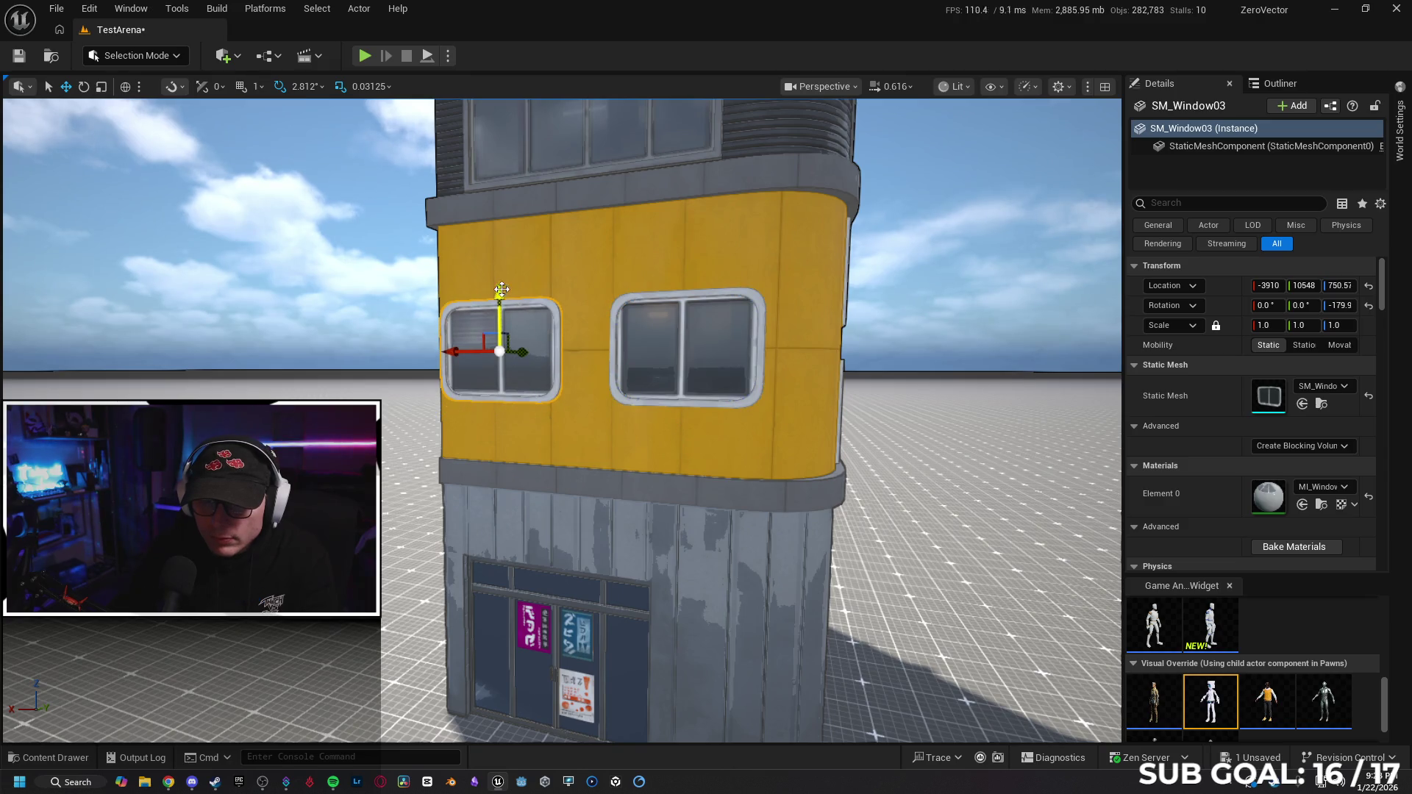
pyautogui.moveTo(457, 354); pyautogui.dragTo(485, 345)
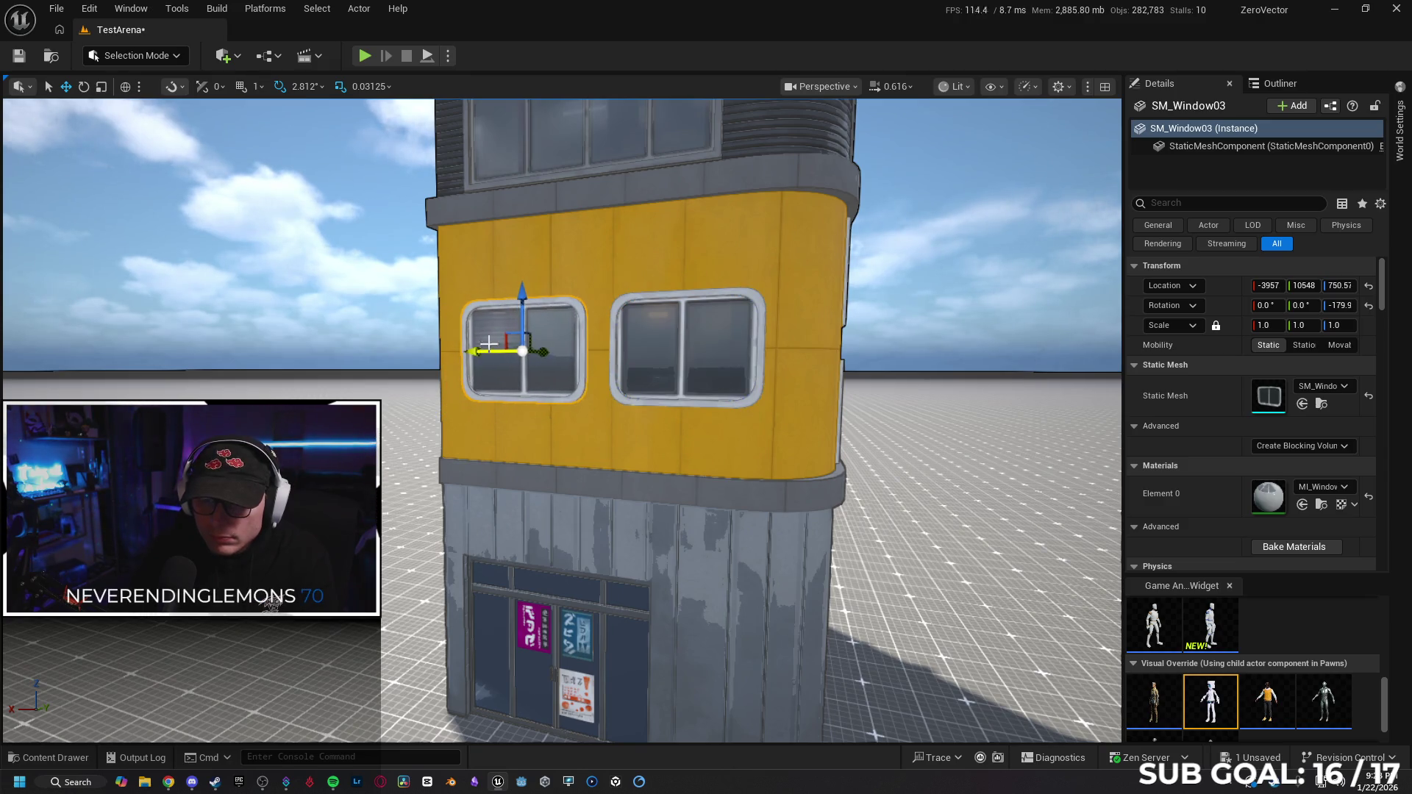
pyautogui.click(683, 356)
pyautogui.moveTo(634, 350); pyautogui.dragTo(659, 351)
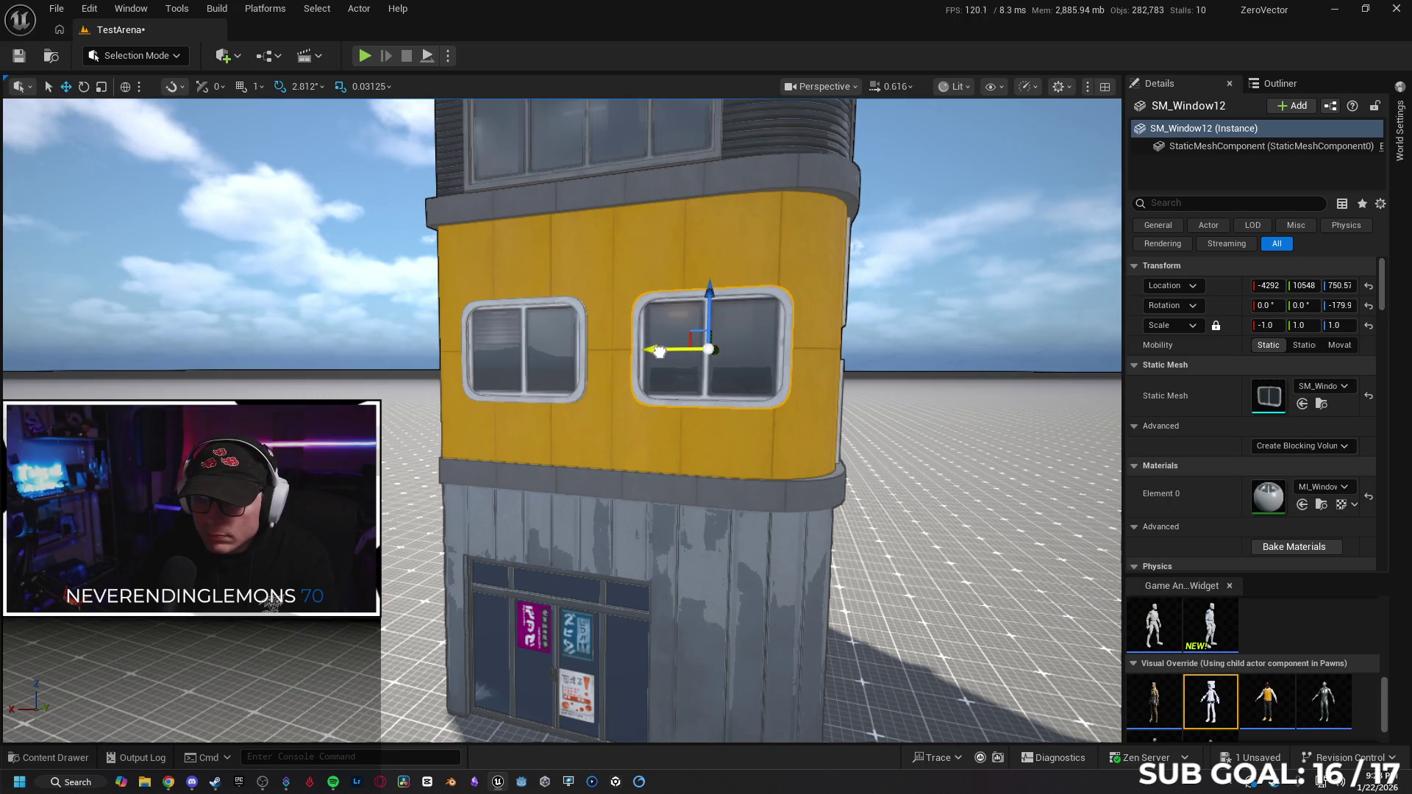
pyautogui.moveTo(721, 402)
pyautogui.mouseDown()
pyautogui.moveTo(662, 403)
pyautogui.moveTo(709, 534)
pyautogui.mouseUp()
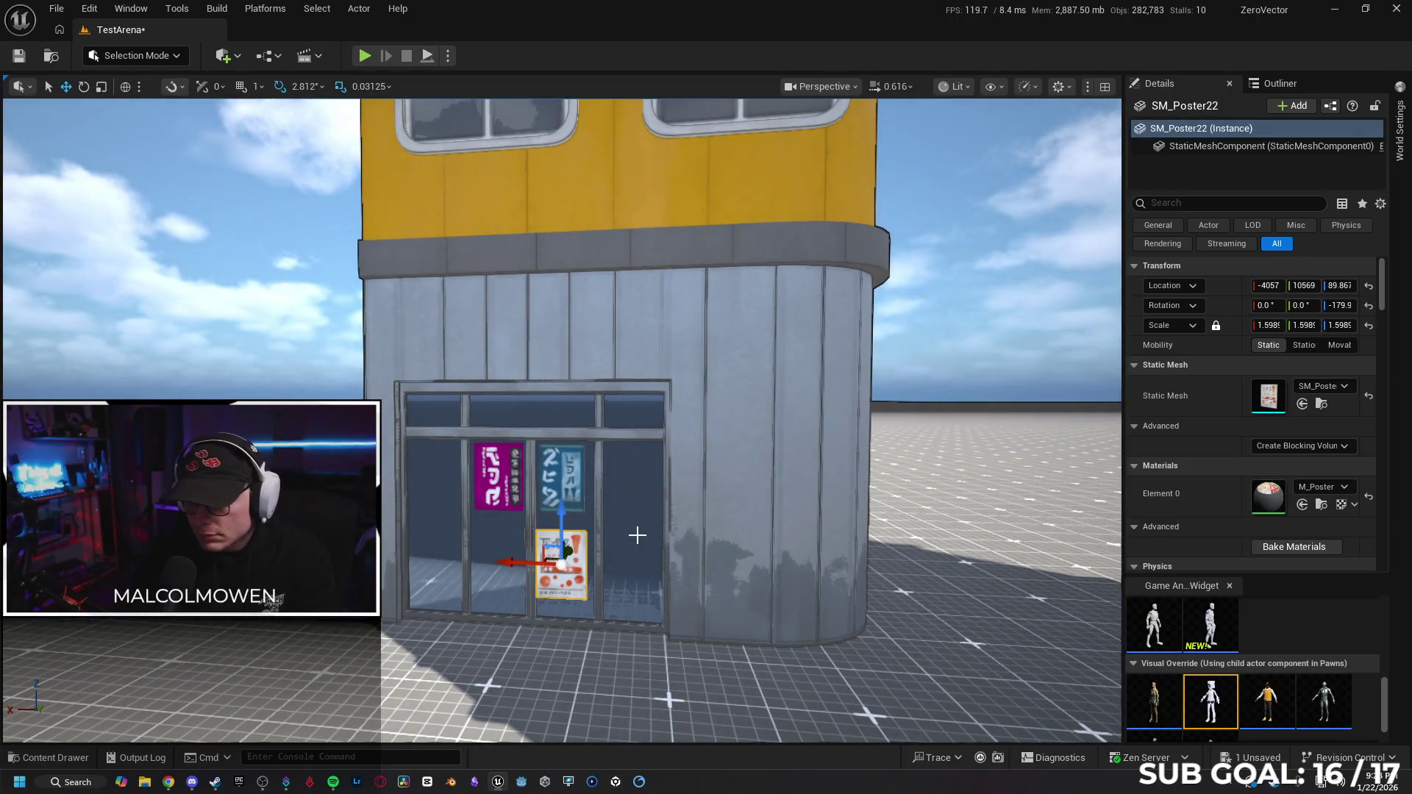
# Delete the white storefront poster SM_Poster22 and review the whole building up to the roof.
pyautogui.press('Delete')
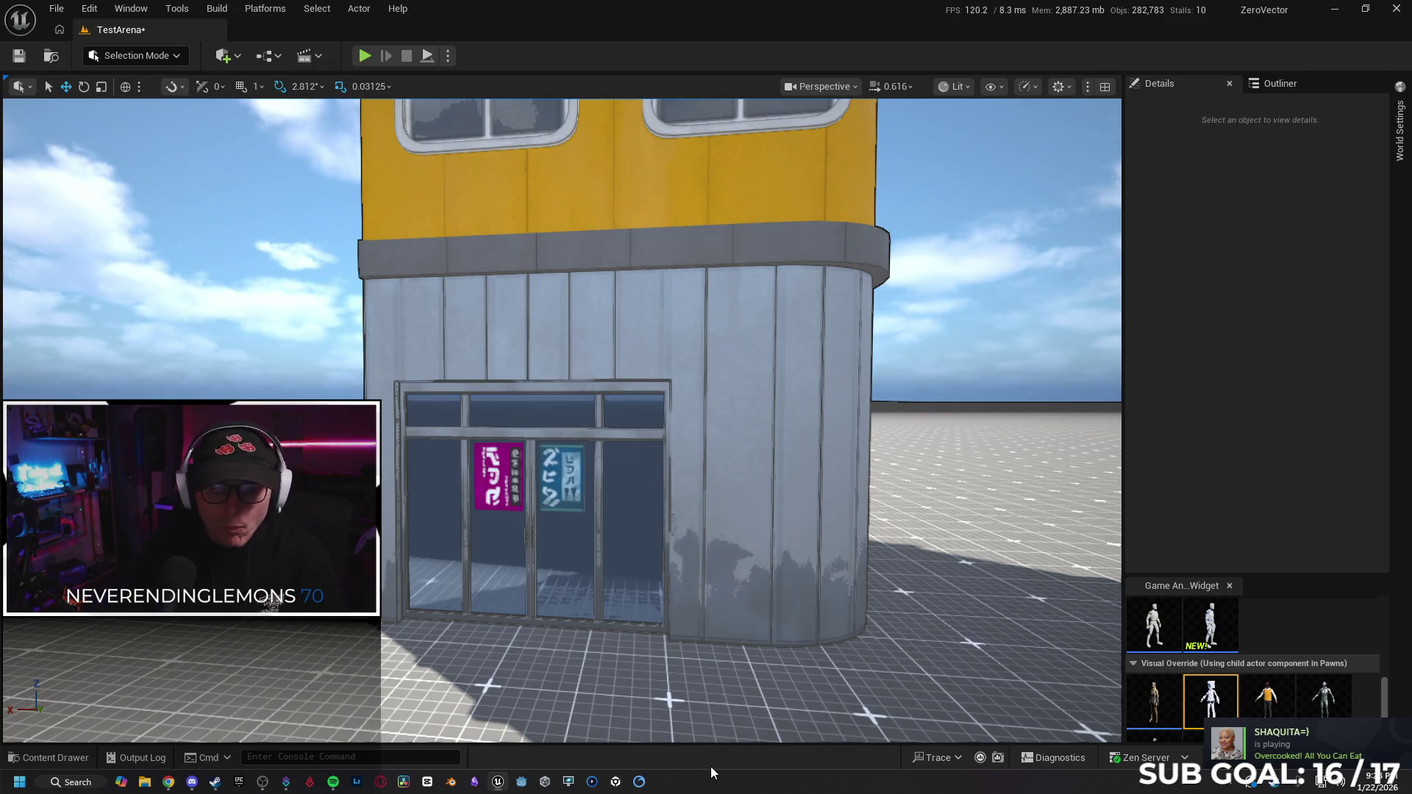
pyautogui.moveTo(626, 605); pyautogui.dragTo(609, 557)
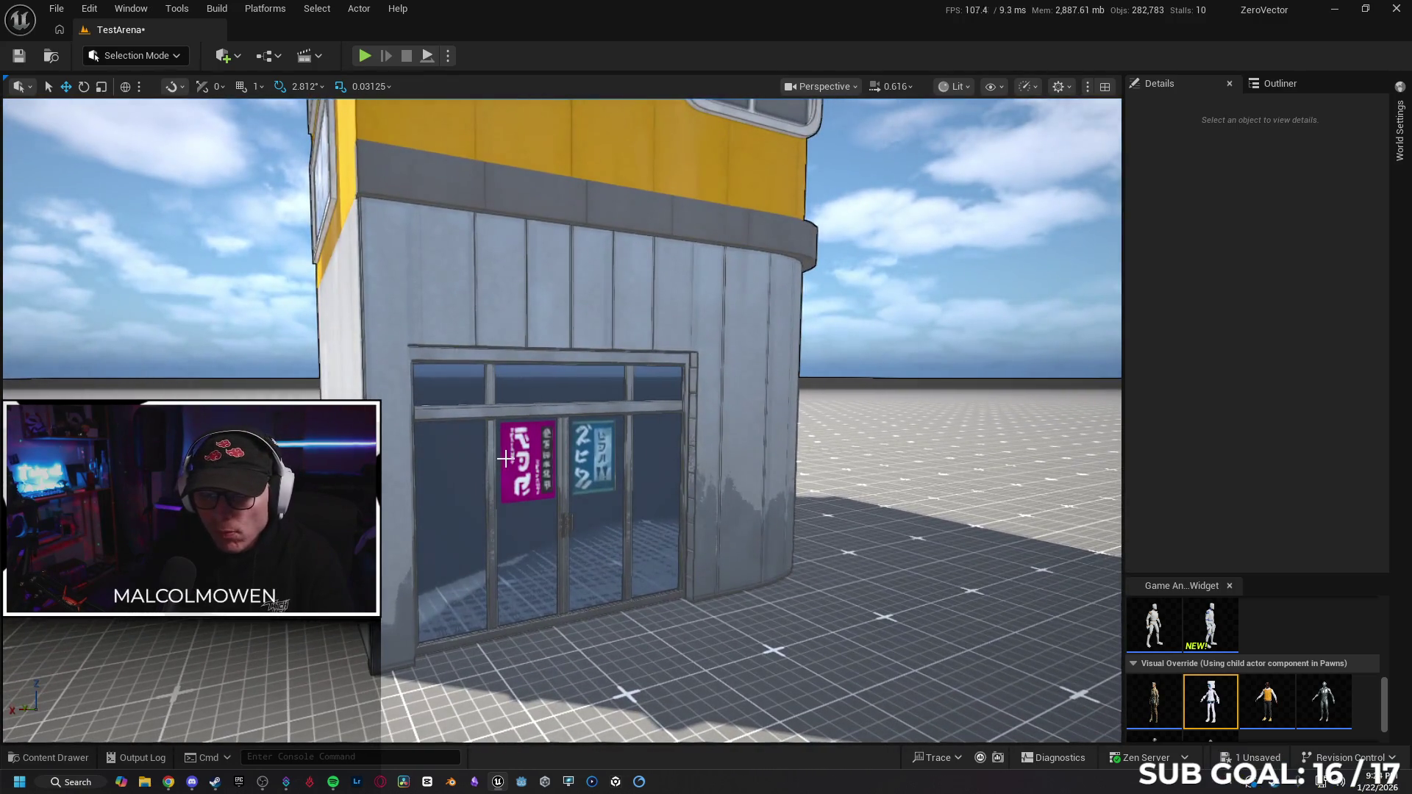
pyautogui.moveTo(506, 462)
pyautogui.mouseDown()
pyautogui.moveTo(499, 537)
pyautogui.moveTo(481, 543)
pyautogui.moveTo(410, 502)
pyautogui.mouseUp()
pyautogui.moveTo(609, 504); pyautogui.dragTo(609, 503)
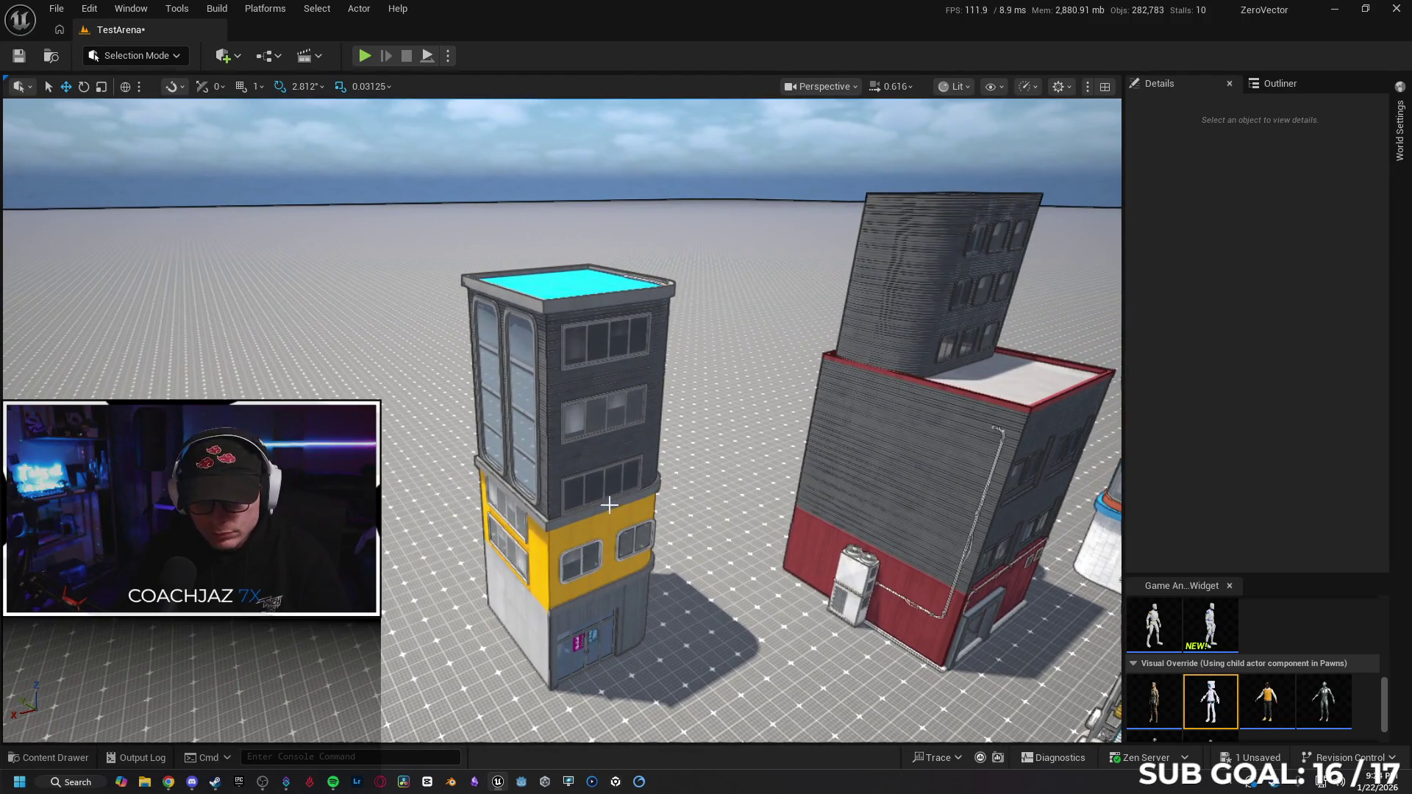
# Marquee-select the building, try a duplicated rotated copy, then undo the rotation and move.
pyautogui.moveTo(701, 695); pyautogui.dragTo(698, 670)
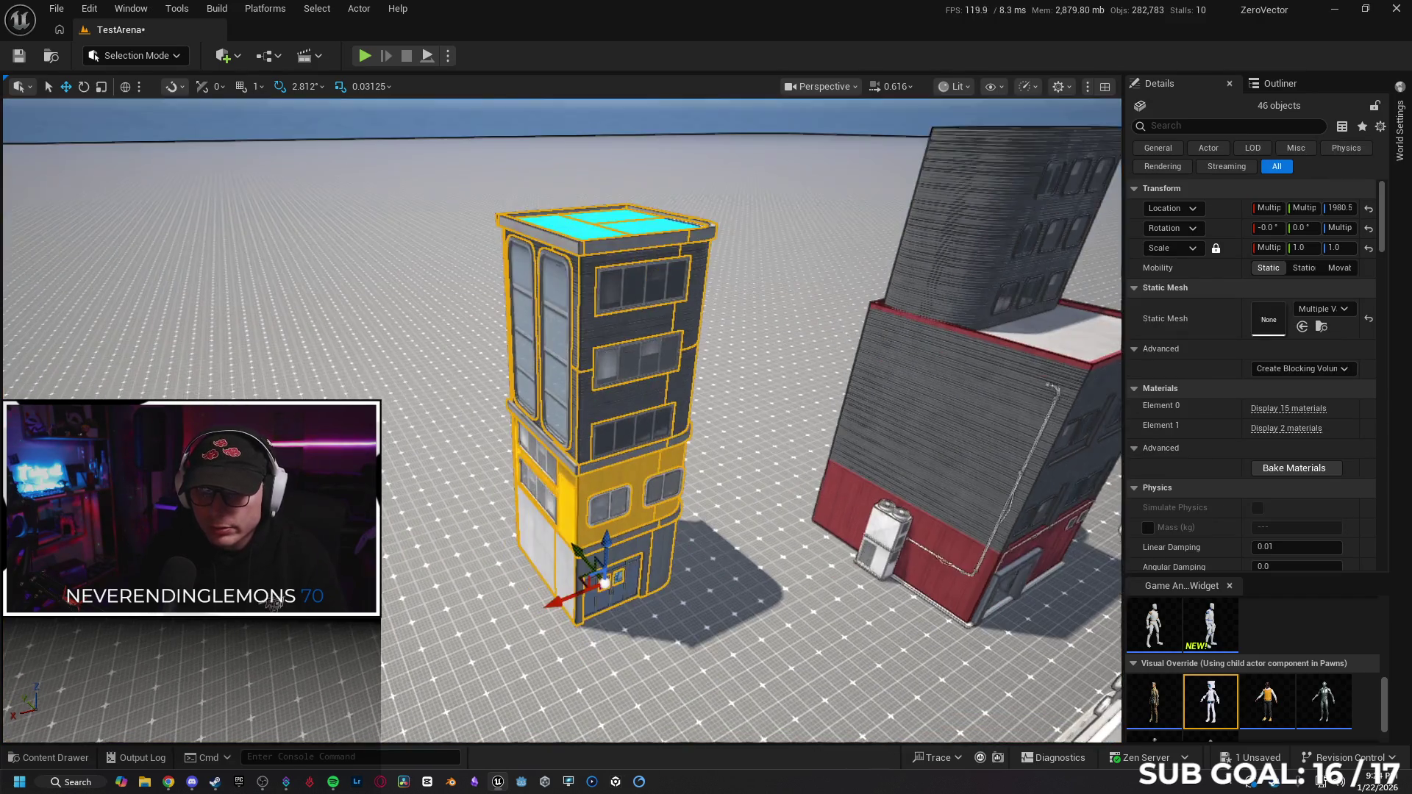
pyautogui.scroll(5, 563, 419)
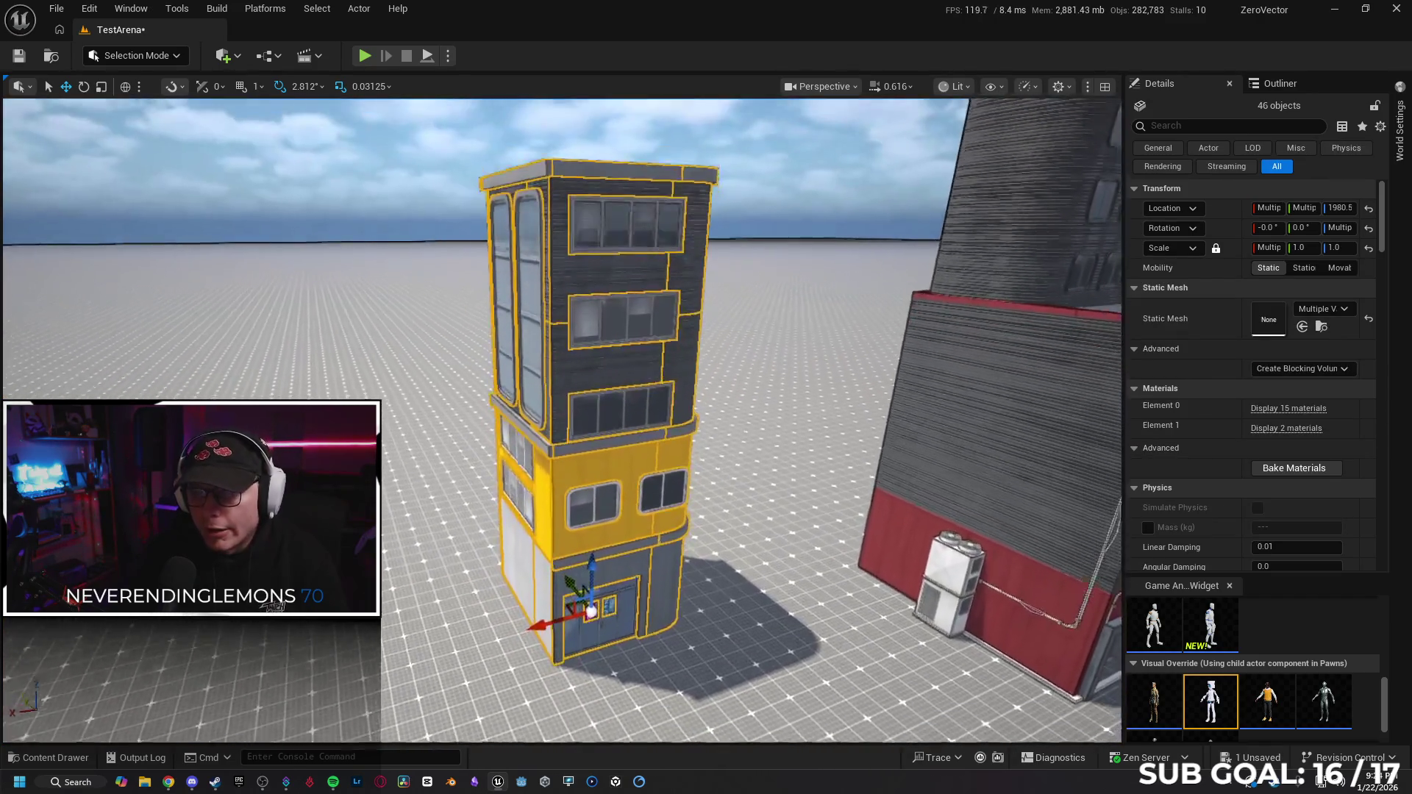
pyautogui.scroll(3, 491, 623)
pyautogui.moveTo(551, 569); pyautogui.dragTo(395, 607)
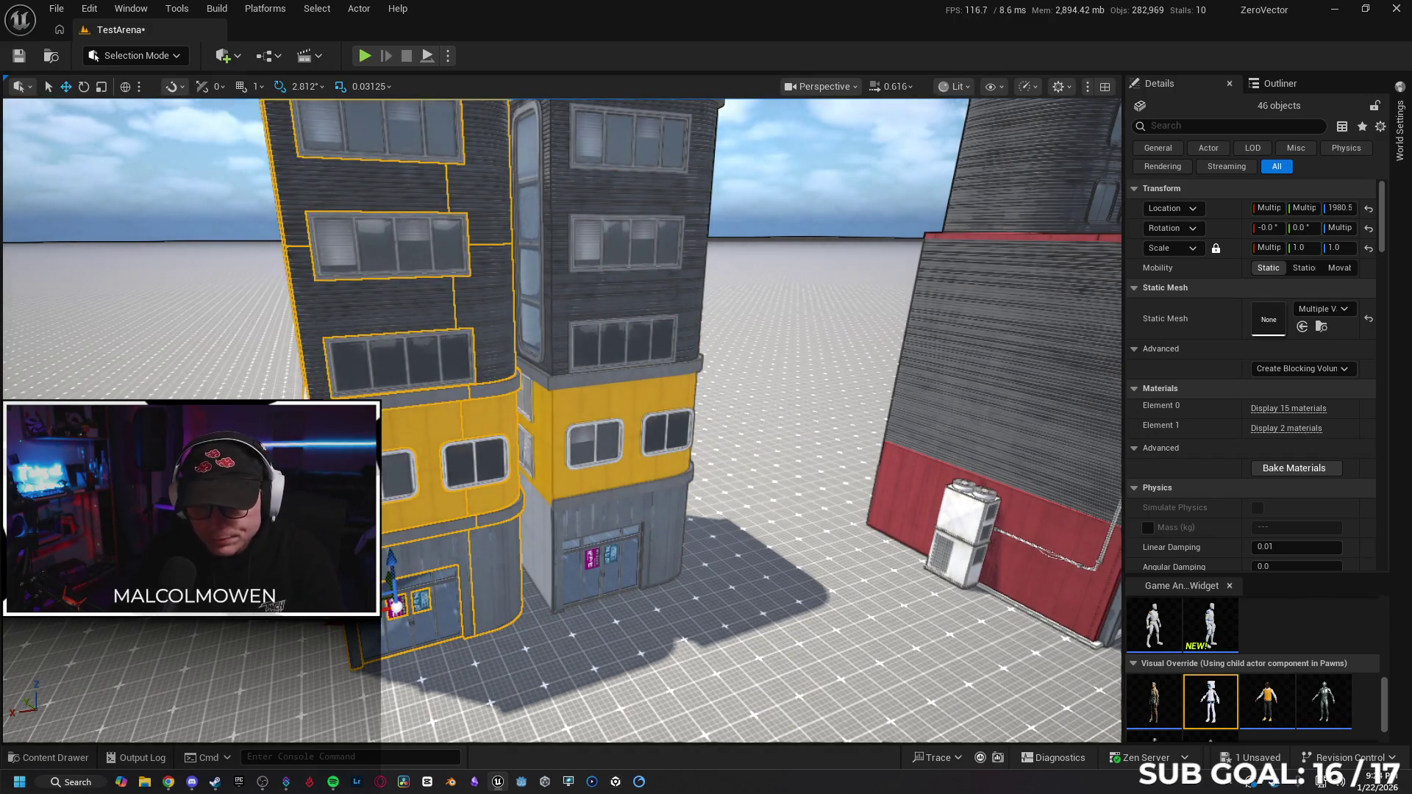
pyautogui.moveTo(360, 662)
pyautogui.mouseDown()
pyautogui.moveTo(442, 574)
pyautogui.moveTo(456, 626)
pyautogui.moveTo(412, 647)
pyautogui.mouseUp()
pyautogui.hotkey('ctrl', 'z')
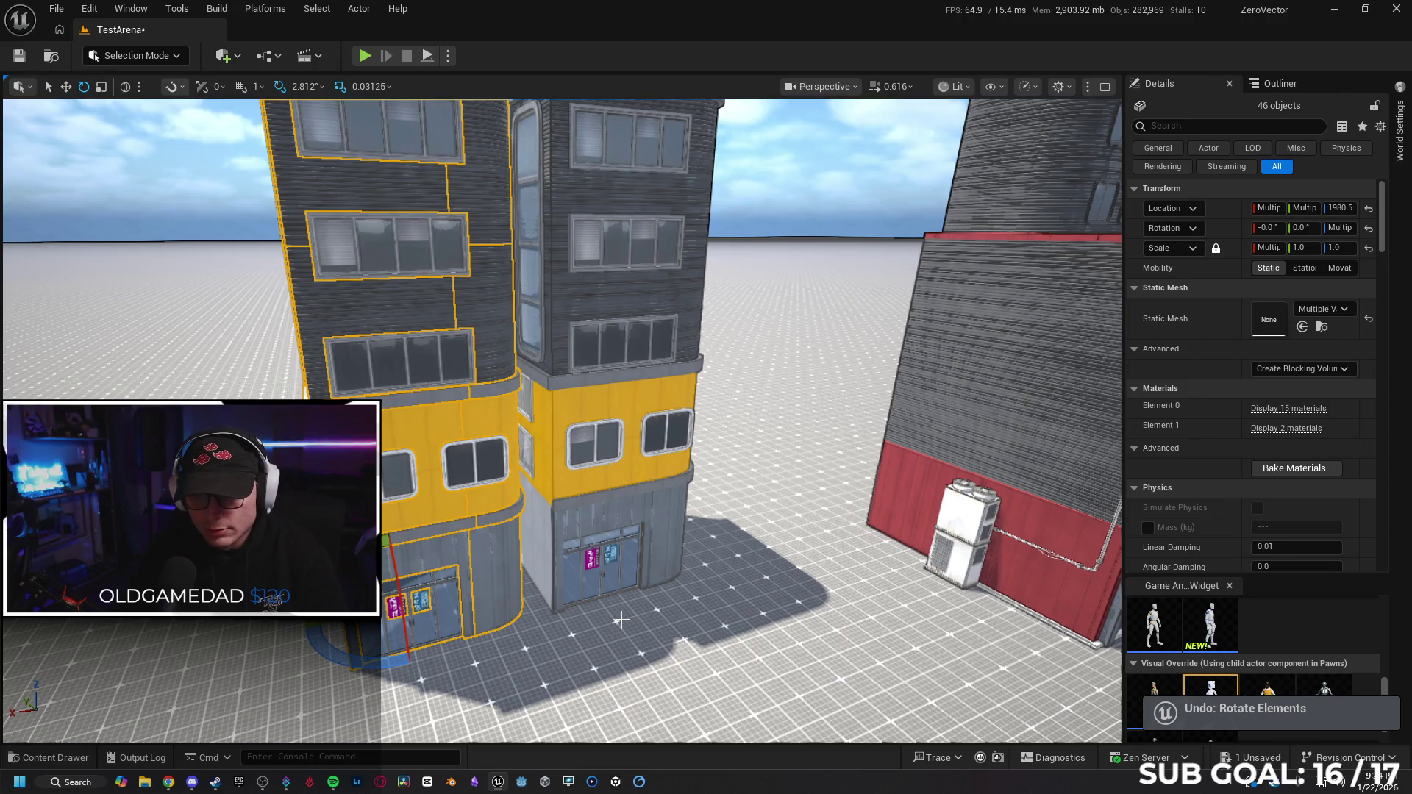
pyautogui.hotkey('ctrl', 'z')
# Box-select the building's pieces again, dropping the stray extra pieces from the selection.
pyautogui.moveTo(718, 615)
pyautogui.mouseDown()
pyautogui.moveTo(717, 566)
pyautogui.moveTo(743, 526)
pyautogui.moveTo(757, 549)
pyautogui.moveTo(862, 537)
pyautogui.mouseUp()
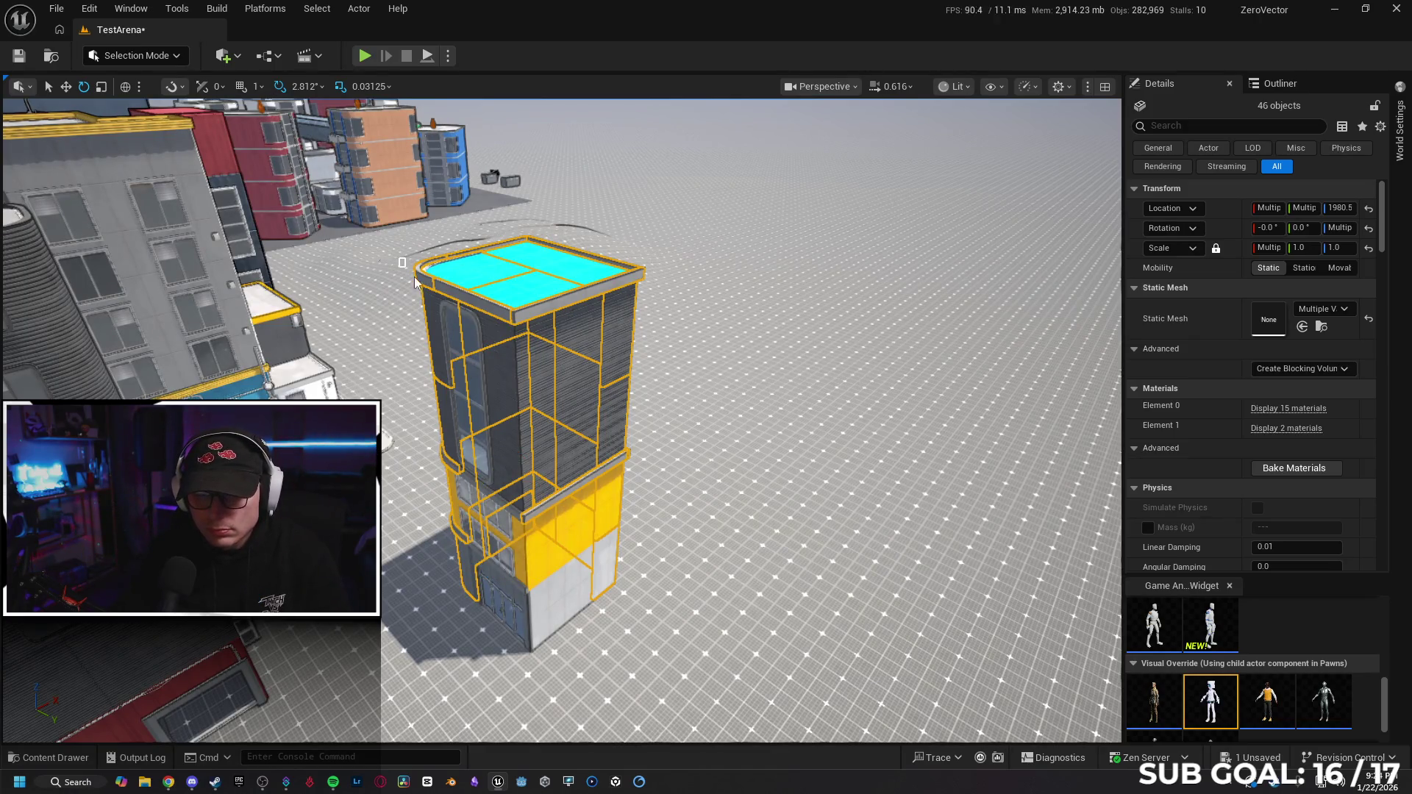
pyautogui.moveTo(699, 647); pyautogui.dragTo(701, 647)
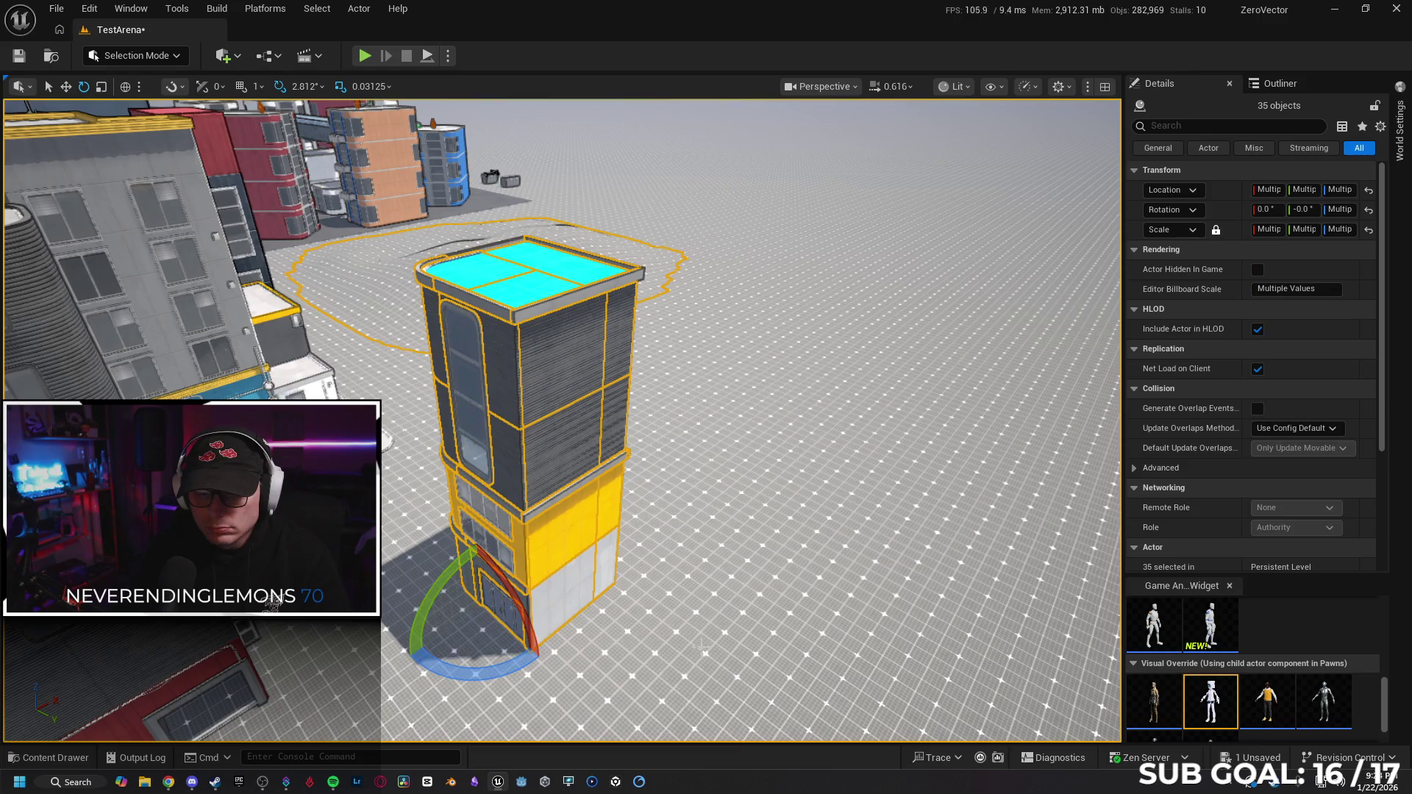
pyautogui.keyDown('ctrl'); pyautogui.click(705, 615); pyautogui.keyUp('ctrl')
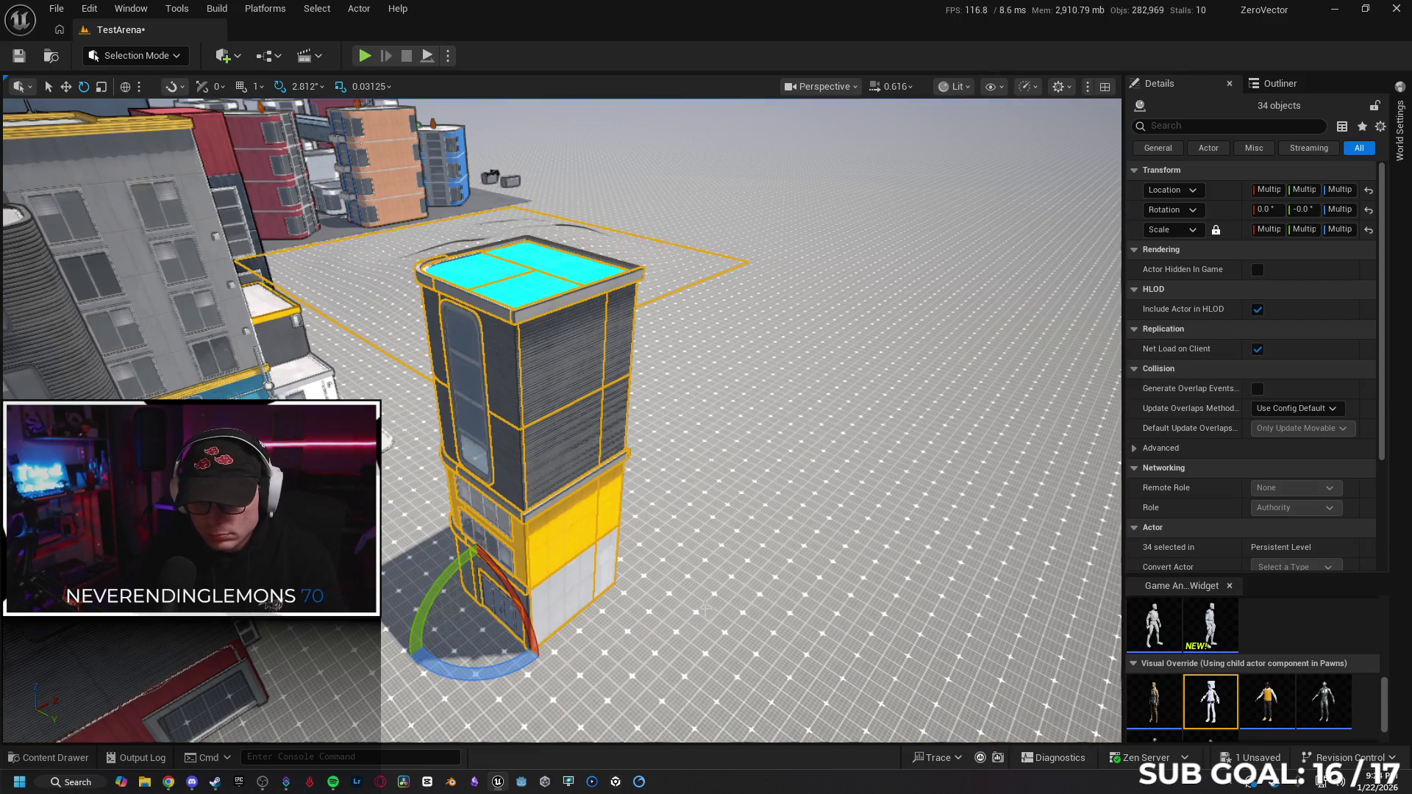
pyautogui.moveTo(704, 611)
pyautogui.mouseDown()
pyautogui.moveTo(732, 581)
pyautogui.moveTo(673, 522)
pyautogui.moveTo(555, 464)
pyautogui.mouseUp()
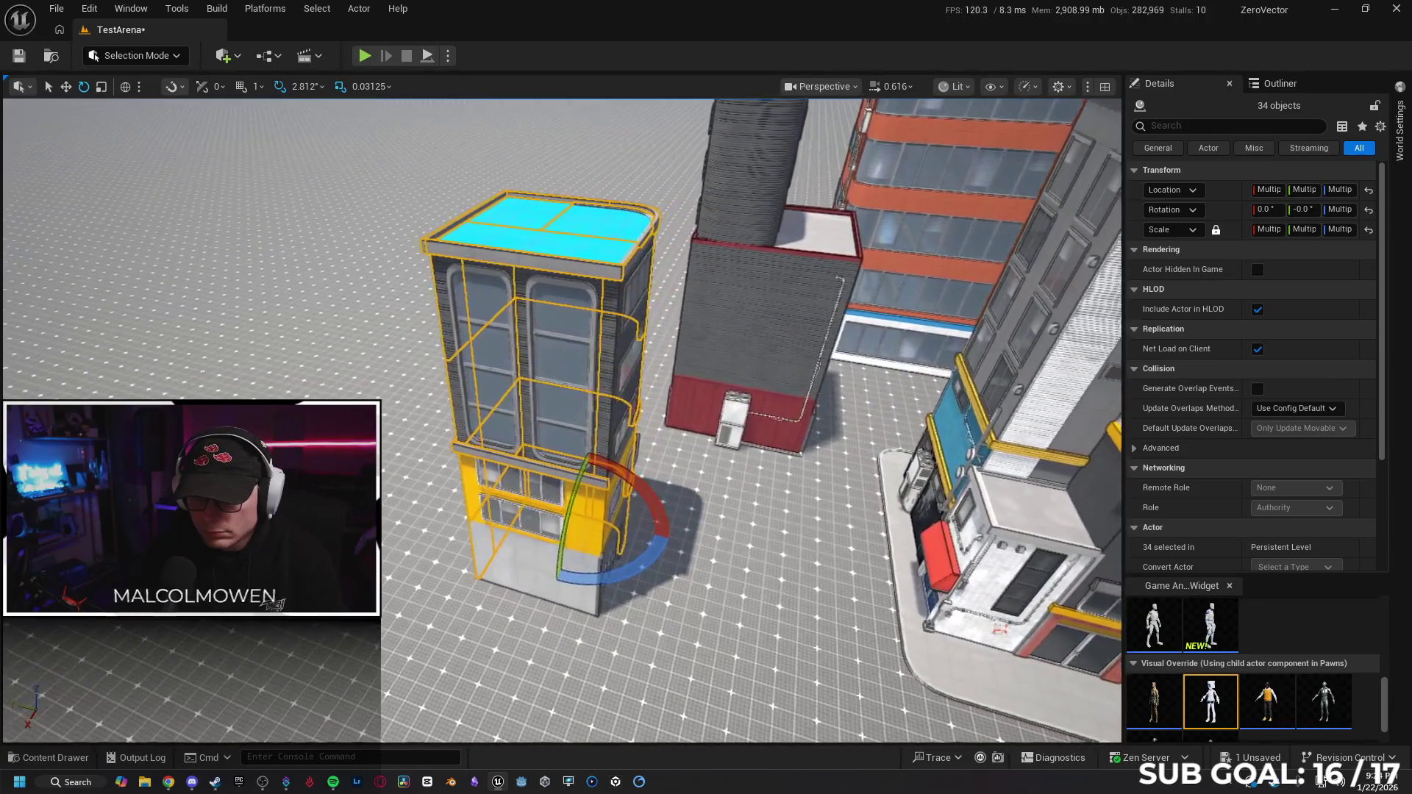
pyautogui.moveTo(692, 552); pyautogui.dragTo(706, 561)
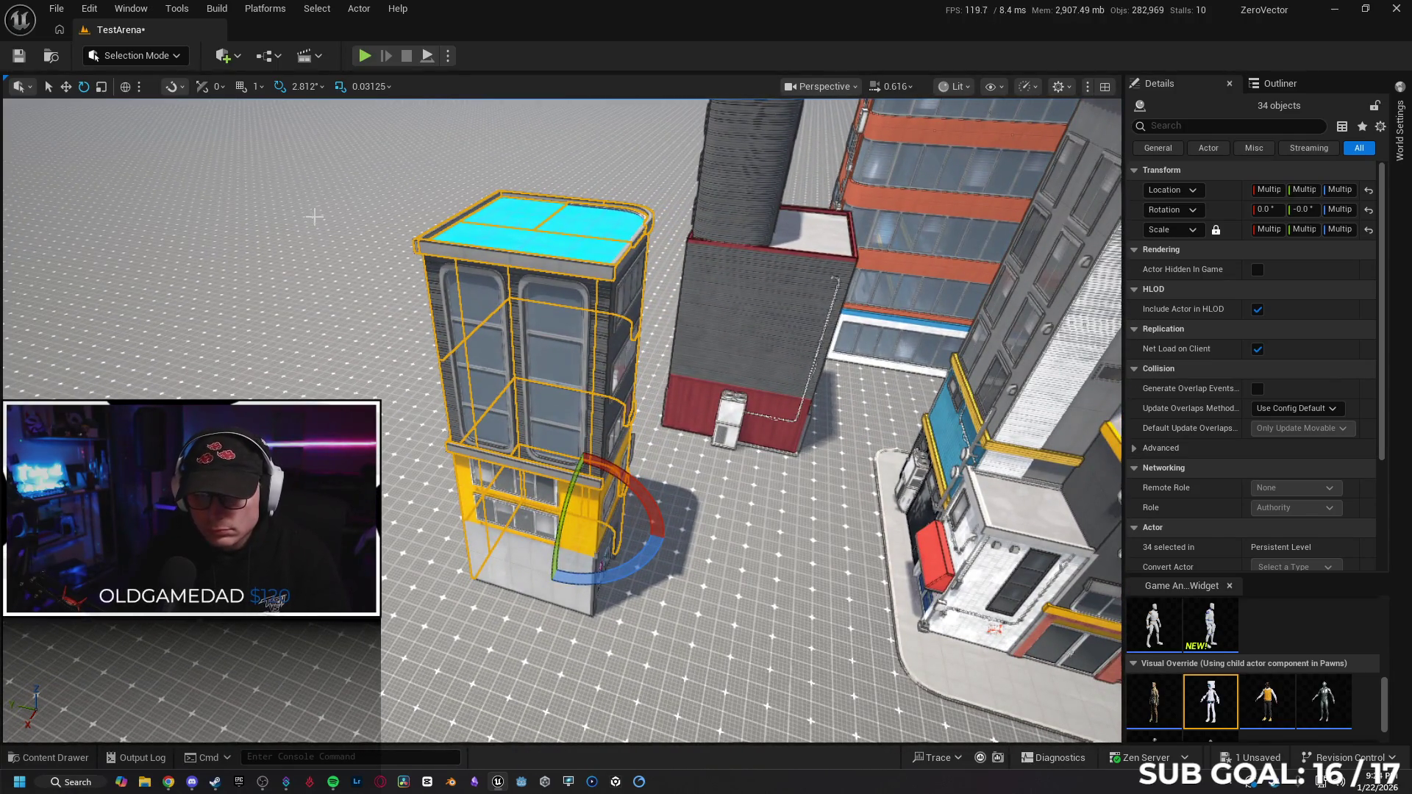
pyautogui.moveTo(337, 166); pyautogui.dragTo(395, 231)
pyautogui.moveTo(634, 597); pyautogui.dragTo(643, 621)
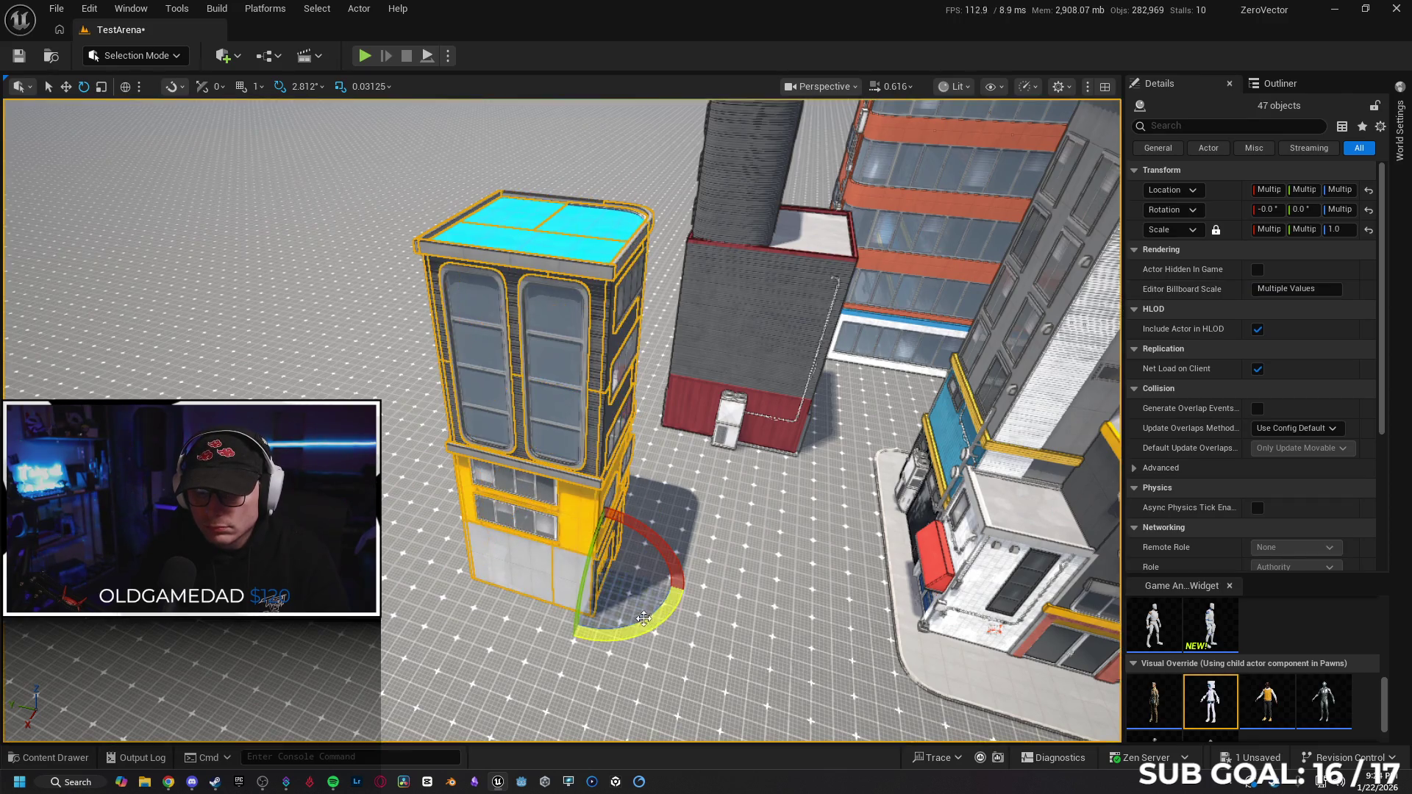
pyautogui.keyDown('ctrl'); pyautogui.click(427, 588); pyautogui.keyUp('ctrl')
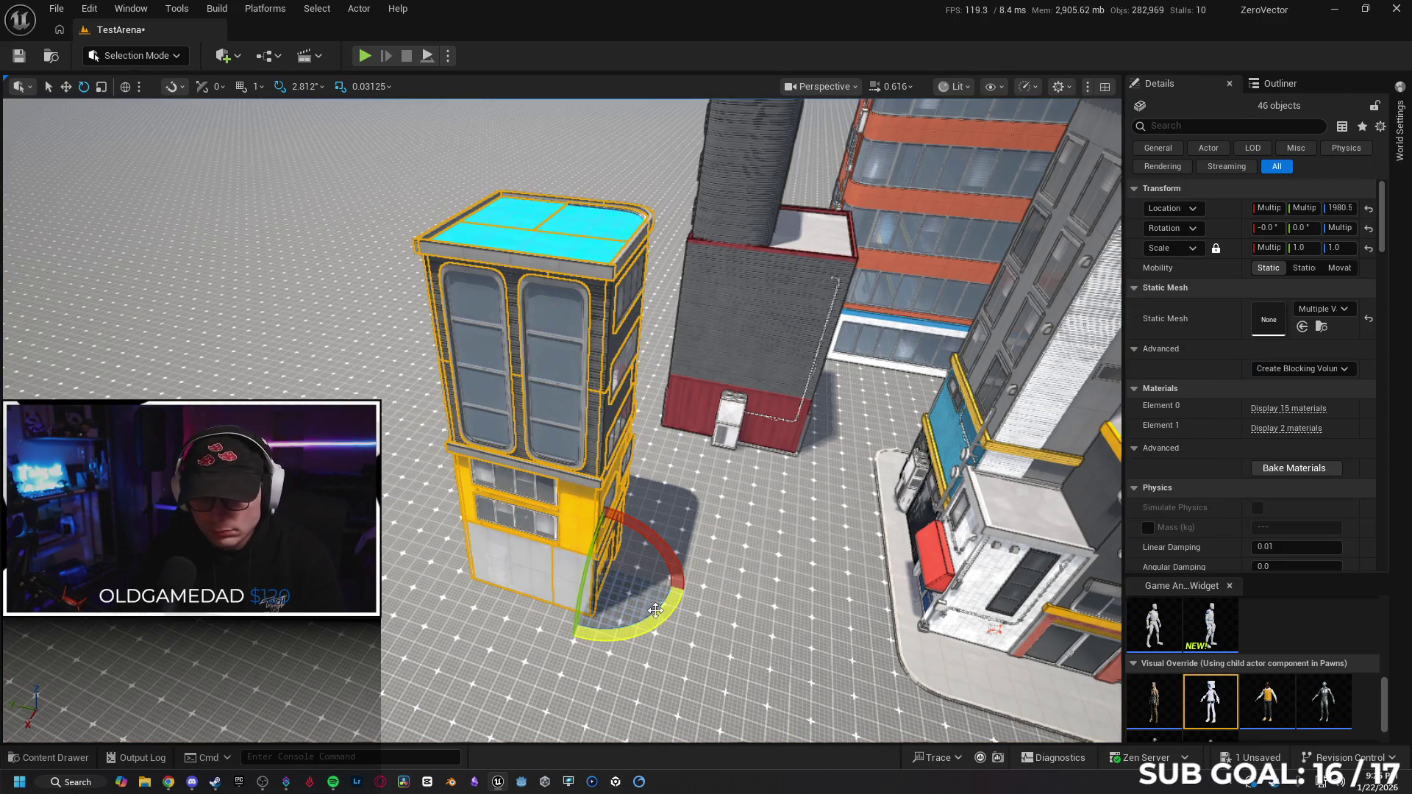
pyautogui.scroll(3, 625, 462)
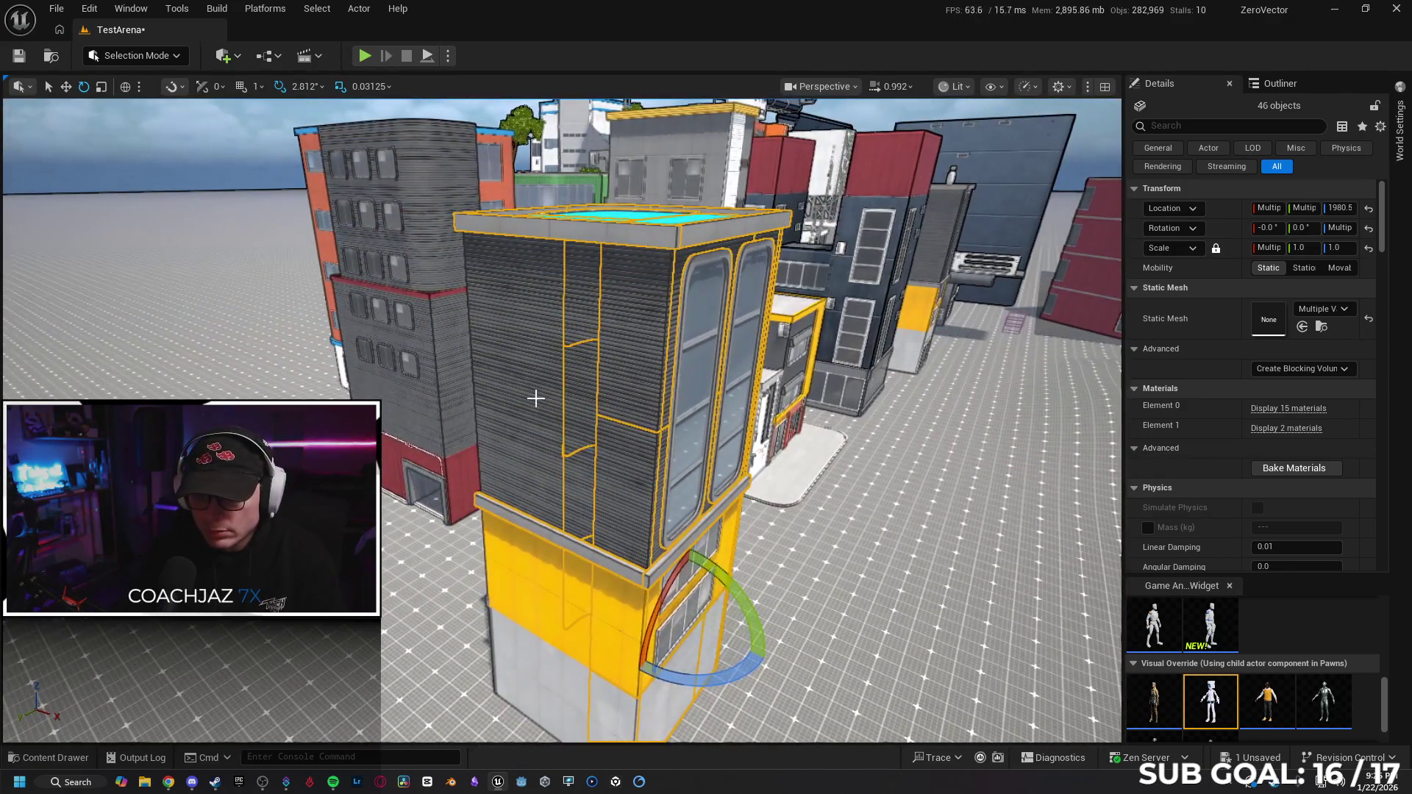
# Add the upper tower sections and a lower piece to the selection, checking them with hide/undo.
pyautogui.keyDown('ctrl'); pyautogui.click(542, 535); pyautogui.keyUp('ctrl')
pyautogui.keyDown('ctrl'); pyautogui.click(526, 590); pyautogui.keyUp('ctrl')
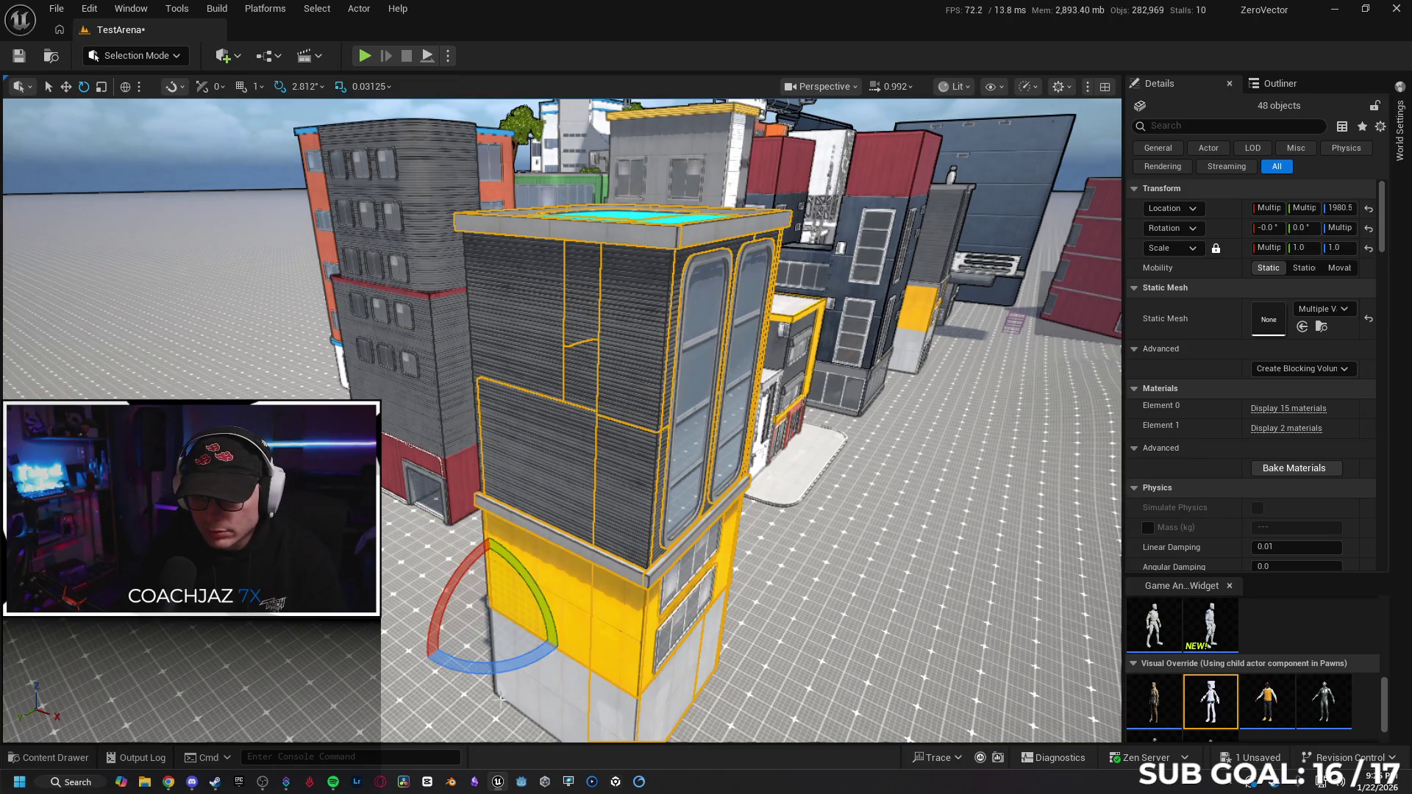
pyautogui.keyDown('ctrl'); pyautogui.click(538, 693); pyautogui.keyUp('ctrl')
pyautogui.press('h')
pyautogui.hotkey('ctrl', 'z')
pyautogui.keyDown('ctrl'); pyautogui.click(515, 662); pyautogui.keyUp('ctrl')
pyautogui.press('f')
pyautogui.moveTo(663, 384); pyautogui.dragTo(663, 384)
# Add window frames, wall panel, lower windows, upper window band and doorway, then view the whole building.
pyautogui.keyDown('ctrl'); pyautogui.click(663, 384); pyautogui.keyUp('ctrl')
pyautogui.keyDown('ctrl'); pyautogui.click(628, 364); pyautogui.keyUp('ctrl')
pyautogui.keyDown('ctrl'); pyautogui.click(656, 510); pyautogui.keyUp('ctrl')
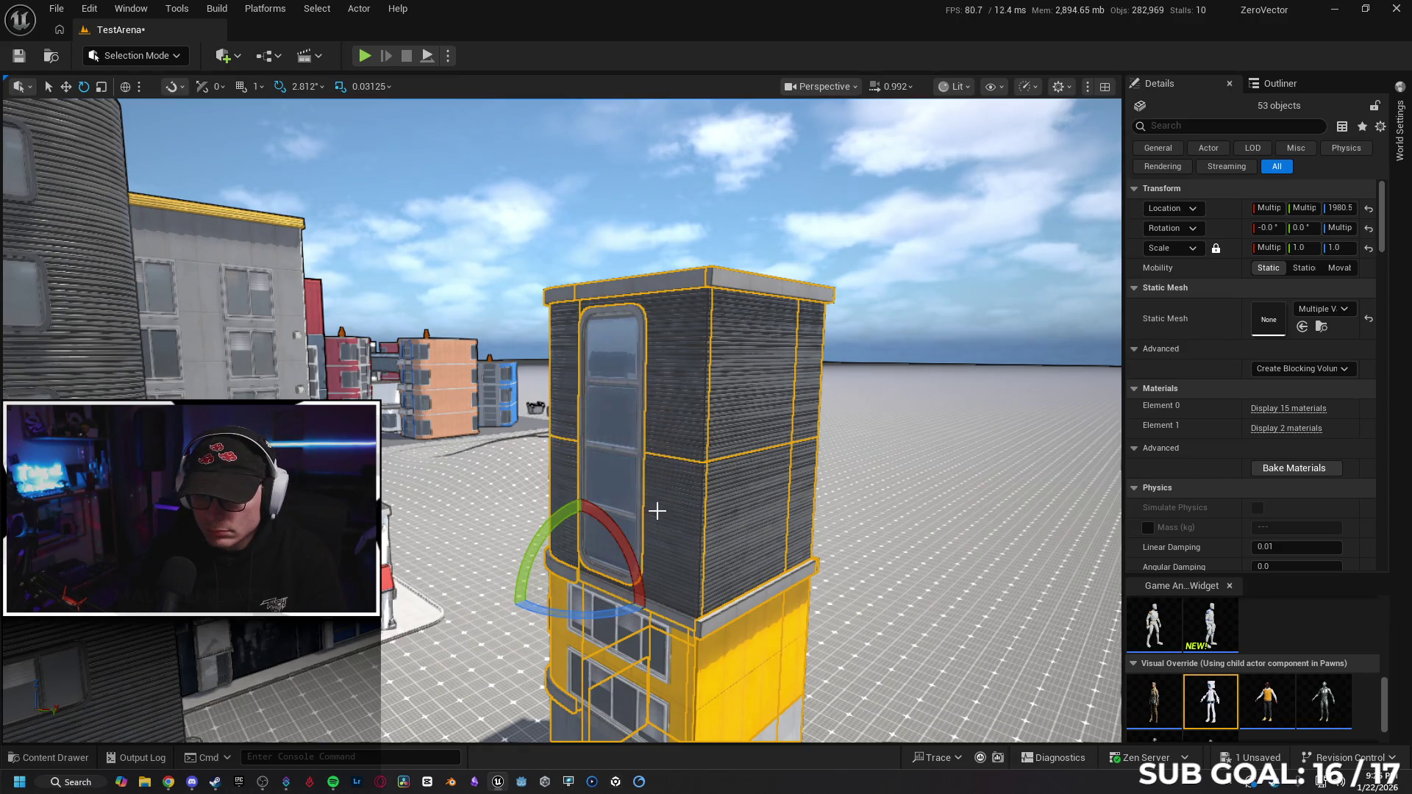
pyautogui.keyDown('ctrl'); pyautogui.click(668, 664); pyautogui.keyUp('ctrl')
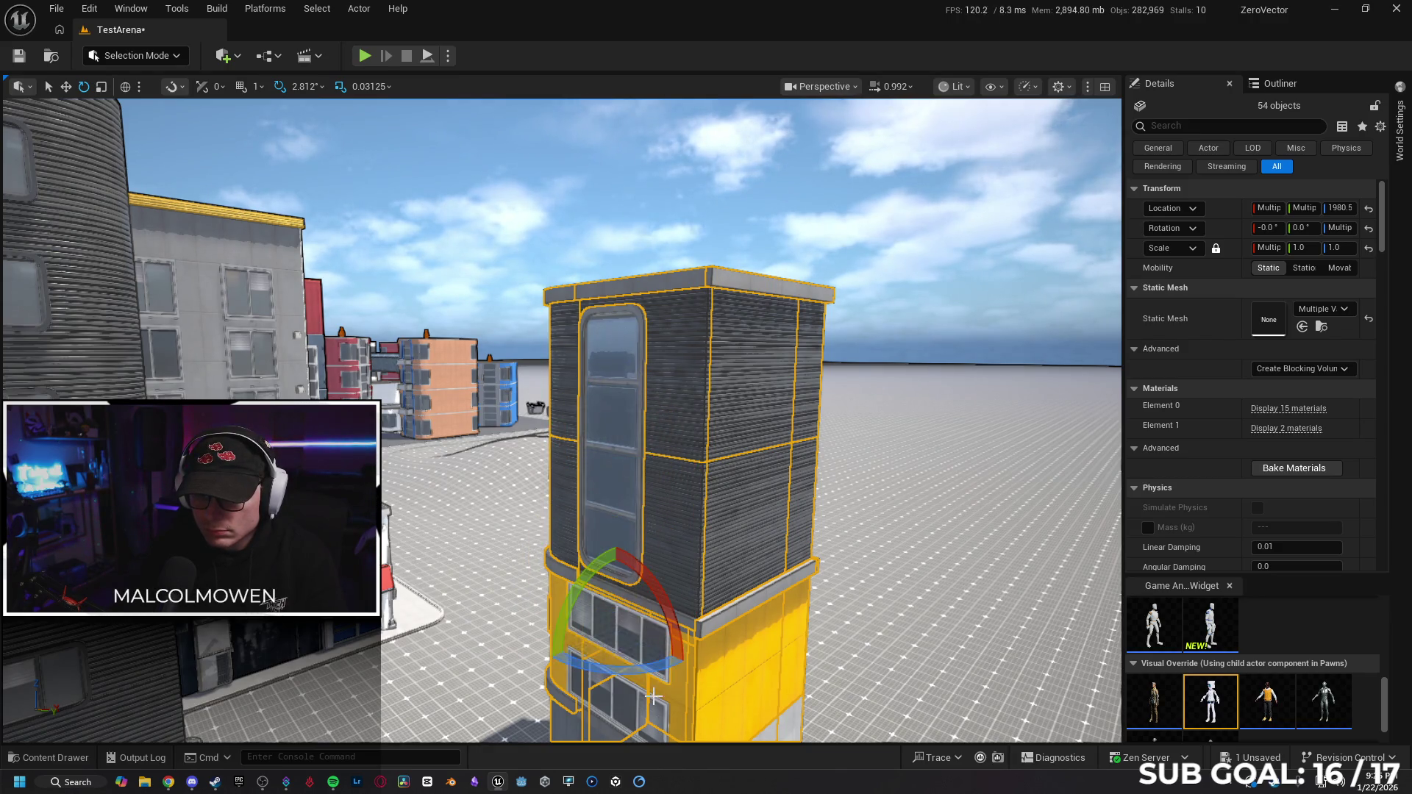
pyautogui.scroll(-5, 654, 691)
pyautogui.press('w')
pyautogui.keyDown('ctrl'); pyautogui.click(709, 493); pyautogui.keyUp('ctrl')
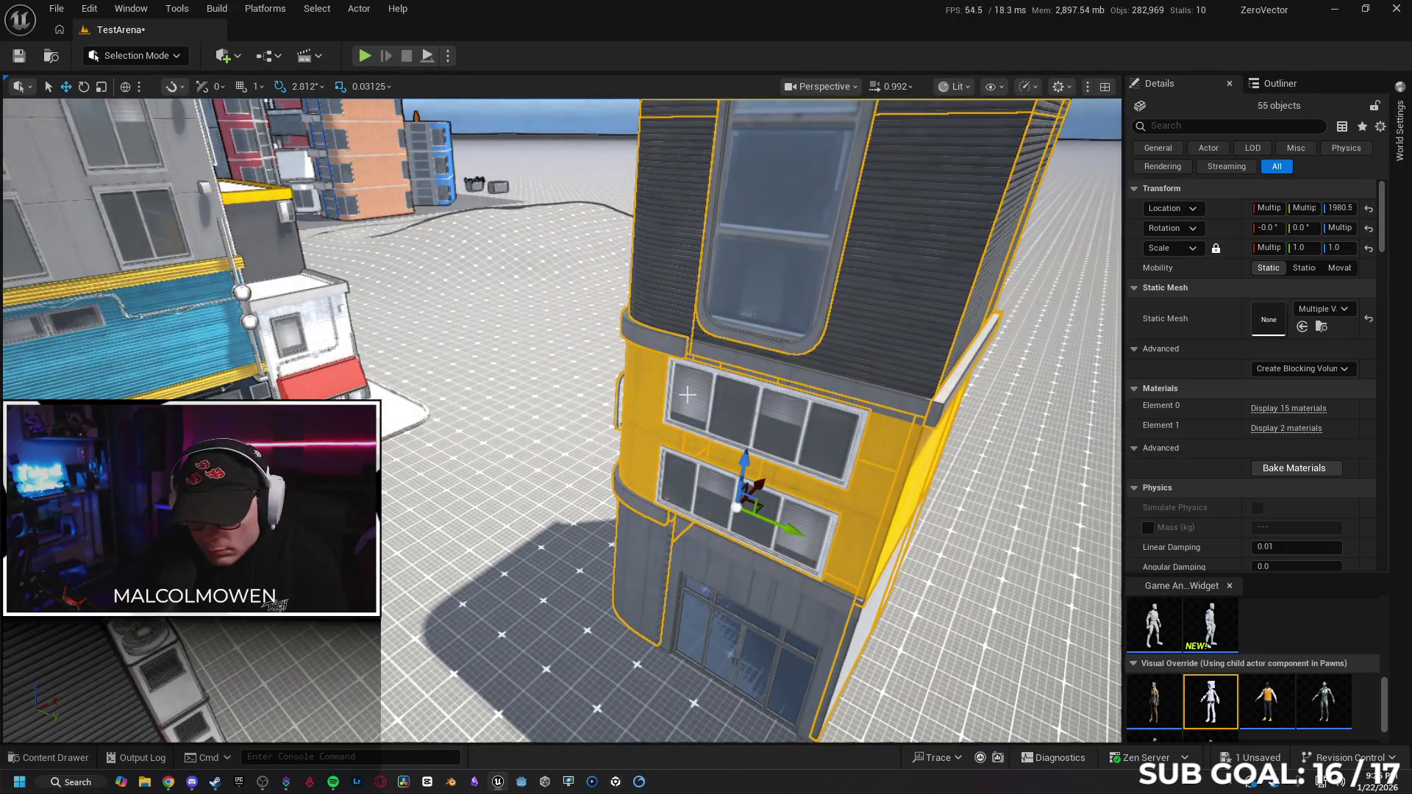
pyautogui.keyDown('ctrl'); pyautogui.click(784, 369); pyautogui.keyUp('ctrl')
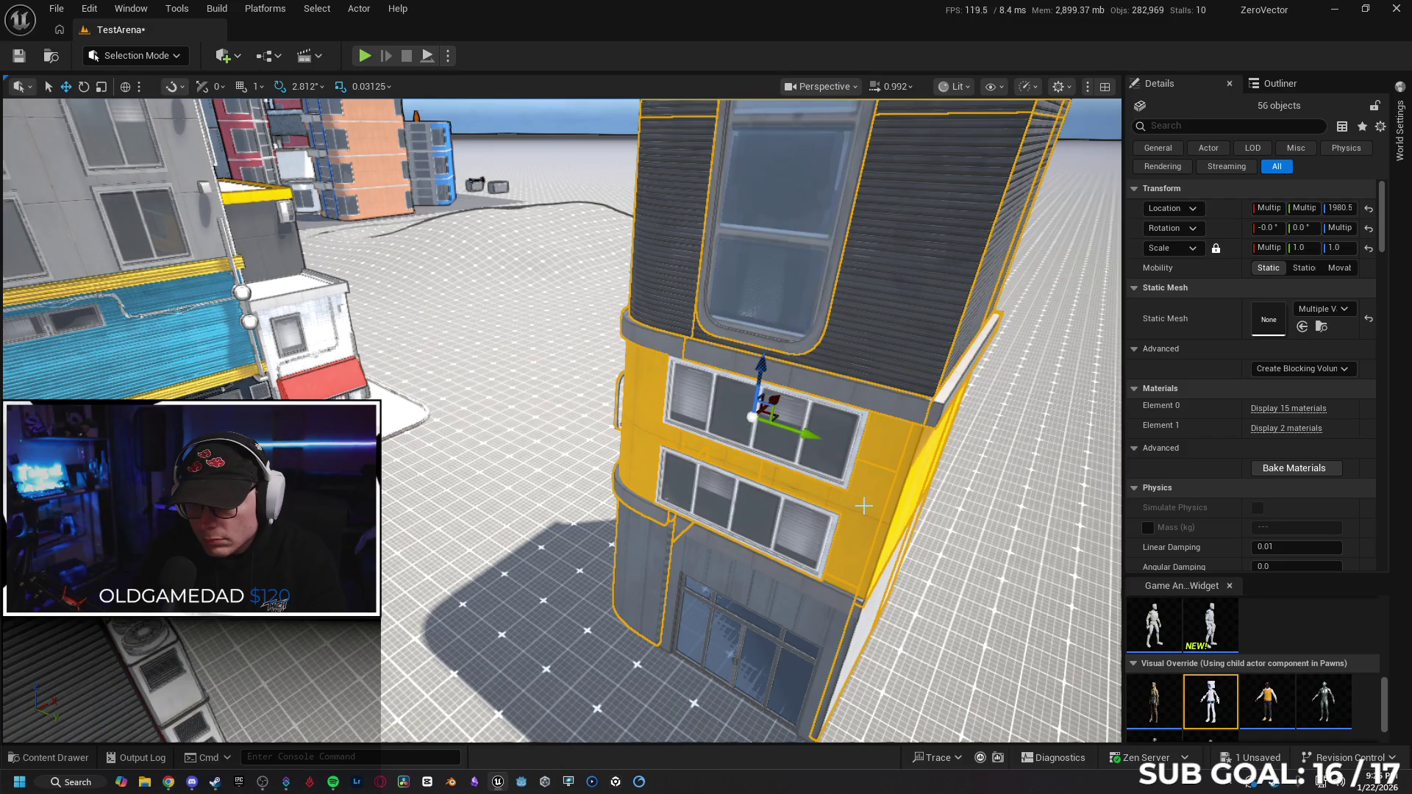
pyautogui.keyDown('ctrl'); pyautogui.click(785, 608); pyautogui.keyUp('ctrl')
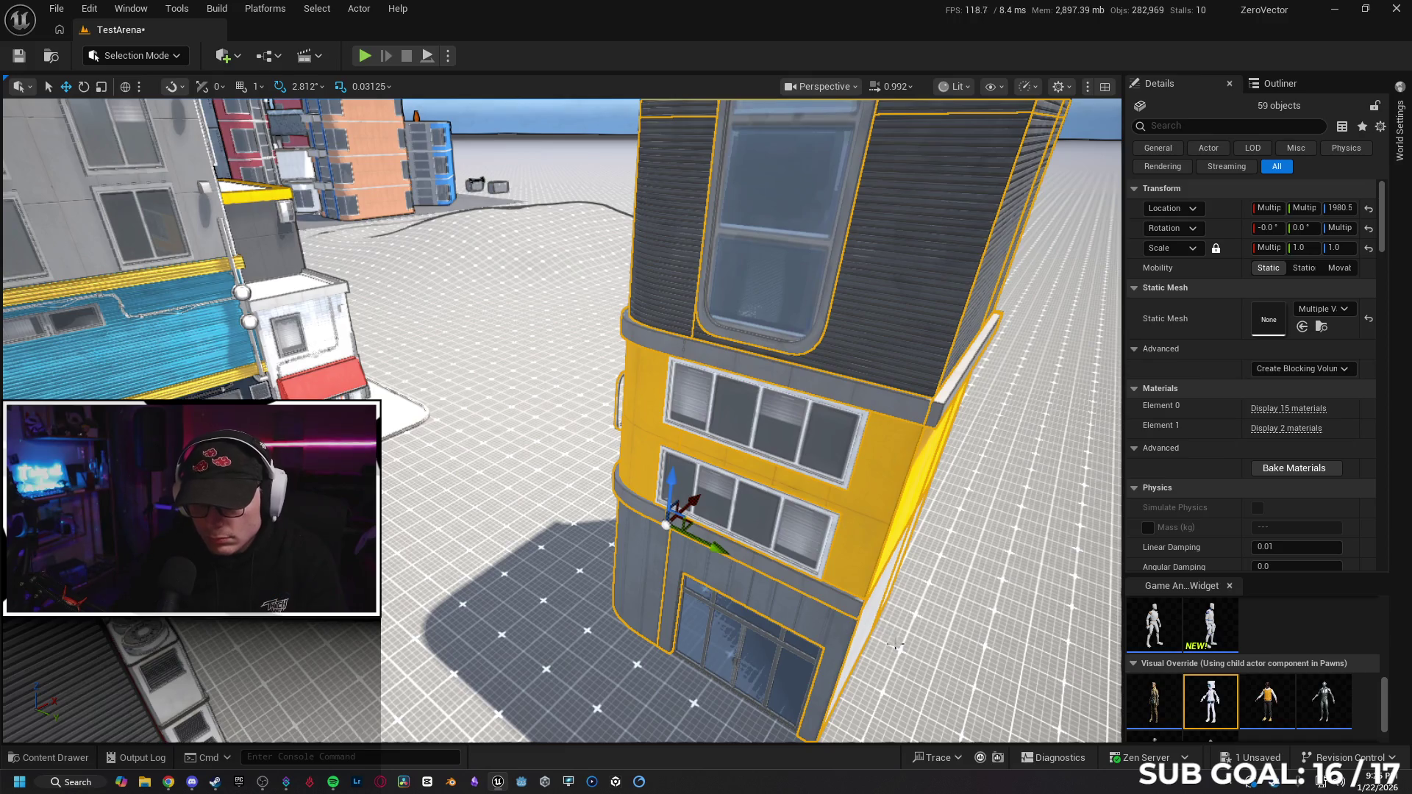
pyautogui.scroll(-3, 718, 525)
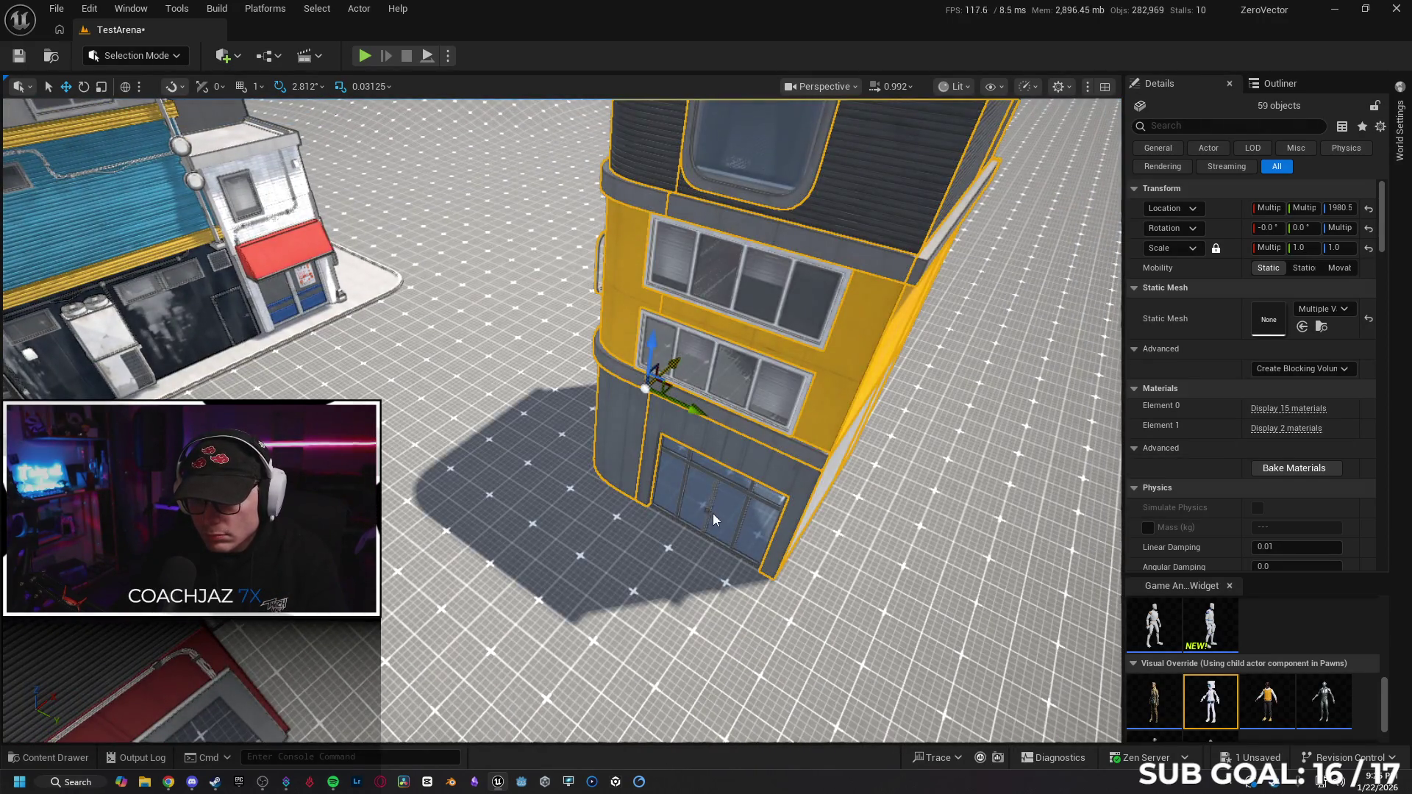
pyautogui.moveTo(723, 523)
pyautogui.mouseDown()
pyautogui.moveTo(887, 636)
pyautogui.moveTo(301, 717)
pyautogui.moveTo(346, 736)
pyautogui.moveTo(405, 714)
pyautogui.mouseUp()
# Rotate the selected building exactly 90 degrees around its vertical axis.
pyautogui.press('e')
pyautogui.moveTo(665, 606); pyautogui.dragTo(609, 539)
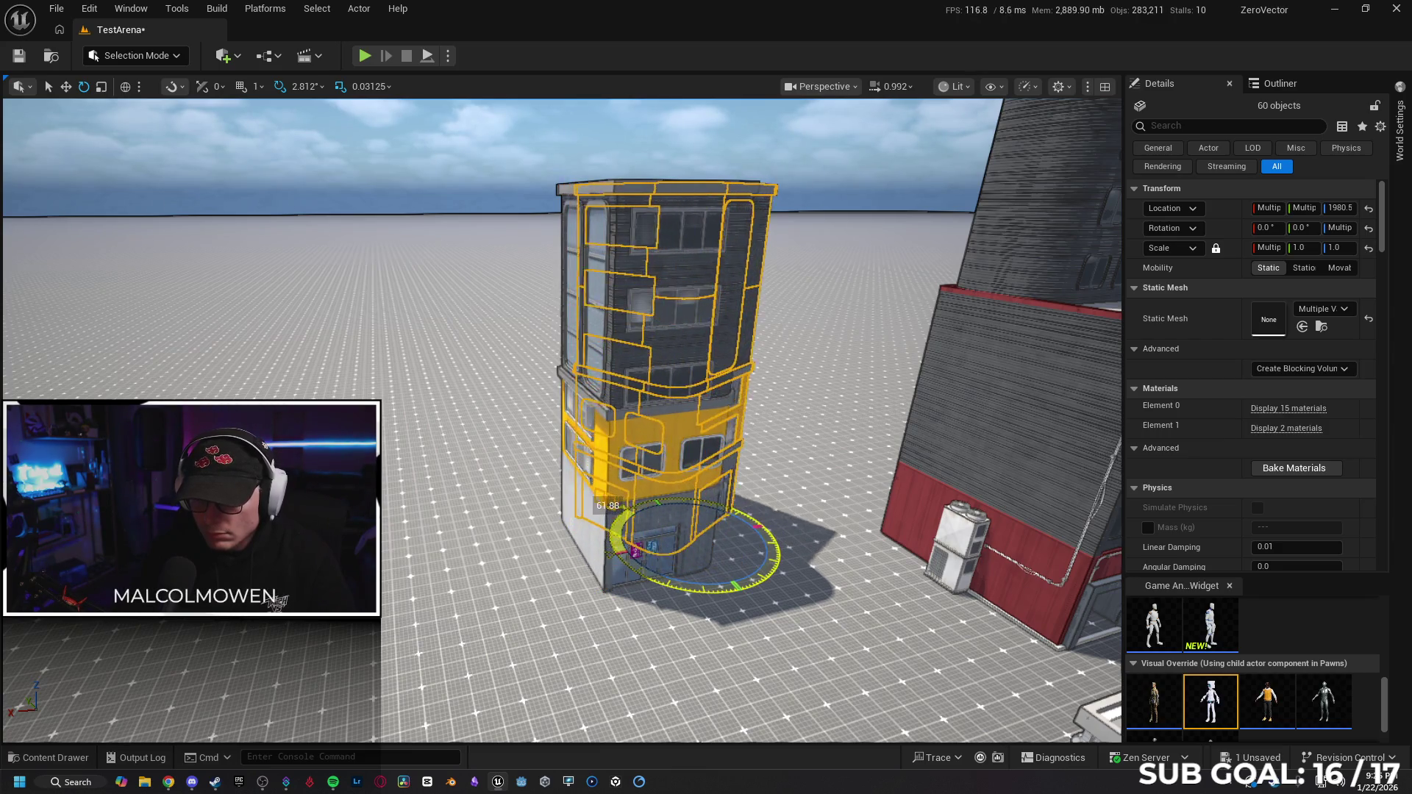
pyautogui.moveTo(633, 509)
pyautogui.mouseDown()
pyautogui.moveTo(442, 576)
pyautogui.moveTo(464, 684)
pyautogui.moveTo(464, 629)
pyautogui.mouseUp()
pyautogui.scroll(5, 441, 577)
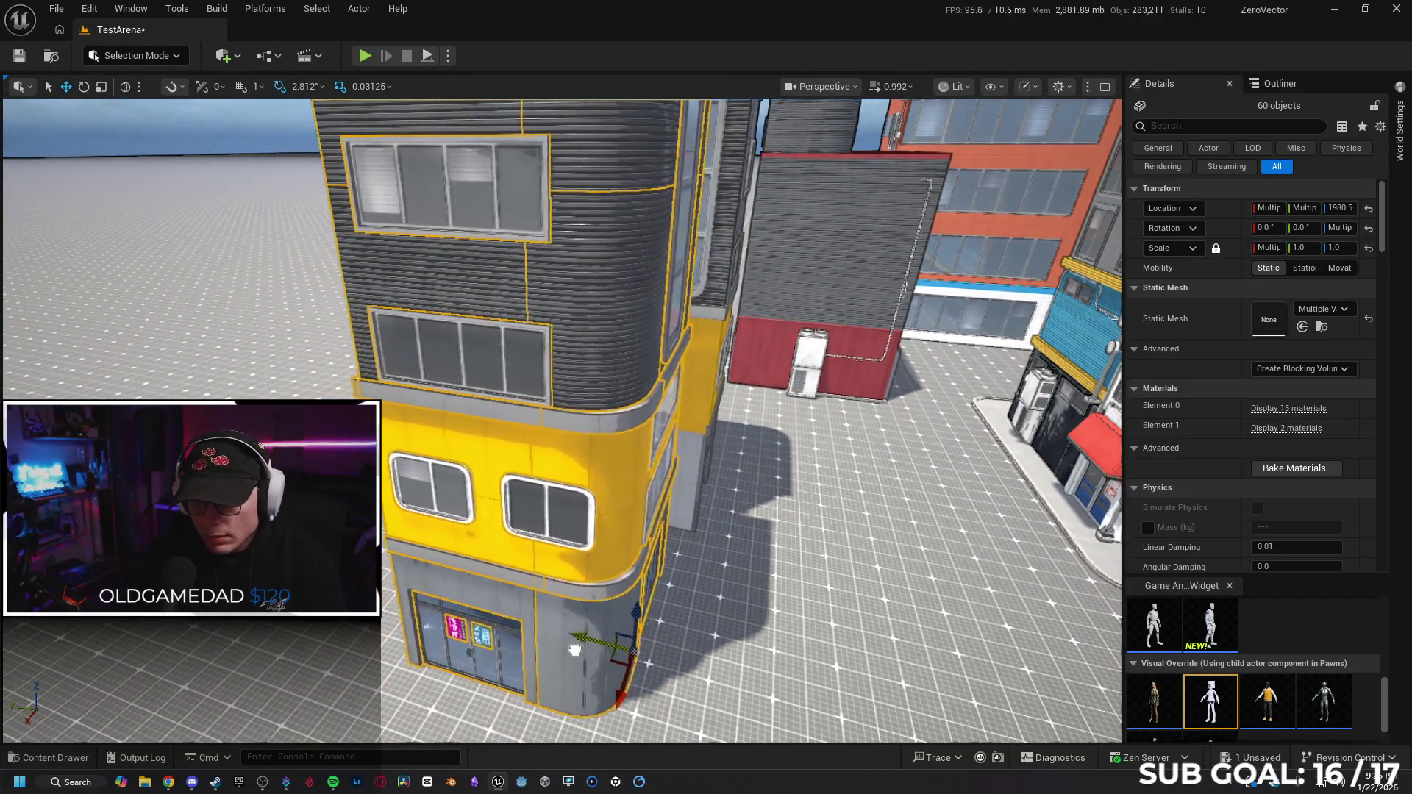
pyautogui.scroll(3, 563, 419)
# Slide the building up against the neighbouring storefront.
pyautogui.moveTo(658, 709); pyautogui.dragTo(658, 683)
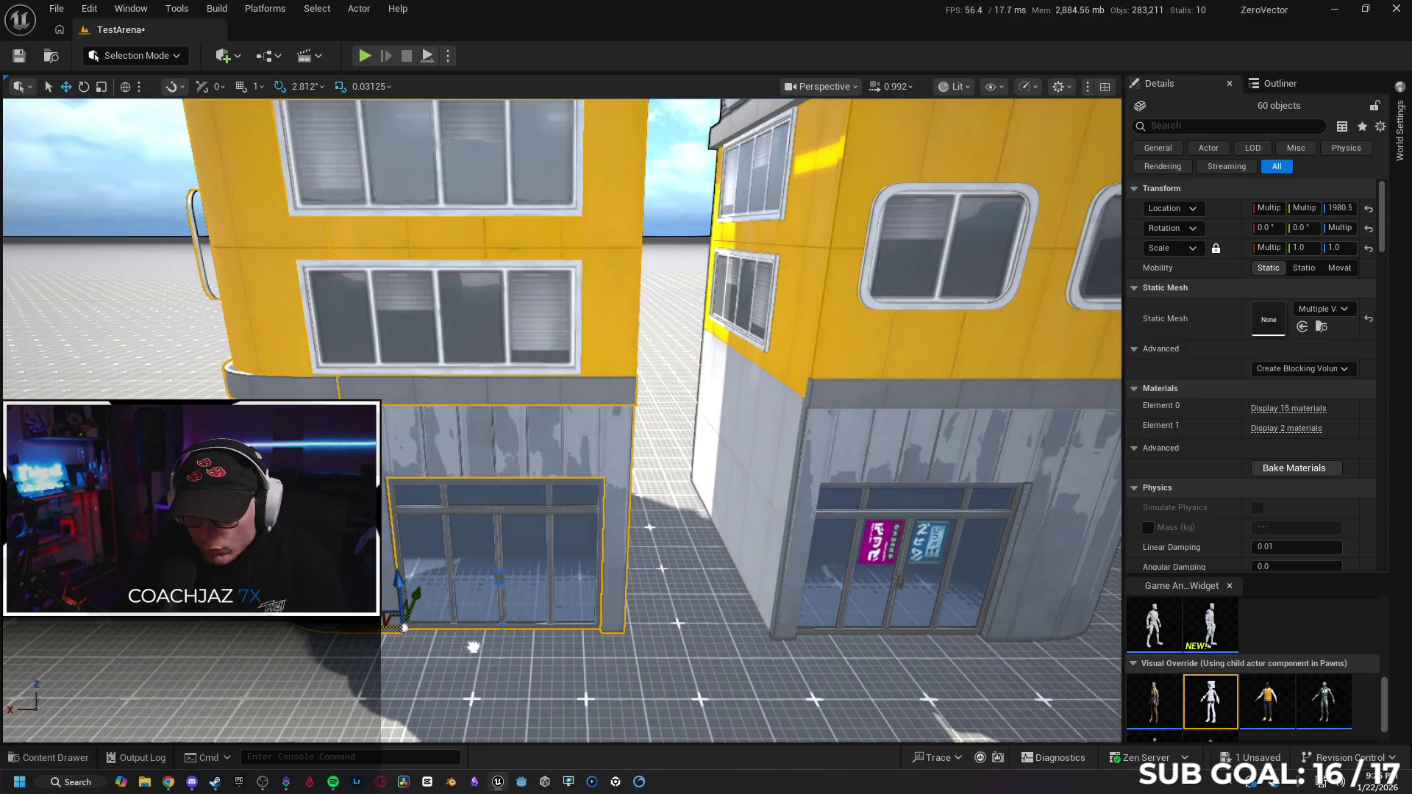
pyautogui.moveTo(516, 648); pyautogui.dragTo(639, 630)
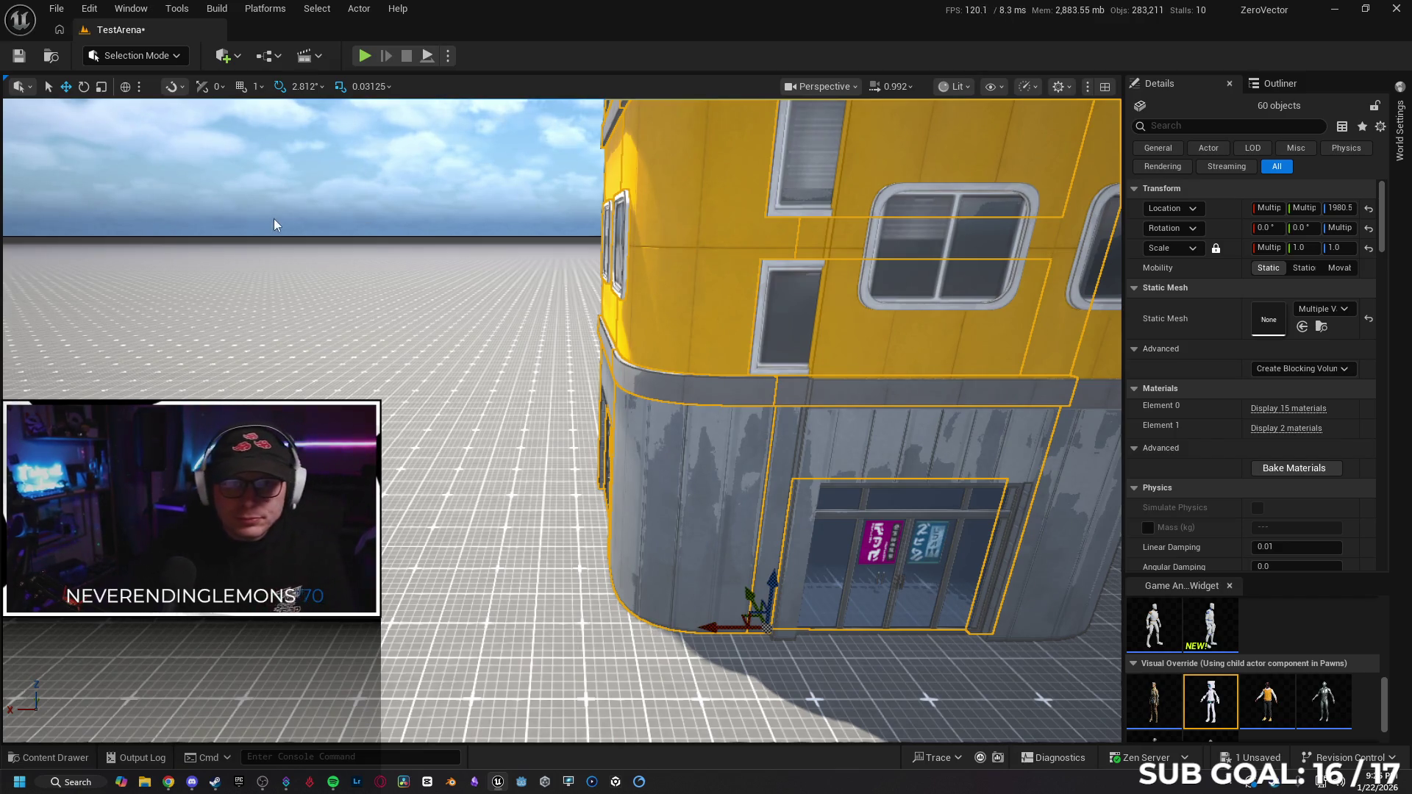
pyautogui.click(258, 86)
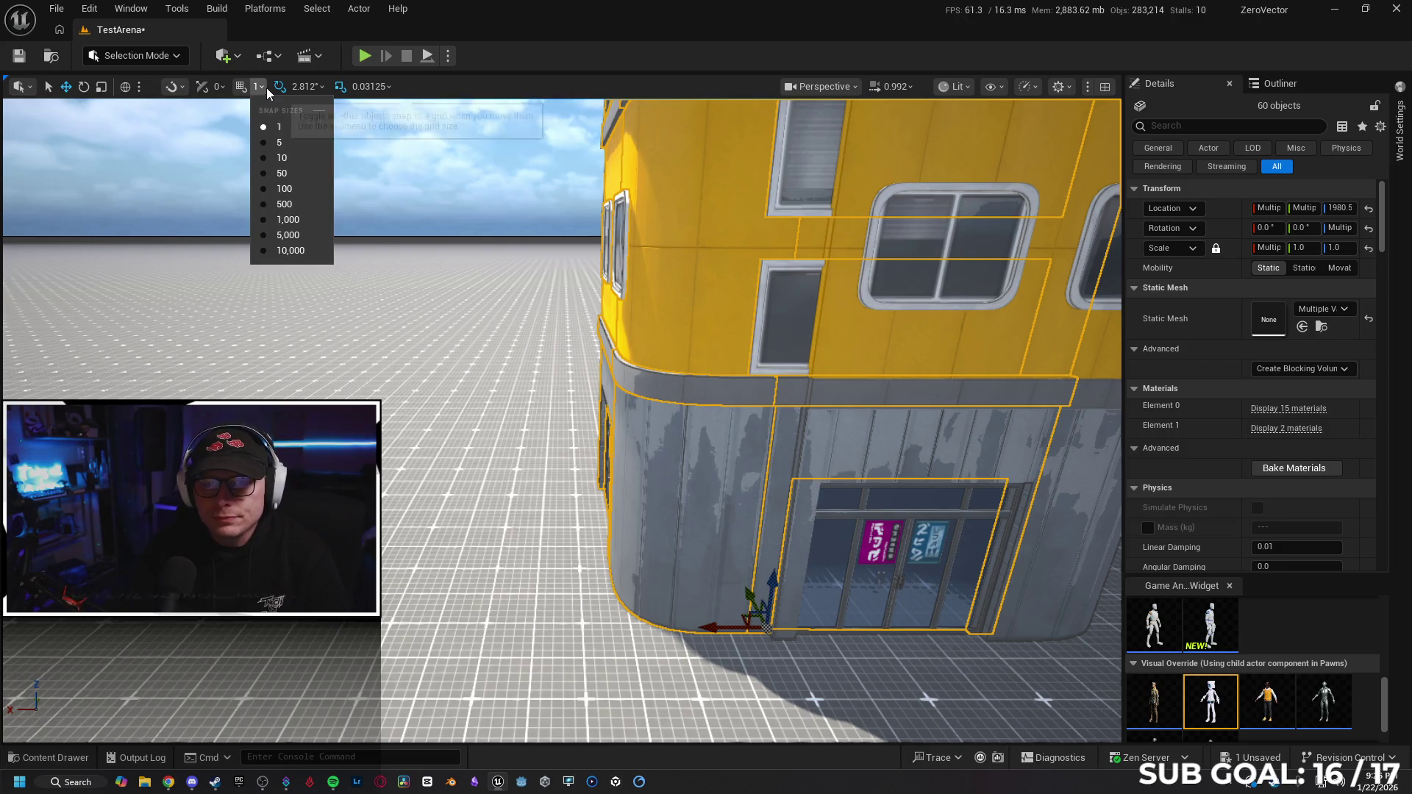
# Set grid snap to 5 and align the building flush with its neighbour, undoing an extra move.
pyautogui.click(278, 142)
pyautogui.moveTo(703, 650)
pyautogui.mouseDown()
pyautogui.moveTo(673, 611)
pyautogui.moveTo(570, 646)
pyautogui.mouseUp()
pyautogui.moveTo(490, 229)
pyautogui.mouseDown()
pyautogui.moveTo(408, 228)
pyautogui.moveTo(479, 234)
pyautogui.moveTo(525, 257)
pyautogui.moveTo(525, 243)
pyautogui.moveTo(525, 264)
pyautogui.mouseUp()
pyautogui.moveTo(452, 617); pyautogui.dragTo(452, 627)
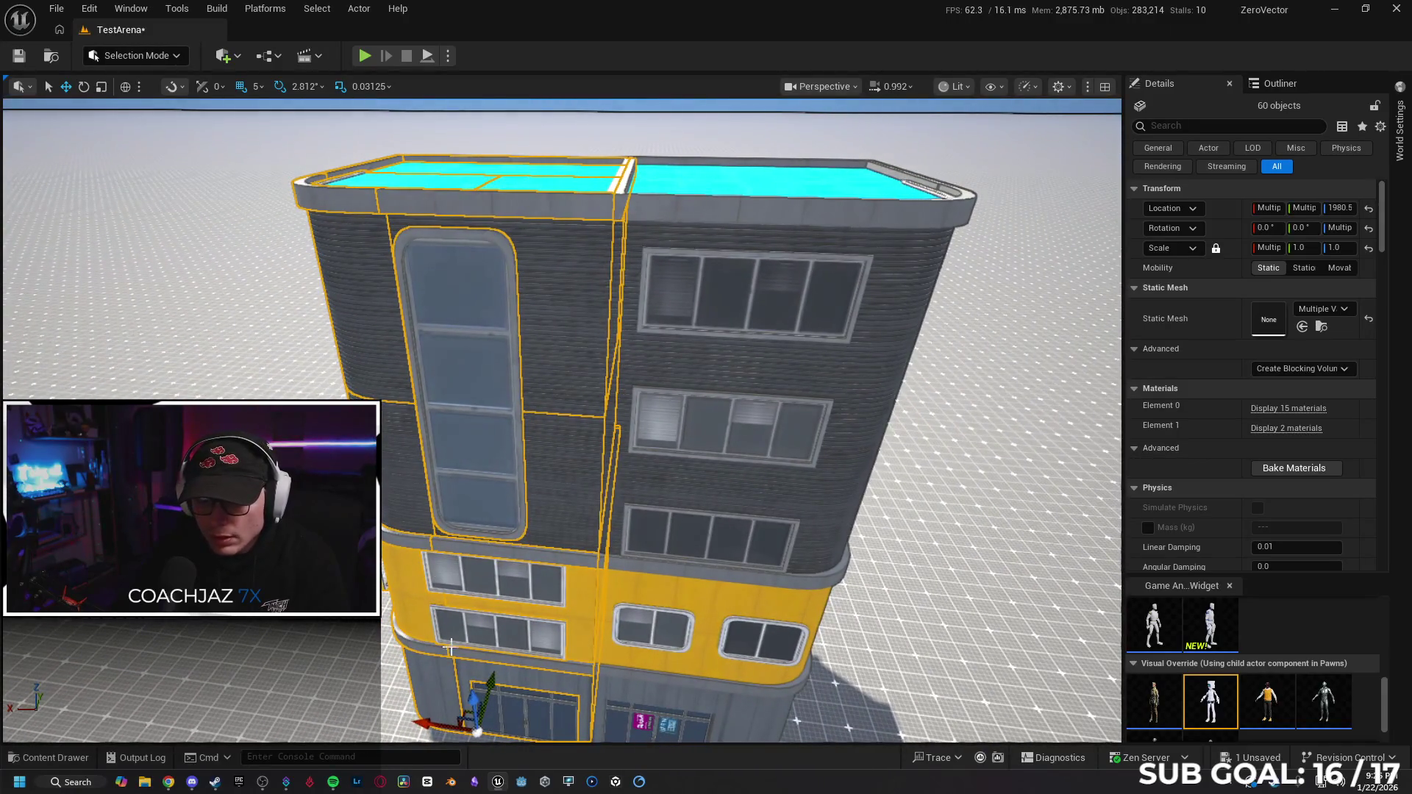
pyautogui.moveTo(426, 726); pyautogui.dragTo(353, 707)
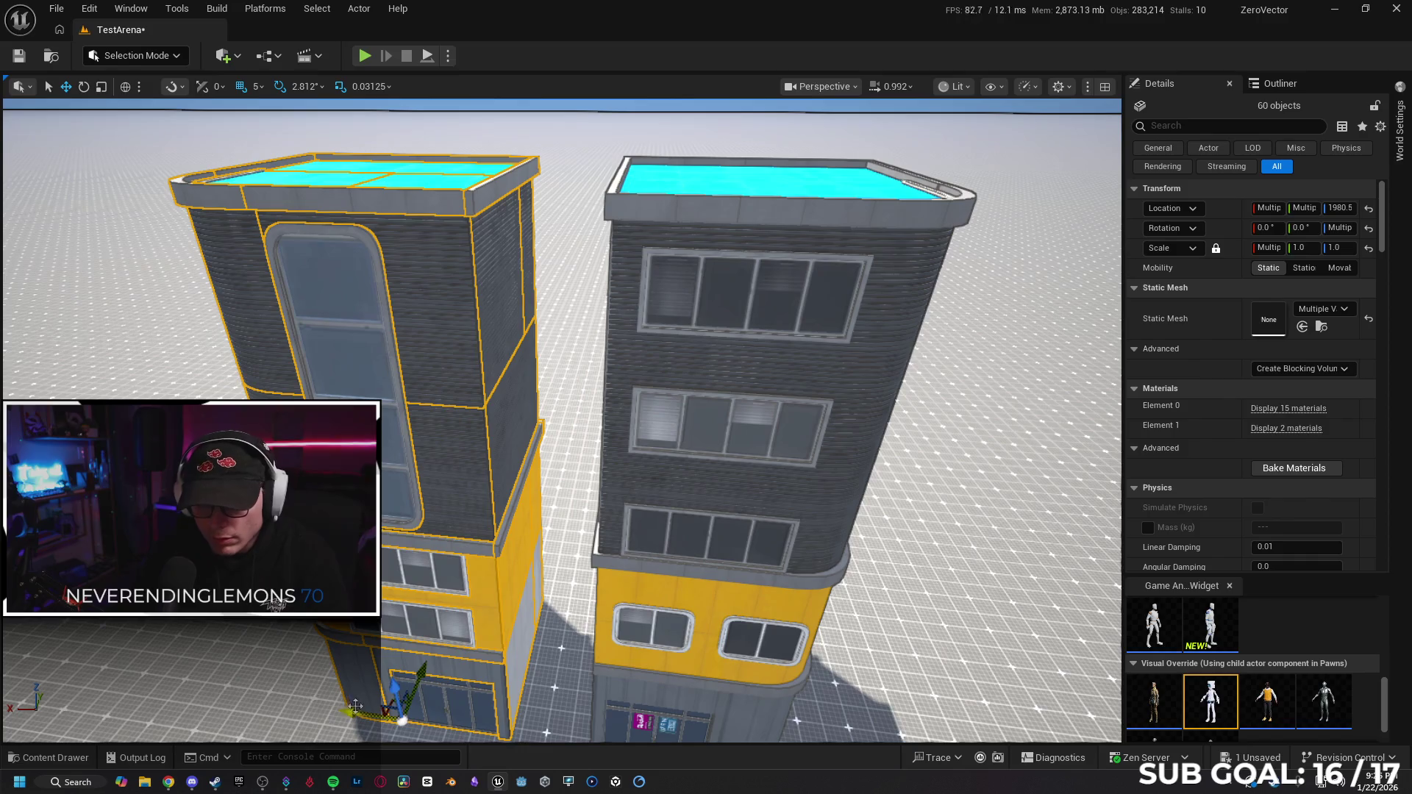
pyautogui.hotkey('ctrl', 'z')
pyautogui.moveTo(584, 647)
pyautogui.mouseDown()
pyautogui.moveTo(451, 642)
pyautogui.moveTo(324, 703)
pyautogui.mouseUp()
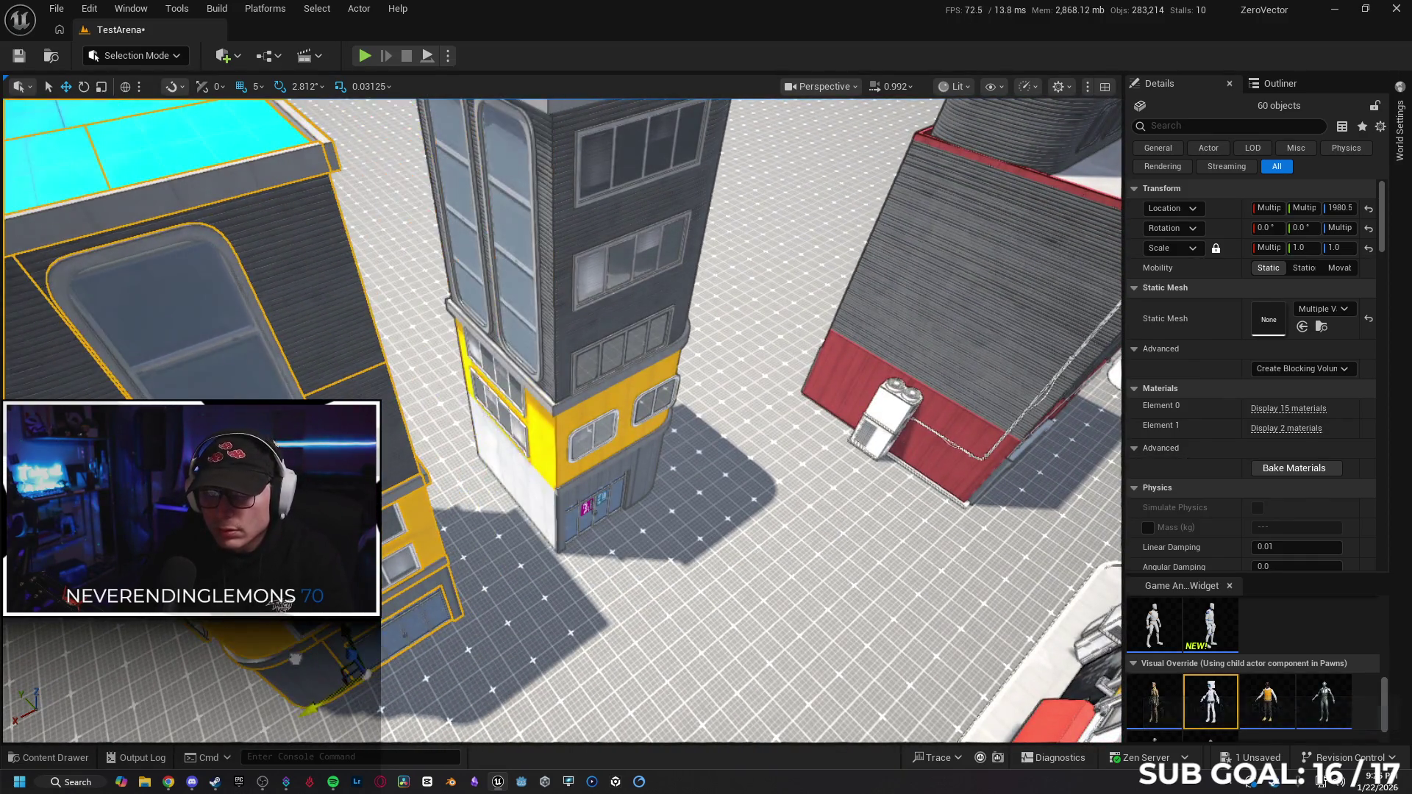
# Delete the two tall windows and the yellow-wall window SM_Window14 from the tower.
pyautogui.click(469, 273)
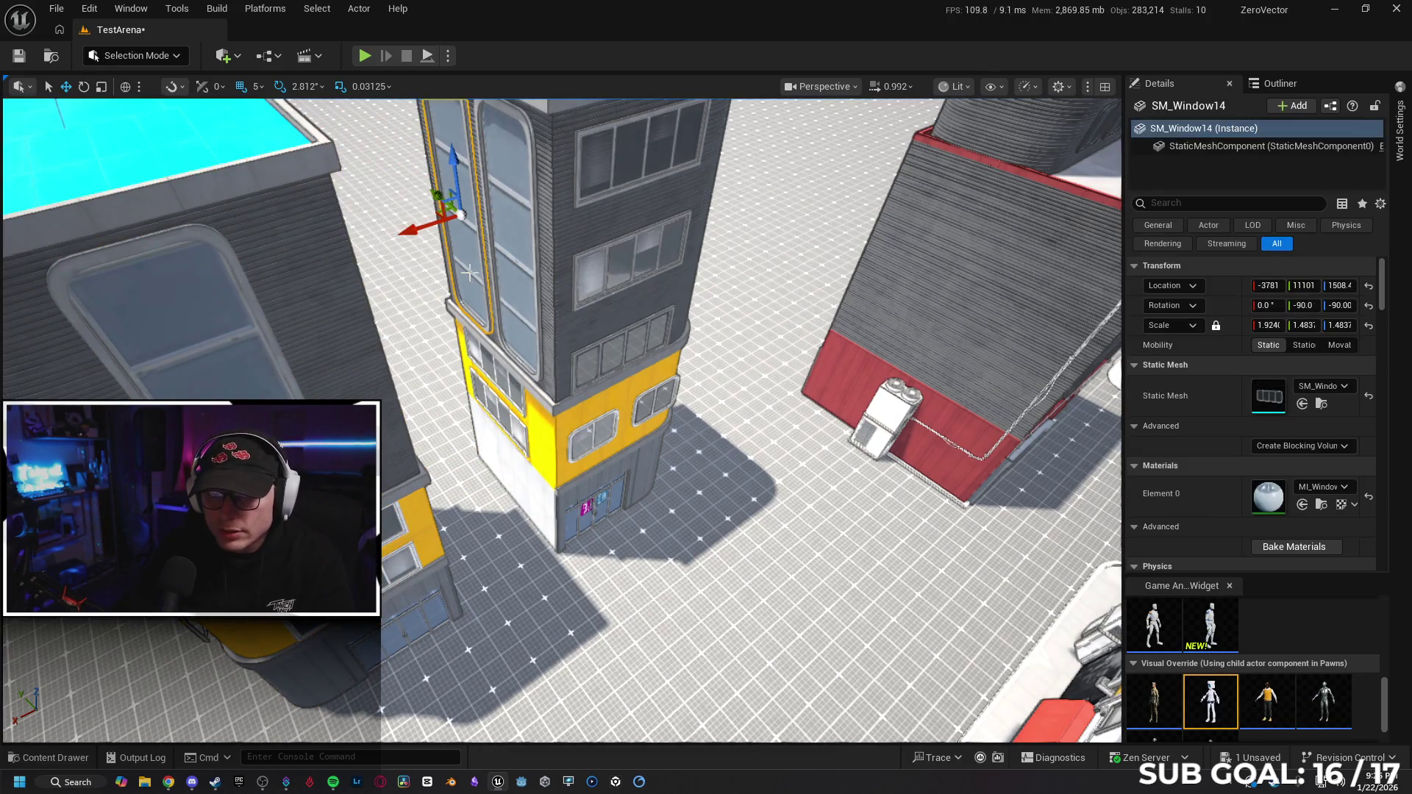
pyautogui.press('Delete')
pyautogui.click(531, 292)
pyautogui.press('Delete')
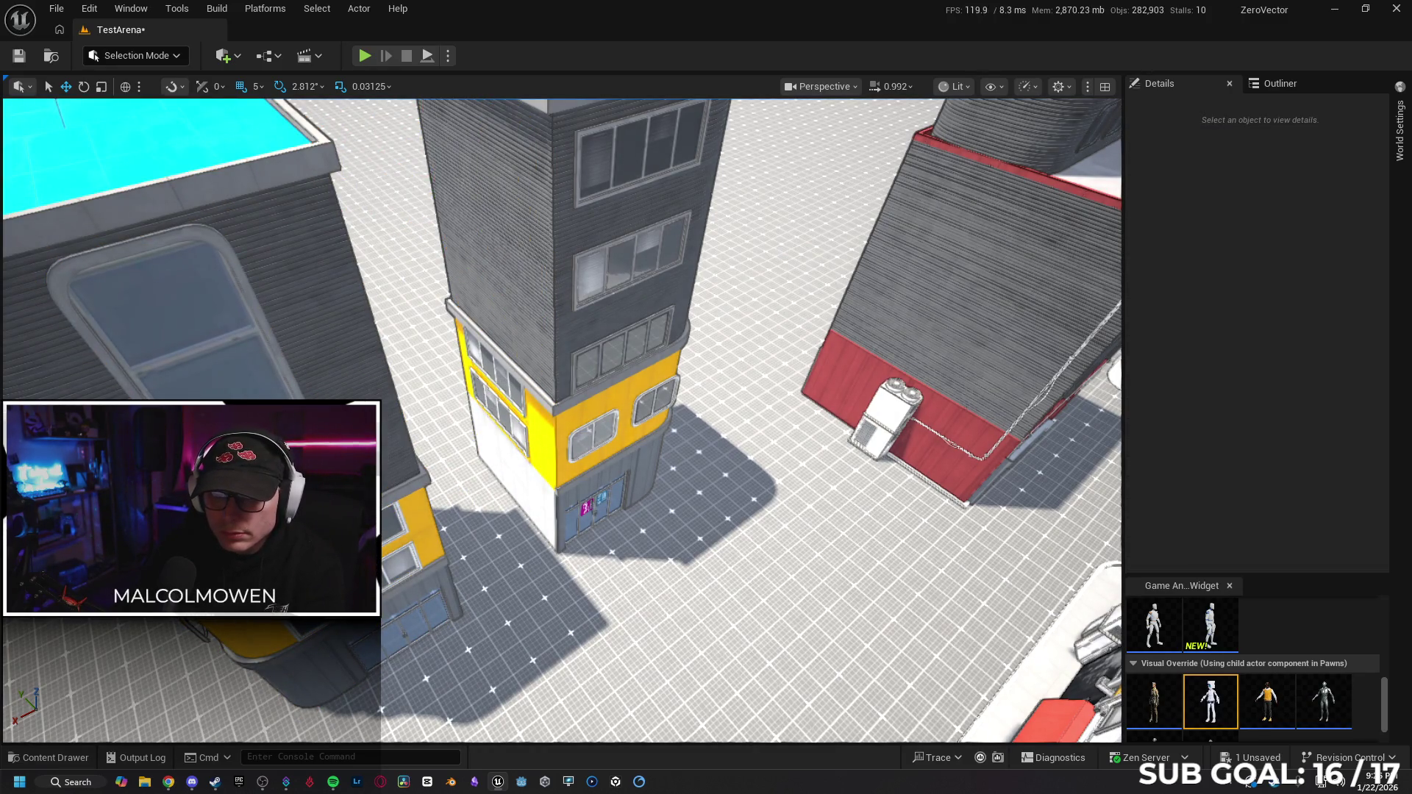
pyautogui.click(508, 412)
pyautogui.press('Delete')
# Delete yellow wall panels SM_Wall_400x493 and SM_Wall_400x496.
pyautogui.click(505, 355)
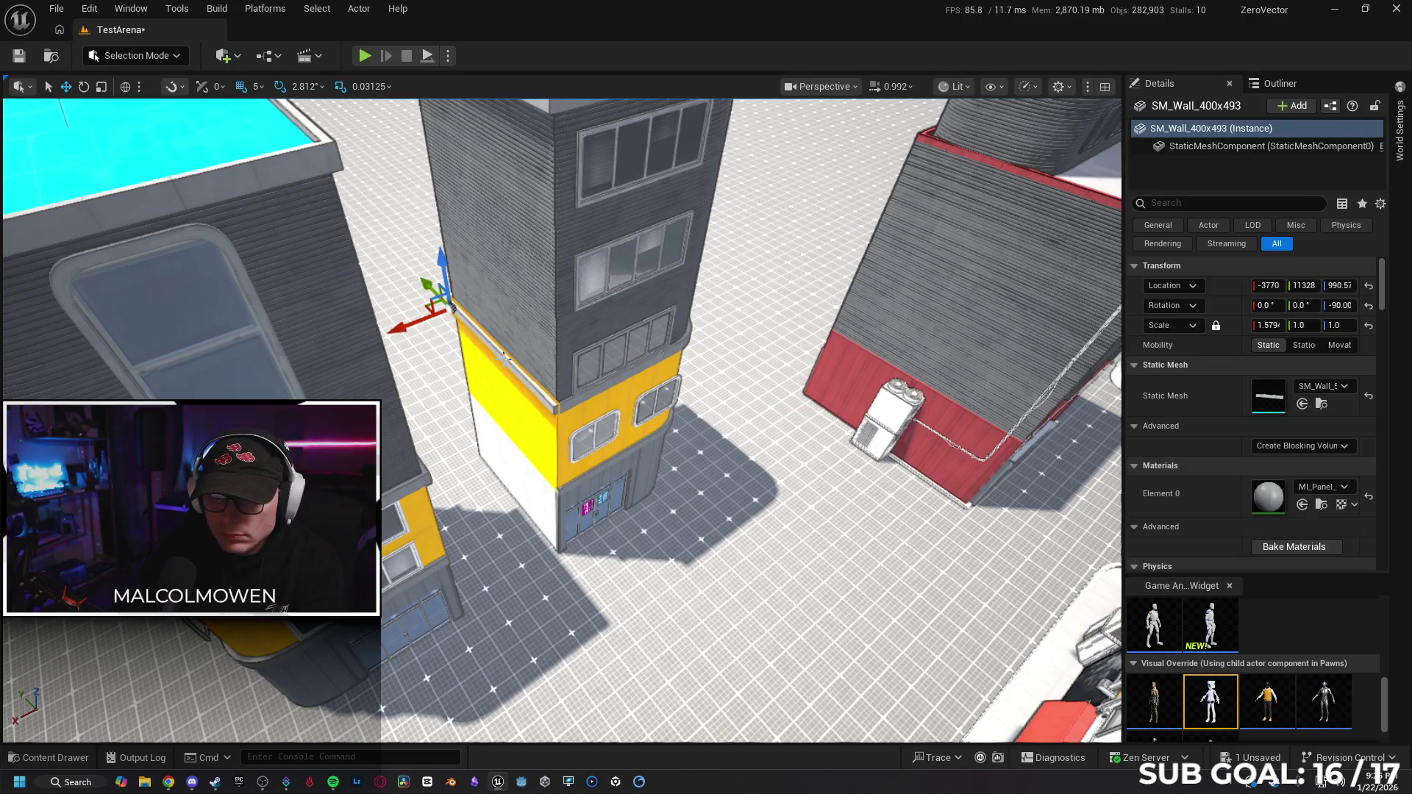
pyautogui.press('Delete')
pyautogui.scroll(5, 404, 420)
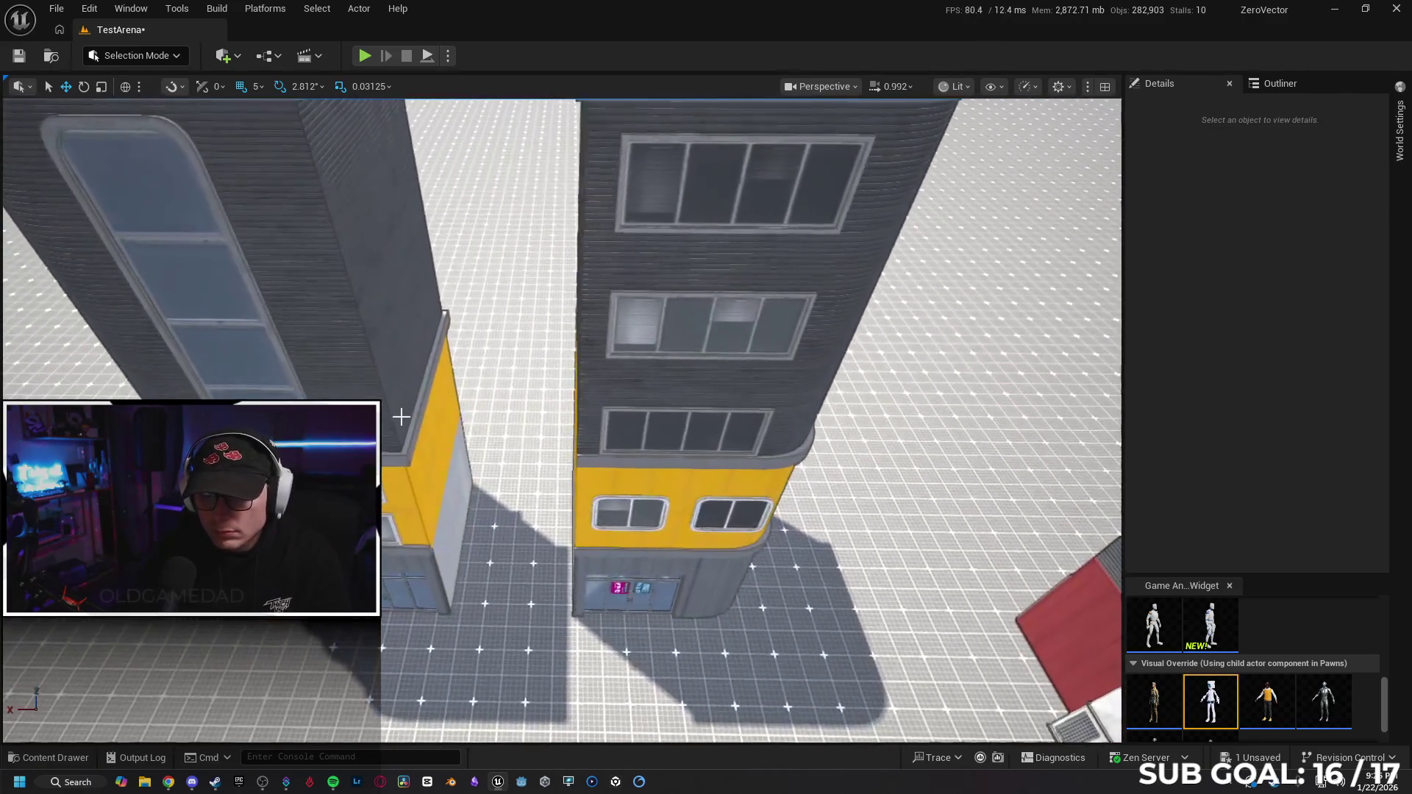
pyautogui.click(438, 427)
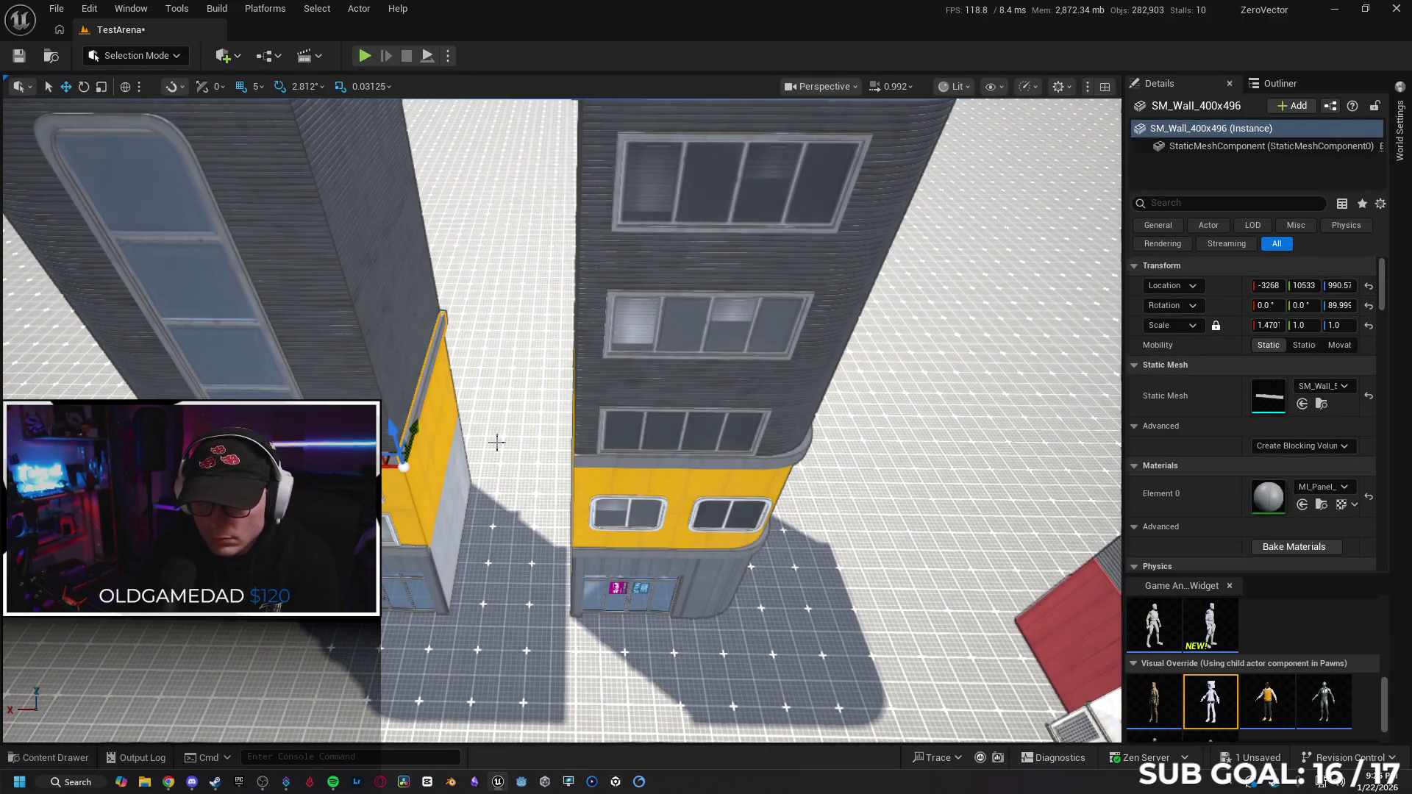
pyautogui.press('Delete')
pyautogui.scroll(3, 498, 442)
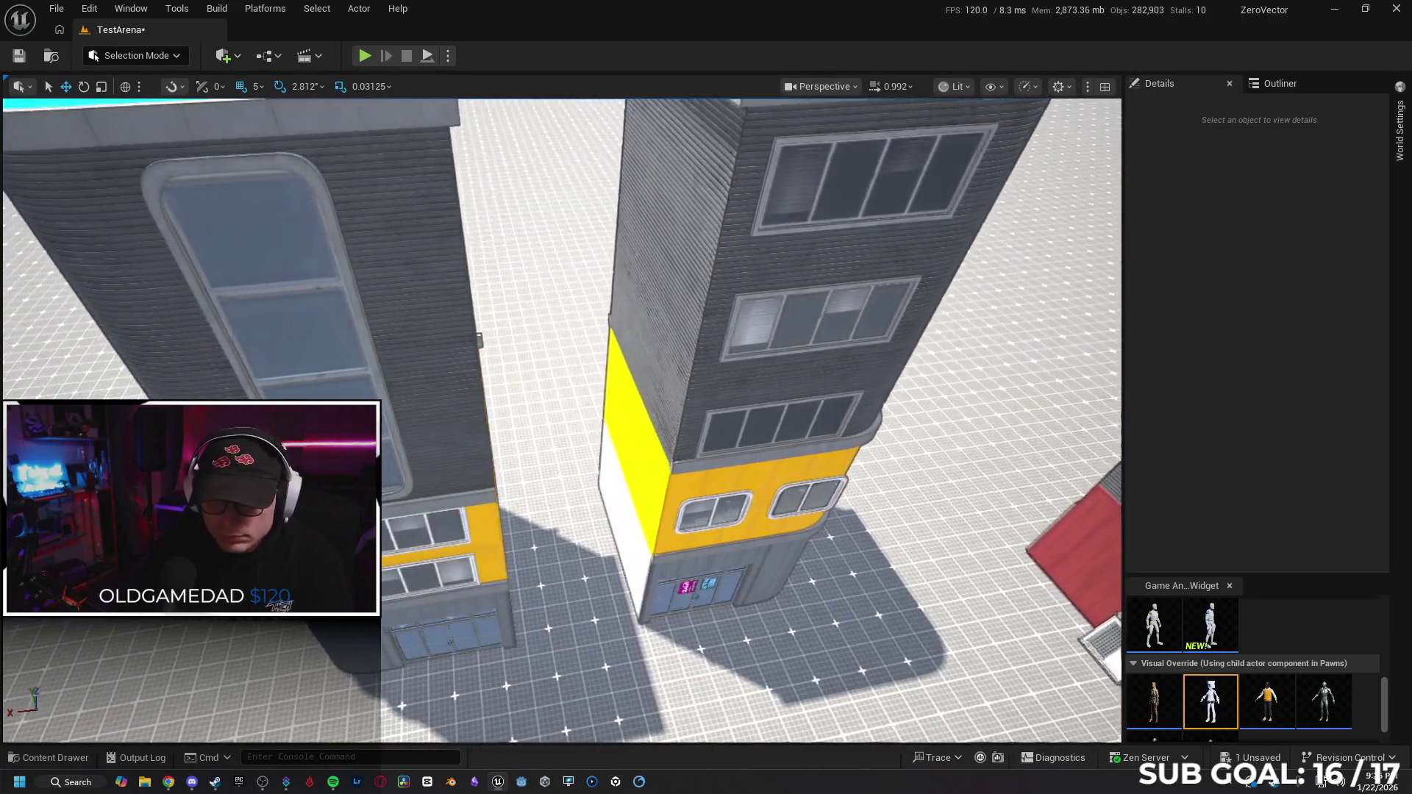
pyautogui.scroll(-5, 562, 420)
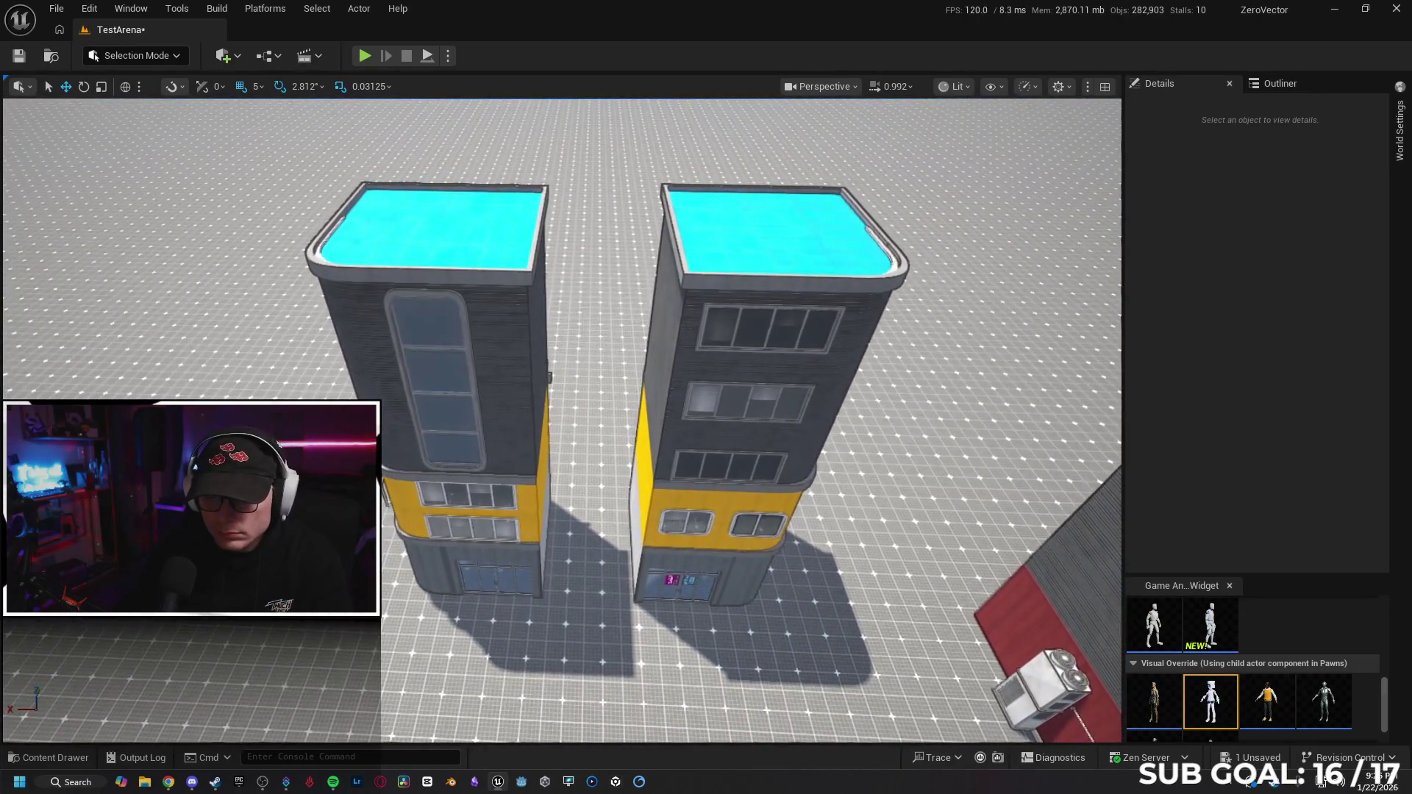
# Marquee-select all pieces of the other tower and frame it.
pyautogui.click(491, 434)
pyautogui.moveTo(285, 157); pyautogui.dragTo(274, 150)
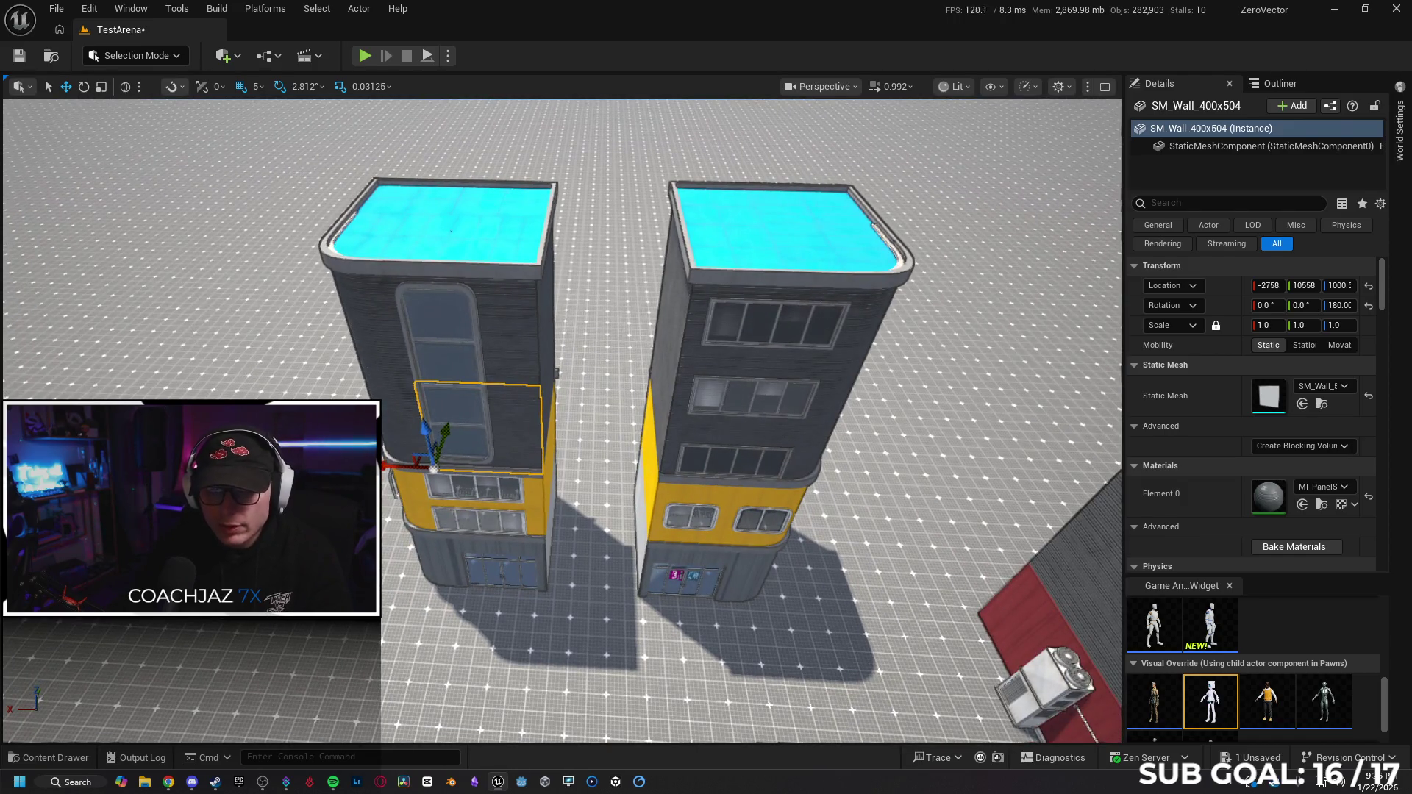
pyautogui.click(297, 171)
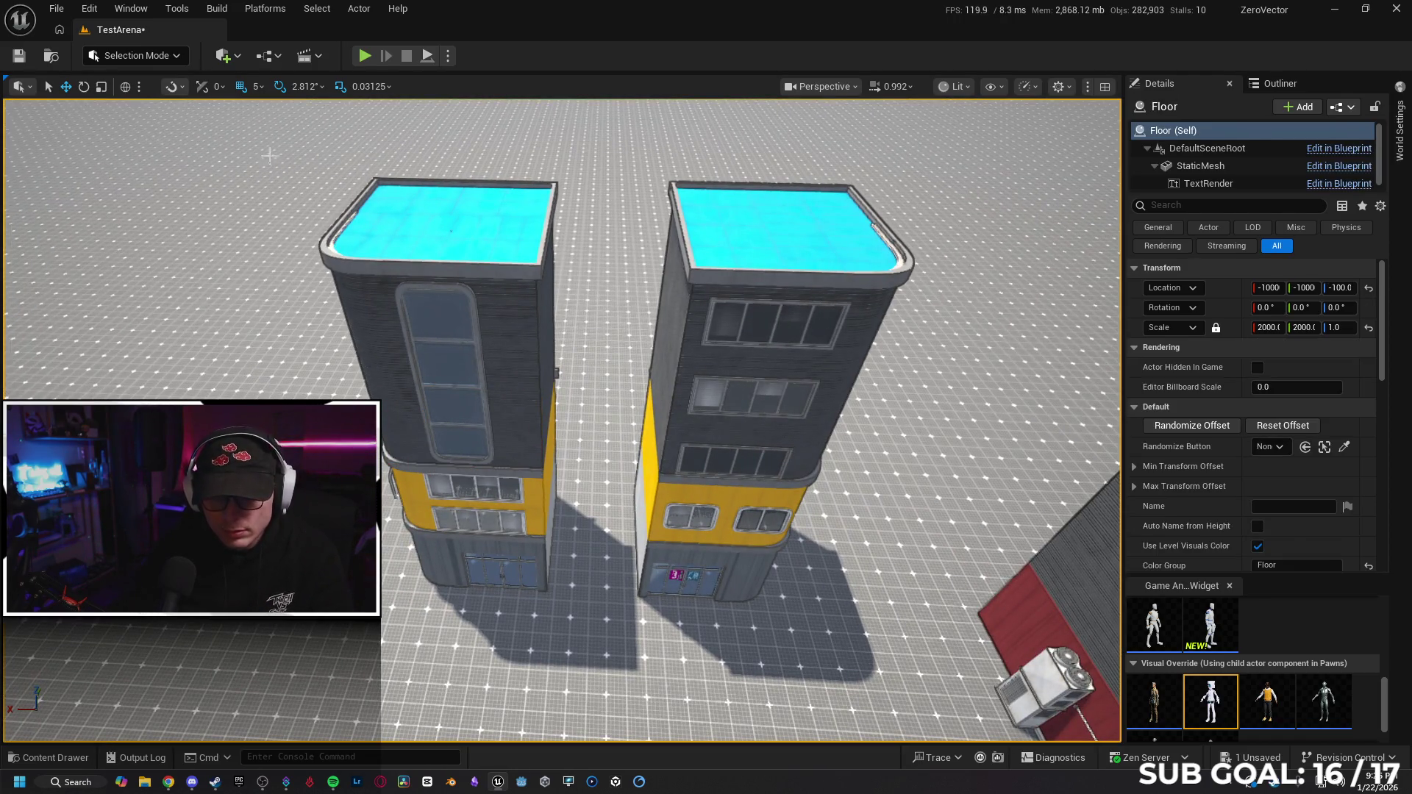
pyautogui.moveTo(268, 150)
pyautogui.mouseDown()
pyautogui.moveTo(515, 523)
pyautogui.moveTo(585, 602)
pyautogui.moveTo(485, 596)
pyautogui.moveTo(435, 369)
pyautogui.mouseUp()
pyautogui.press('f')
pyautogui.moveTo(552, 296)
pyautogui.mouseDown()
pyautogui.moveTo(655, 589)
pyautogui.moveTo(669, 590)
pyautogui.moveTo(577, 555)
pyautogui.moveTo(567, 488)
pyautogui.mouseUp()
pyautogui.press('f')
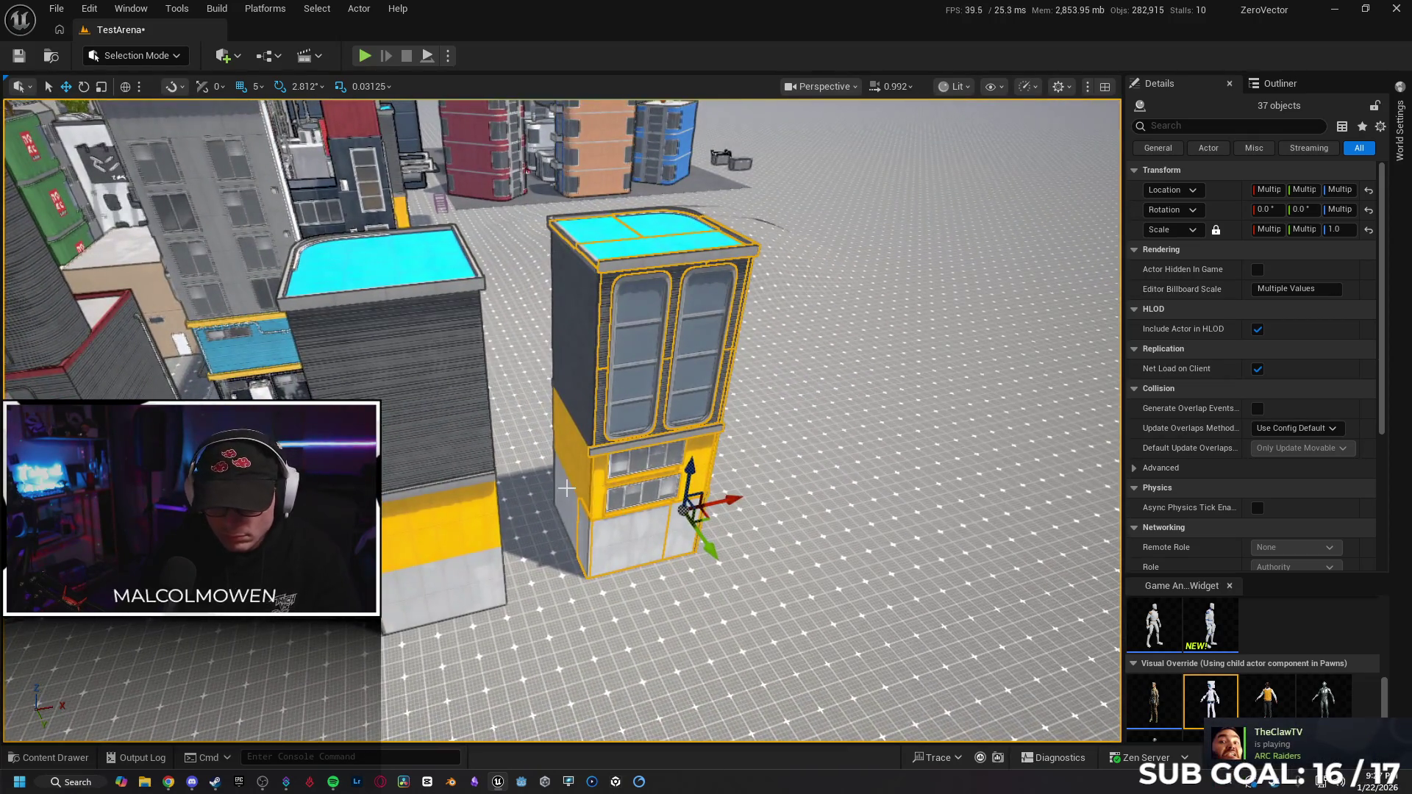
# Marquee over the tower's pieces and deselect the ground piece.
pyautogui.moveTo(545, 263)
pyautogui.mouseDown()
pyautogui.moveTo(616, 453)
pyautogui.moveTo(651, 606)
pyautogui.mouseUp()
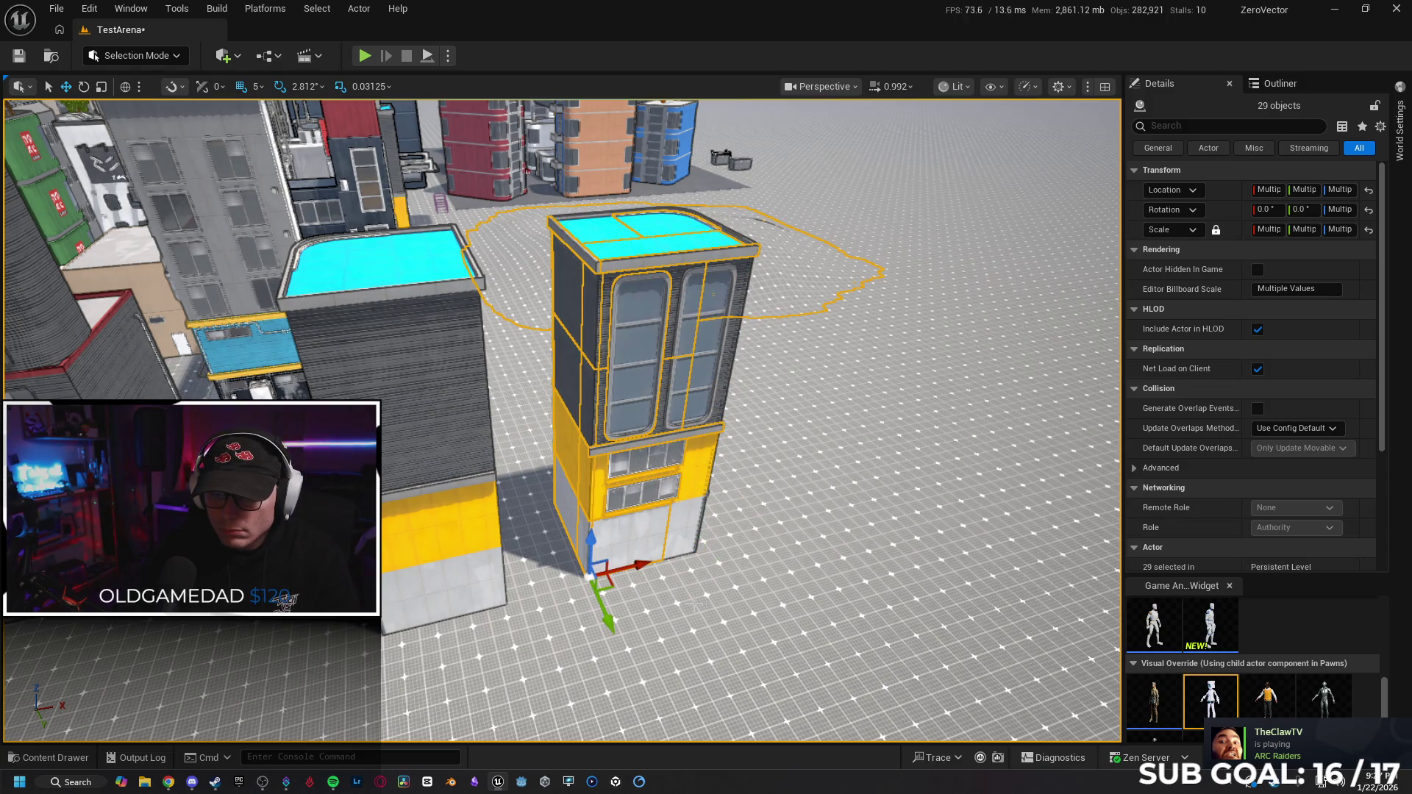
pyautogui.keyDown('ctrl'); pyautogui.click(800, 306); pyautogui.keyUp('ctrl')
pyautogui.moveTo(692, 570); pyautogui.dragTo(659, 556)
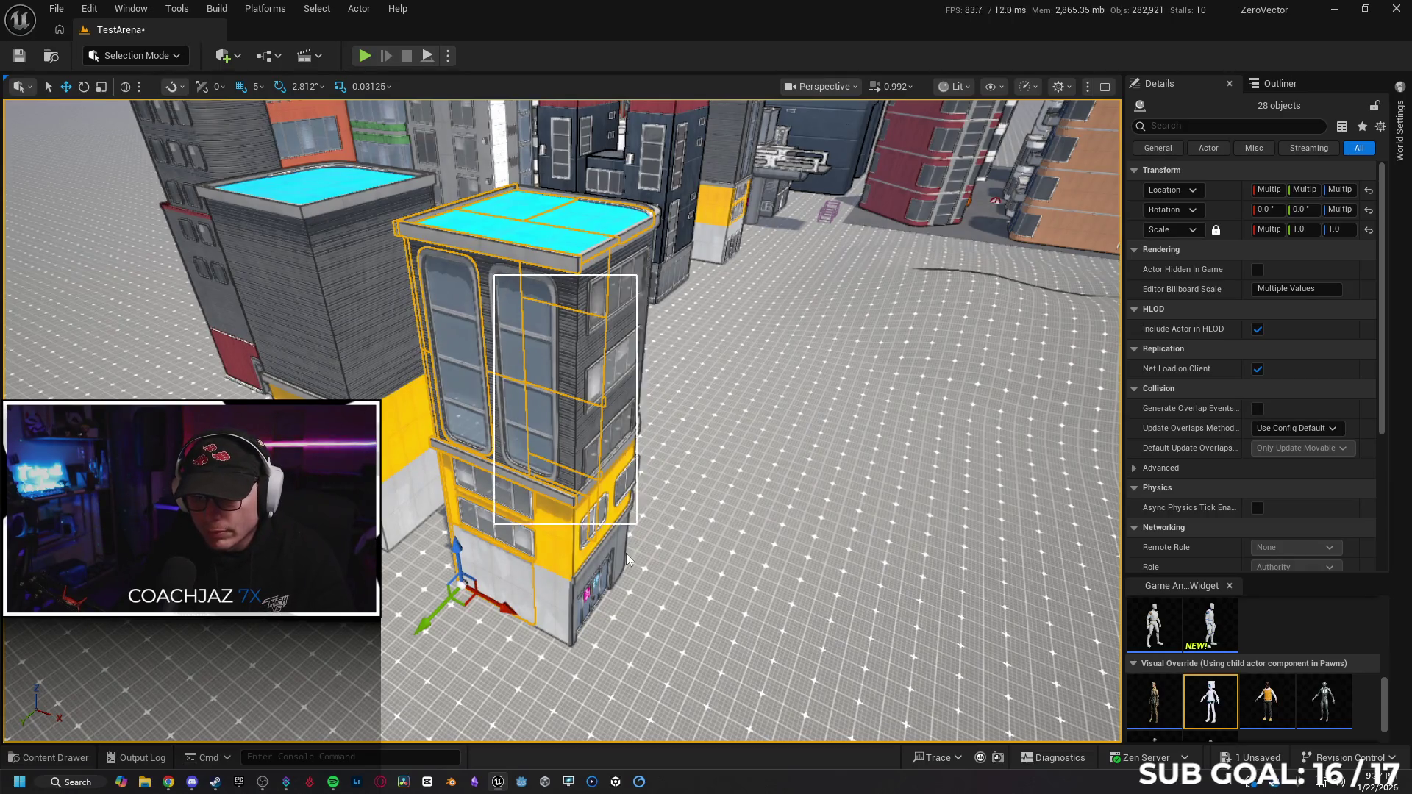
pyautogui.hotkey('ctrl', 'z')
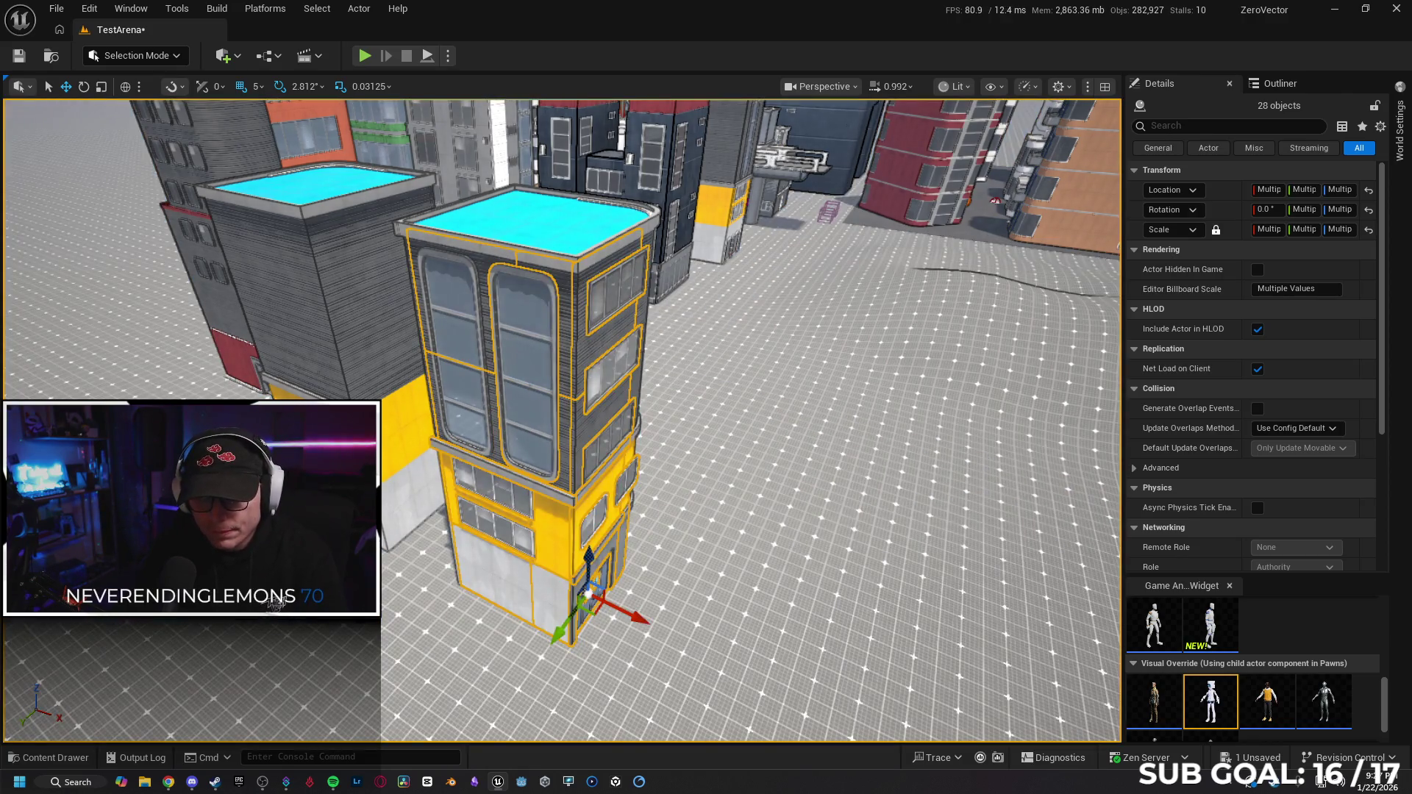
pyautogui.moveTo(791, 550); pyautogui.dragTo(791, 551)
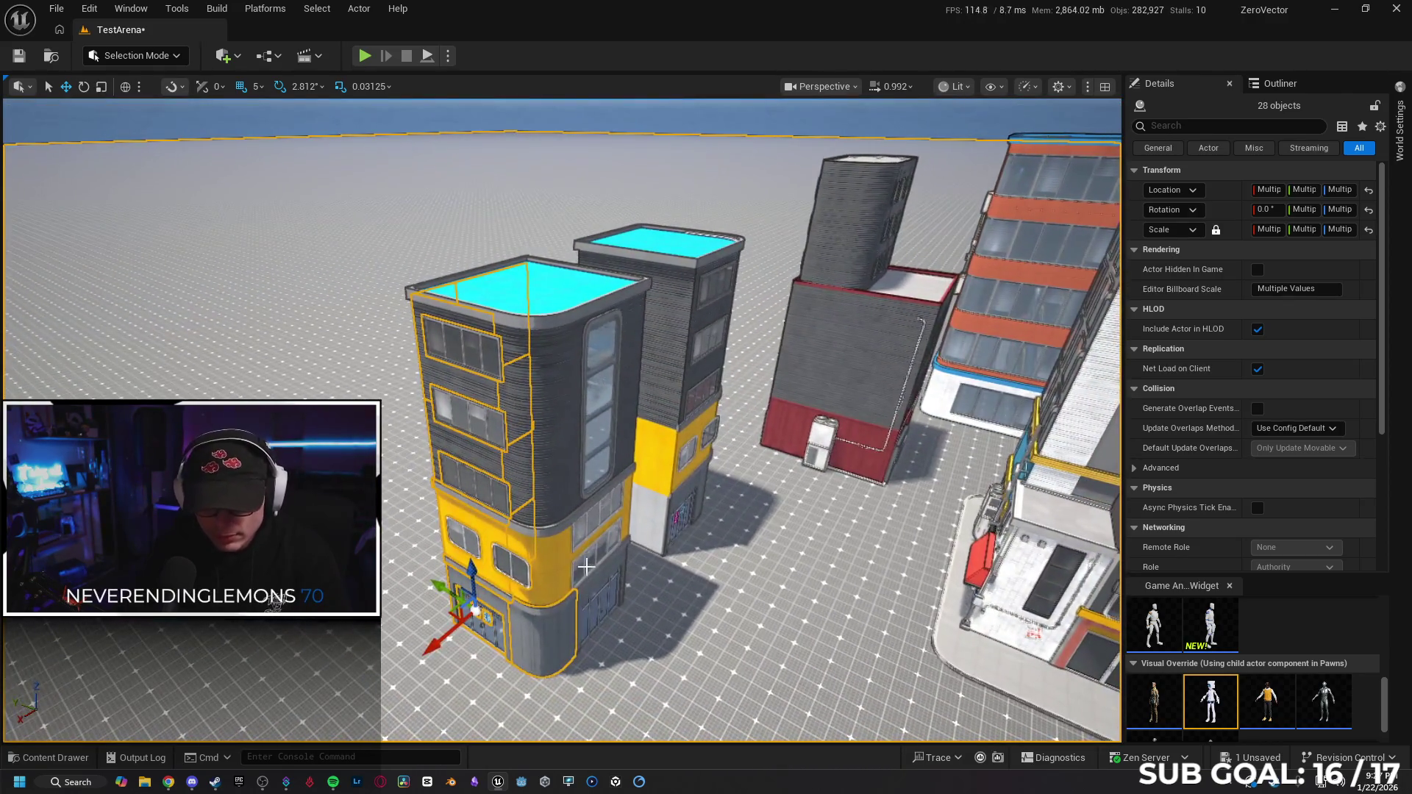
# Add the remaining tower pieces and verify the selection with H and Ctrl+H.
pyautogui.moveTo(515, 392)
pyautogui.mouseDown()
pyautogui.moveTo(592, 666)
pyautogui.moveTo(590, 653)
pyautogui.mouseUp()
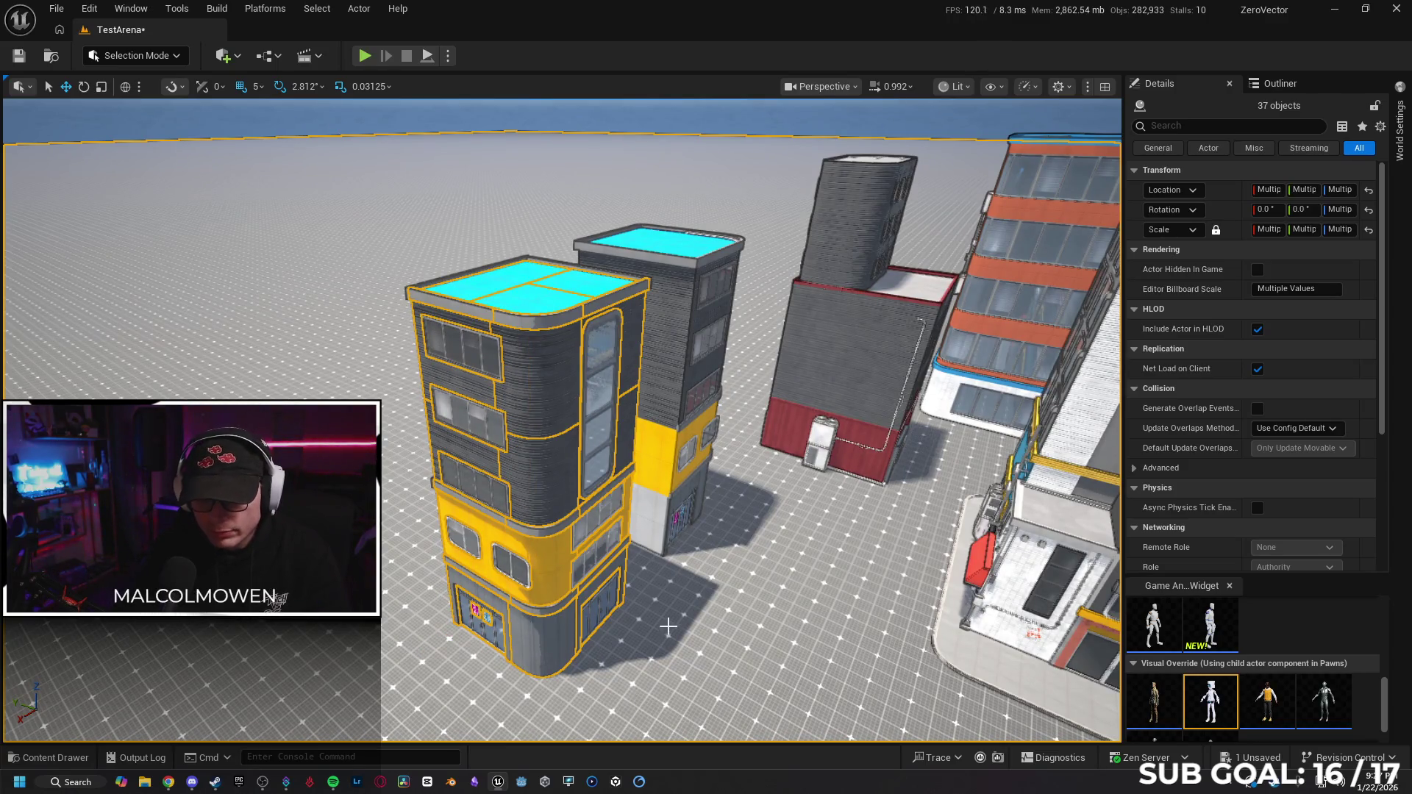
pyautogui.press('h')
pyautogui.hotkey('ctrl', 'h')
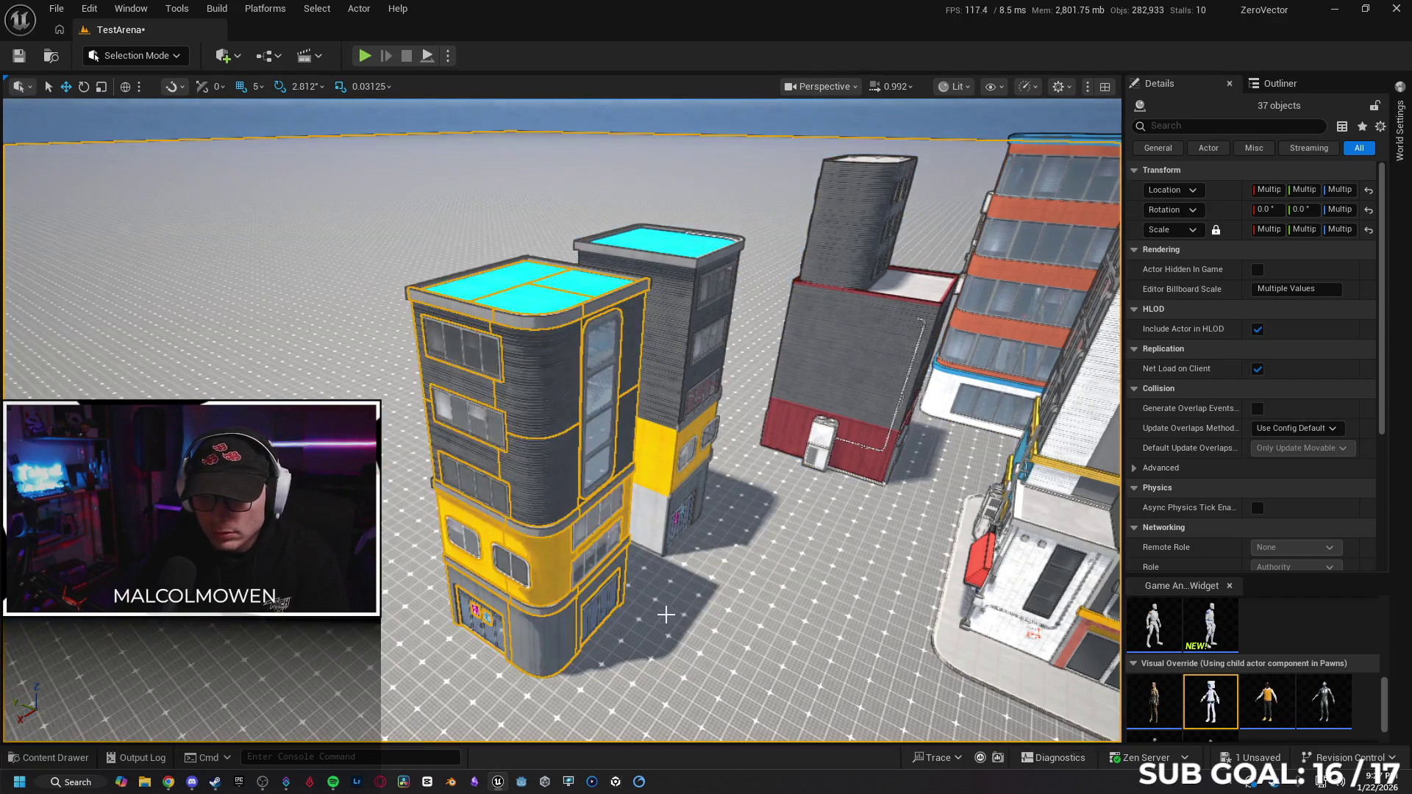
pyautogui.scroll(10, 675, 622)
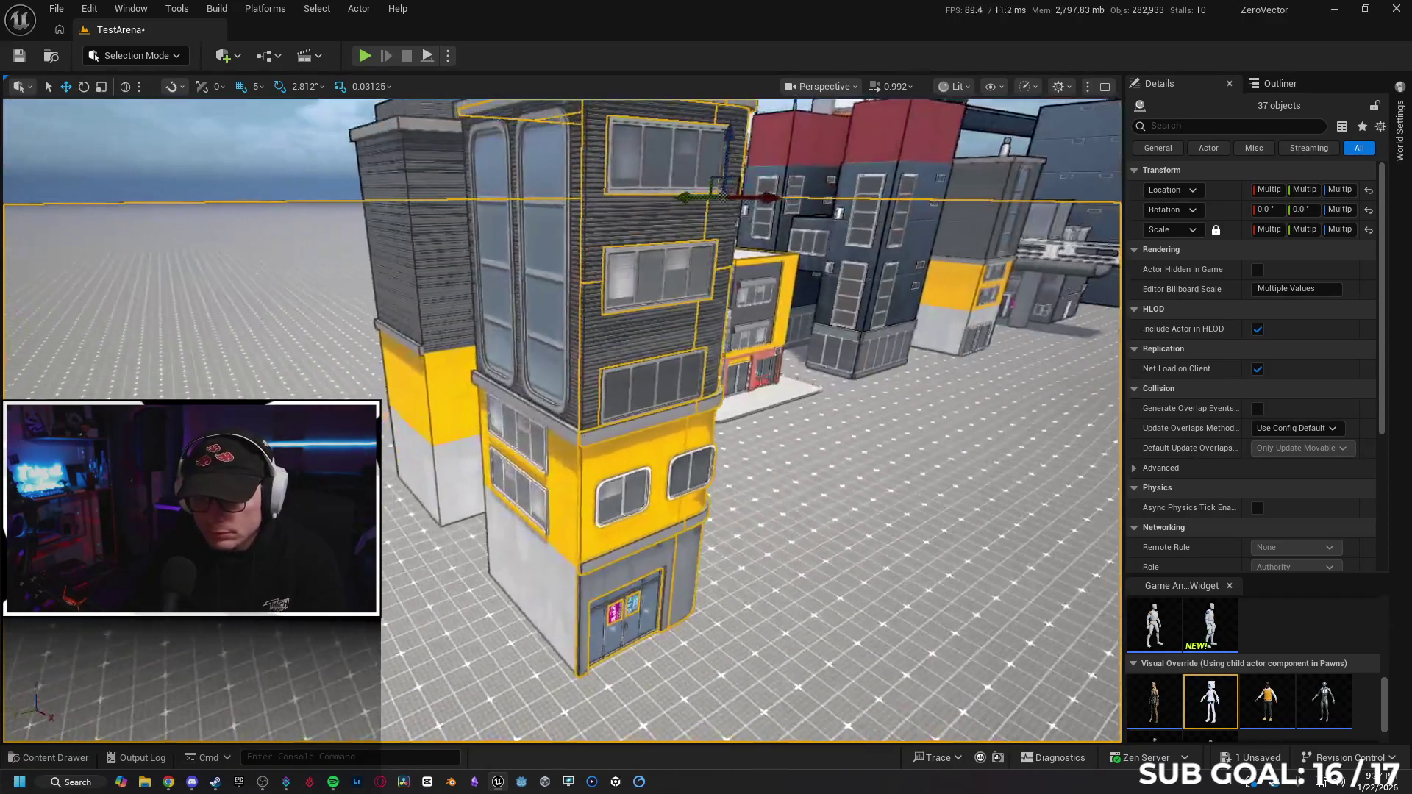
# Add the white lower wall, another wall piece and two window pieces to the selection.
pyautogui.keyDown('ctrl'); pyautogui.click(605, 604); pyautogui.keyUp('ctrl')
pyautogui.keyDown('ctrl'); pyautogui.click(604, 604); pyautogui.keyUp('ctrl')
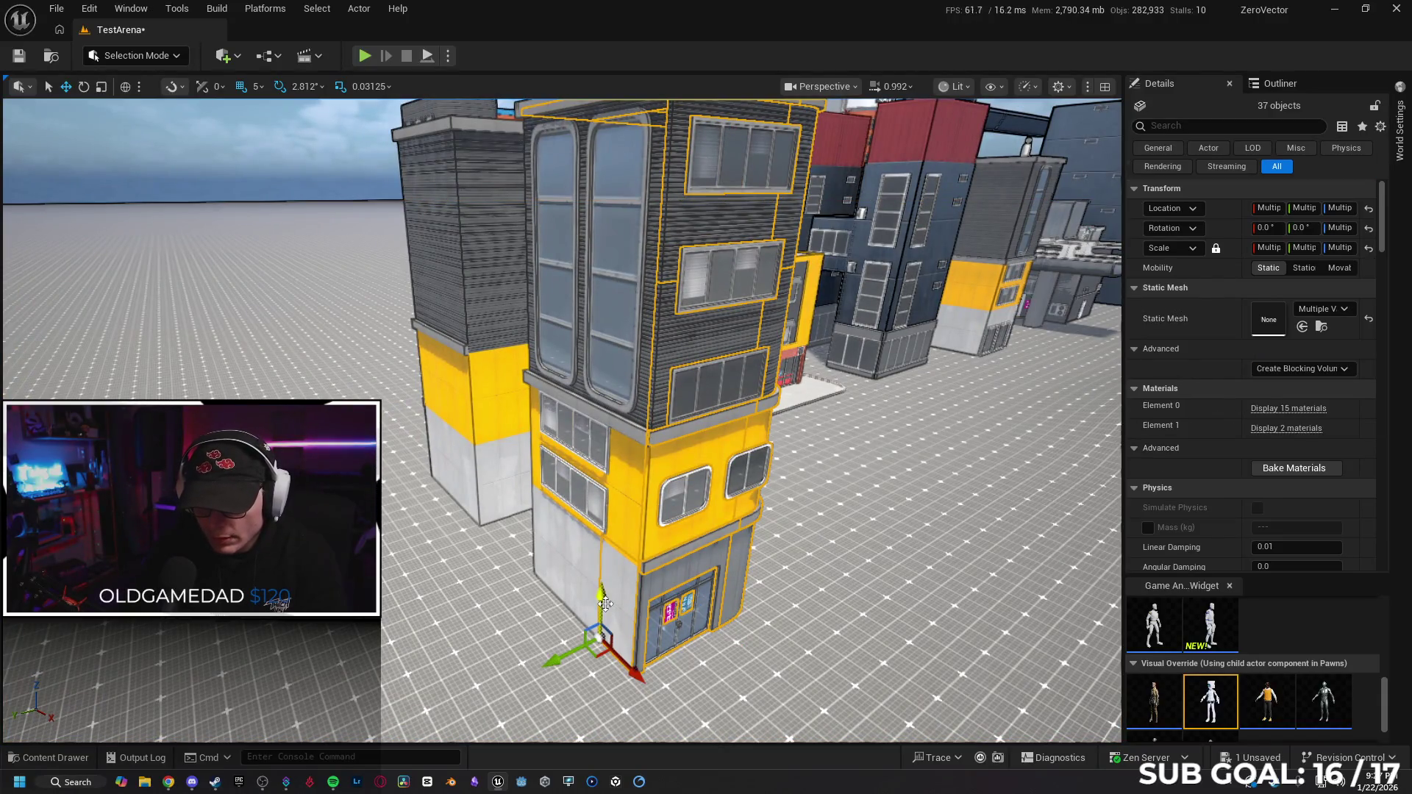
pyautogui.keyDown('ctrl'); pyautogui.click(574, 565); pyautogui.keyUp('ctrl')
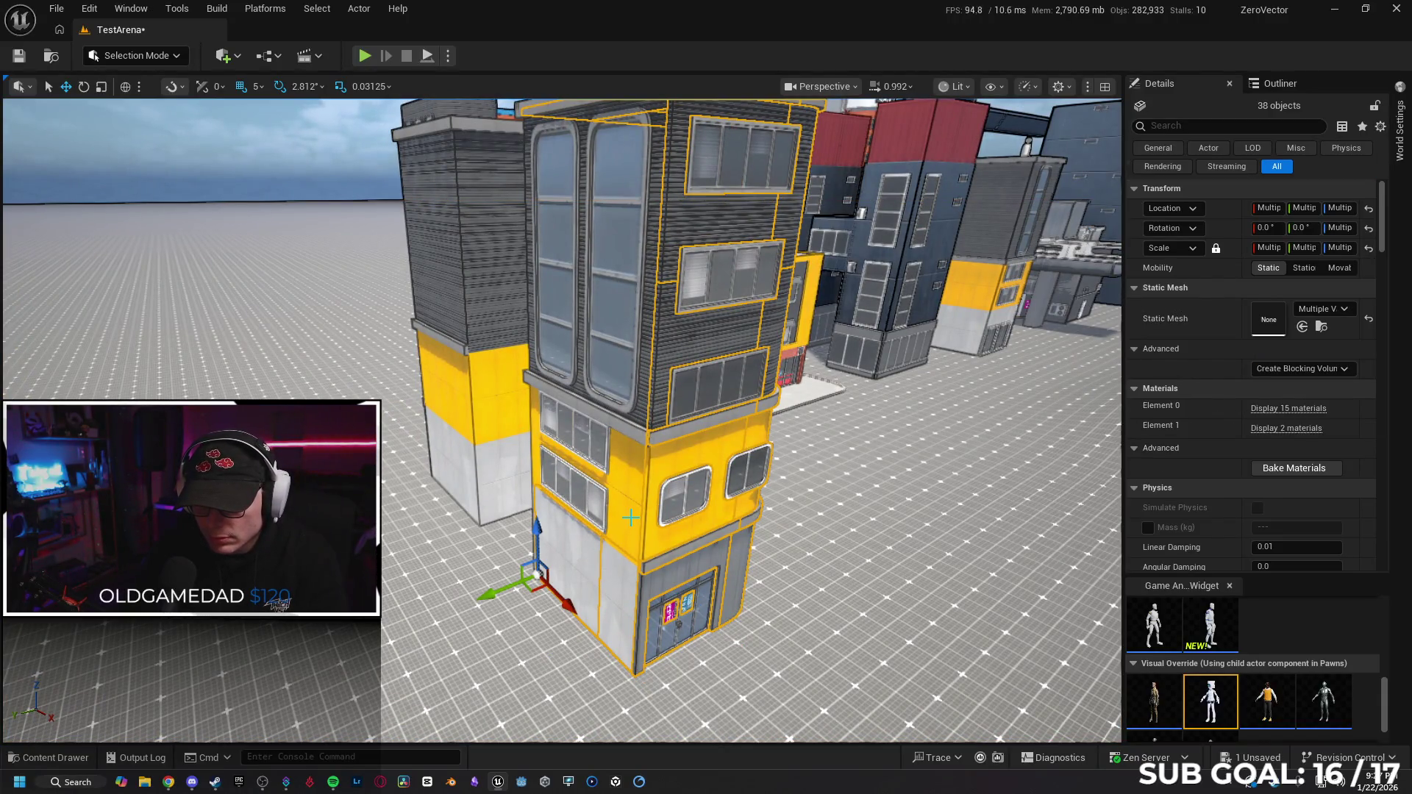
pyautogui.keyDown('ctrl'); pyautogui.click(630, 518); pyautogui.keyUp('ctrl')
pyautogui.keyDown('ctrl'); pyautogui.click(573, 501); pyautogui.keyUp('ctrl')
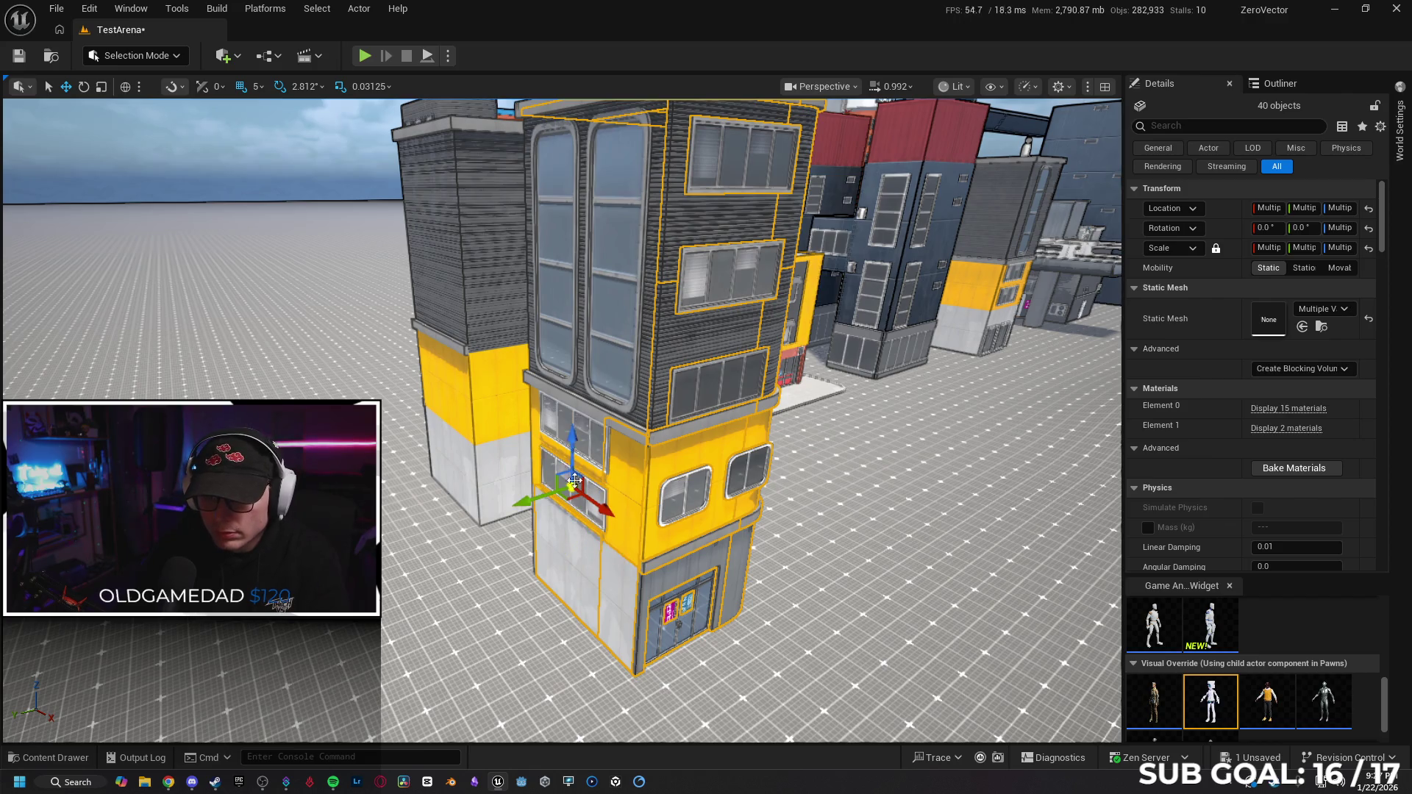
pyautogui.keyDown('ctrl'); pyautogui.click(556, 421); pyautogui.keyUp('ctrl')
# Drop two stray window pieces and add both tall upper windows, left-side wall pieces and a grey panel.
pyautogui.keyDown('ctrl'); pyautogui.click(690, 497); pyautogui.keyUp('ctrl')
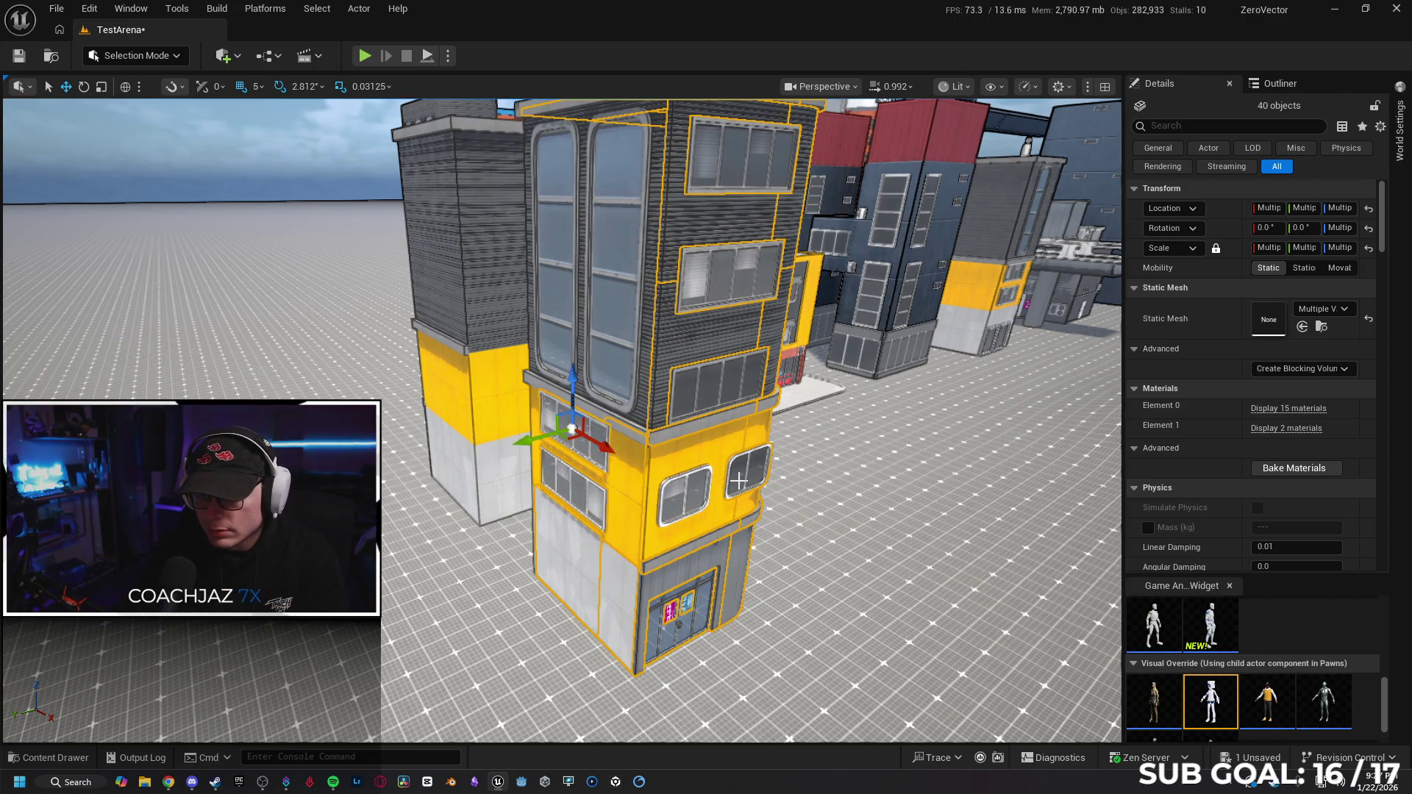
pyautogui.keyDown('ctrl'); pyautogui.click(740, 487); pyautogui.keyUp('ctrl')
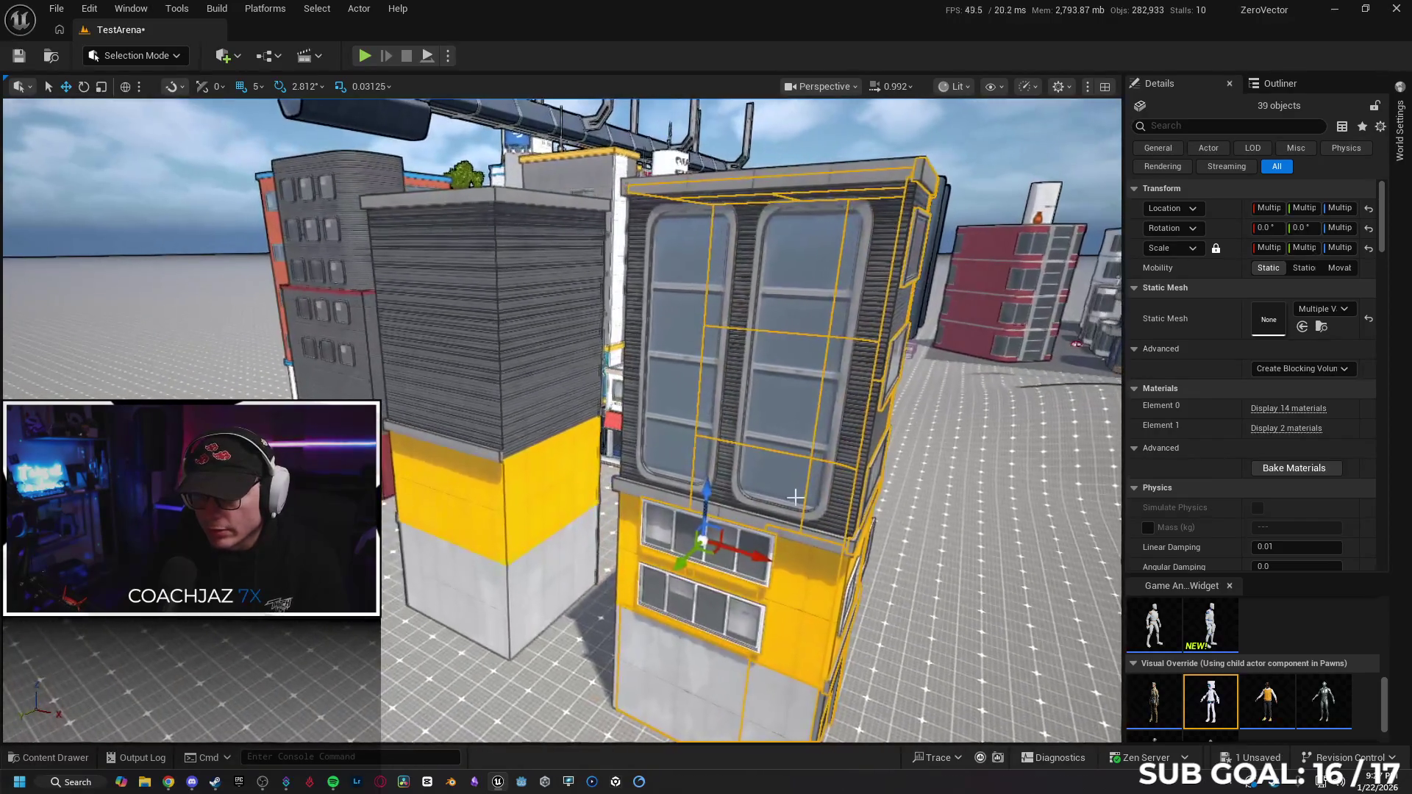
pyautogui.keyDown('ctrl'); pyautogui.click(768, 447); pyautogui.keyUp('ctrl')
pyautogui.keyDown('ctrl'); pyautogui.click(688, 353); pyautogui.keyUp('ctrl')
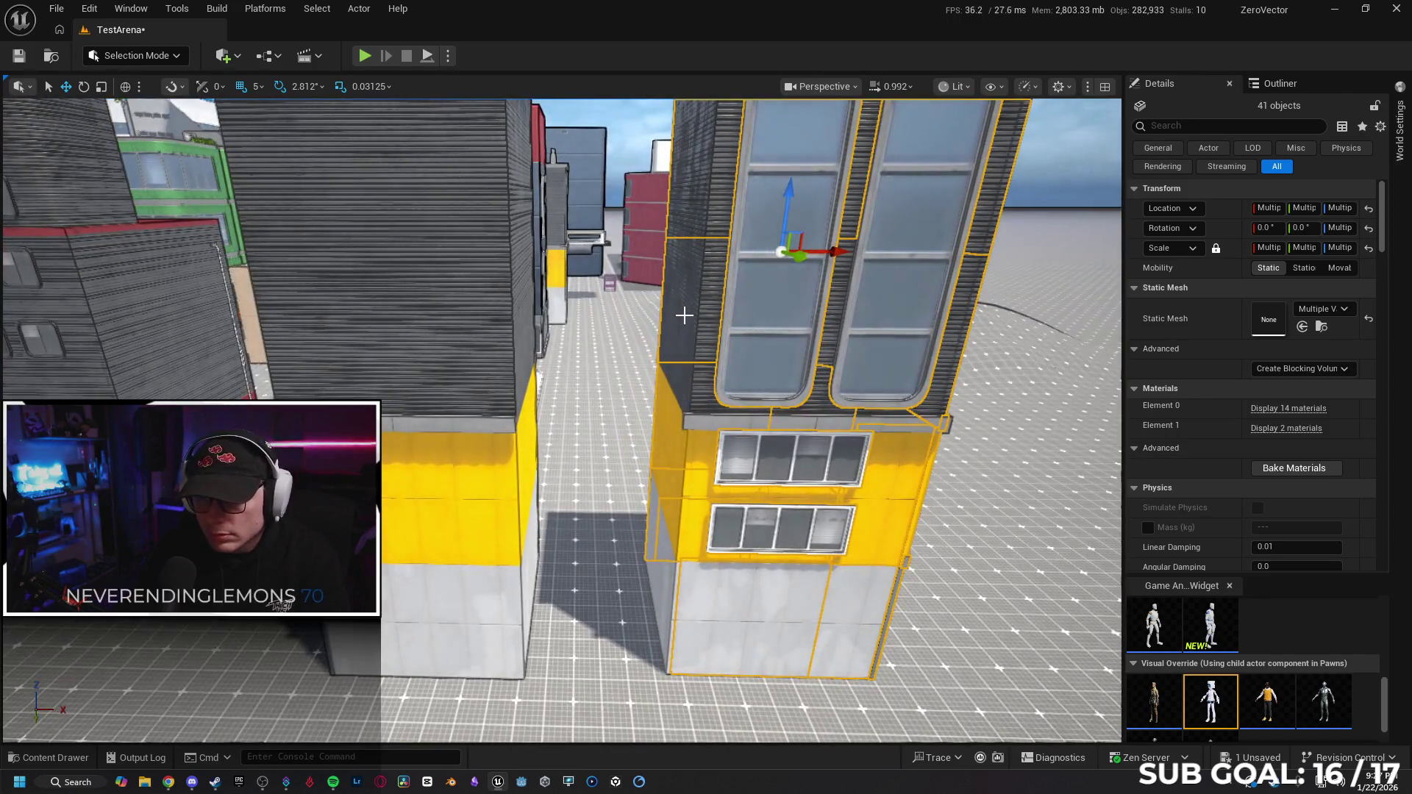
pyautogui.keyDown('ctrl'); pyautogui.click(668, 444); pyautogui.keyUp('ctrl')
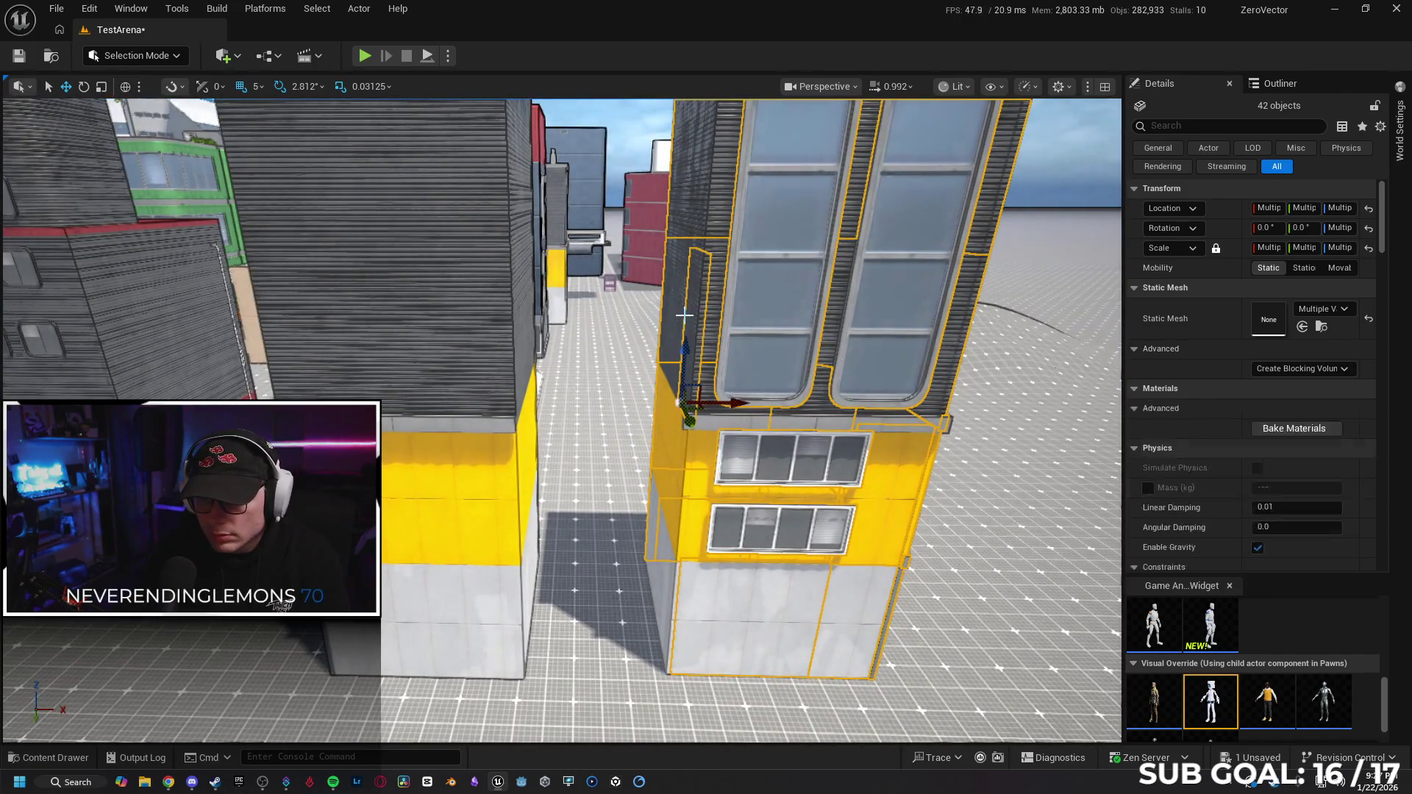
pyautogui.keyDown('ctrl'); pyautogui.click(667, 444); pyautogui.keyUp('ctrl')
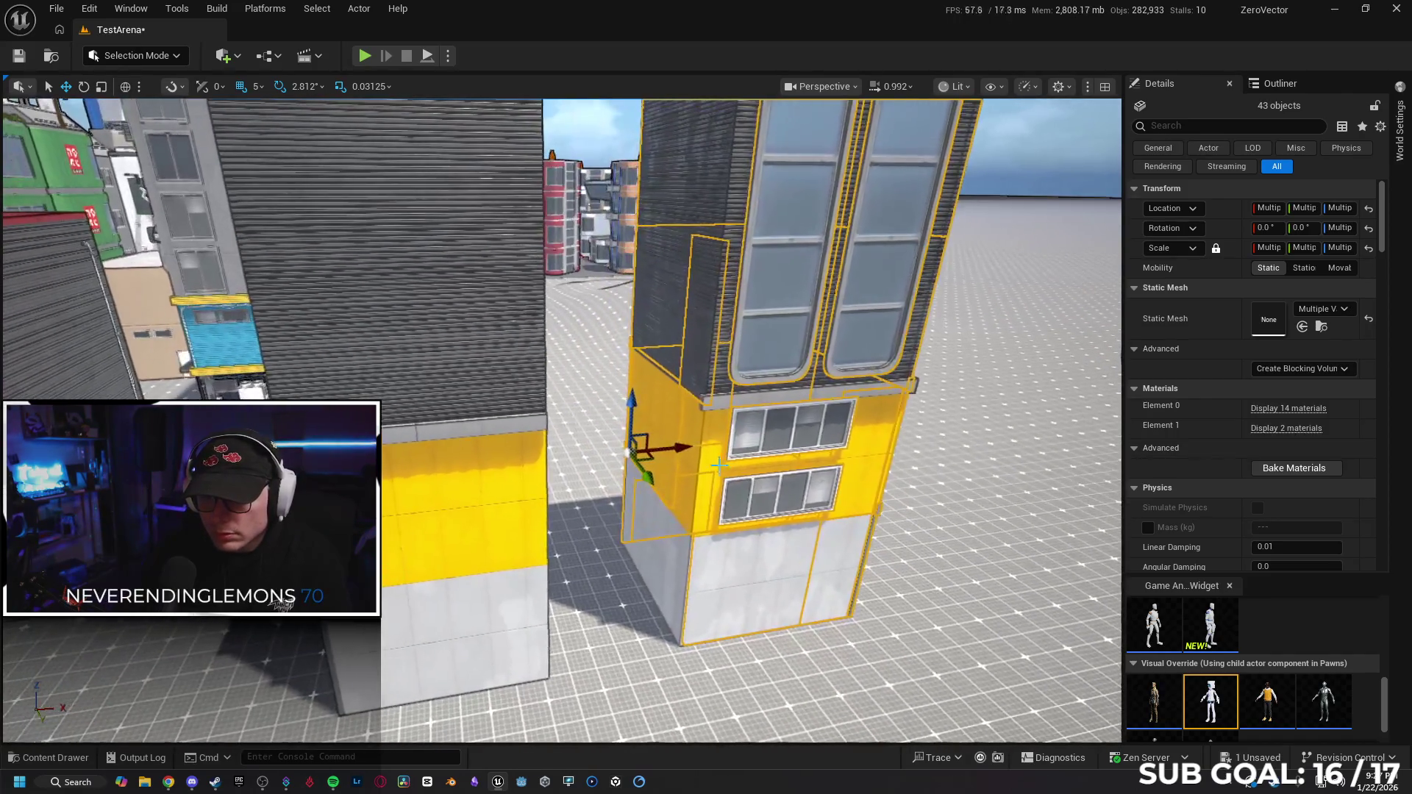
pyautogui.keyDown('ctrl'); pyautogui.click(660, 322); pyautogui.keyUp('ctrl')
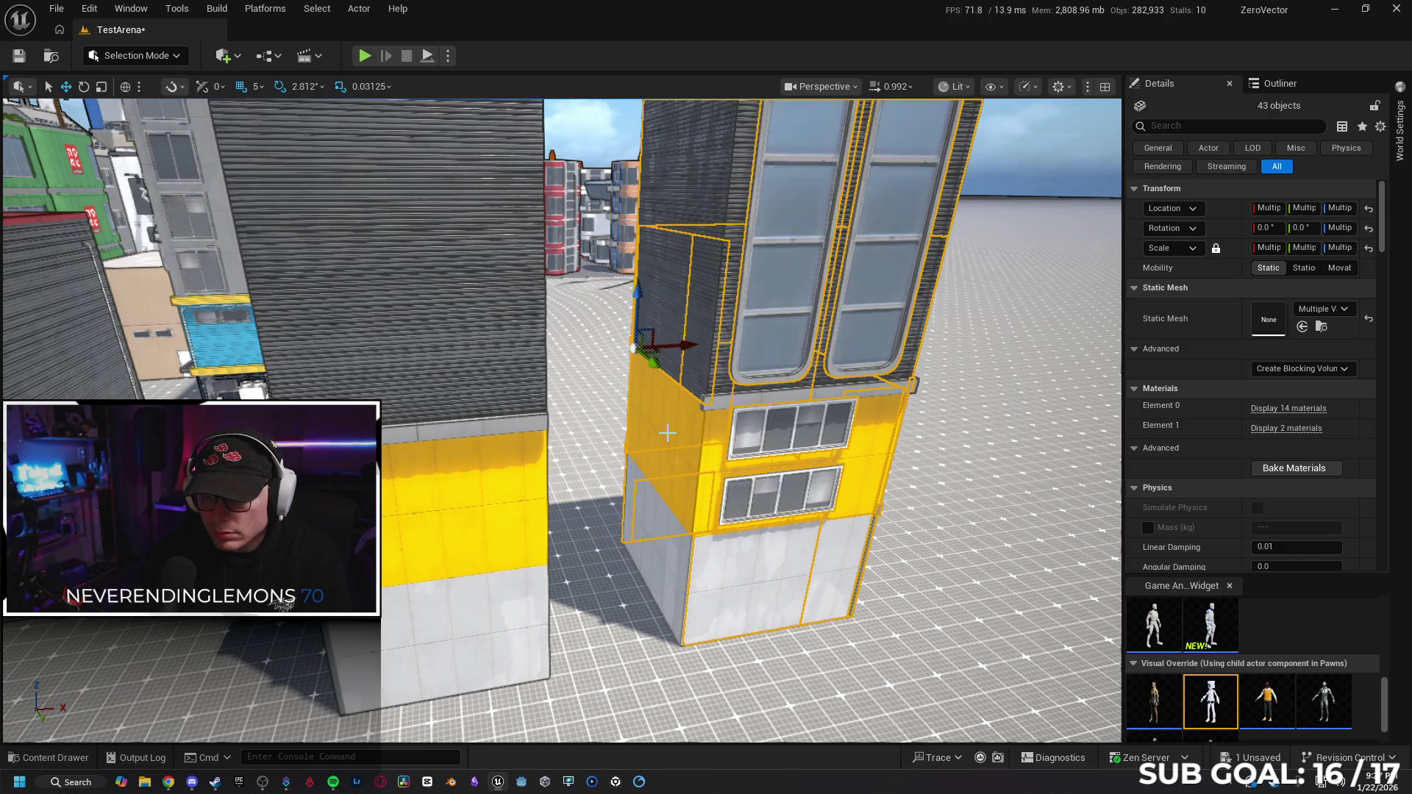
# Add the grey wall panels, right window panel and its frame, then check for missed parts with H / Ctrl+H.
pyautogui.scroll(-5, 688, 223)
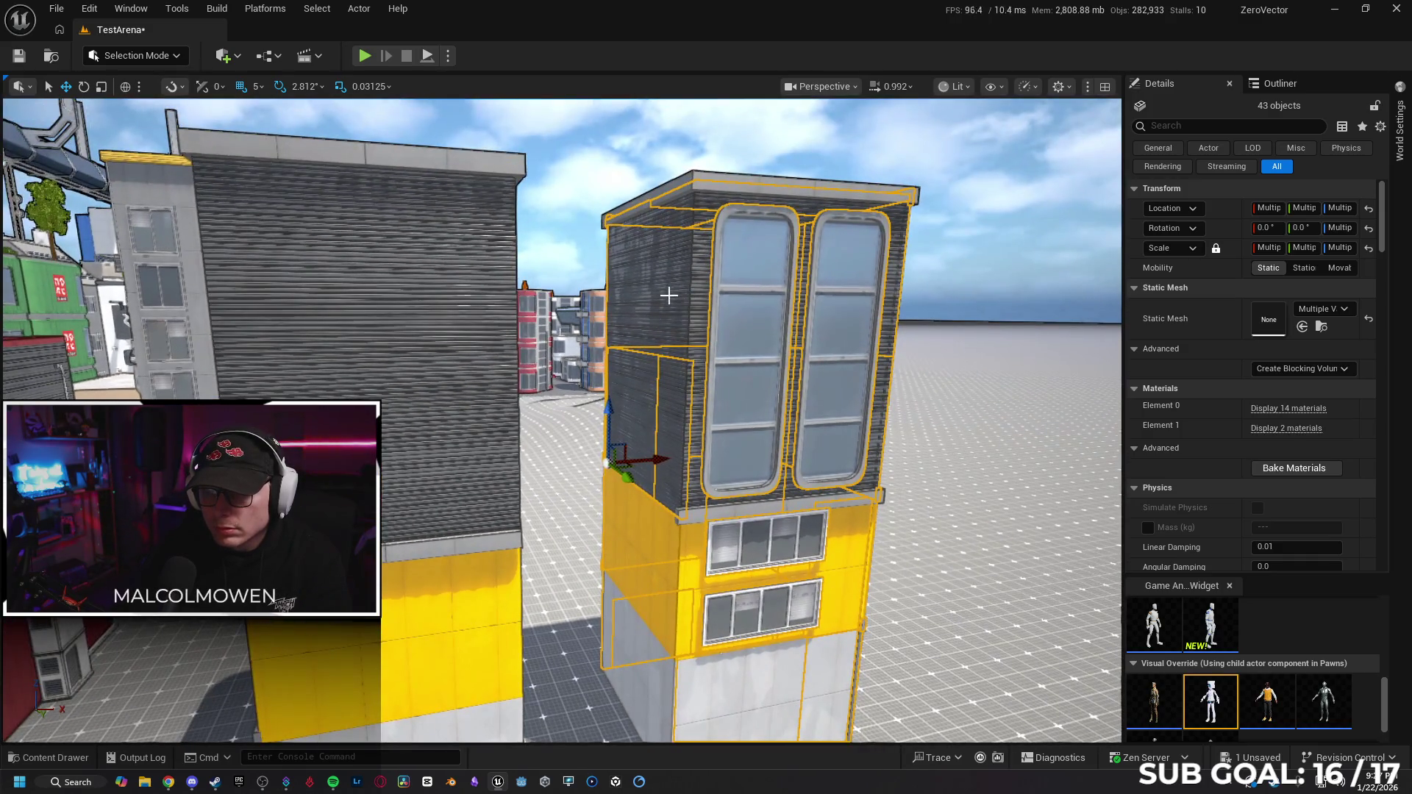
pyautogui.keyDown('ctrl'); pyautogui.click(669, 295); pyautogui.keyUp('ctrl')
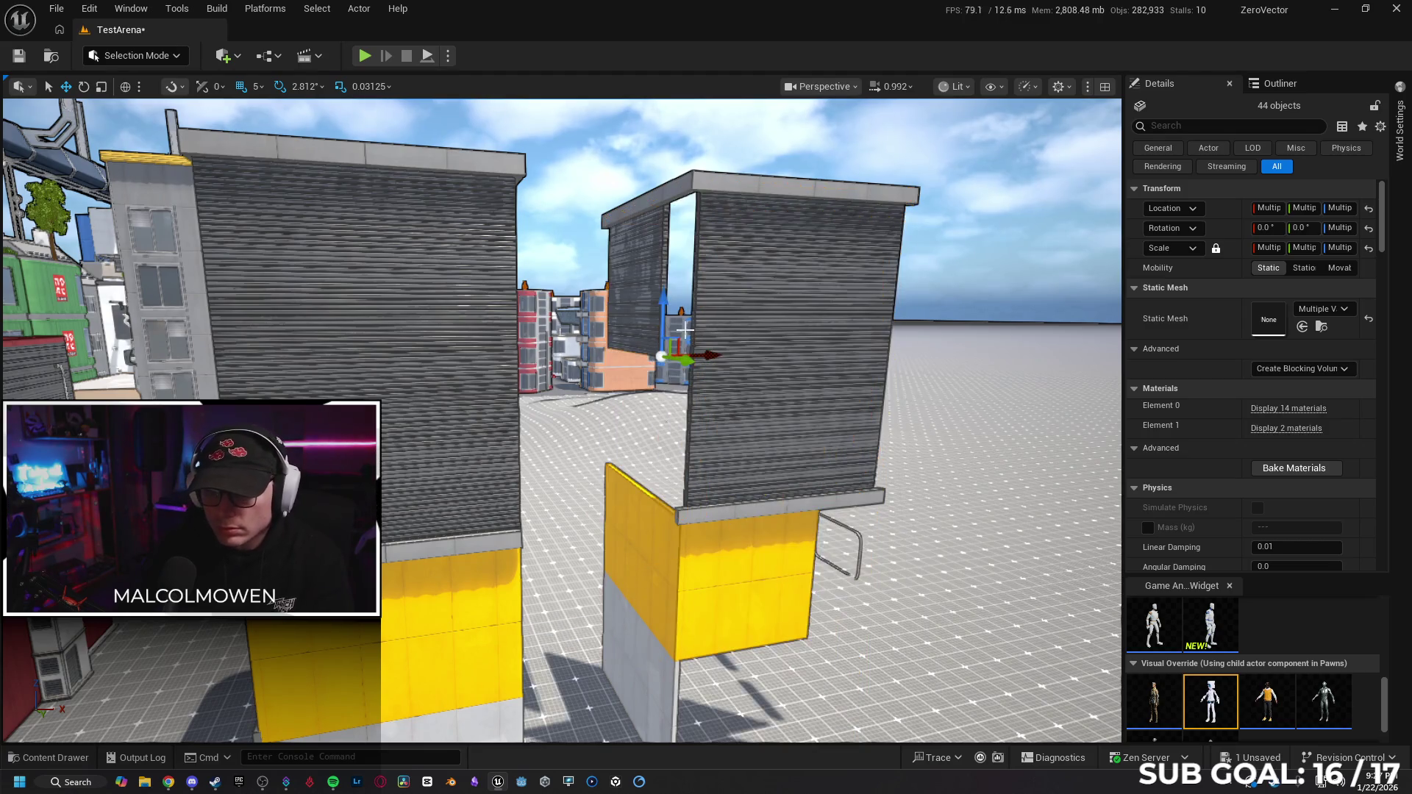
pyautogui.keyDown('ctrl'); pyautogui.click(639, 285); pyautogui.keyUp('ctrl')
pyautogui.keyDown('ctrl'); pyautogui.click(705, 271); pyautogui.keyUp('ctrl')
pyautogui.keyDown('ctrl'); pyautogui.click(875, 328); pyautogui.keyUp('ctrl')
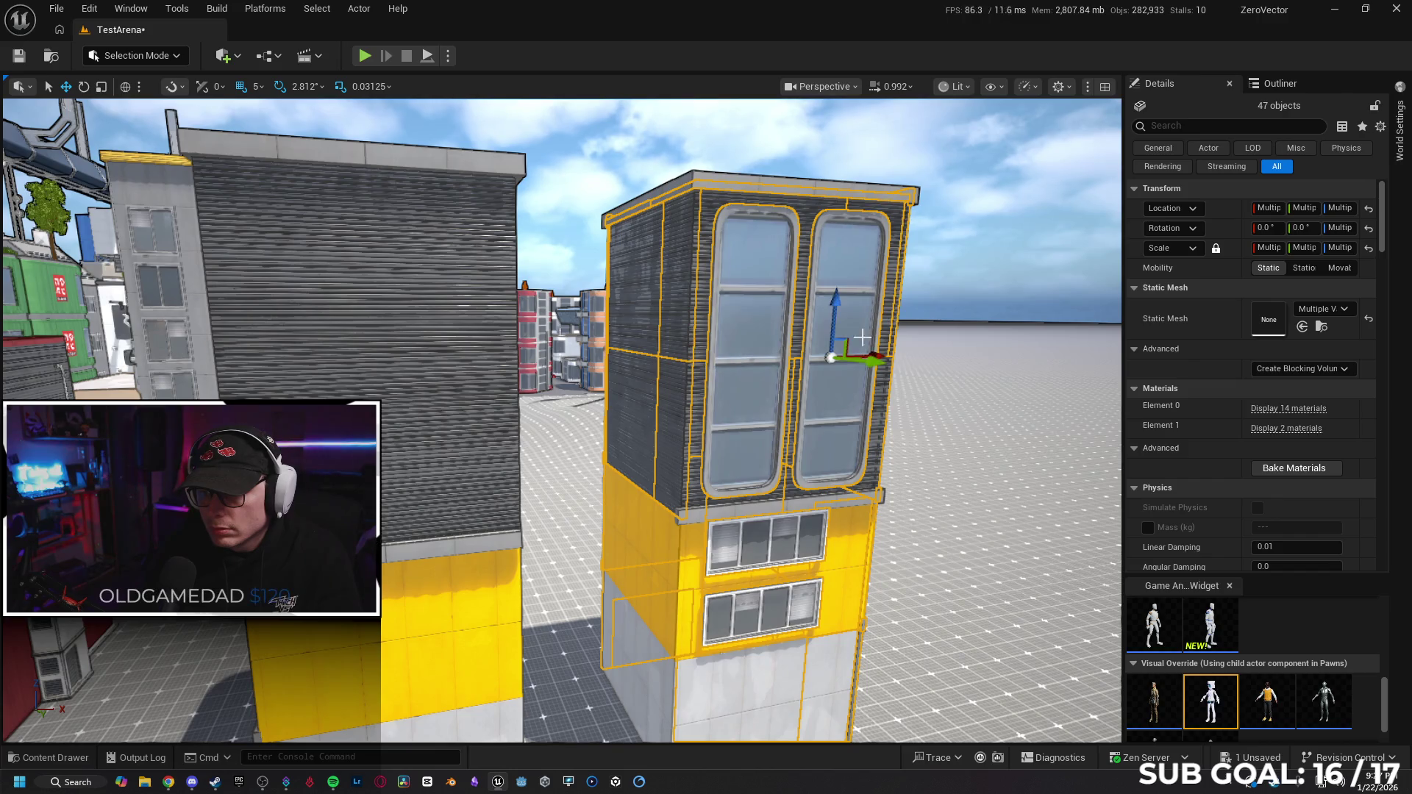
pyautogui.keyDown('ctrl'); pyautogui.click(698, 421); pyautogui.keyUp('ctrl')
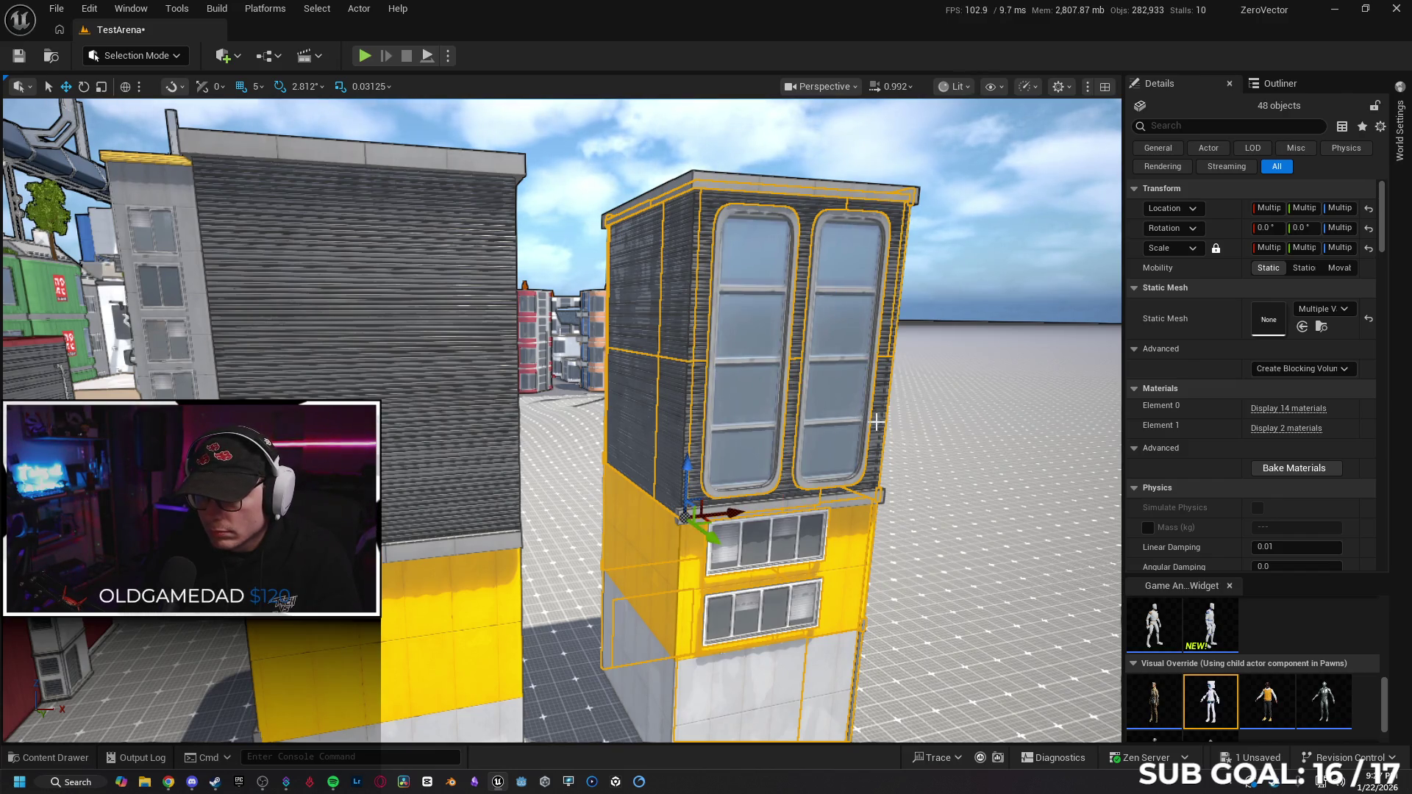
pyautogui.keyDown('ctrl'); pyautogui.click(875, 422); pyautogui.keyUp('ctrl')
pyautogui.press('h')
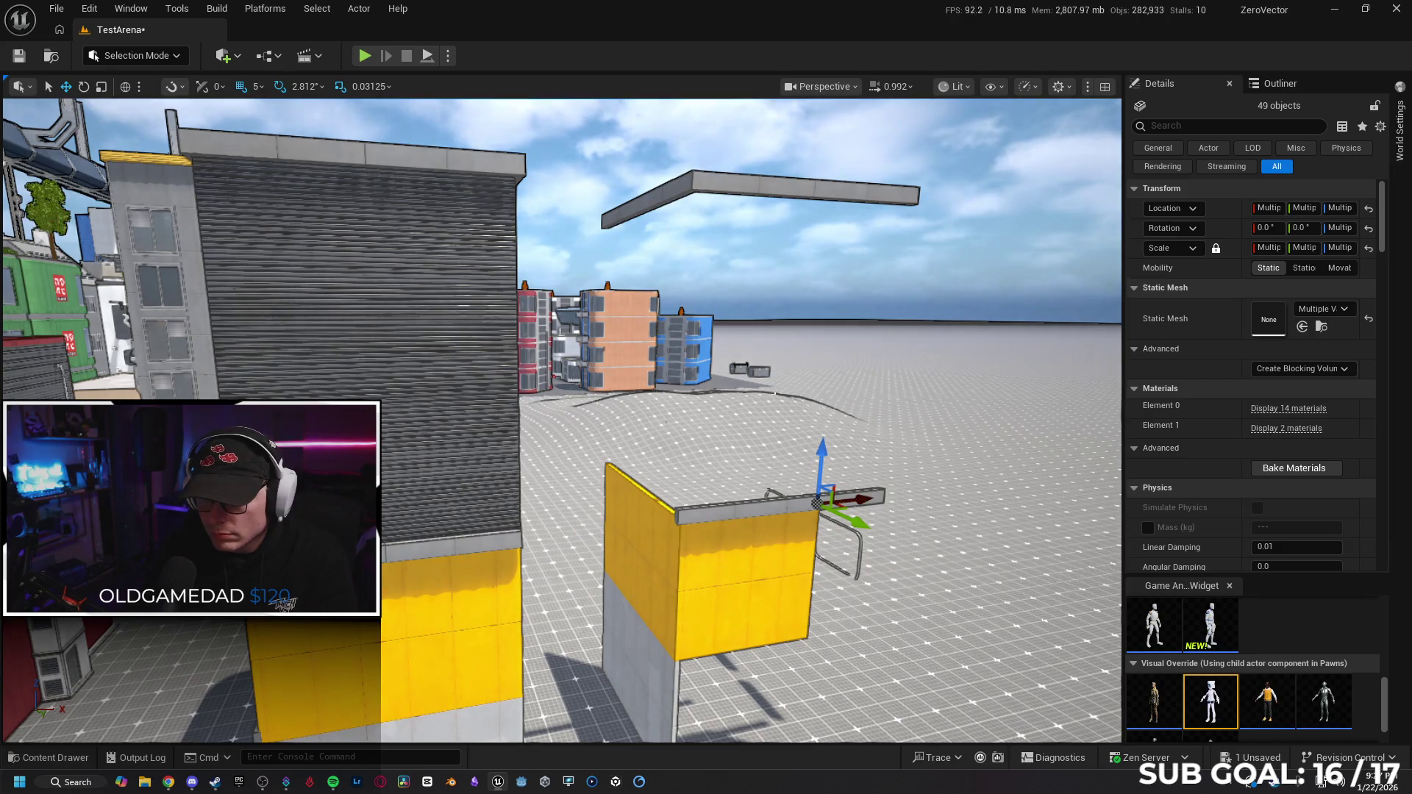
pyautogui.hotkey('ctrl', 'h')
# Add the remaining yellow face pieces and lower grey panel, rechecking with H / Ctrl+H until about 54 parts are selected.
pyautogui.keyDown('ctrl'); pyautogui.click(692, 548); pyautogui.keyUp('ctrl')
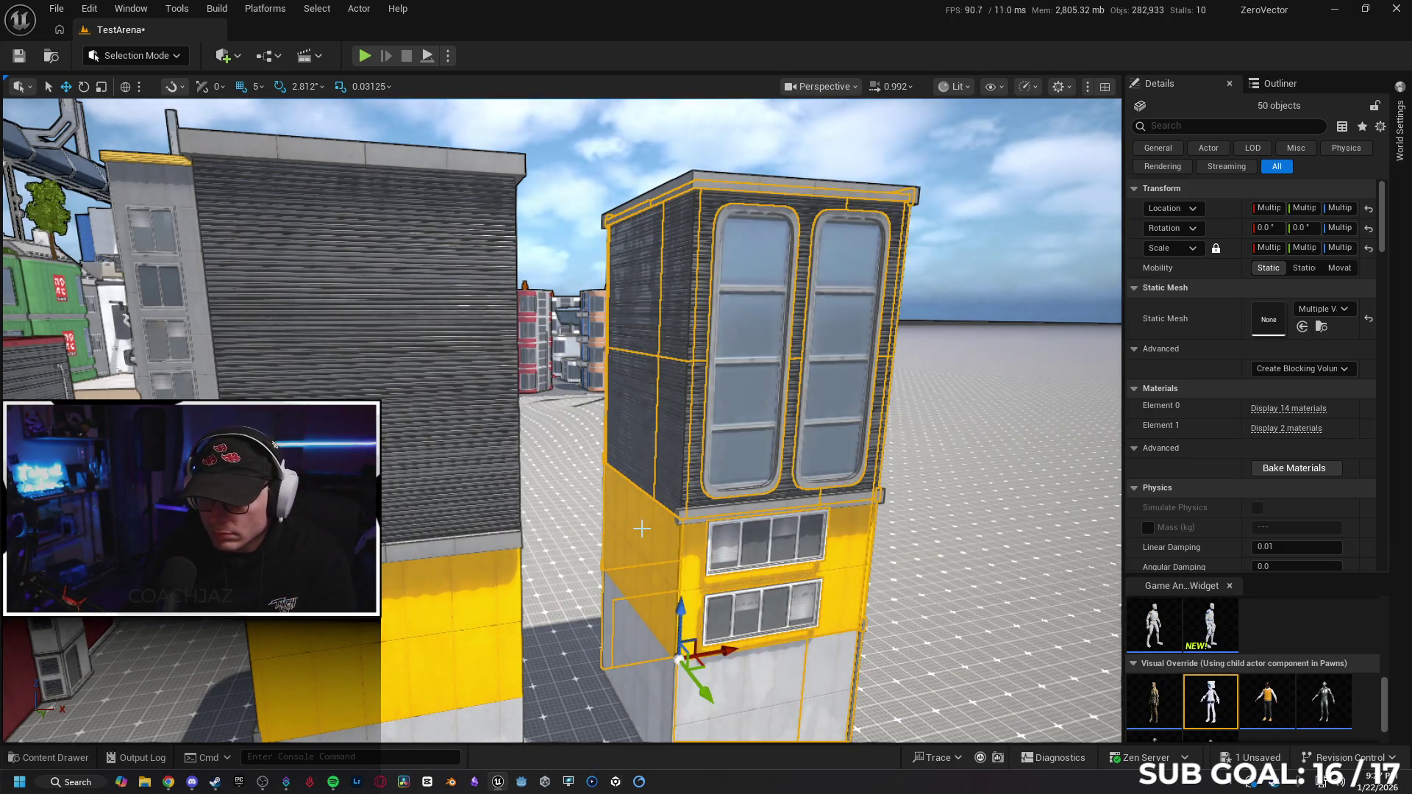
pyautogui.keyDown('ctrl'); pyautogui.click(642, 528); pyautogui.keyUp('ctrl')
pyautogui.keyDown('ctrl'); pyautogui.click(633, 661); pyautogui.keyUp('ctrl')
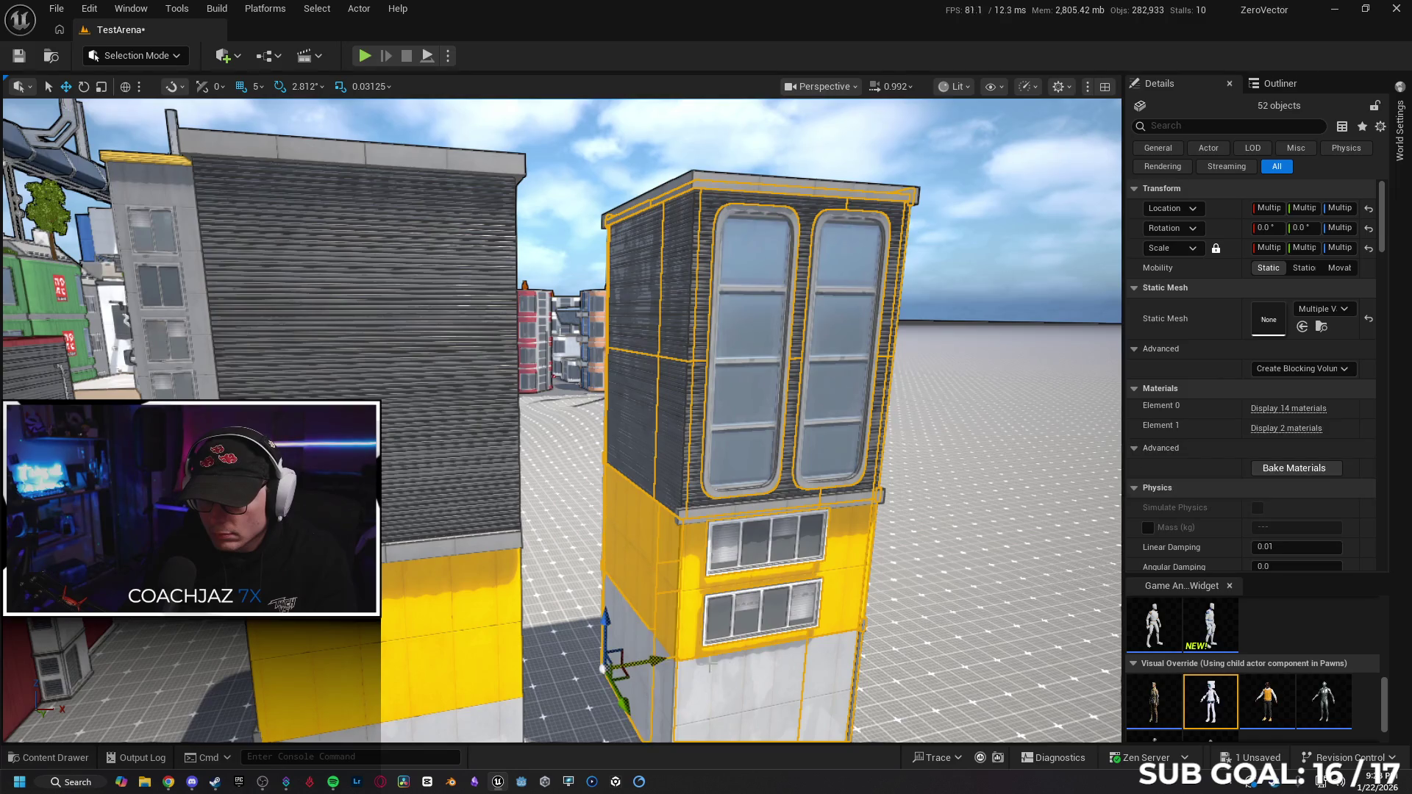
pyautogui.press('h')
pyautogui.hotkey('ctrl', 'h')
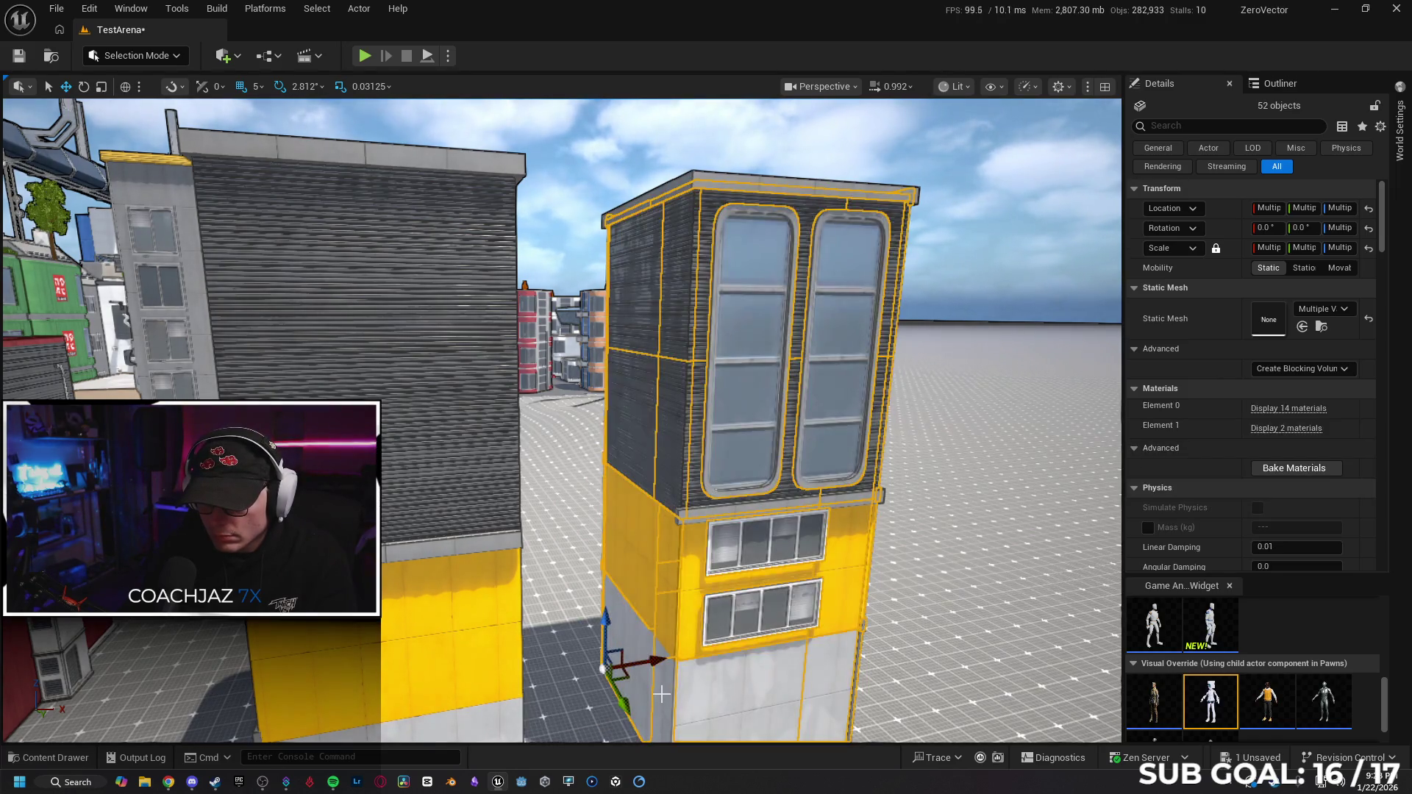
pyautogui.keyDown('ctrl'); pyautogui.click(662, 694); pyautogui.keyUp('ctrl')
pyautogui.keyDown('ctrl'); pyautogui.click(671, 581); pyautogui.keyUp('ctrl')
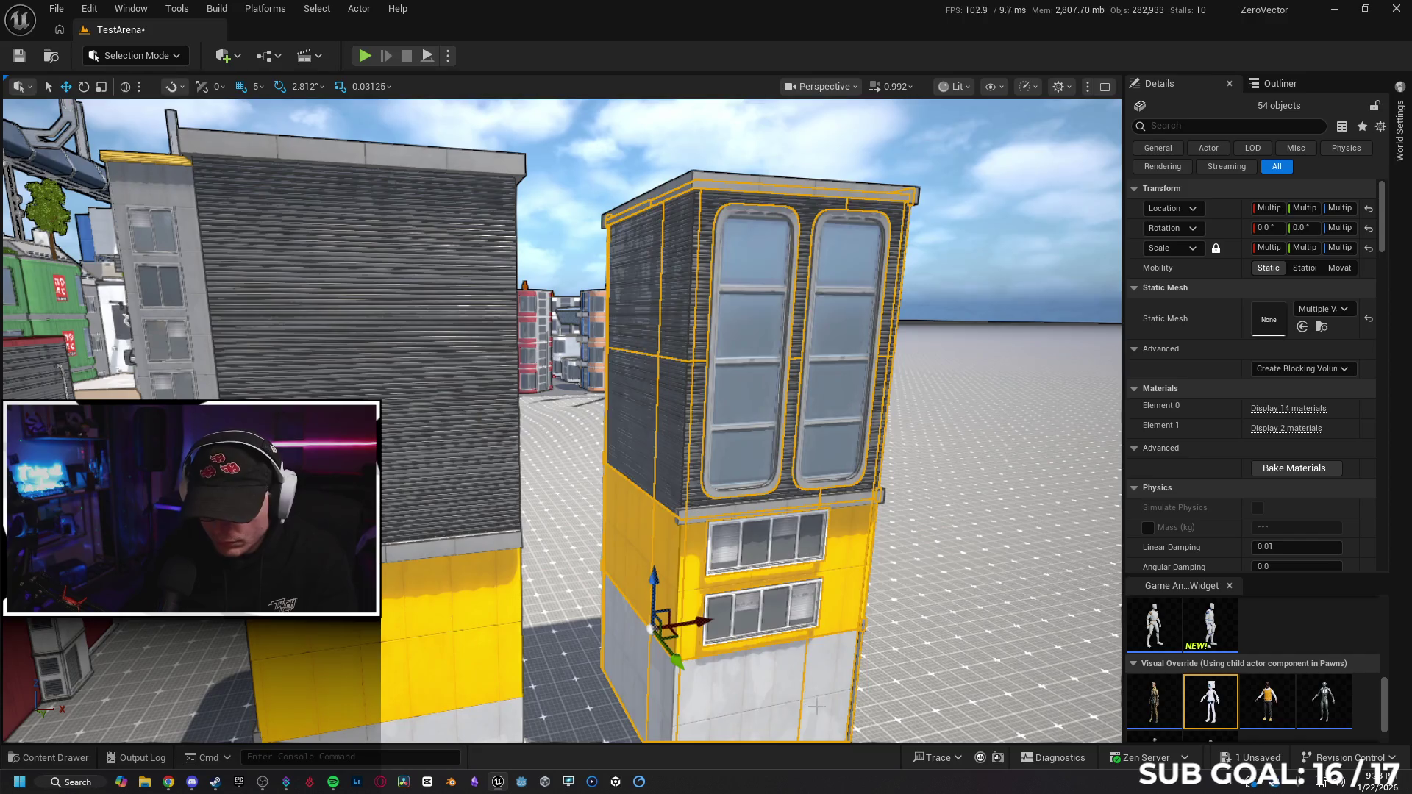
pyautogui.press('h')
pyautogui.hotkey('ctrl', 'h')
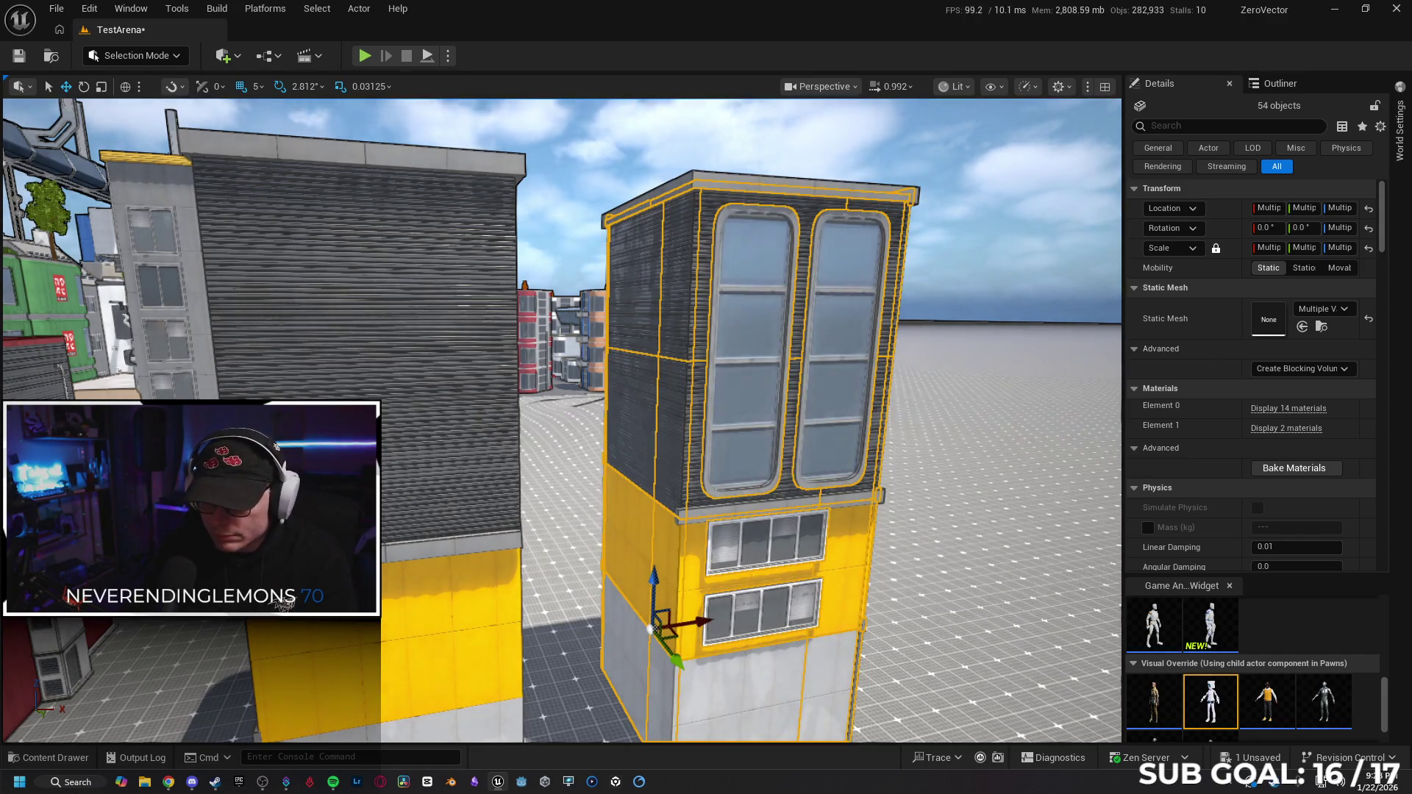
pyautogui.press('Up')
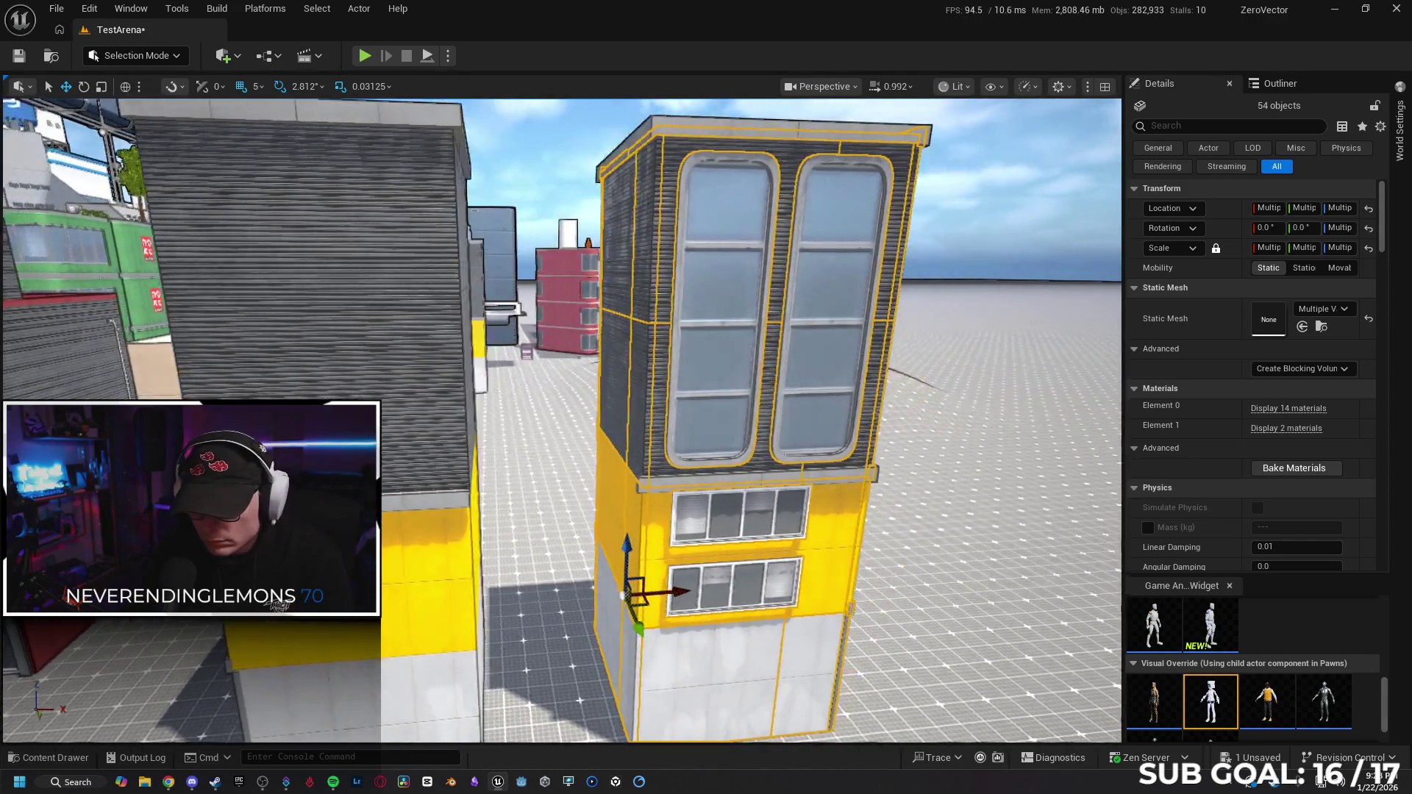
pyautogui.press('Up')
# Add the seam ledge, two side windows and both roof ledge pieces, bringing the selection to 59.
pyautogui.keyDown('ctrl'); pyautogui.click(587, 510); pyautogui.keyUp('ctrl')
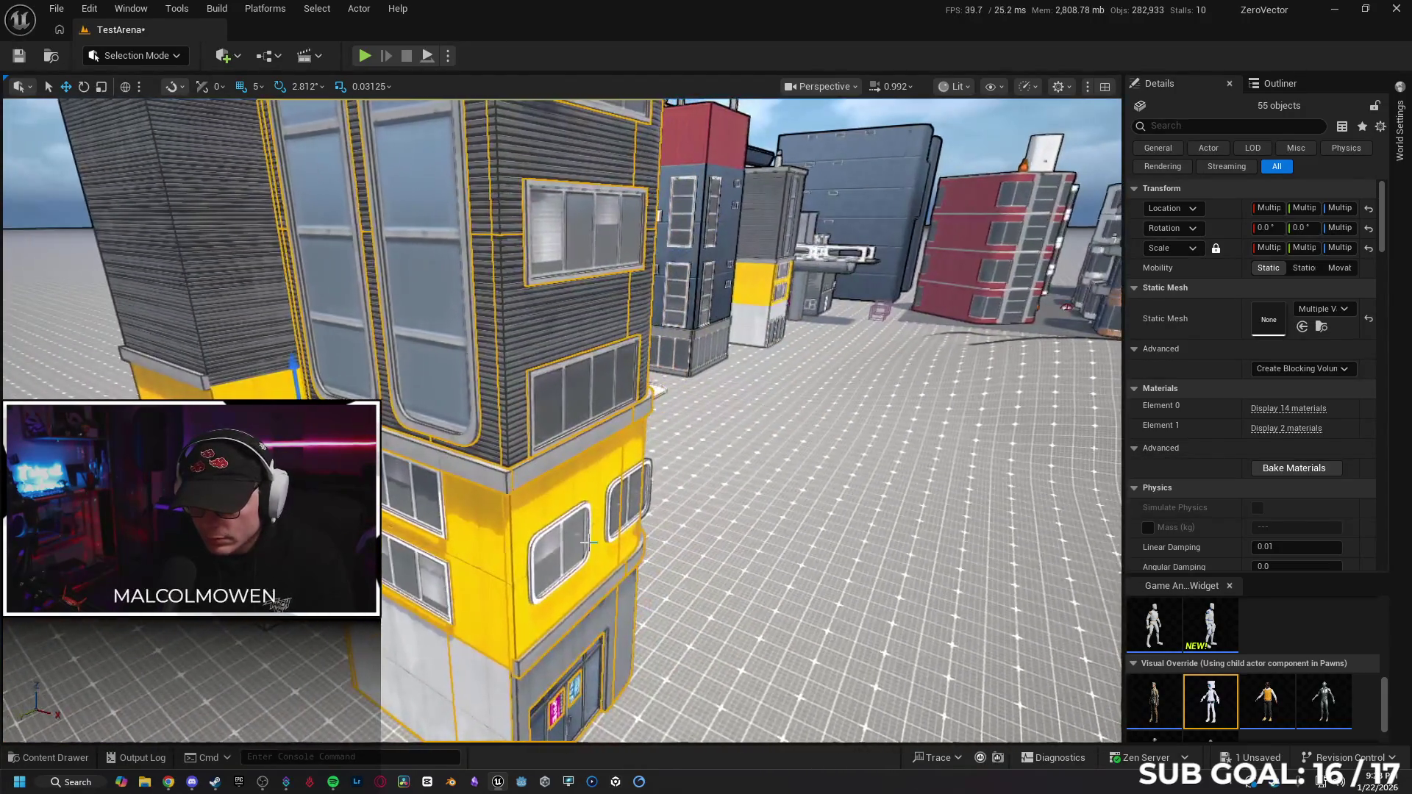
pyautogui.keyDown('ctrl'); pyautogui.click(581, 544); pyautogui.keyUp('ctrl')
pyautogui.keyDown('ctrl'); pyautogui.click(630, 515); pyautogui.keyUp('ctrl')
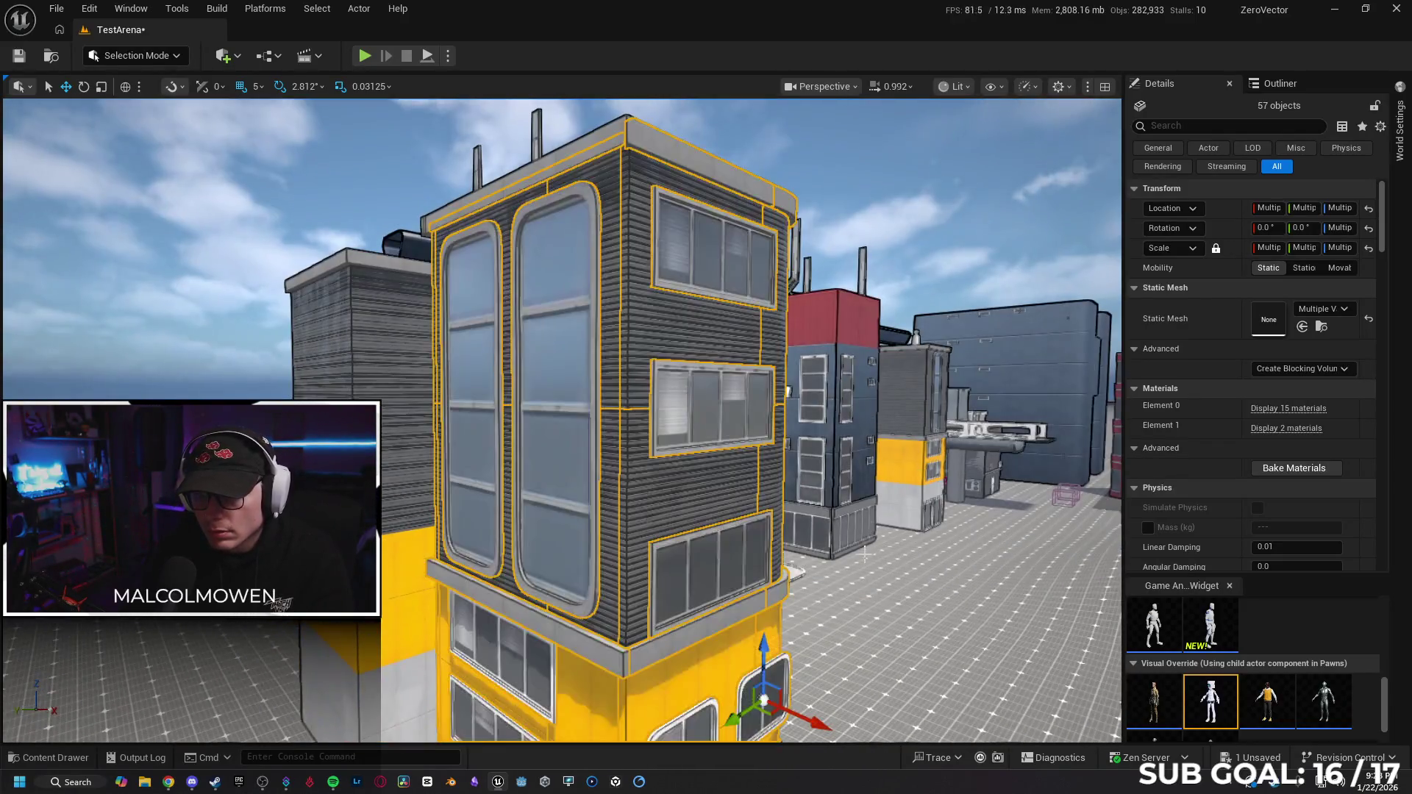
pyautogui.moveTo(864, 552); pyautogui.dragTo(627, 353)
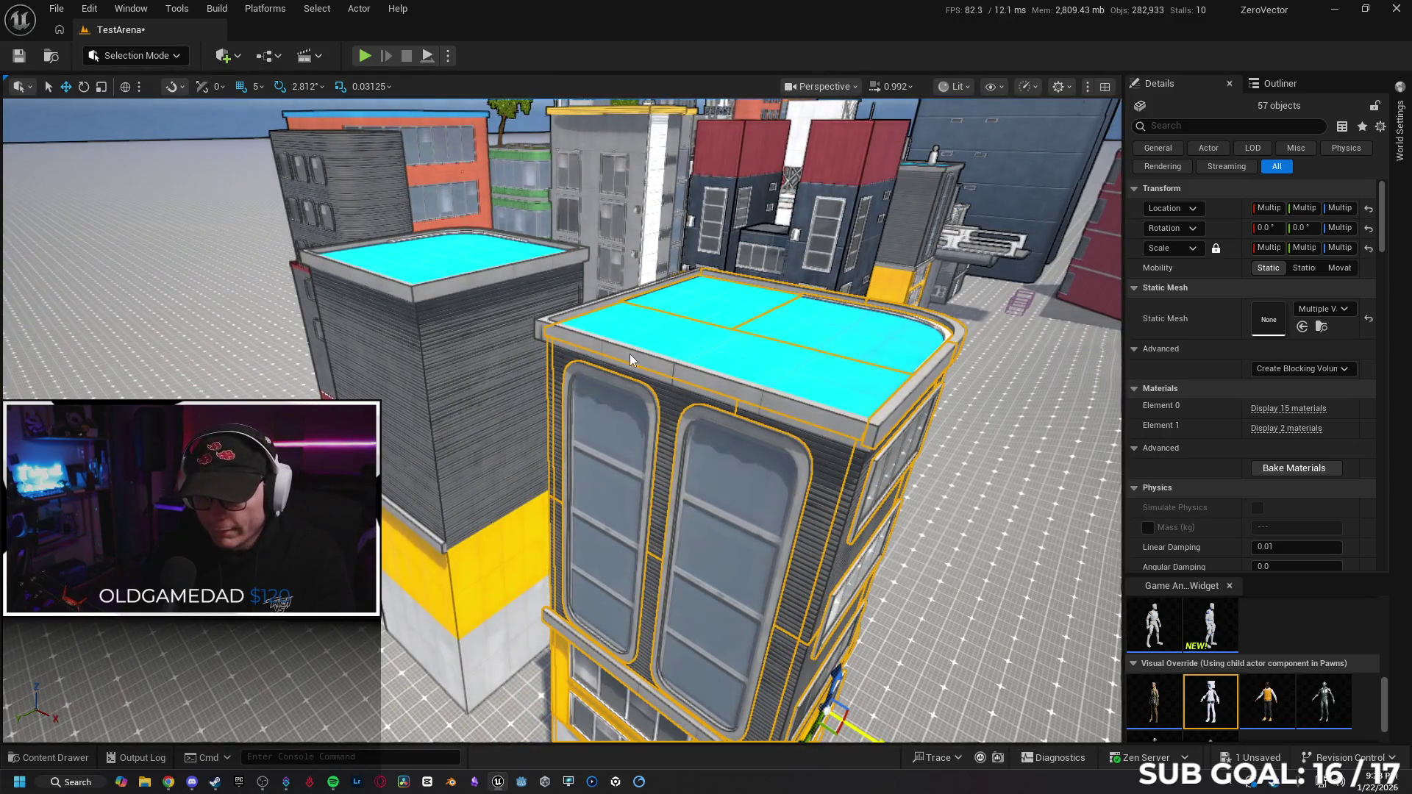
pyautogui.keyDown('ctrl'); pyautogui.click(629, 355); pyautogui.keyUp('ctrl')
pyautogui.press('h')
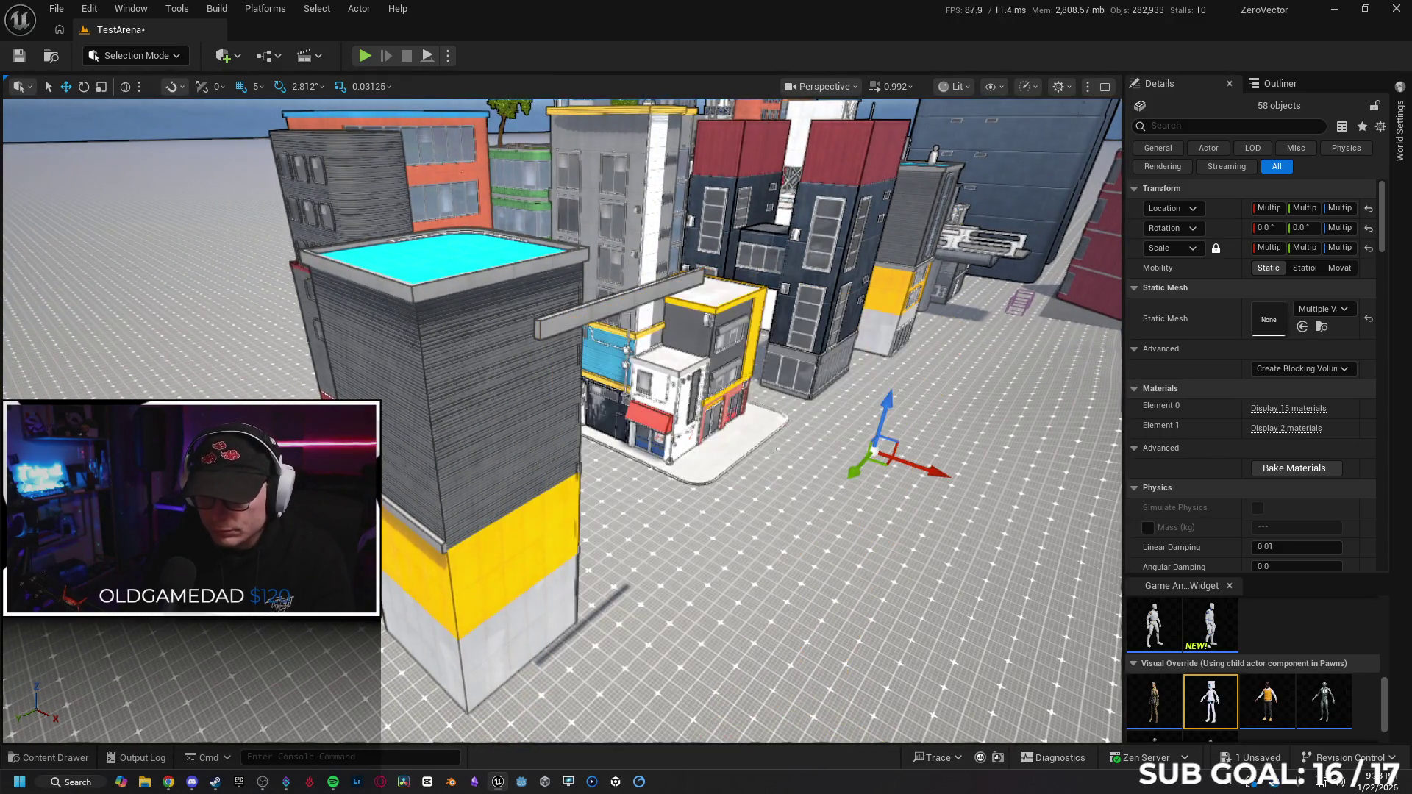
pyautogui.hotkey('ctrl', 'h')
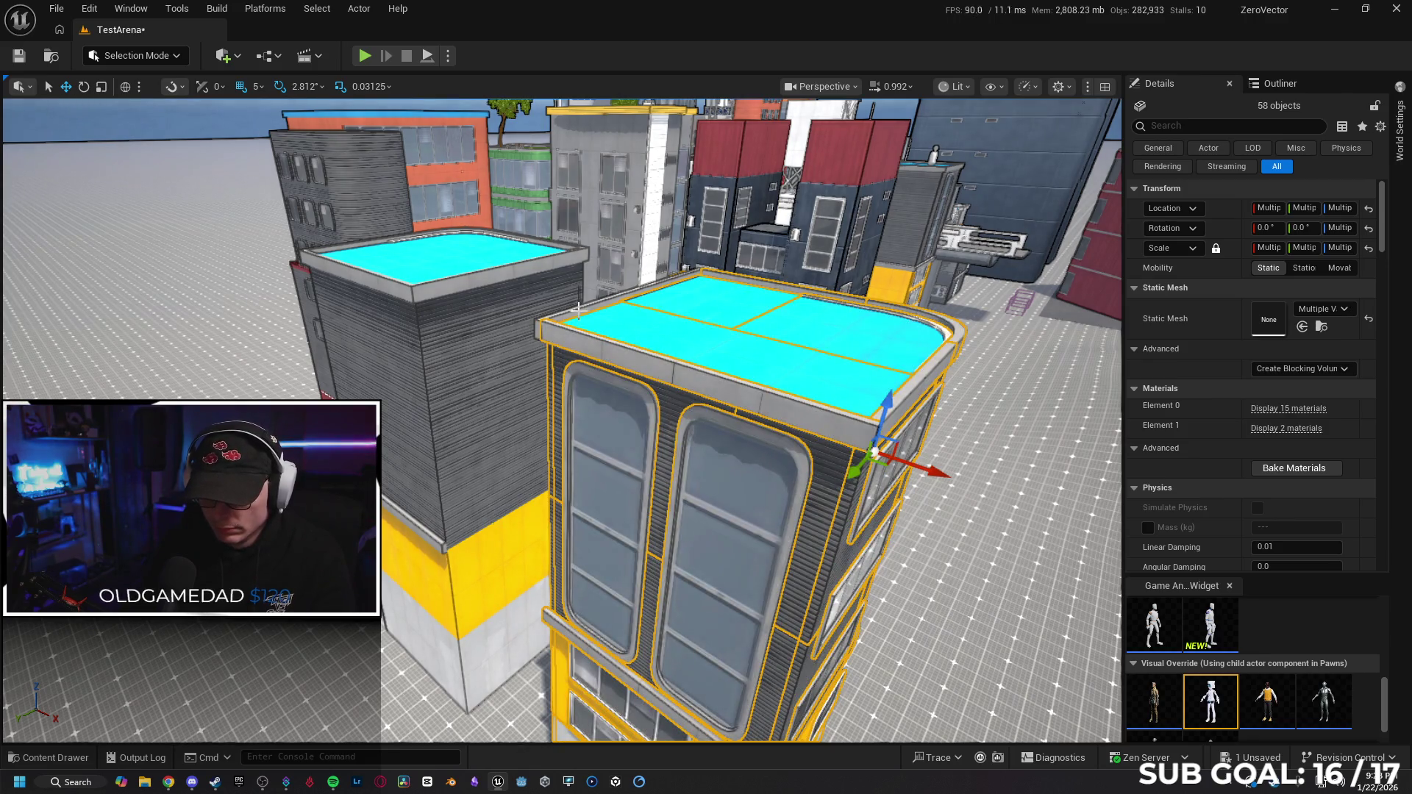
pyautogui.keyDown('ctrl'); pyautogui.click(580, 316); pyautogui.keyUp('ctrl')
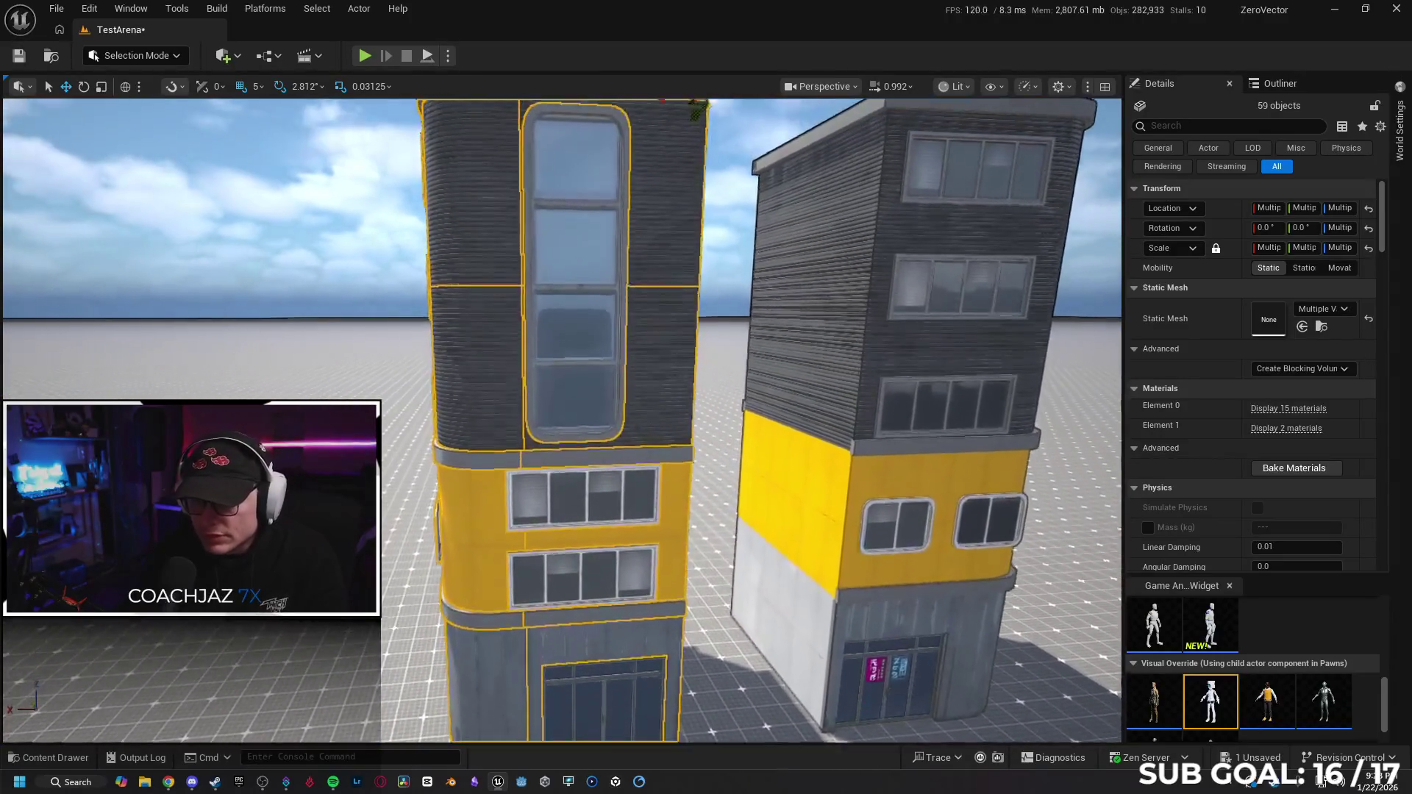
pyautogui.rightClick(609, 237)
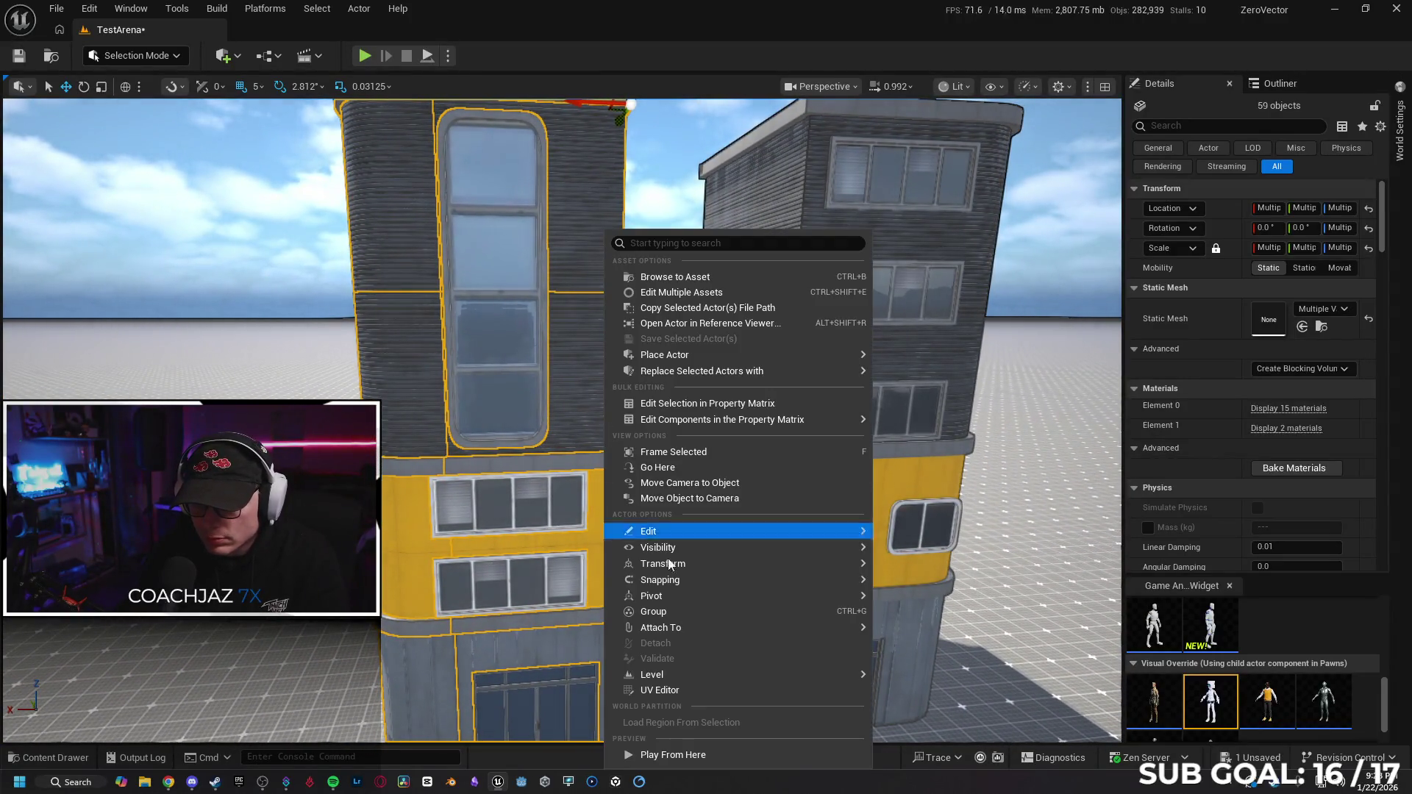
# Group the selected building pieces and fly around to inspect the lower floors.
pyautogui.click(687, 610)
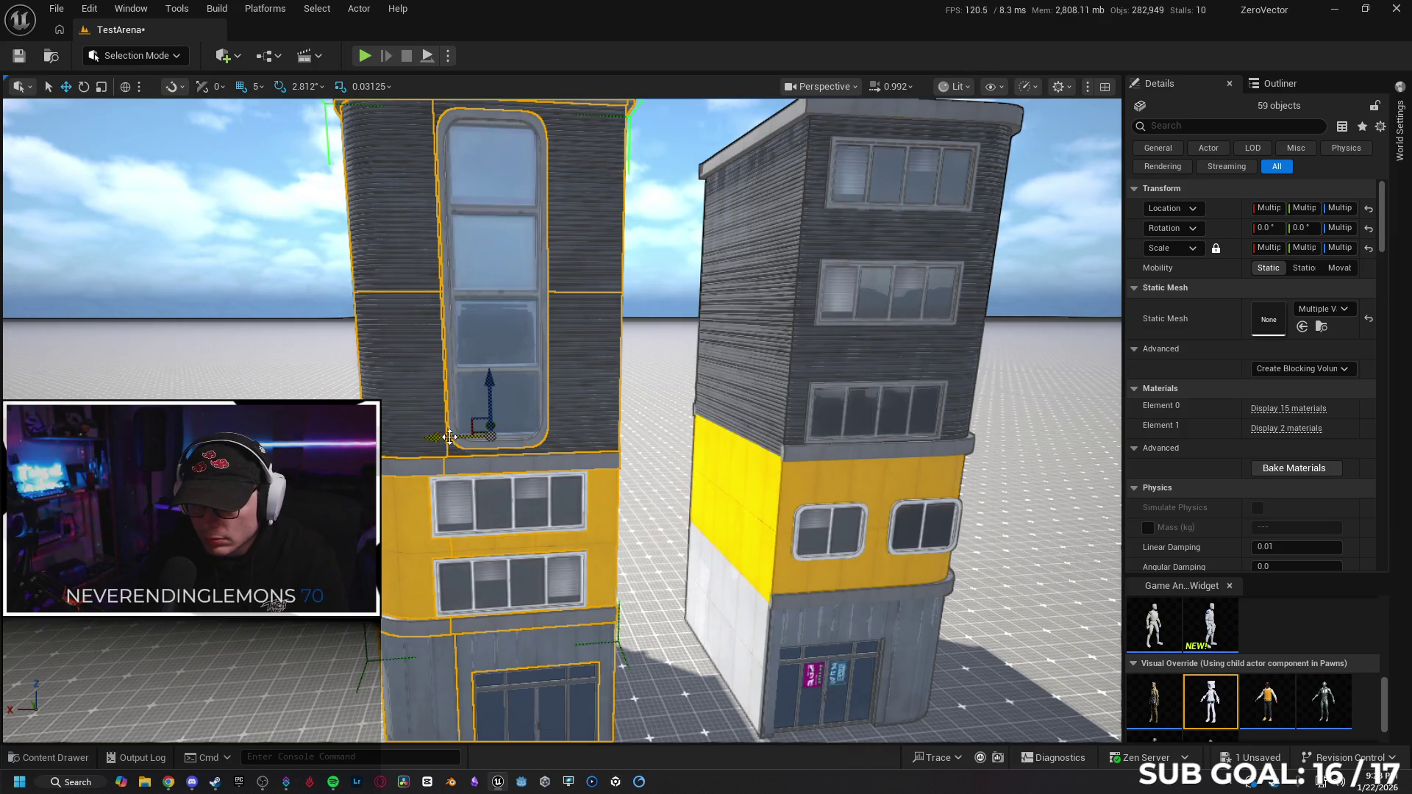
pyautogui.scroll(3, 711, 571)
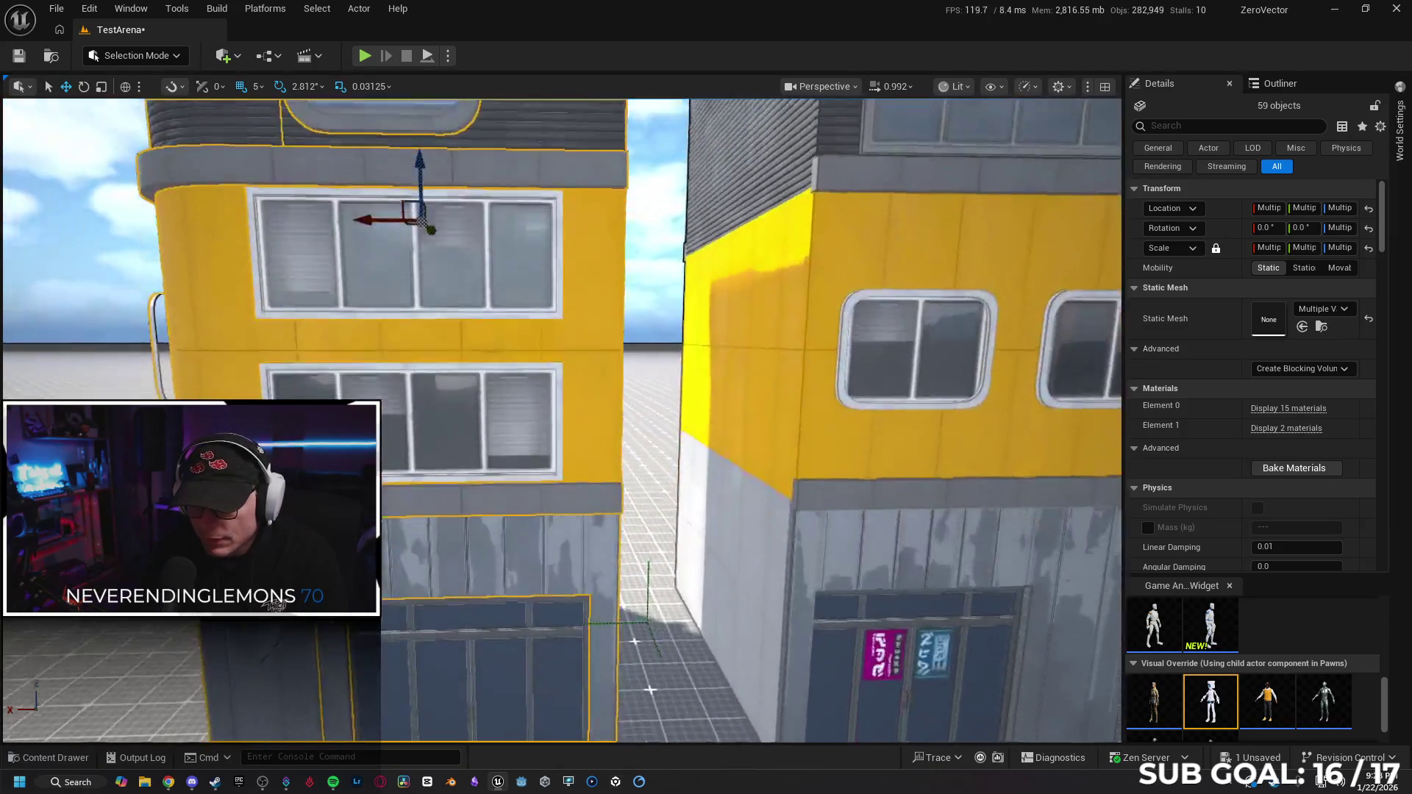
pyautogui.scroll(2, 563, 419)
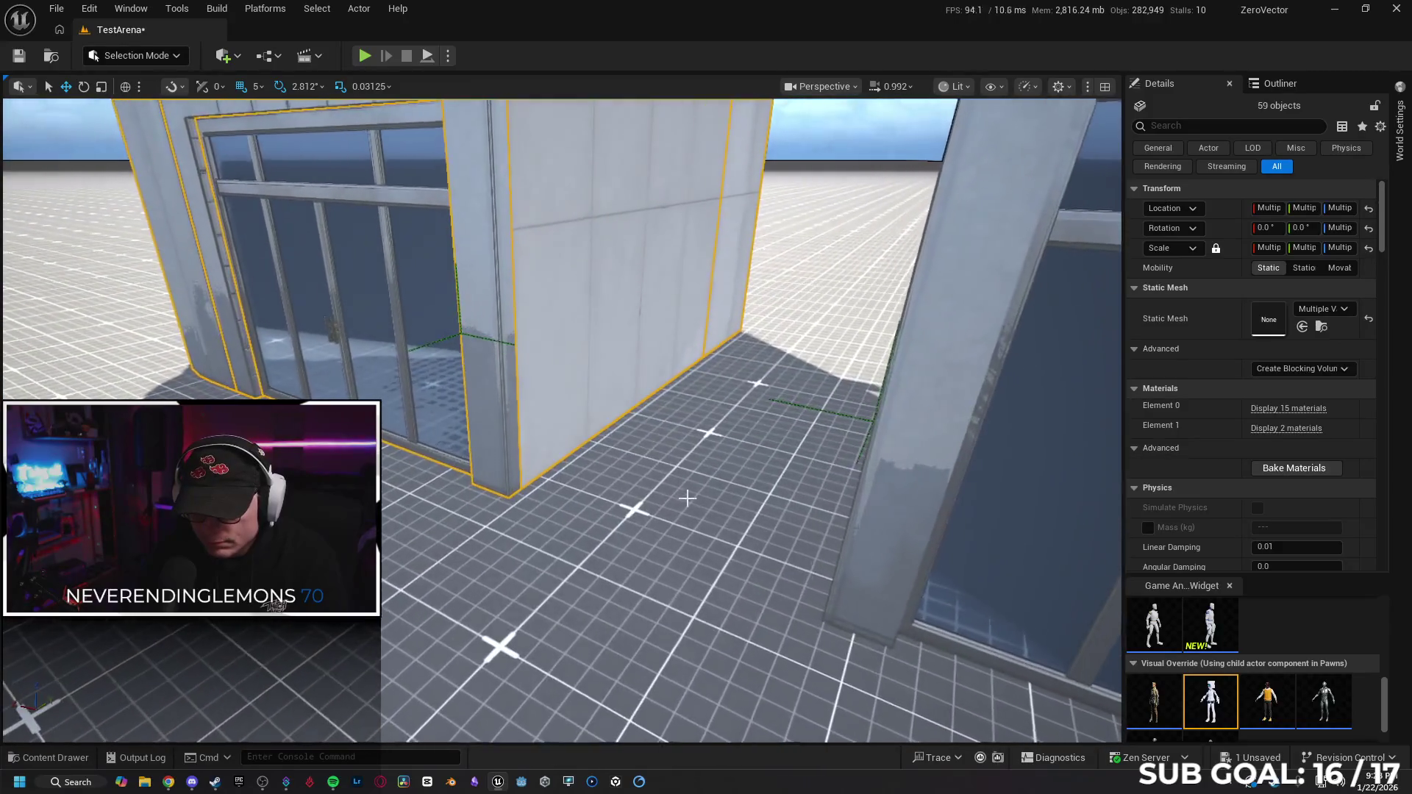
pyautogui.moveTo(479, 381)
pyautogui.mouseDown()
pyautogui.moveTo(707, 456)
pyautogui.moveTo(770, 514)
pyautogui.moveTo(776, 456)
pyautogui.moveTo(776, 517)
pyautogui.mouseUp()
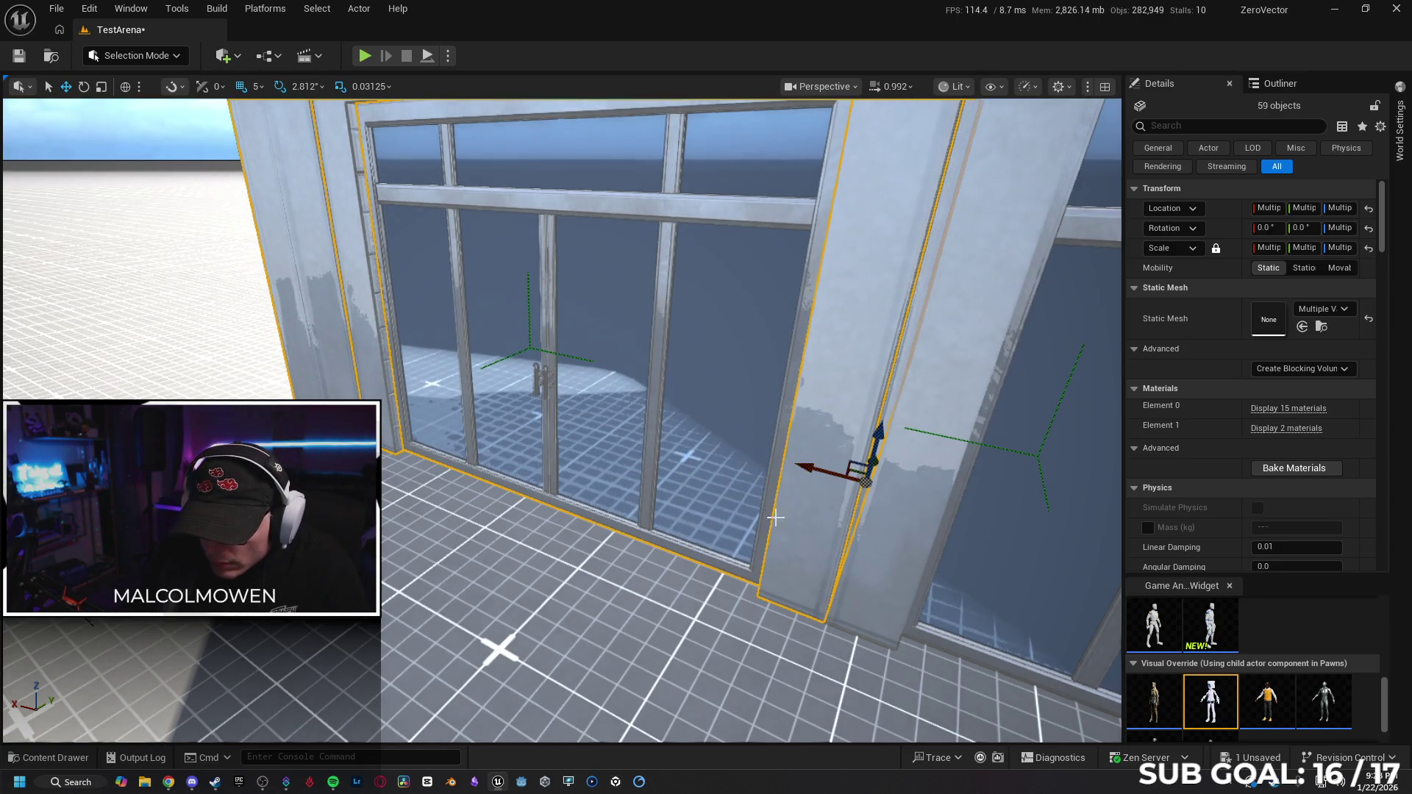
pyautogui.scroll(-4, 775, 517)
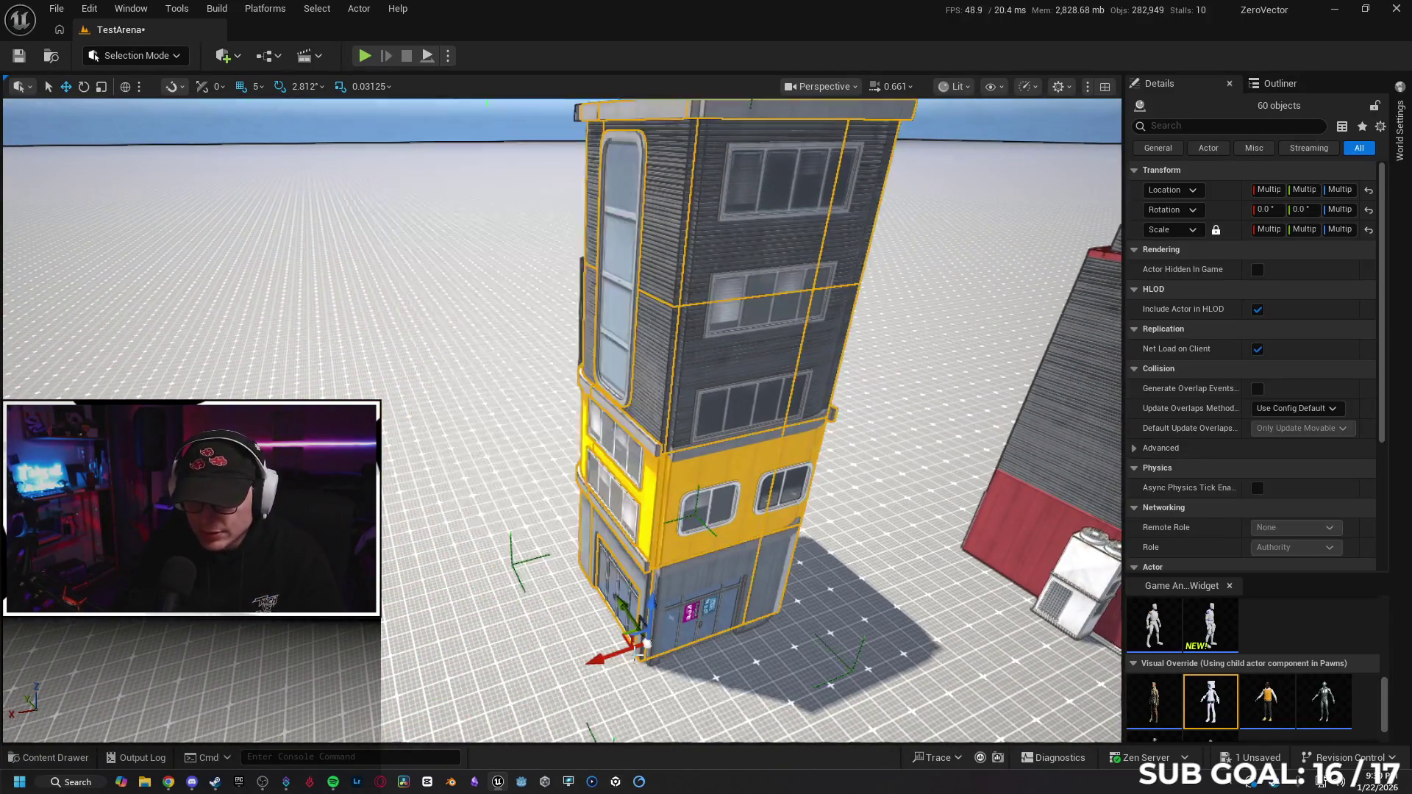
# Undo the last move, rotate the building 90°, and Alt-drag a duplicate right beside it.
pyautogui.hotkey('ctrl', 'z')
pyautogui.hotkey('ctrl', 'z')
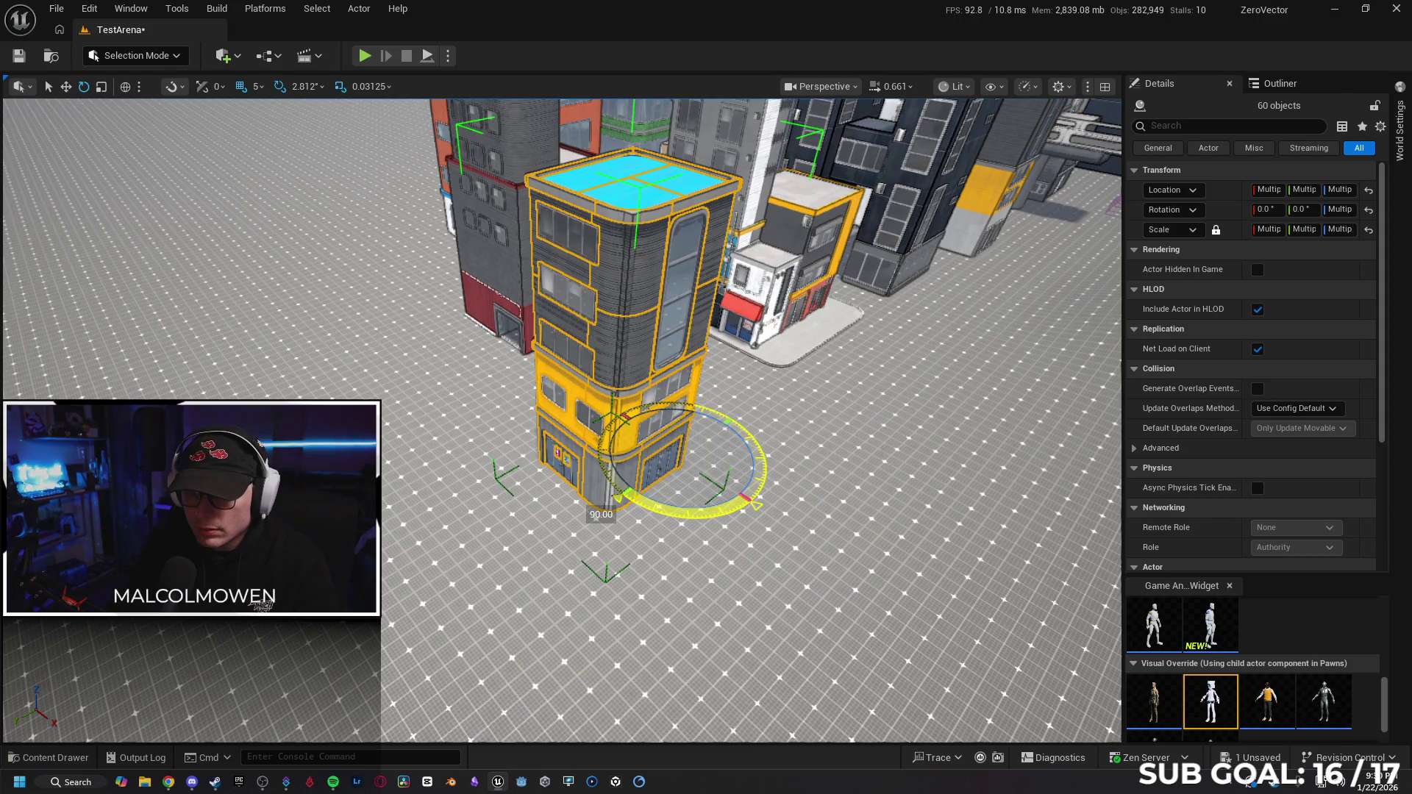
pyautogui.moveTo(758, 505); pyautogui.dragTo(724, 512)
pyautogui.press('w')
pyautogui.moveTo(643, 479)
pyautogui.mouseDown()
pyautogui.moveTo(500, 566)
pyautogui.moveTo(522, 535)
pyautogui.mouseUp()
pyautogui.scroll(10, 563, 419)
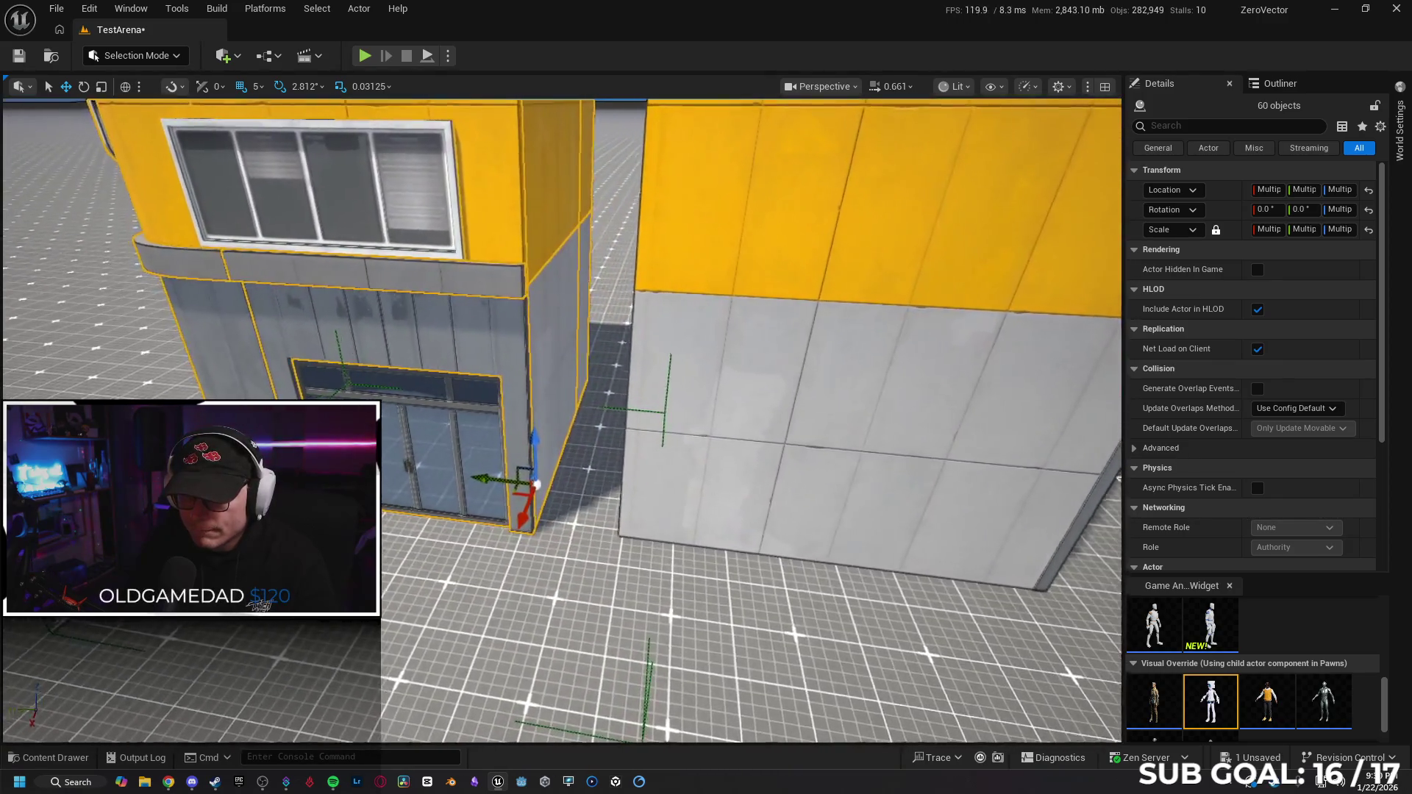
pyautogui.scroll(-10, 563, 419)
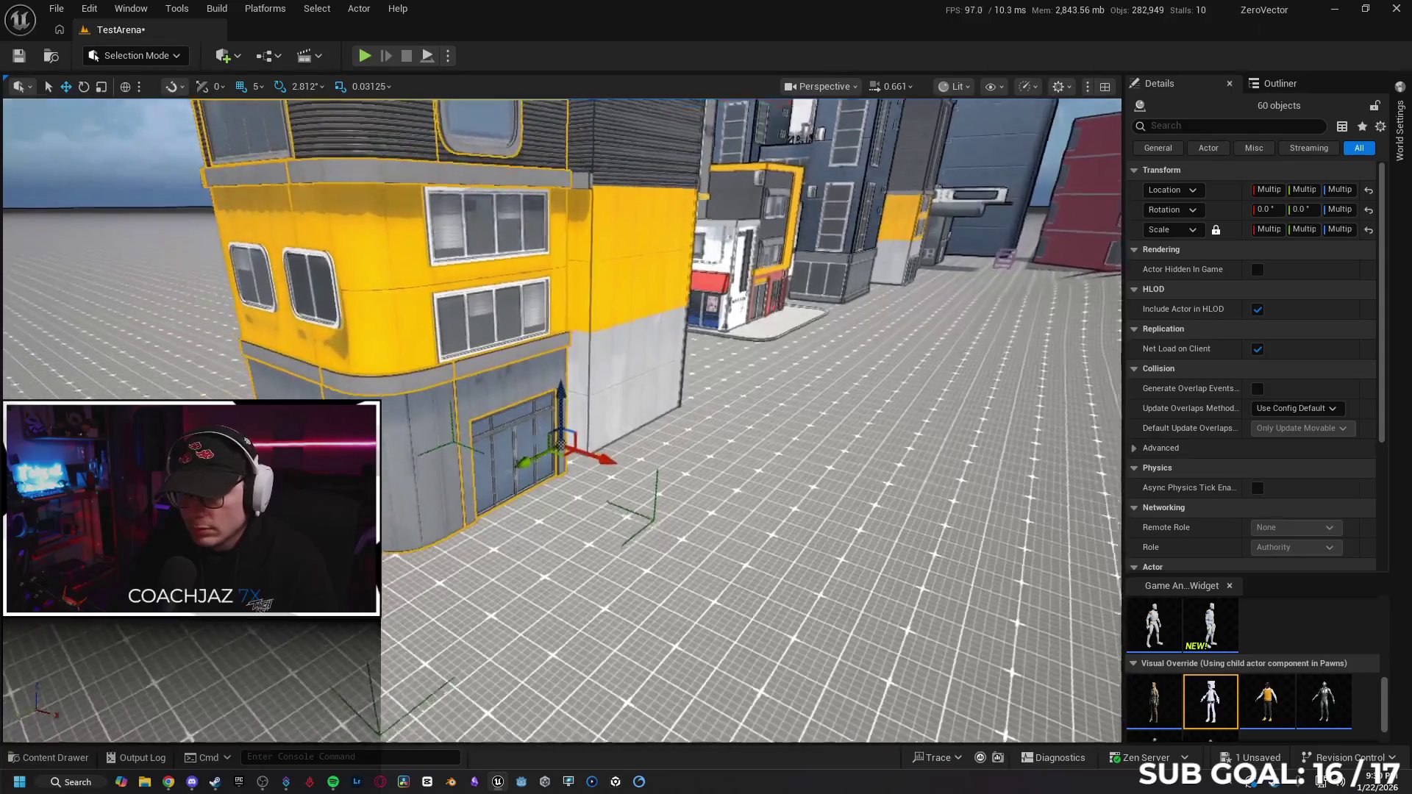
pyautogui.press('e')
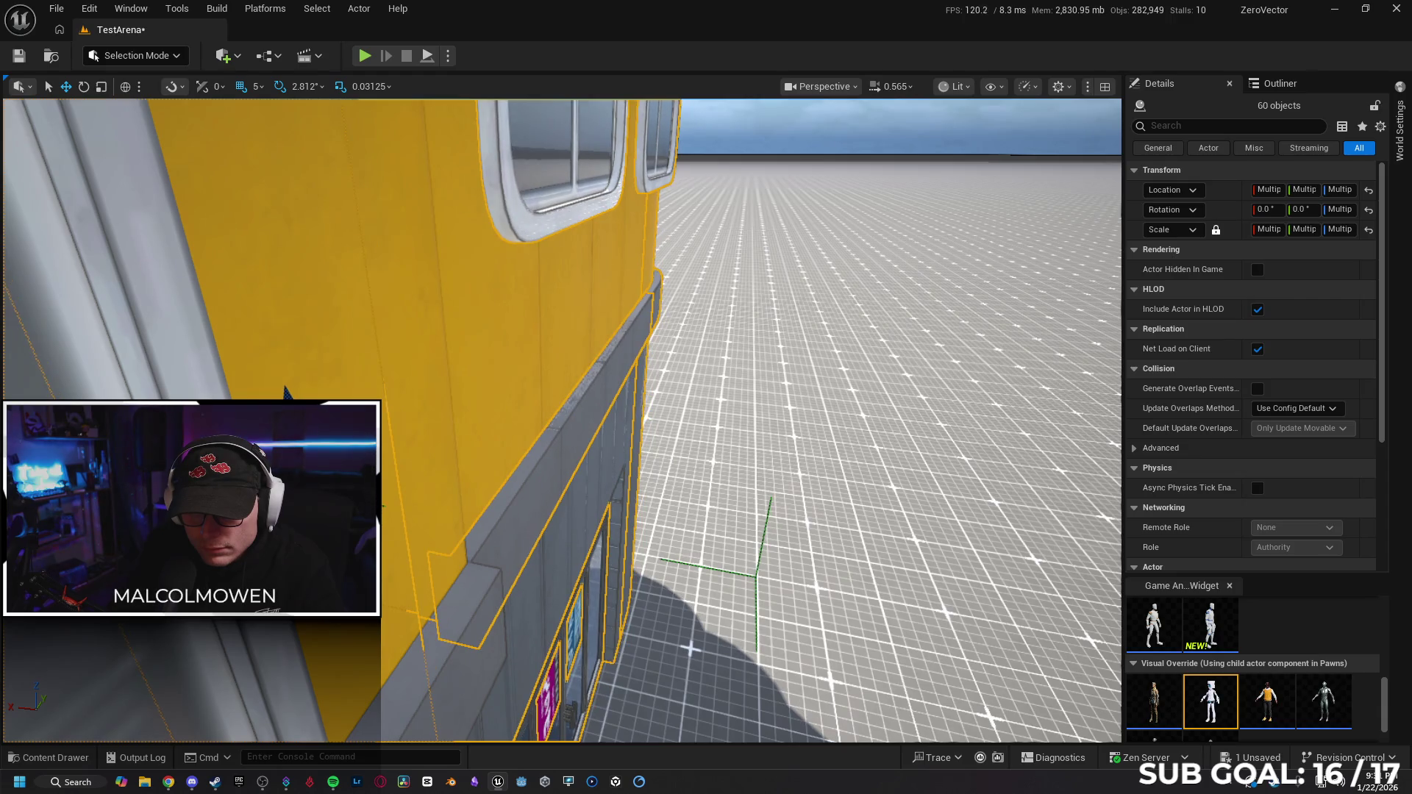
# Nudge the copied building along X and Y in snap steps until its roof meets the original's.
pyautogui.scroll(5, 691, 649)
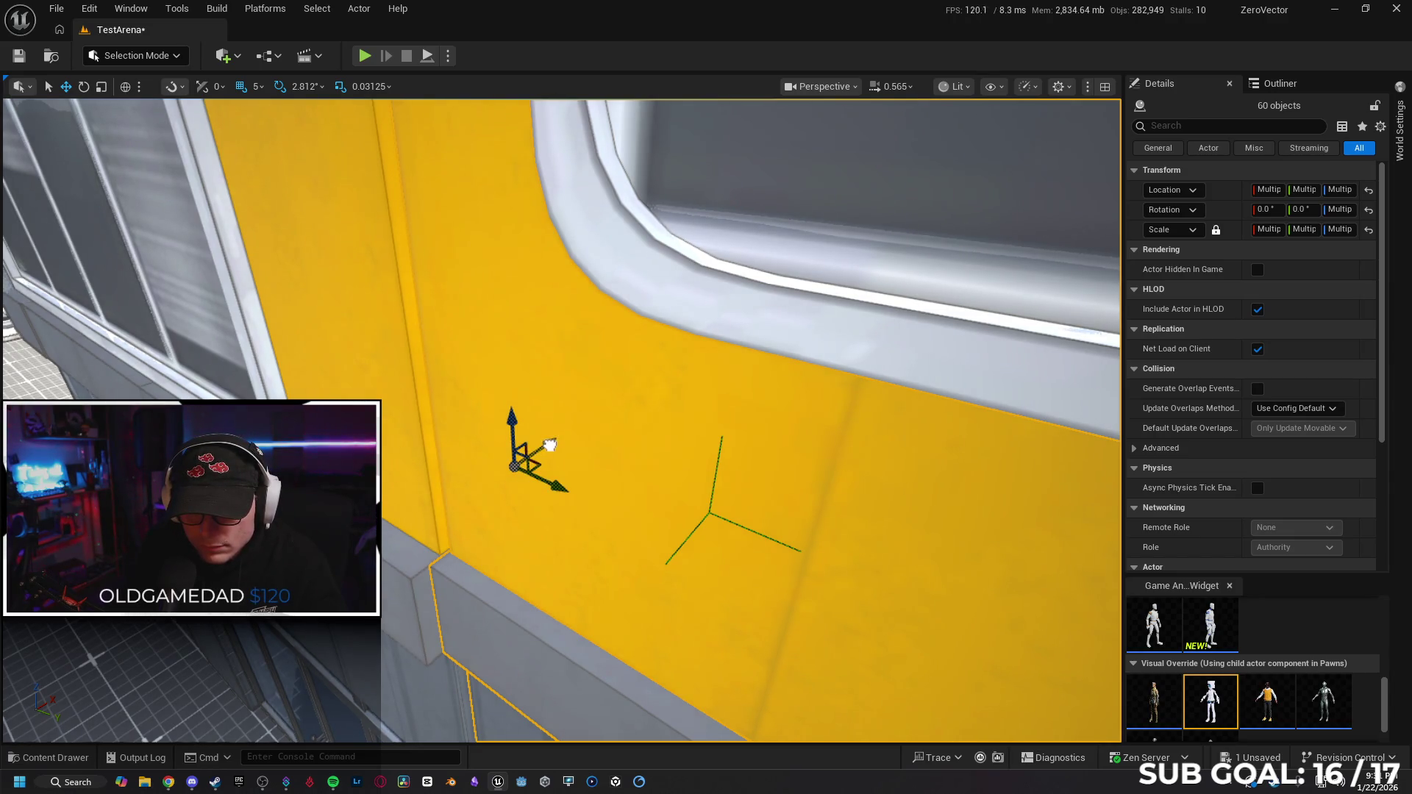
pyautogui.moveTo(551, 445); pyautogui.dragTo(546, 447)
pyautogui.moveTo(655, 460); pyautogui.dragTo(646, 461)
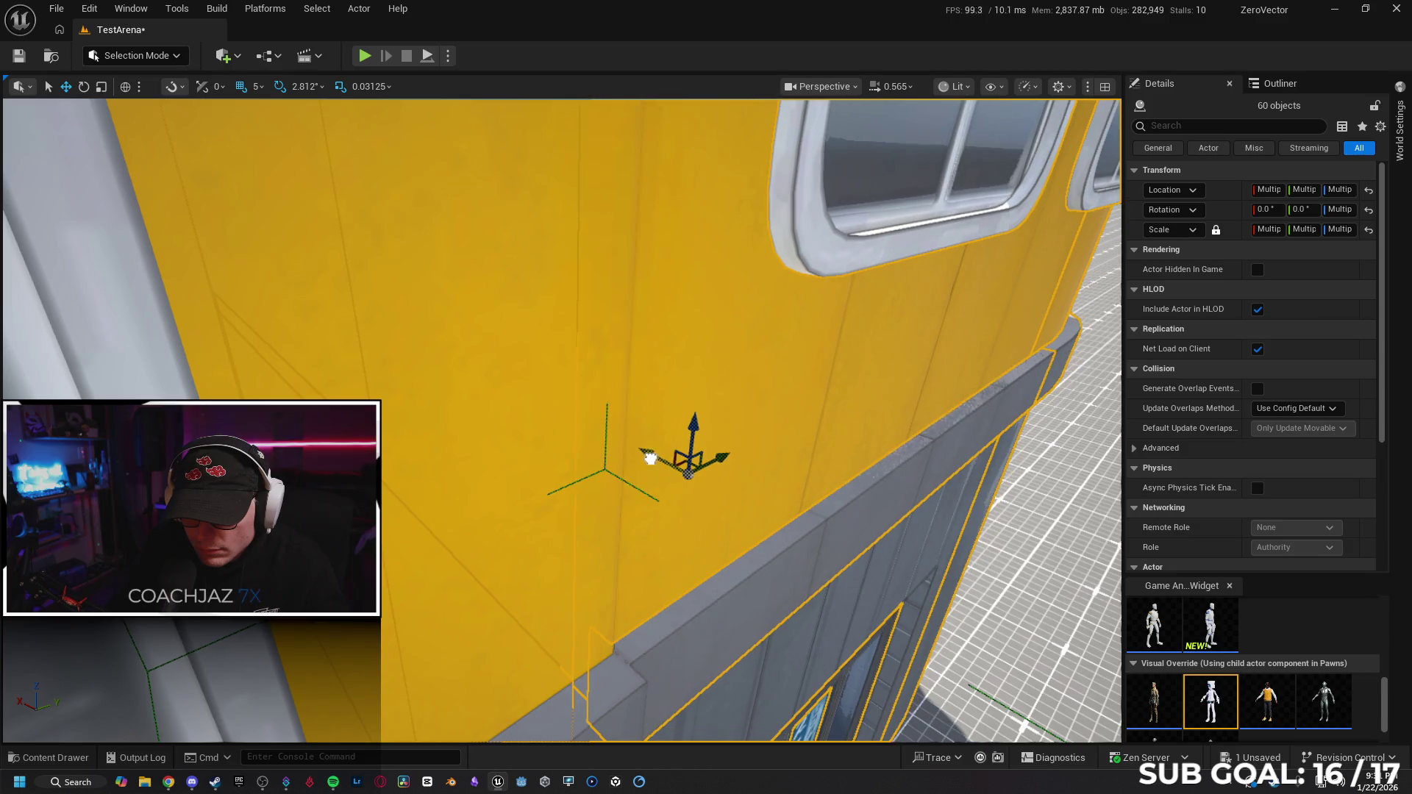
pyautogui.moveTo(761, 514); pyautogui.dragTo(761, 514)
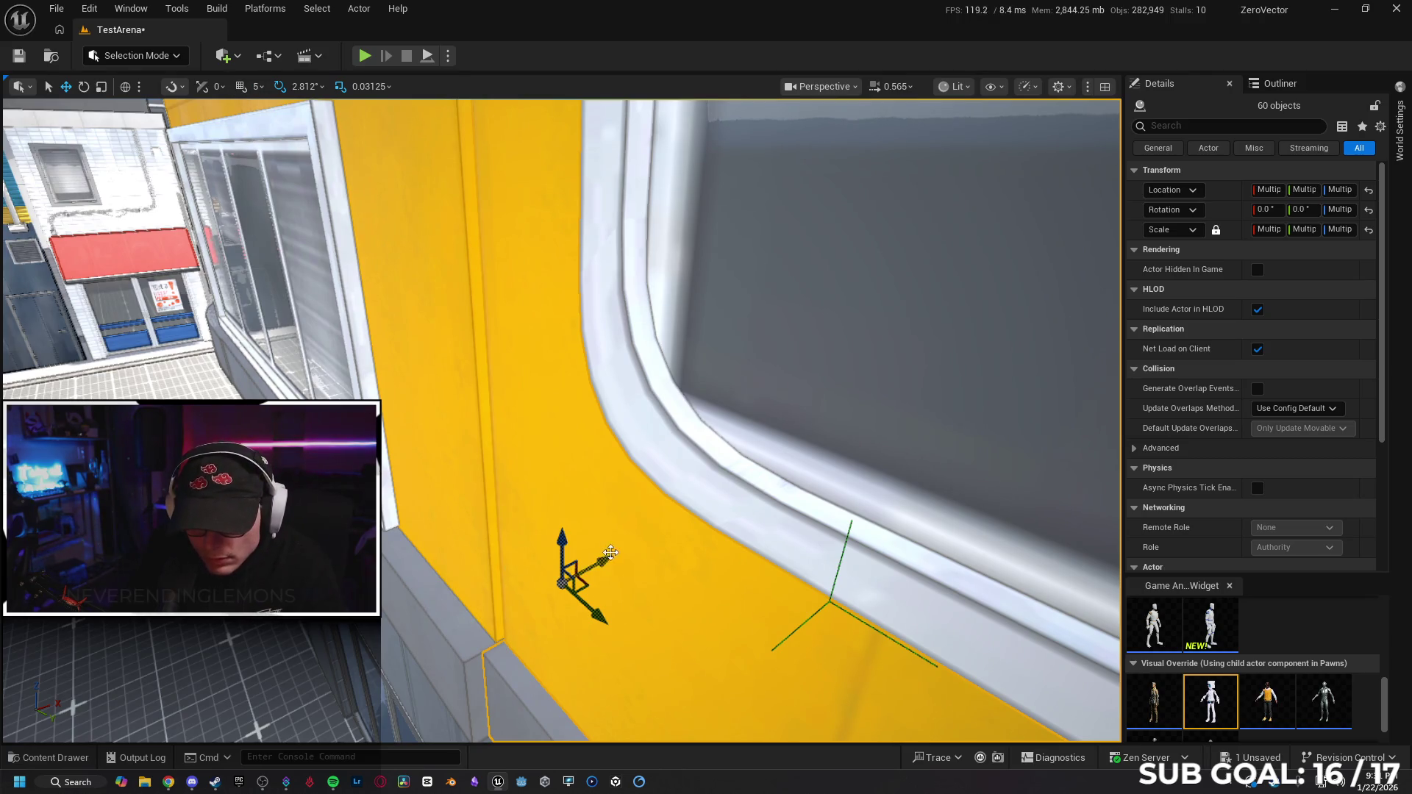
pyautogui.moveTo(608, 561); pyautogui.dragTo(600, 562)
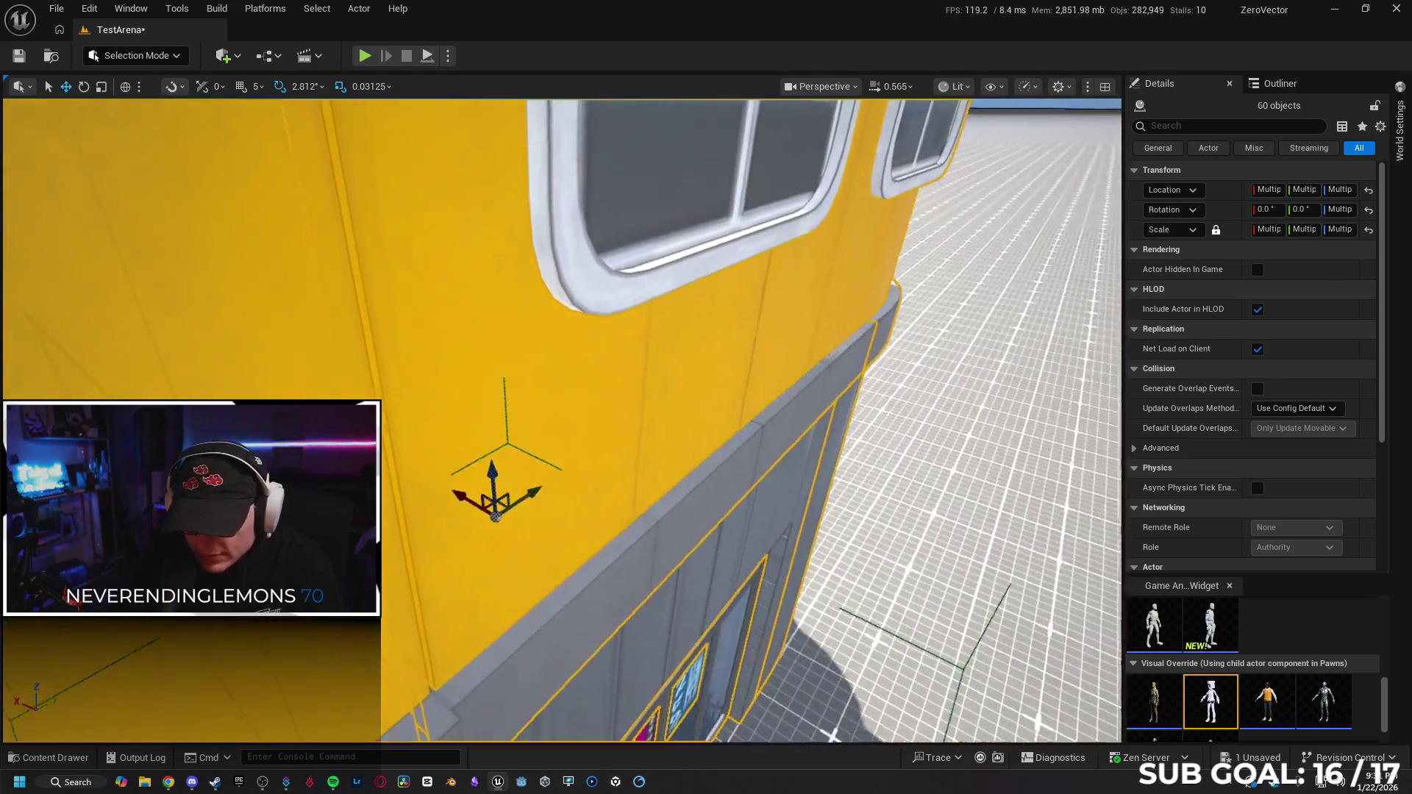
pyautogui.scroll(5, 557, 487)
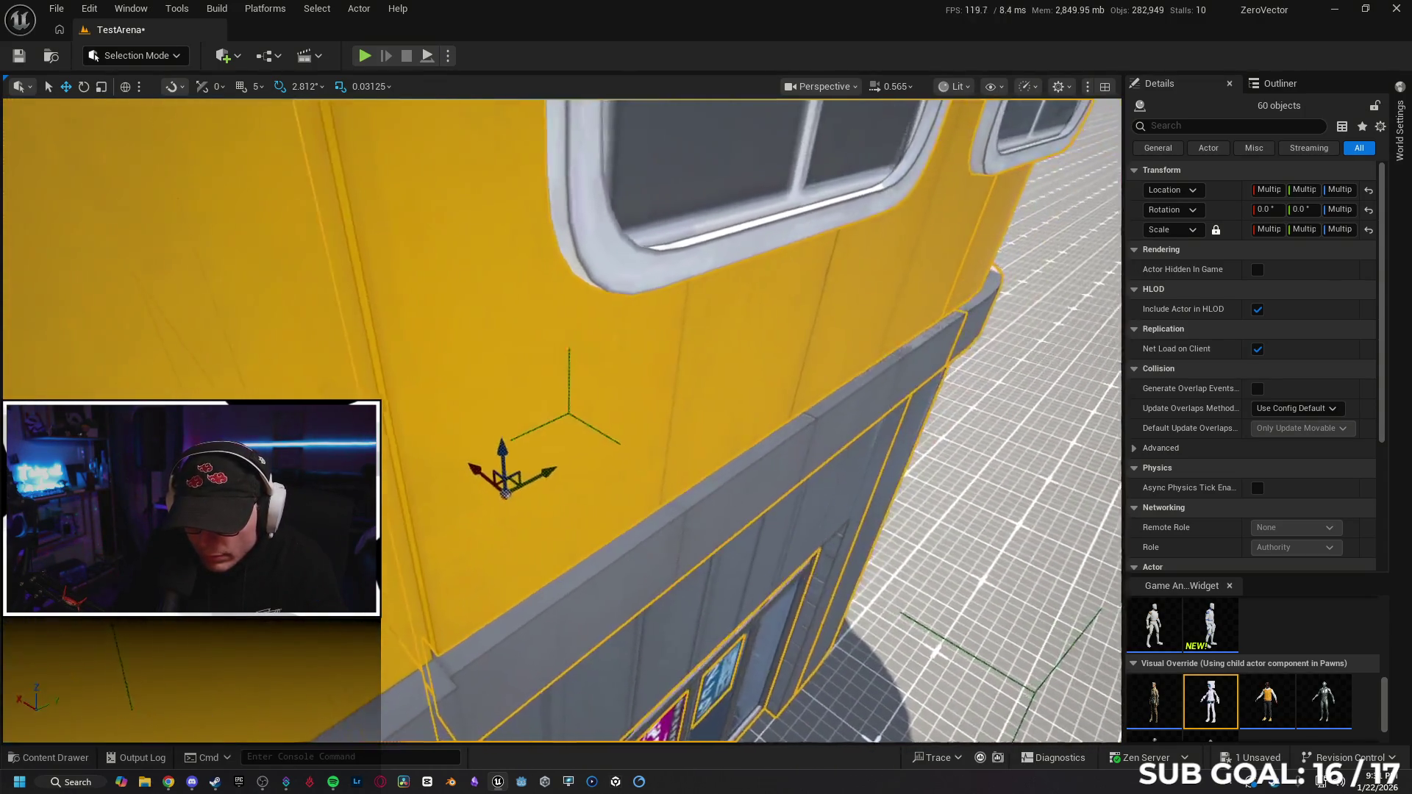
pyautogui.moveTo(549, 495); pyautogui.dragTo(545, 495)
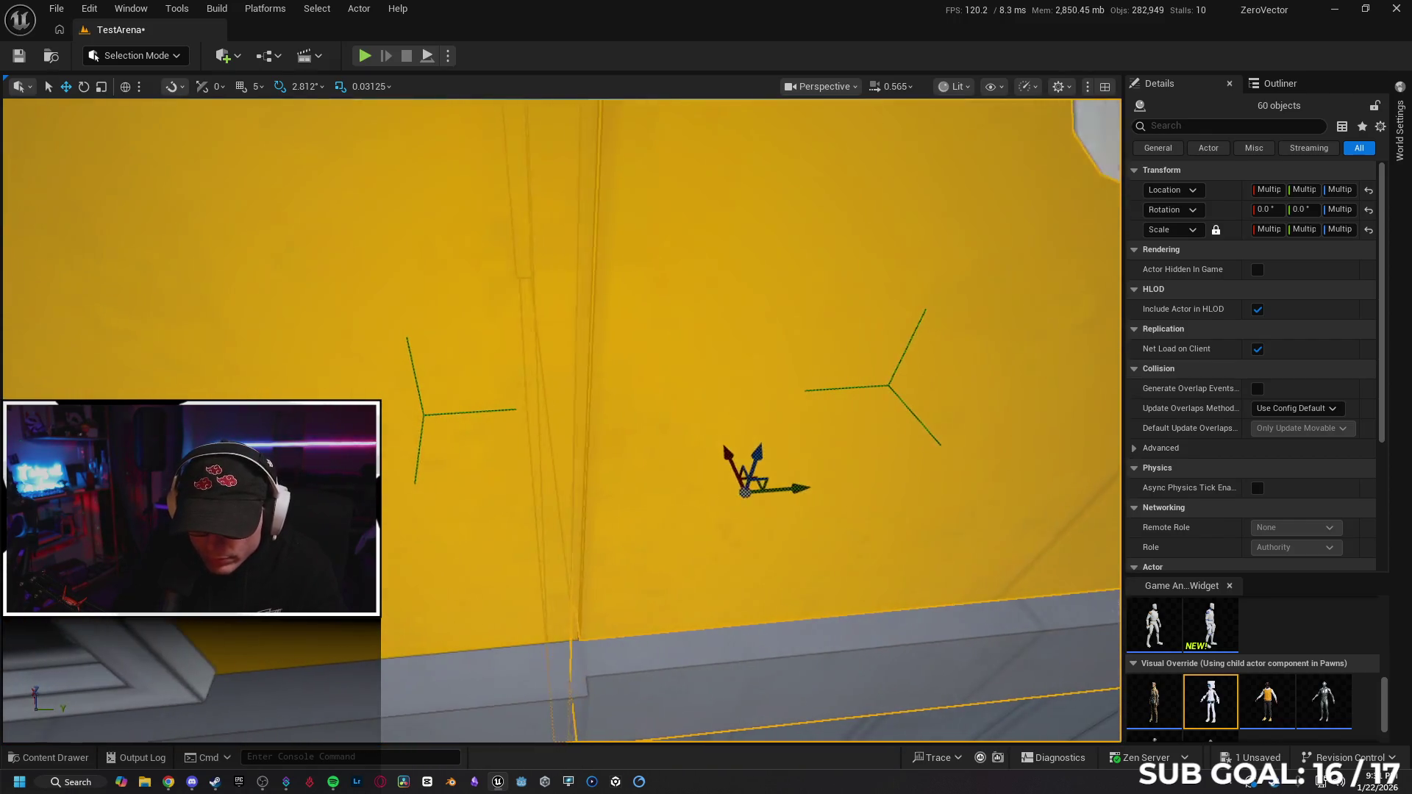
pyautogui.moveTo(758, 489); pyautogui.dragTo(706, 490)
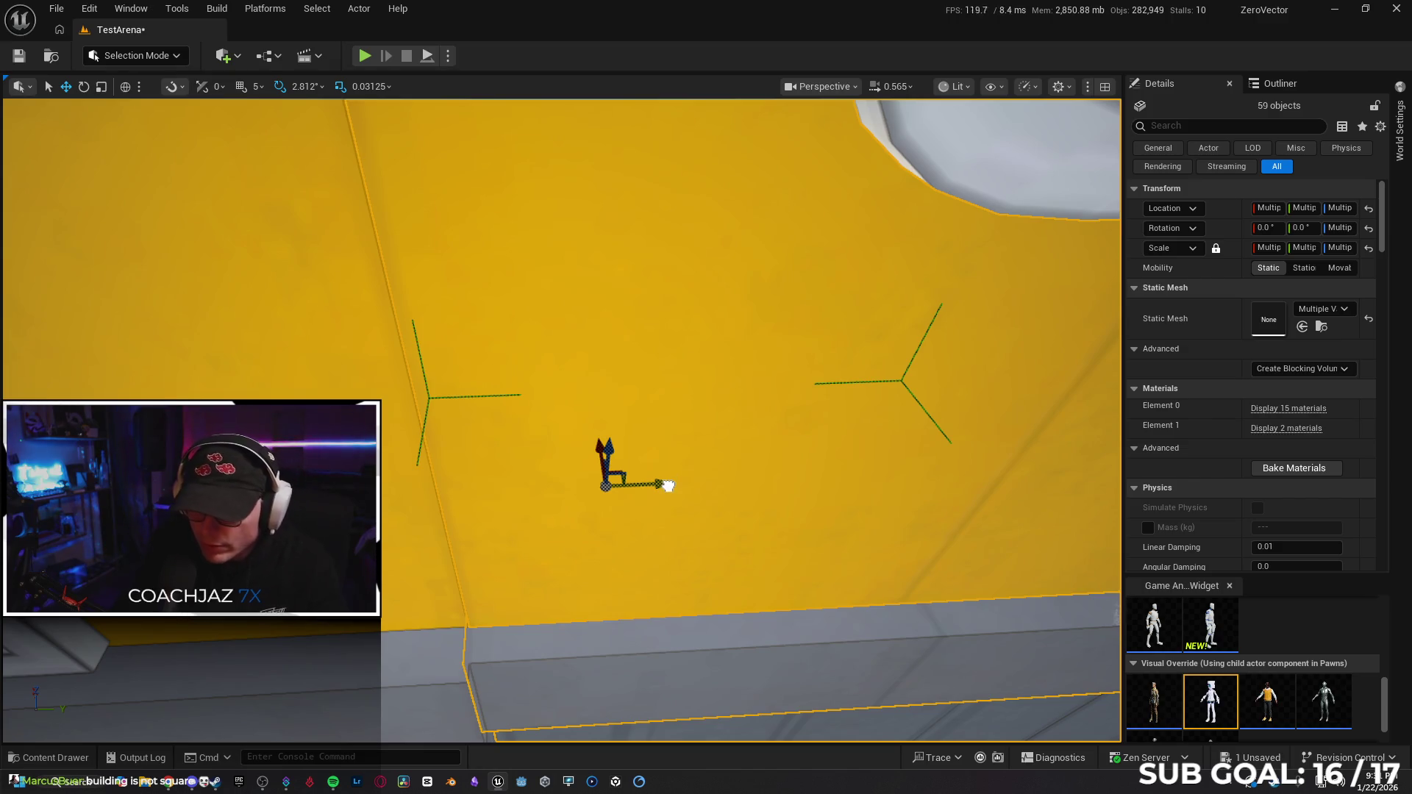
pyautogui.moveTo(668, 486)
pyautogui.mouseDown()
pyautogui.moveTo(923, 477)
pyautogui.moveTo(846, 476)
pyautogui.mouseUp()
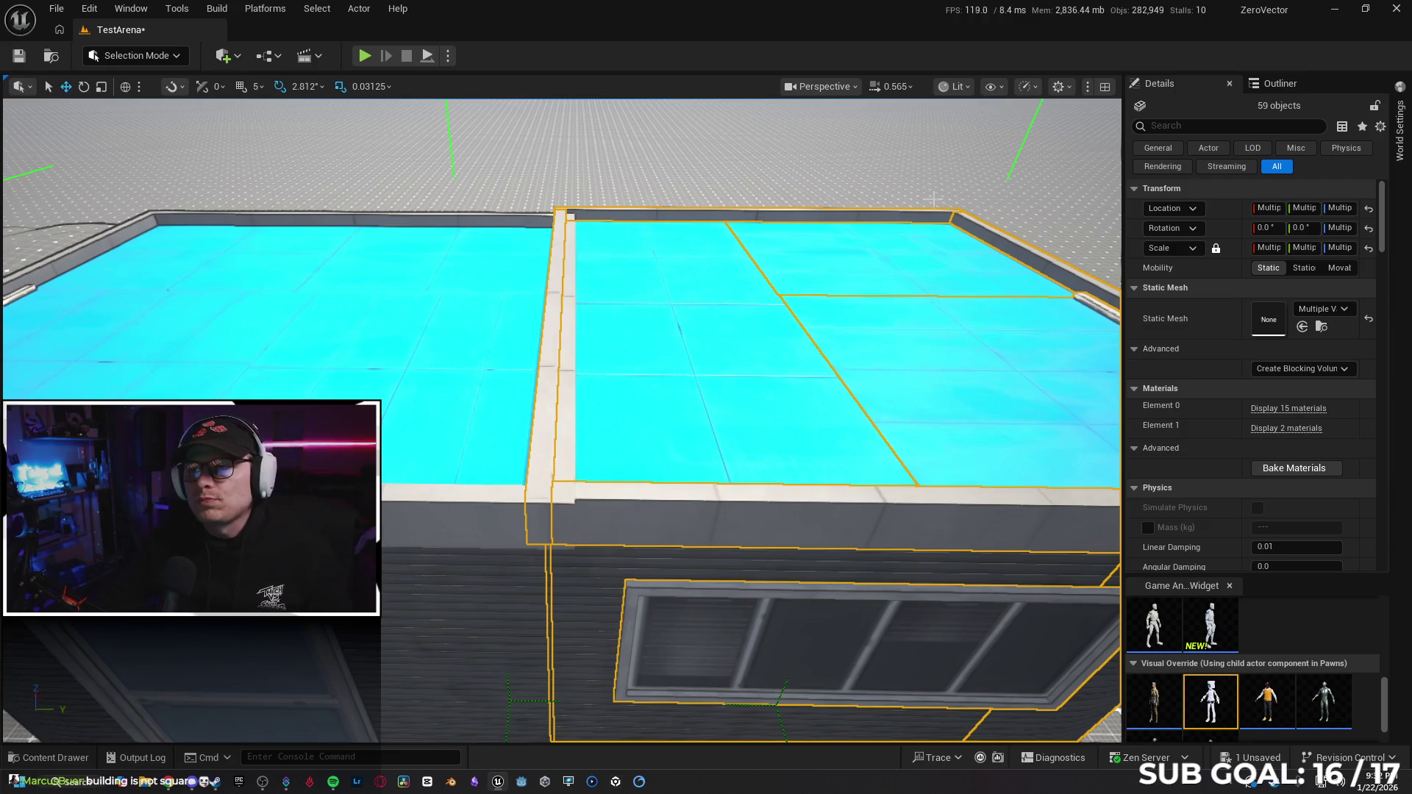
# Run 't.maxfps 144' in the console and frame the selected building.
pyautogui.click(377, 758)
pyautogui.write('t.ma')
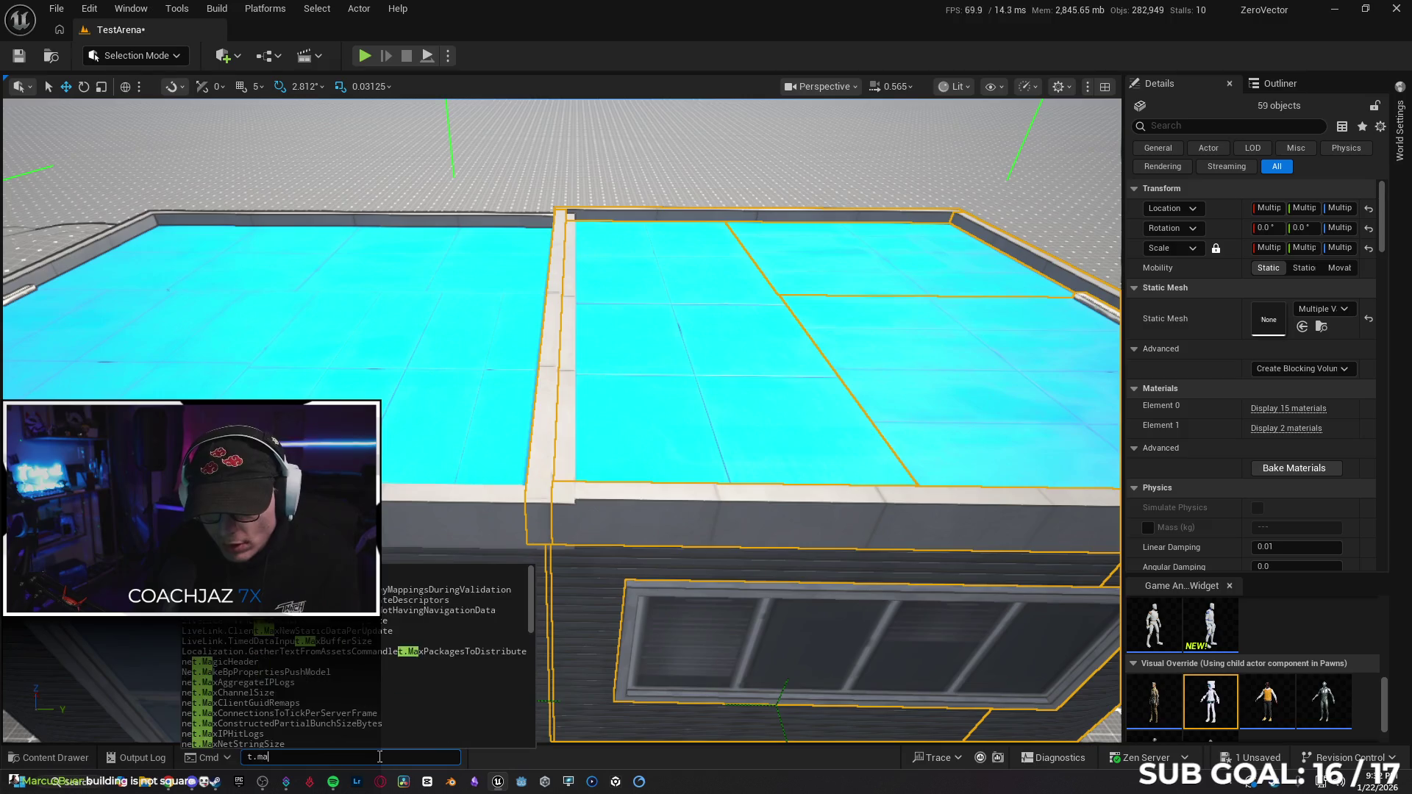
pyautogui.write('xfps')
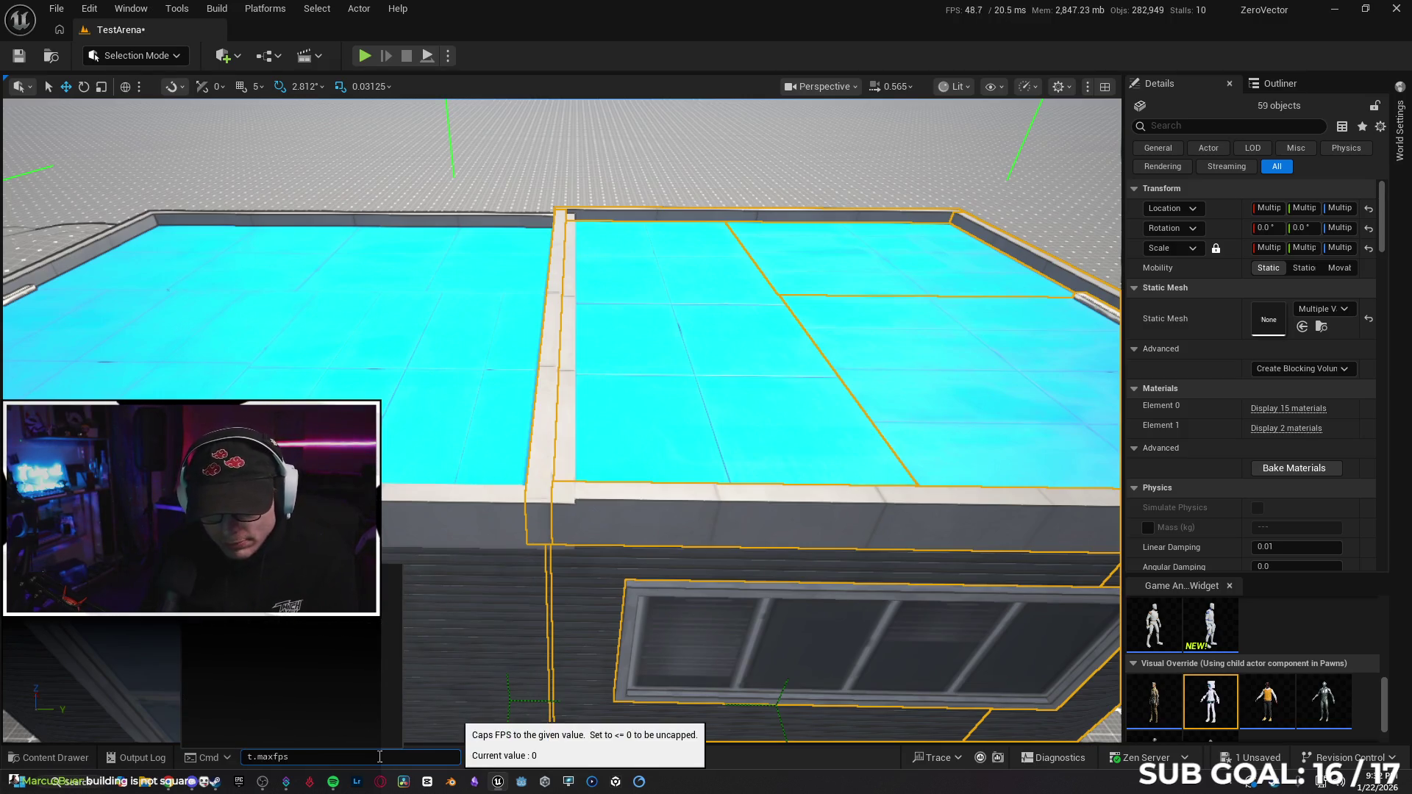
pyautogui.write(' 144')
pyautogui.press('Return')
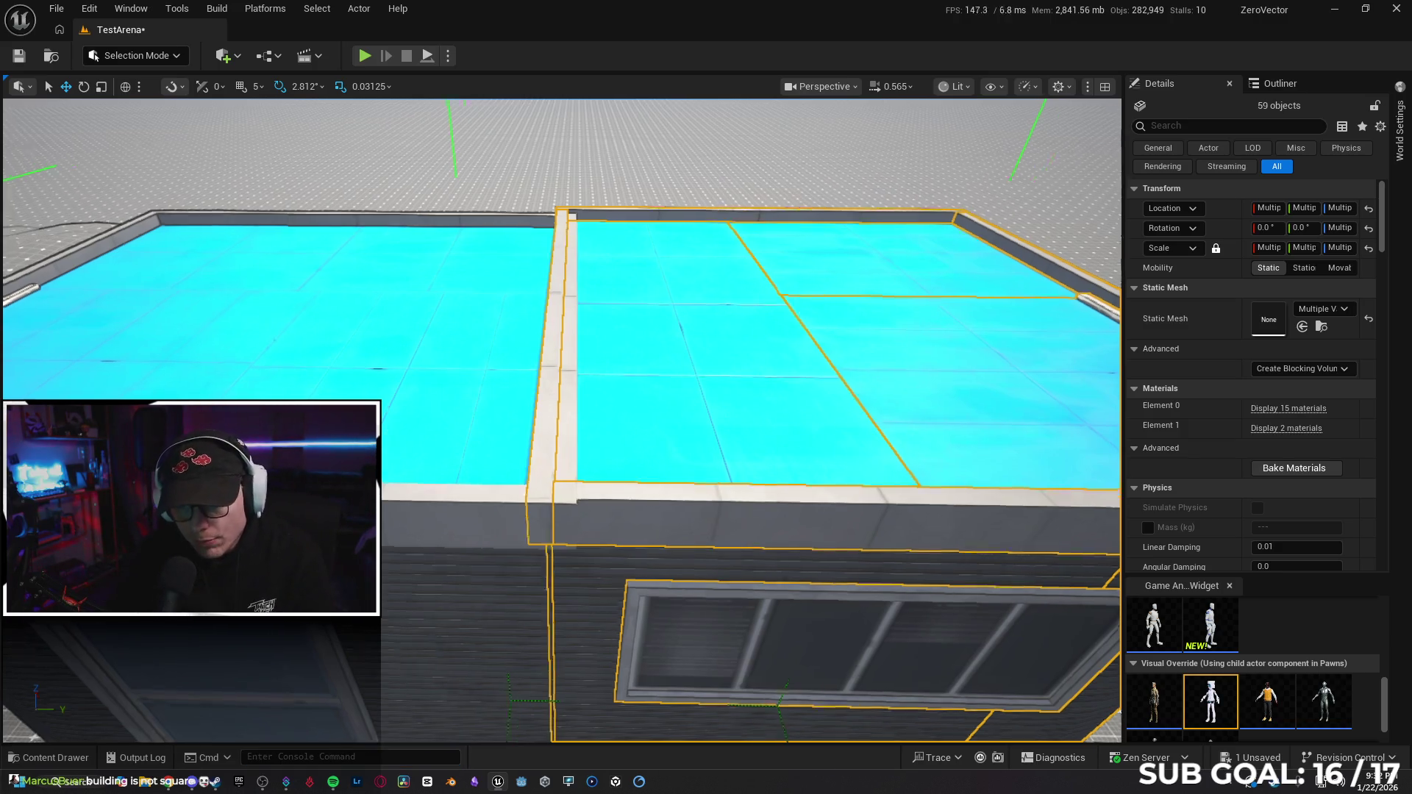
pyautogui.press('f')
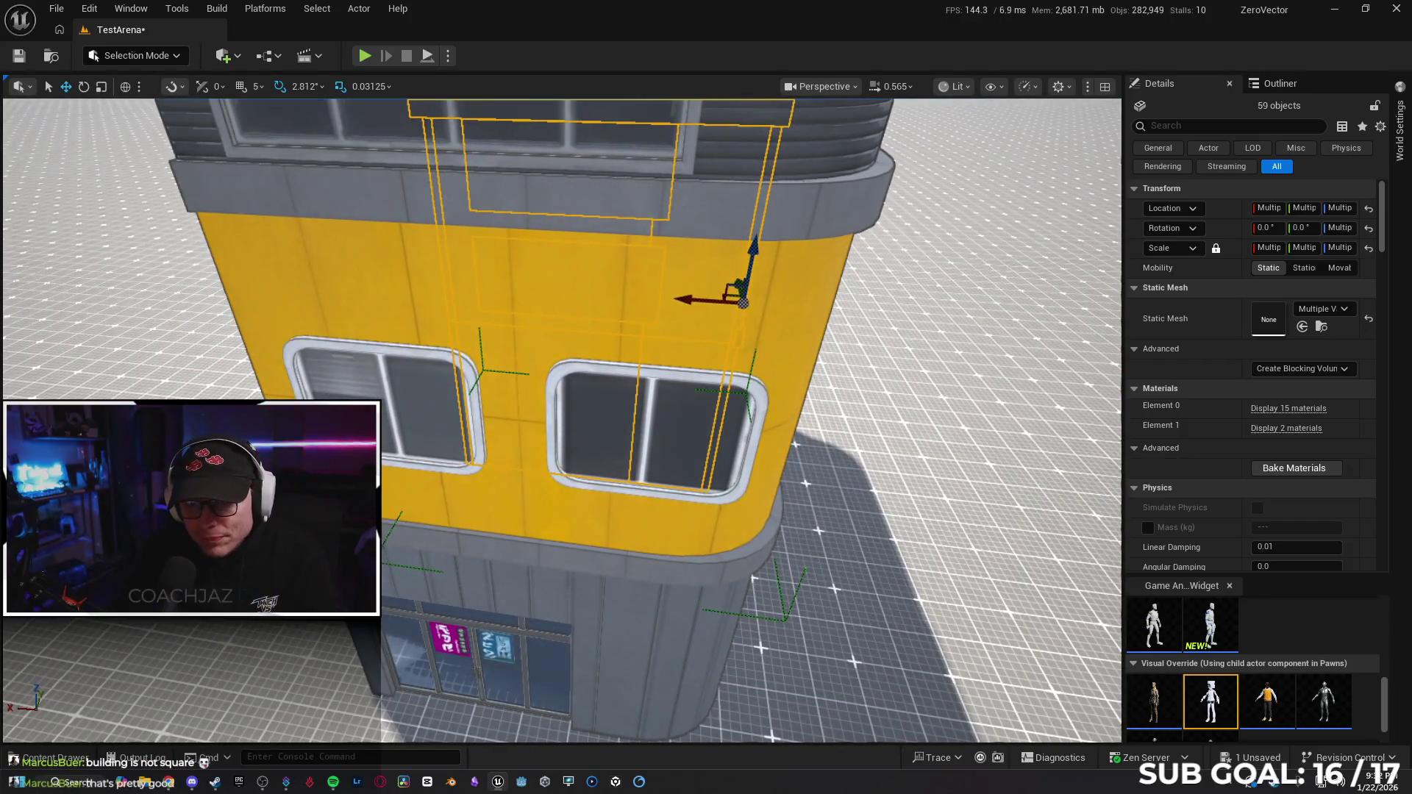
# Select just the window mesh SM_Window12 on the building's yellow floor.
pyautogui.click(583, 441)
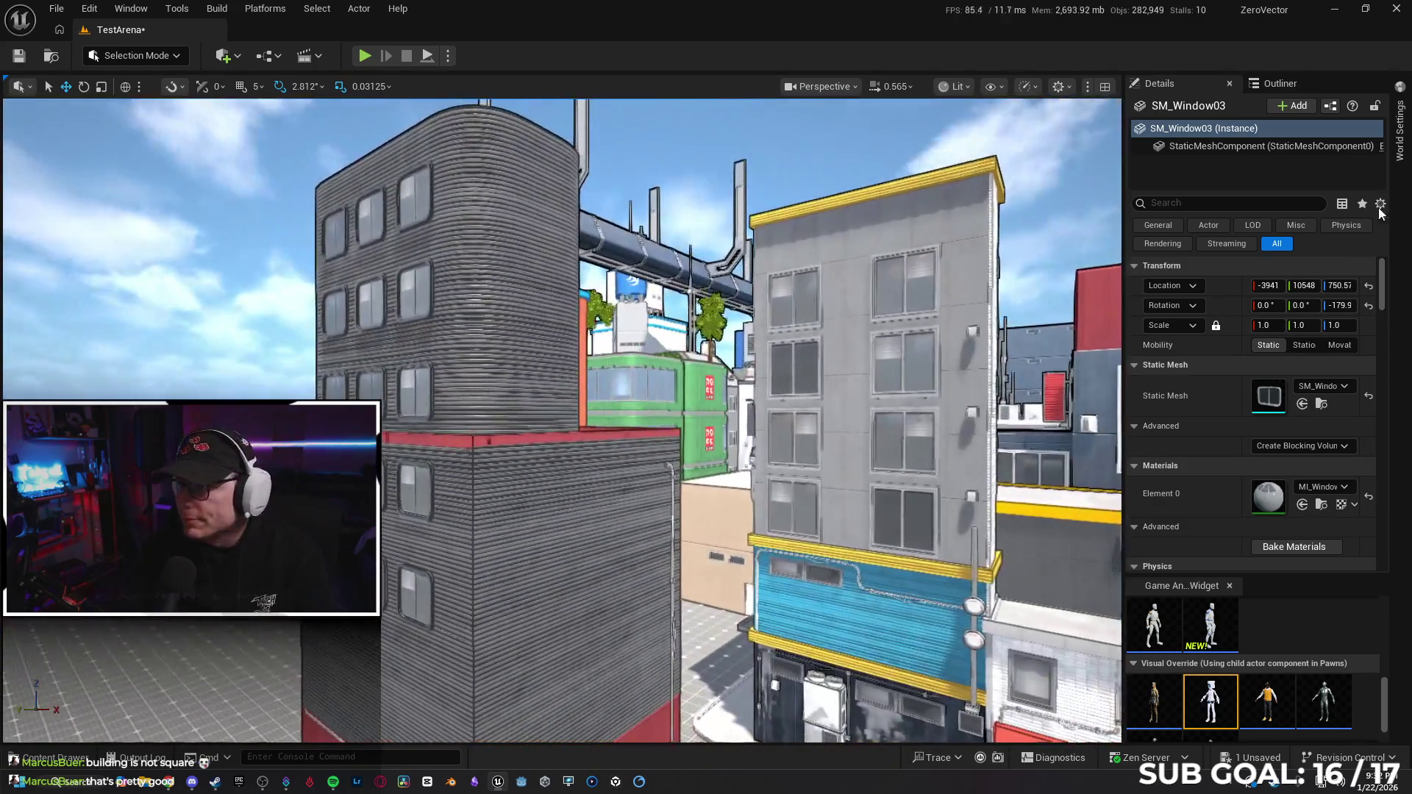
# Switch to the Outliner and select all 800 actors in TestArena with Ctrl+A.
pyautogui.click(1260, 85)
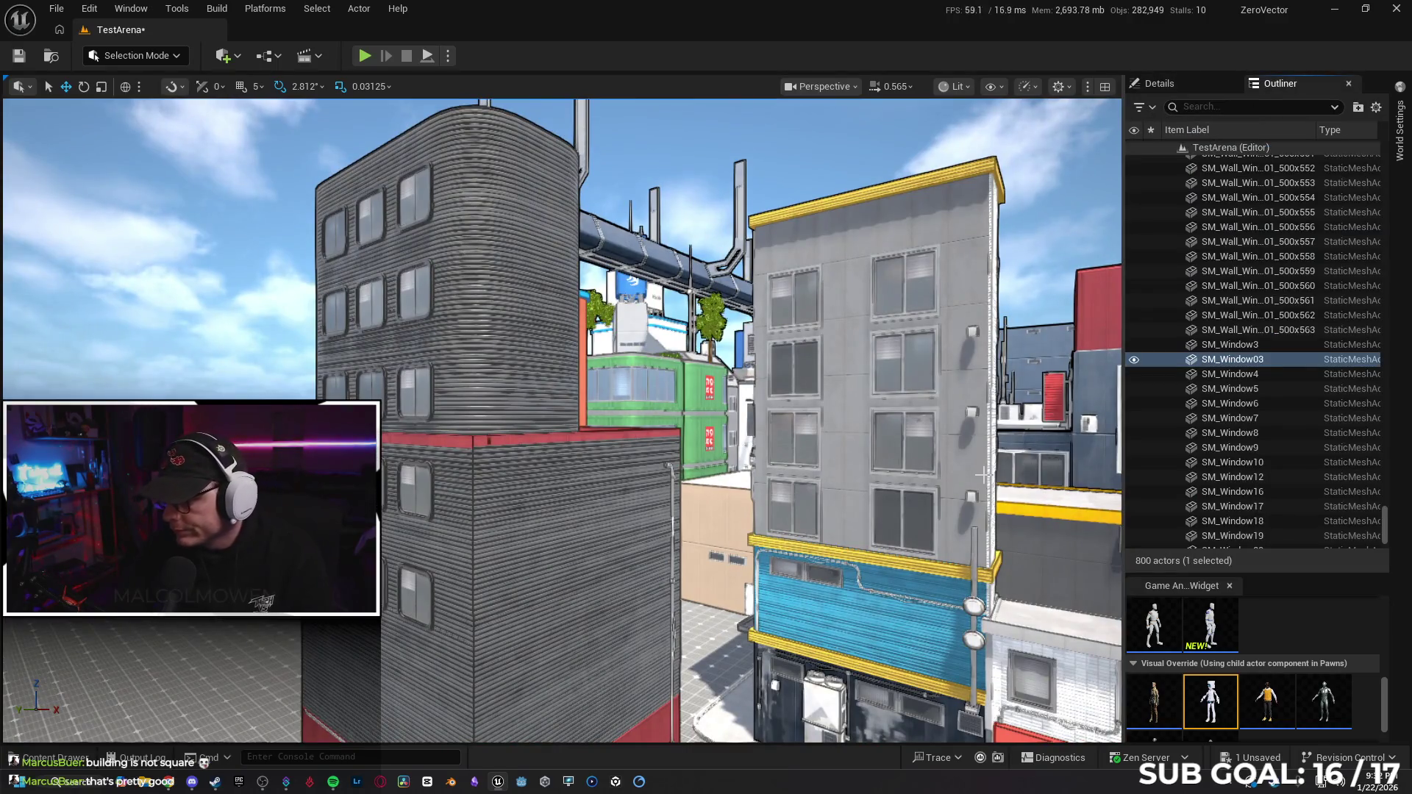
pyautogui.hotkey('ctrl', 'a')
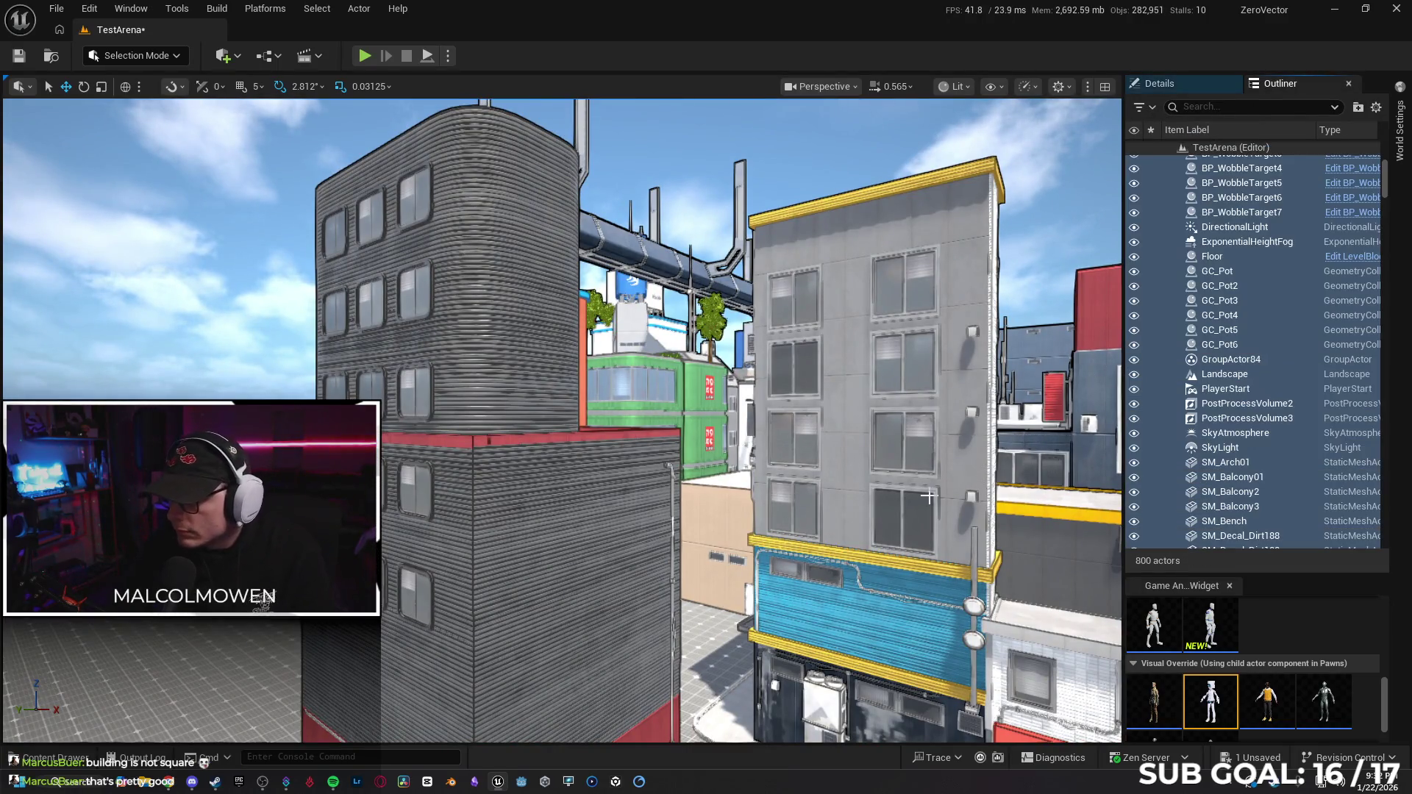
pyautogui.scroll(15, 1251, 427)
pyautogui.scroll(5, 1298, 447)
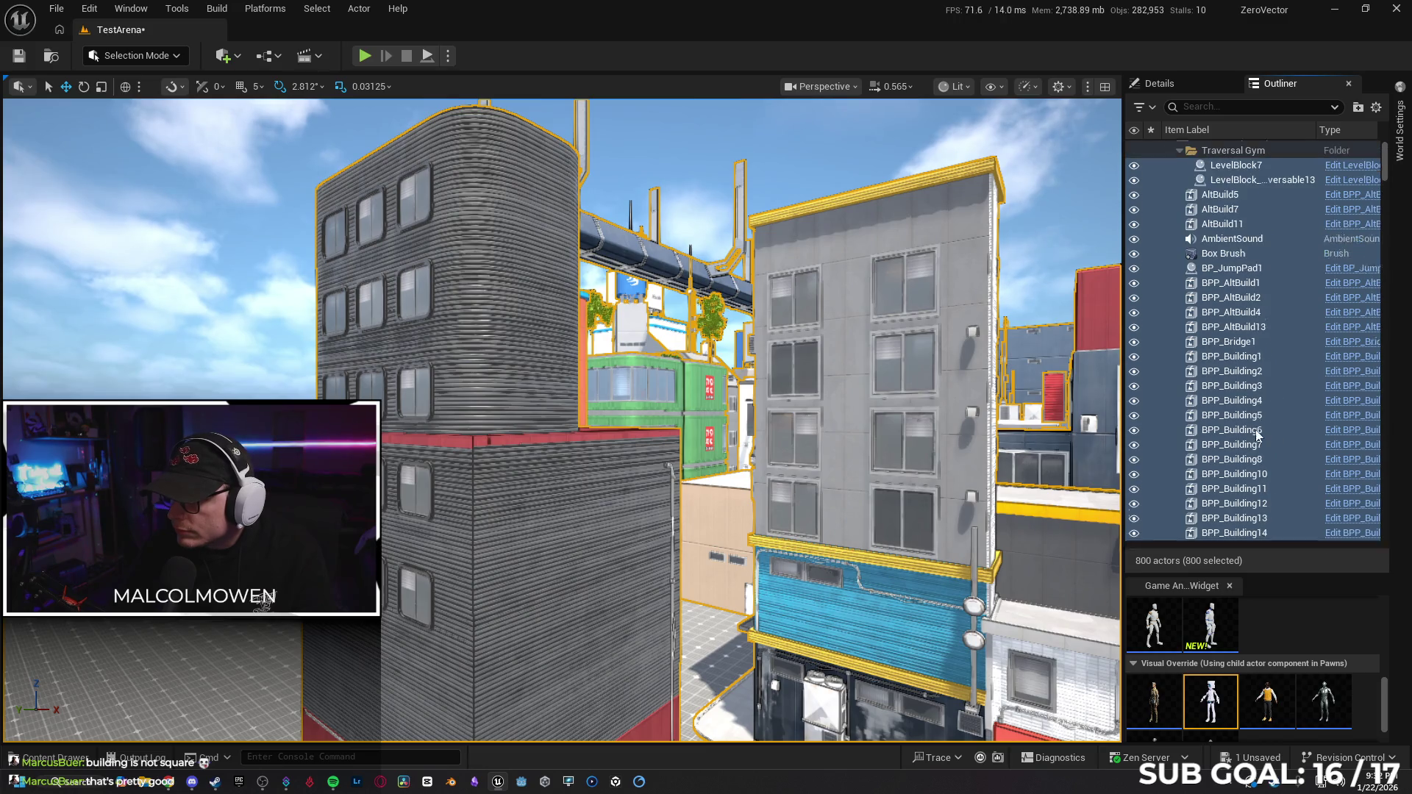